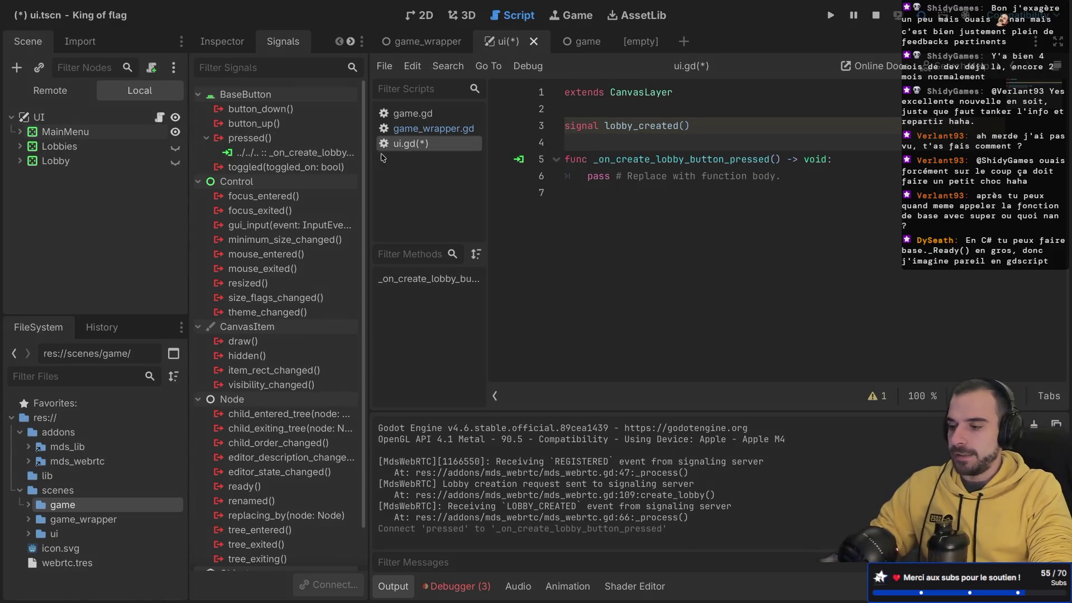
- Give the MainMenu and Lobby nodes Access as Unique Name
{"action": "right_click", "coordinate": [96, 131]}
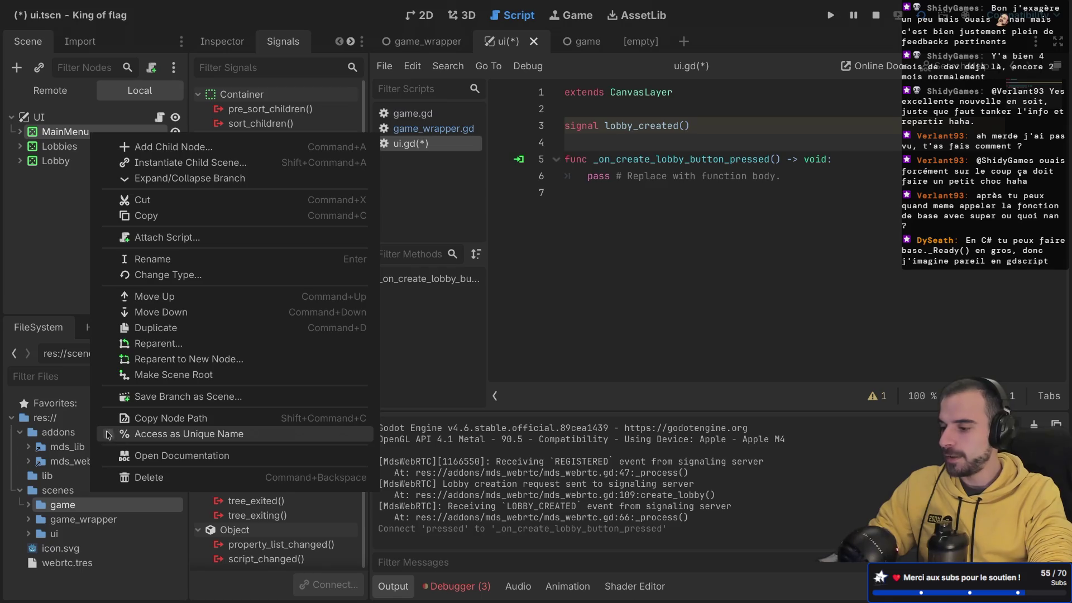
{"action": "left_click", "coordinate": [109, 434]}
{"action": "left_click", "coordinate": [20, 146]}
{"action": "left_click", "coordinate": [20, 146]}
{"action": "right_click", "coordinate": [90, 160]}
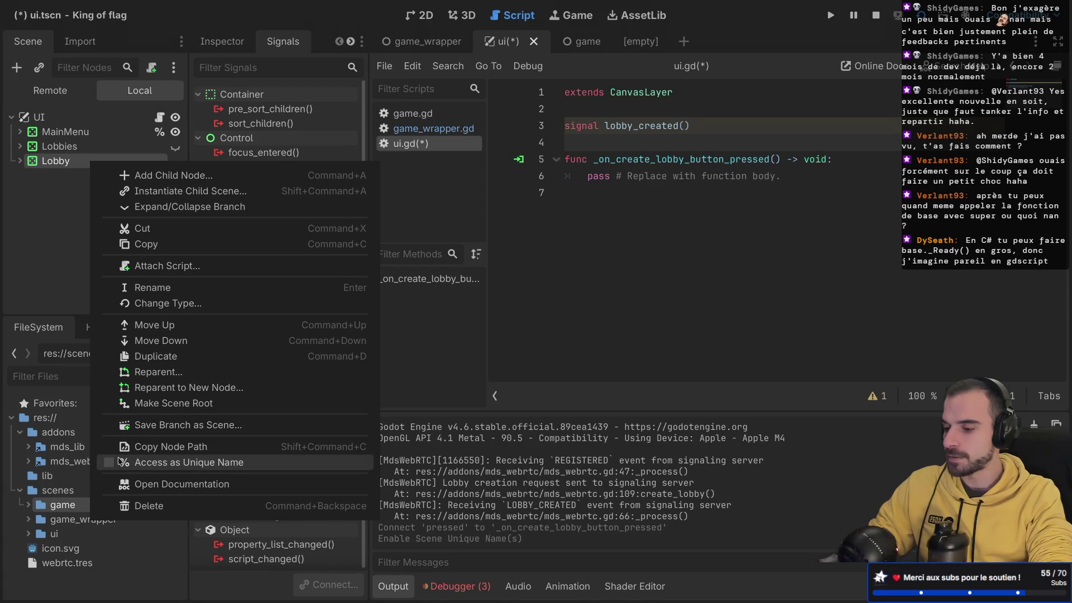
{"action": "left_click", "coordinate": [114, 462]}
- Replace the handler's pass with %MainMenu.visible = false
{"action": "left_click_drag", "start_coordinate": [588, 177], "coordinate": [793, 177]}
{"action": "key", "text": "BackSpace"}
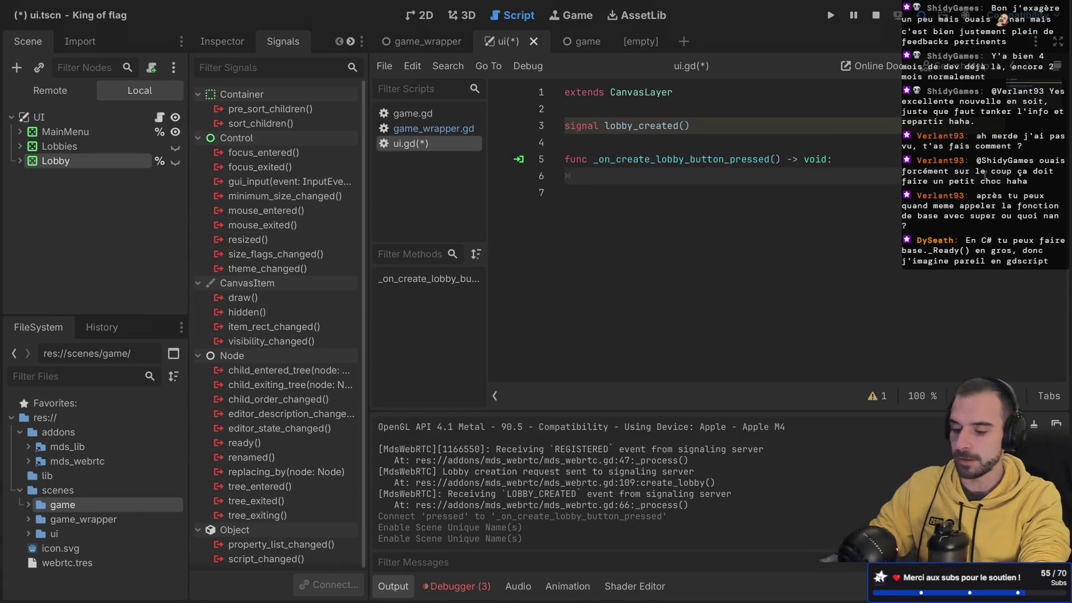
{"action": "type", "text": "%Ma"}
{"action": "key", "text": "Return"}
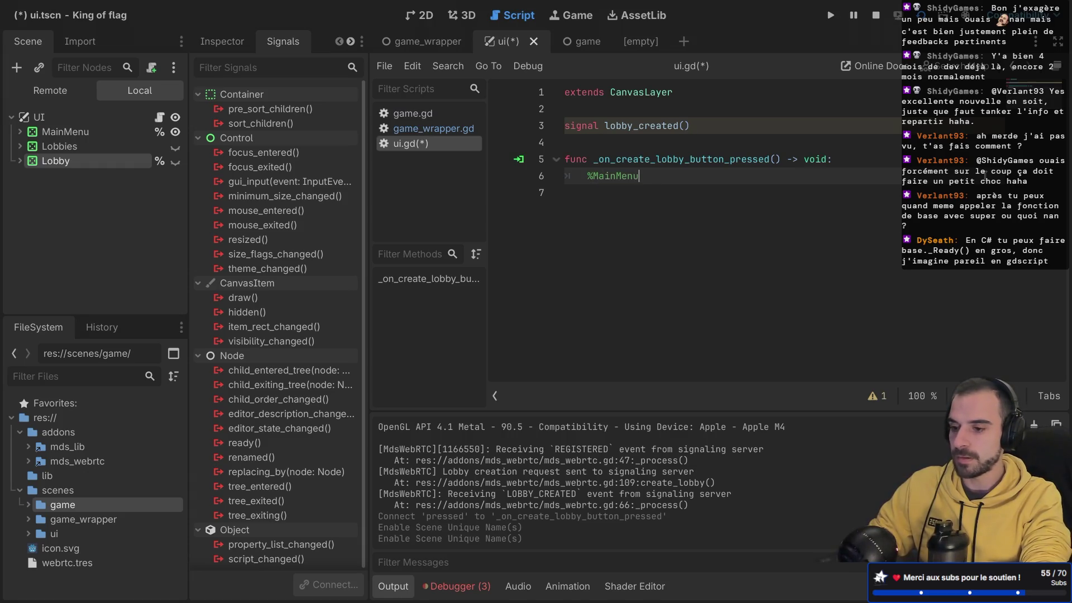
{"action": "type", "text": ".vi"}
{"action": "key", "text": "Down"}
{"action": "key", "text": "Down"}
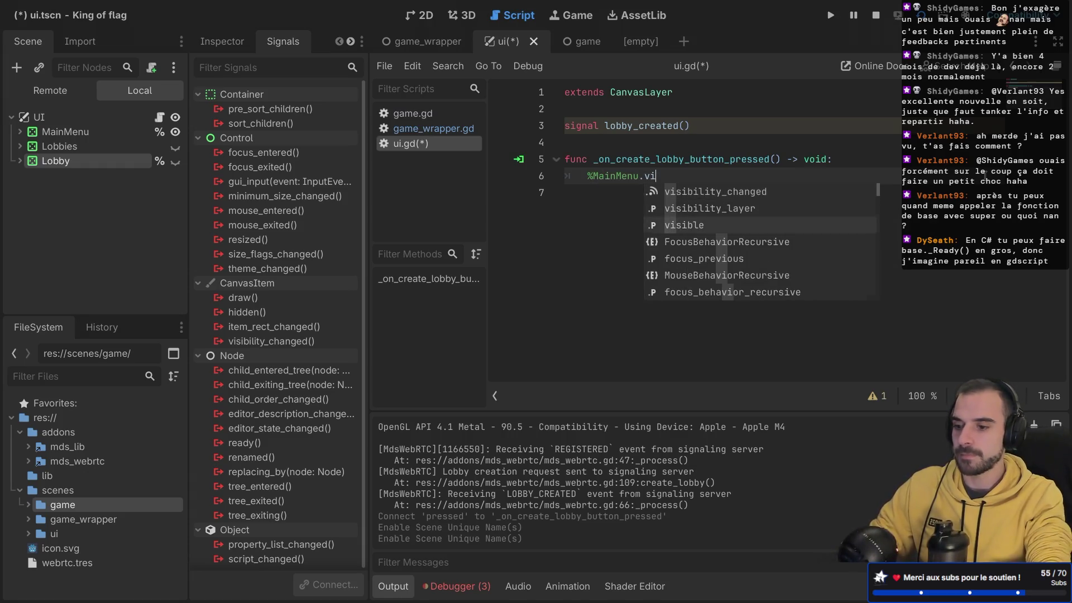
{"action": "key", "text": "Return"}
{"action": "type", "text": "= false"}
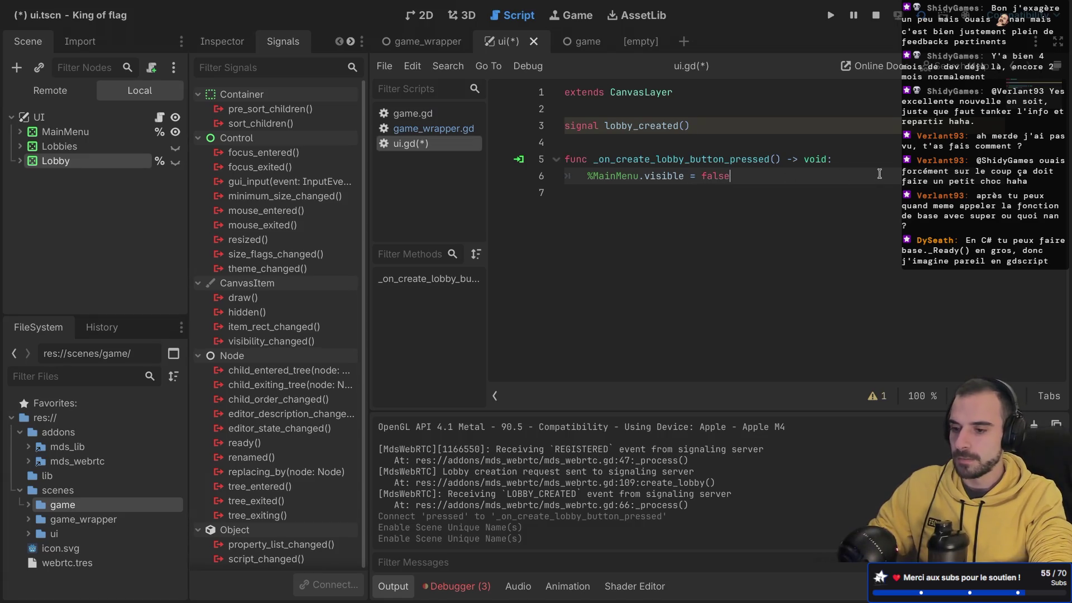
- Add a matching %Lobby.visible = false line, save ui.gd, and run the project
{"action": "key", "text": "ctrl+shift+d"}
{"action": "double_click", "coordinate": [624, 191]}
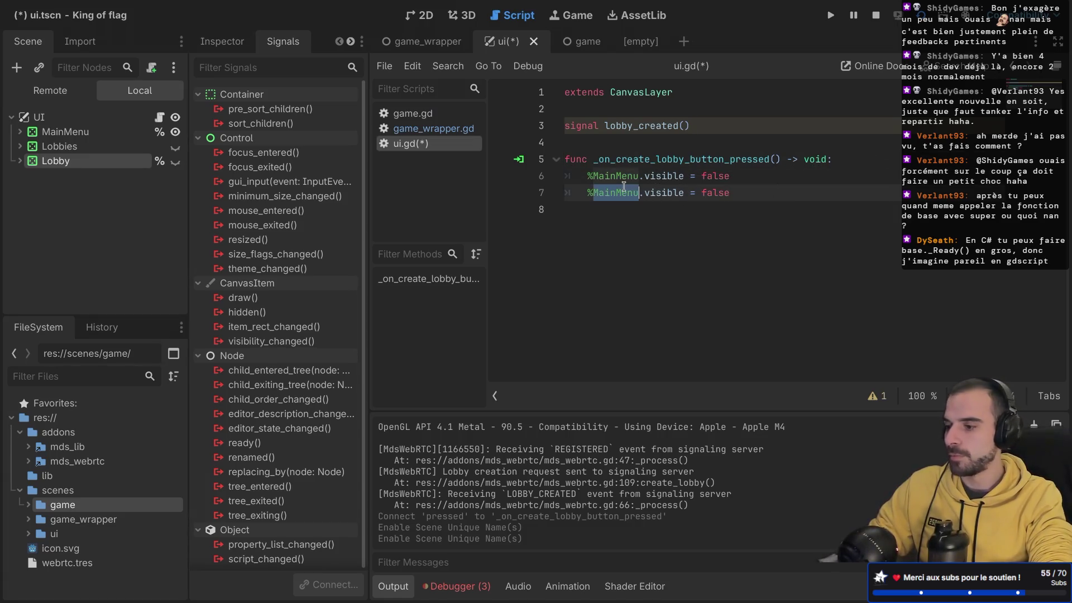
{"action": "type", "text": "Lobby"}
{"action": "key", "text": "ctrl+s"}
{"action": "left_click", "coordinate": [741, 225]}
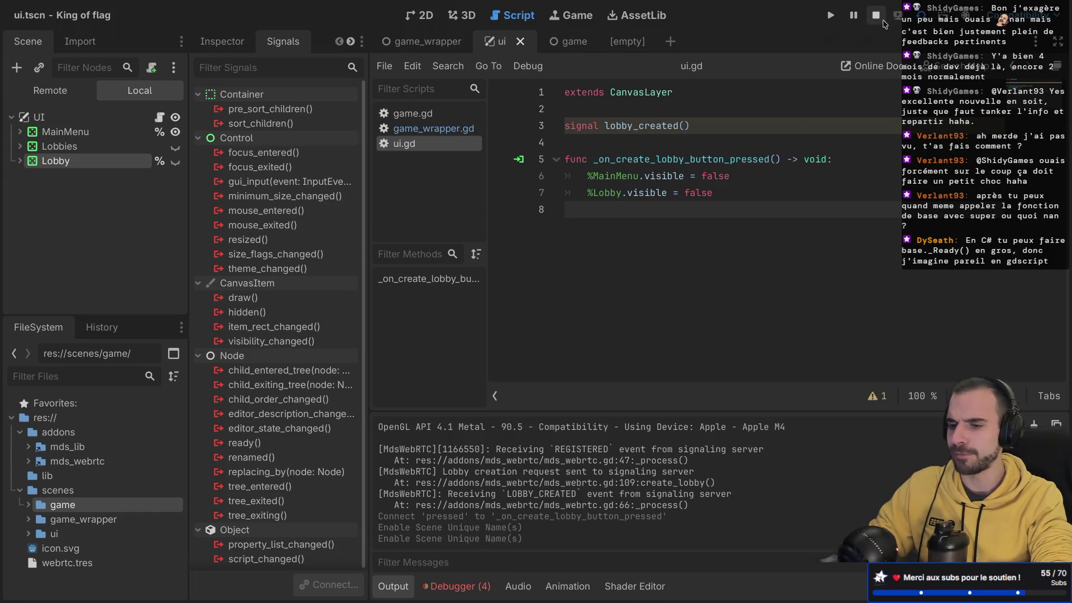
{"action": "key", "text": "F5"}
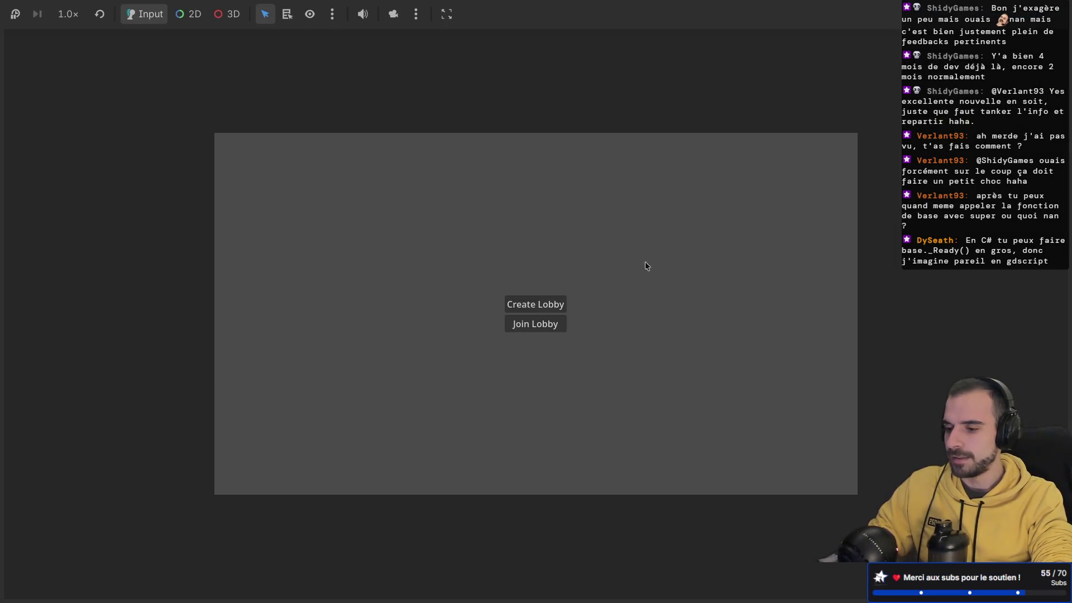
- Test Create Lobby in the running game, then start adding a child node under Lobby's Stack
{"action": "left_click", "coordinate": [563, 304]}
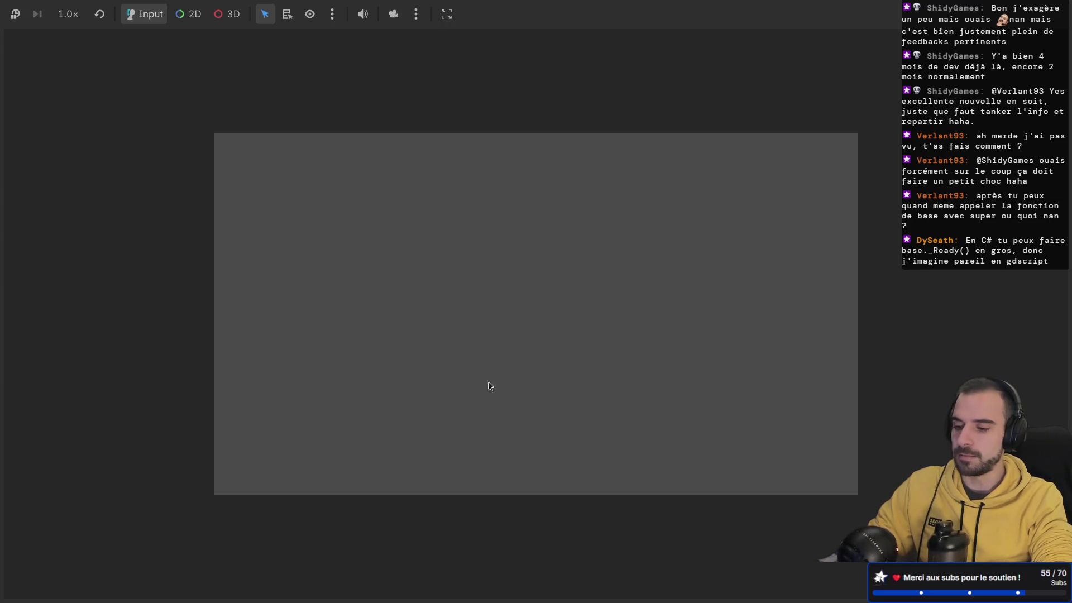
{"action": "key", "text": "F8"}
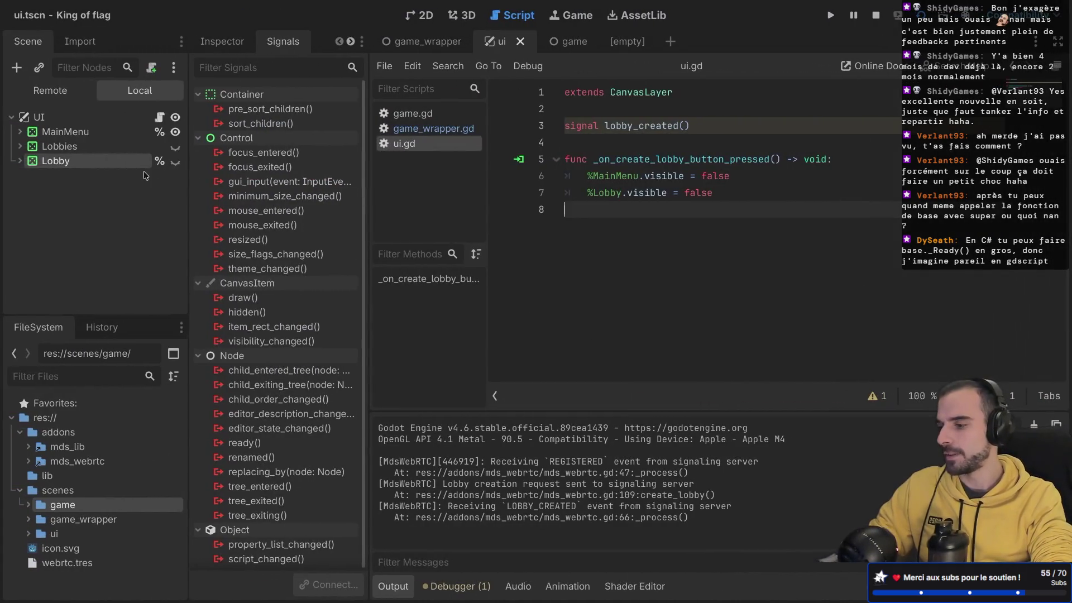
{"action": "left_click", "coordinate": [17, 161]}
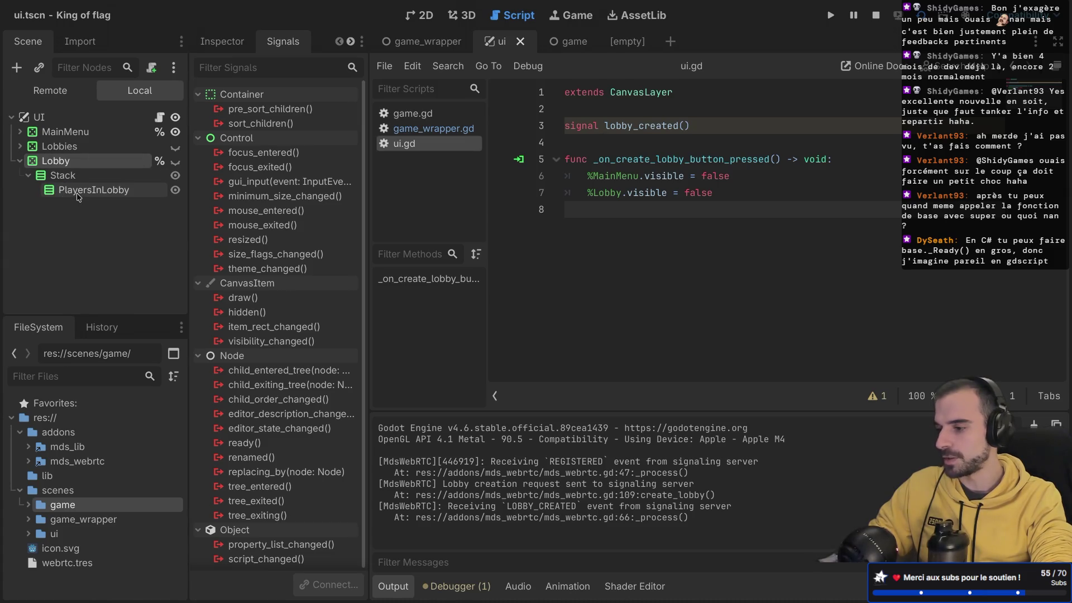
{"action": "left_click", "coordinate": [66, 177]}
{"action": "key", "text": "ctrl+a"}
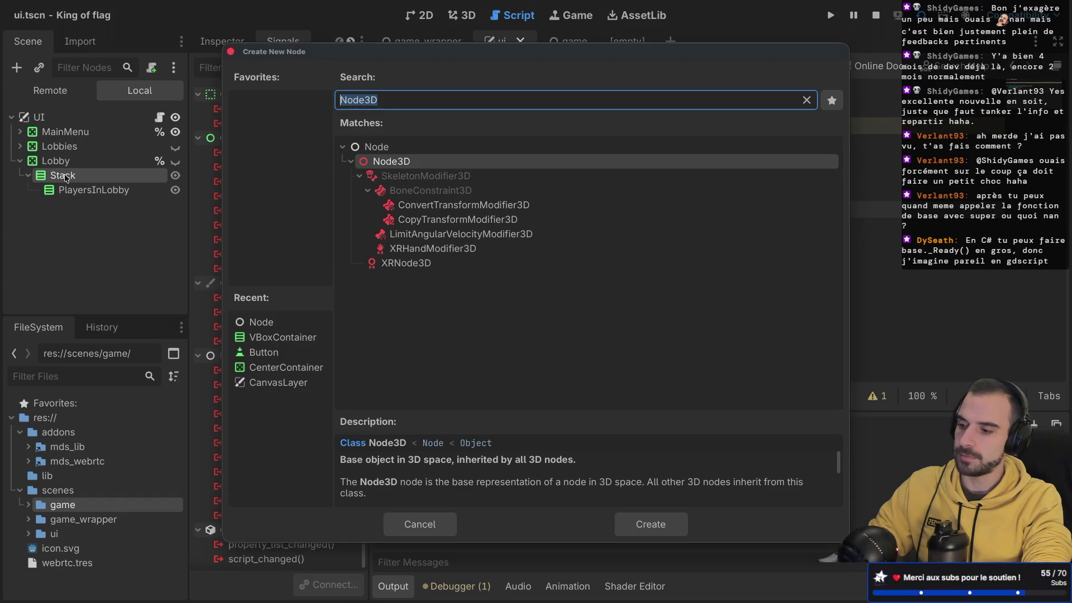
- Create a Label above PlayersInLobby in Stack and name it LobbyTitle
{"action": "type", "text": "label"}
{"action": "key", "text": "Return"}
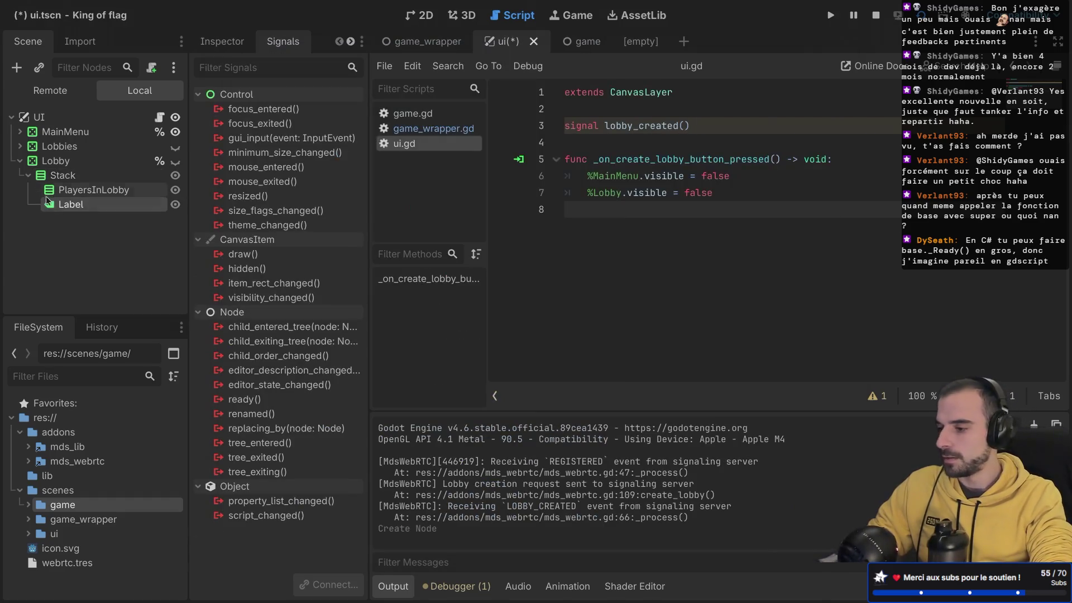
{"action": "left_click_drag", "start_coordinate": [78, 204], "coordinate": [77, 187]}
{"action": "double_click", "coordinate": [76, 193]}
{"action": "type", "text": "LobbyTitle"}
{"action": "key", "text": "Return"}
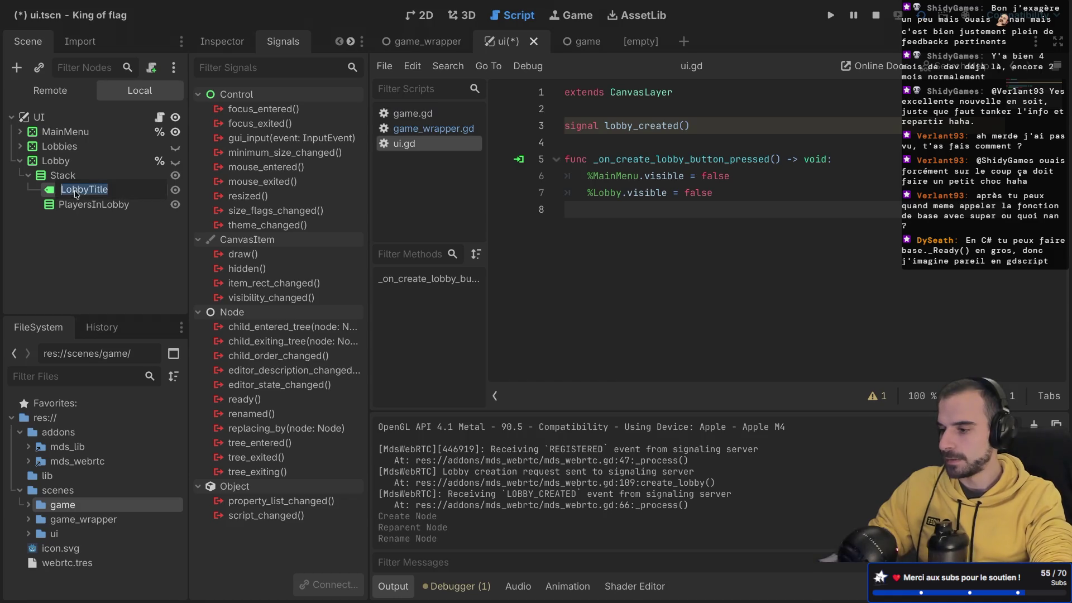
- Set LobbyTitle's text to 'Lobby', save the scene, then stop and rerun the game
{"action": "left_click", "coordinate": [233, 46]}
{"action": "left_click", "coordinate": [243, 198]}
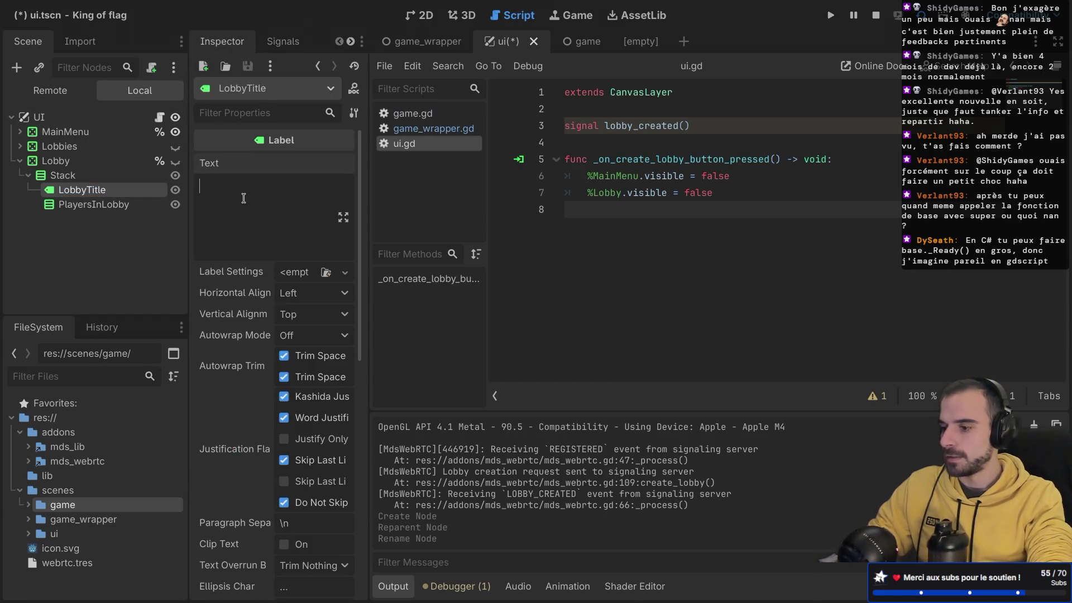
{"action": "type", "text": "Lobby"}
{"action": "key", "text": "ctrl+s"}
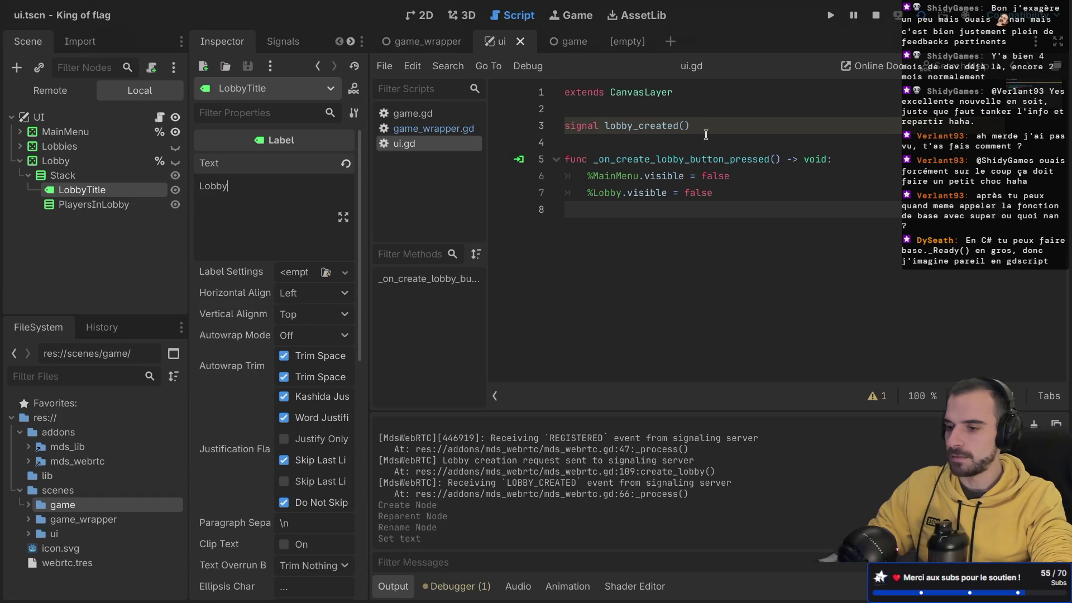
{"action": "left_click", "coordinate": [874, 16]}
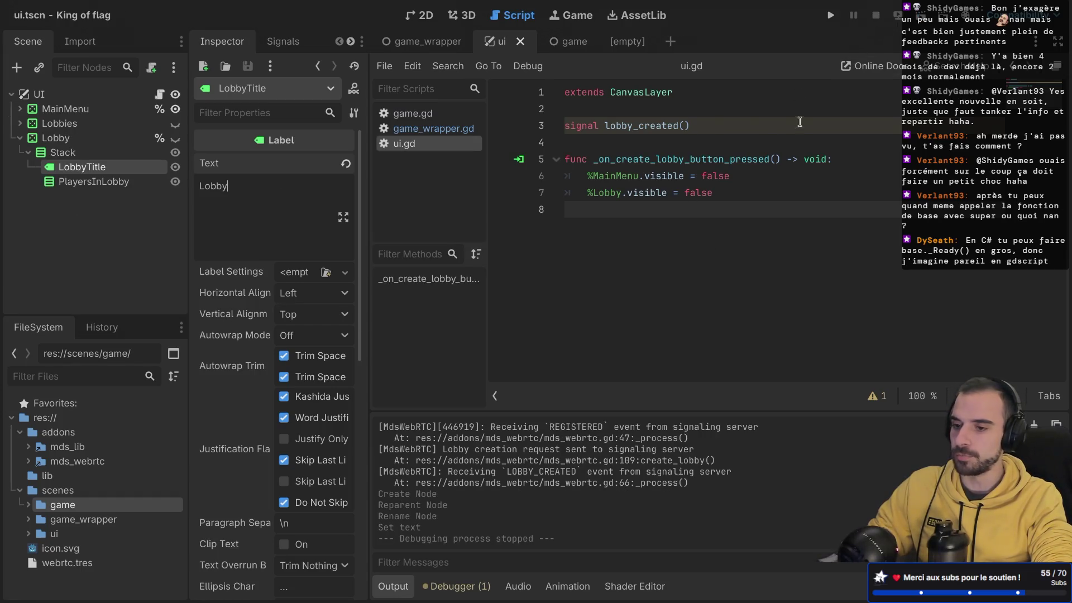
{"action": "left_click", "coordinate": [831, 16]}
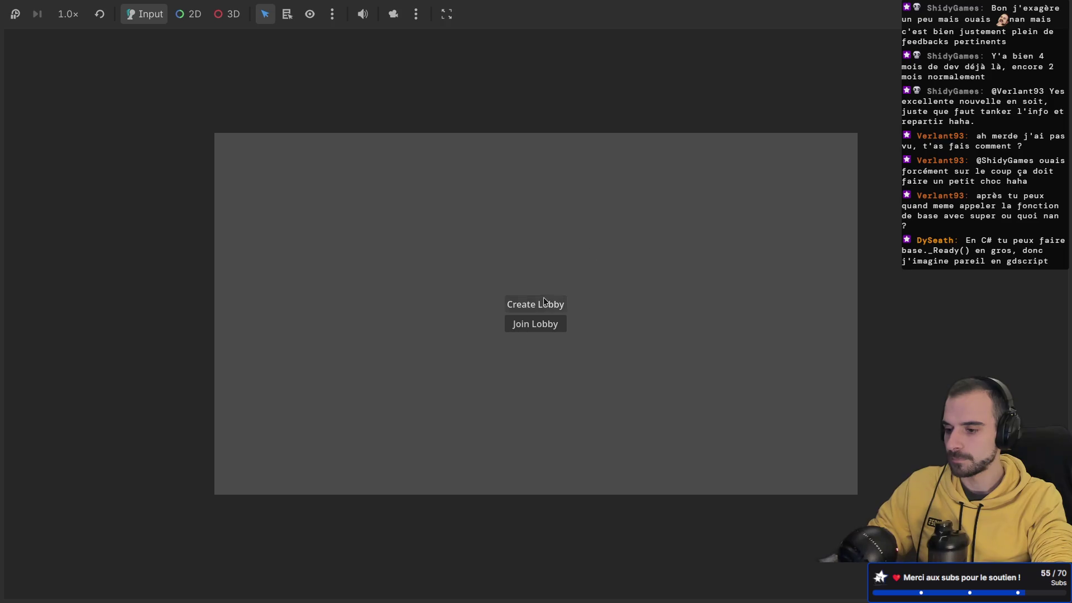
- Press Create Lobby in the game and inspect the live UI tree in the Remote view
{"action": "left_click", "coordinate": [543, 300]}
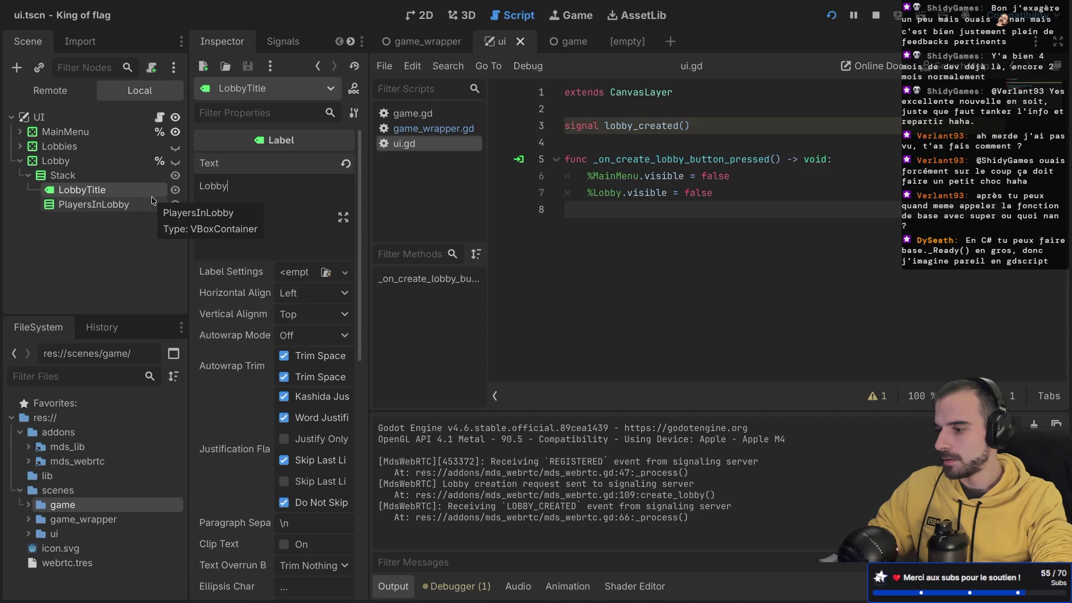
{"action": "left_click", "coordinate": [60, 90]}
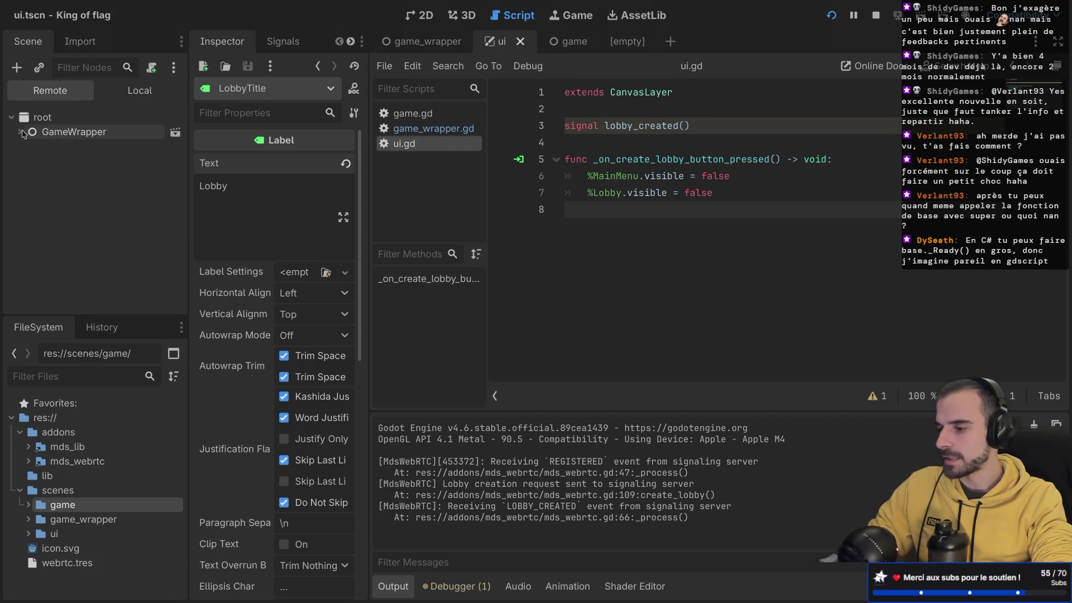
{"action": "left_click", "coordinate": [27, 147]}
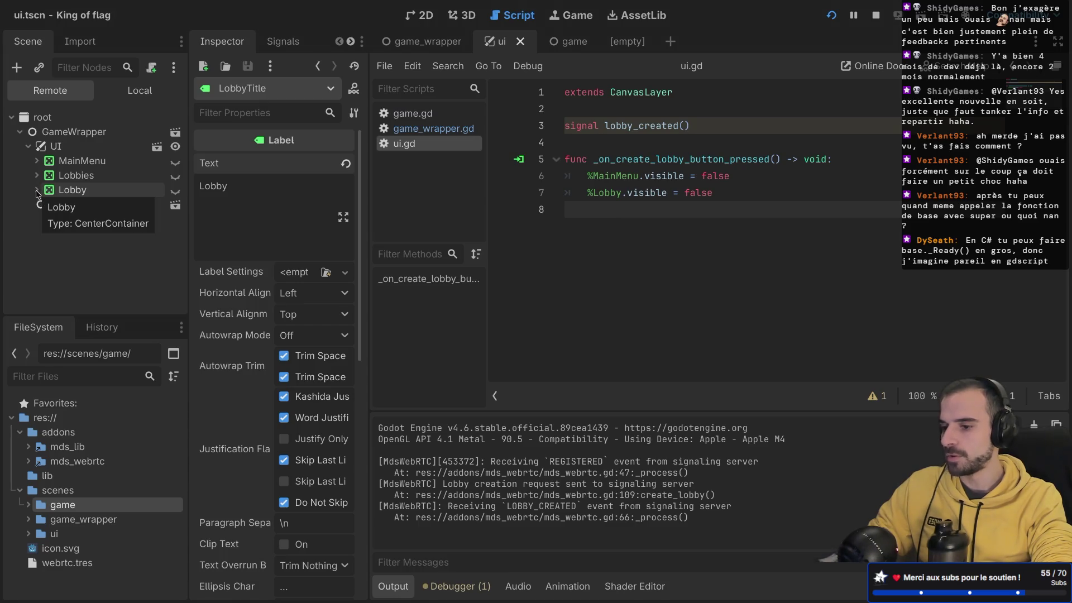
- Change the handler to %Lobby.visible = true, then rerun and check the Lobby screen appears
{"action": "double_click", "coordinate": [696, 192]}
{"action": "type", "text": "true"}
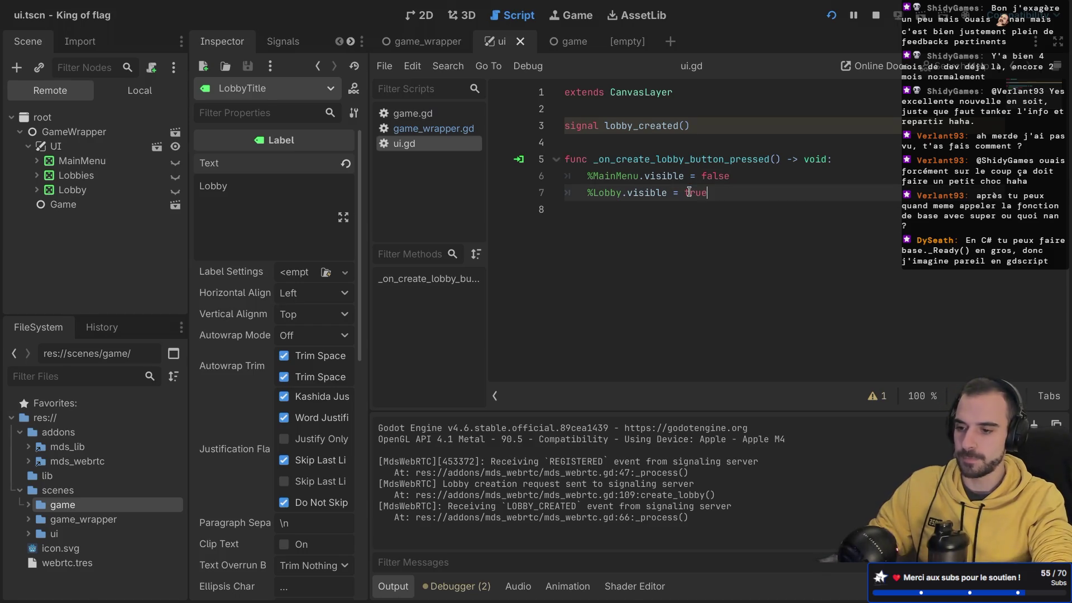
{"action": "key", "text": "super+b"}
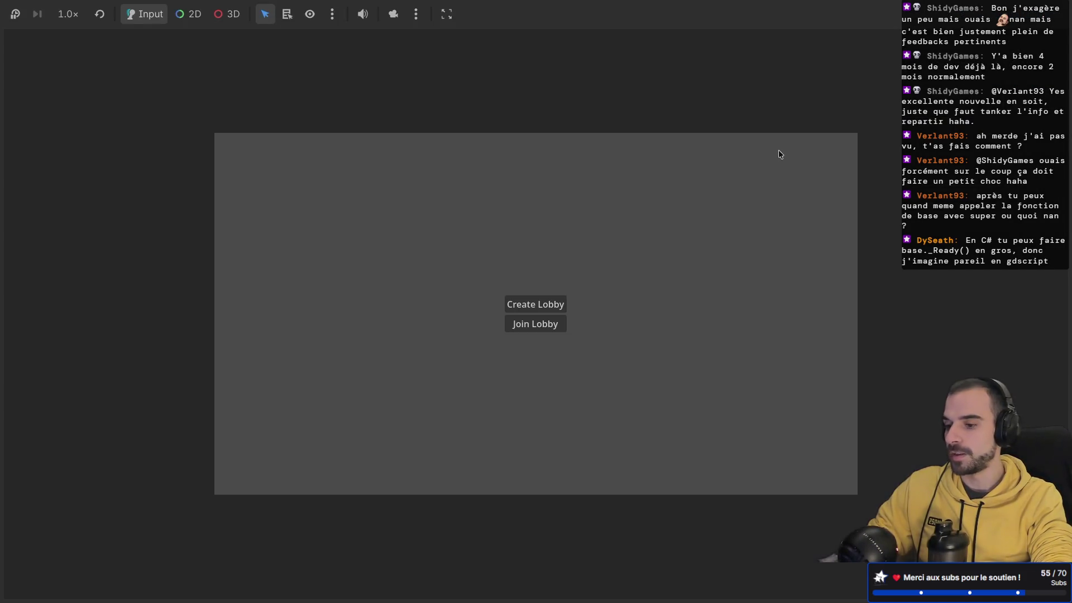
{"action": "left_click", "coordinate": [553, 306]}
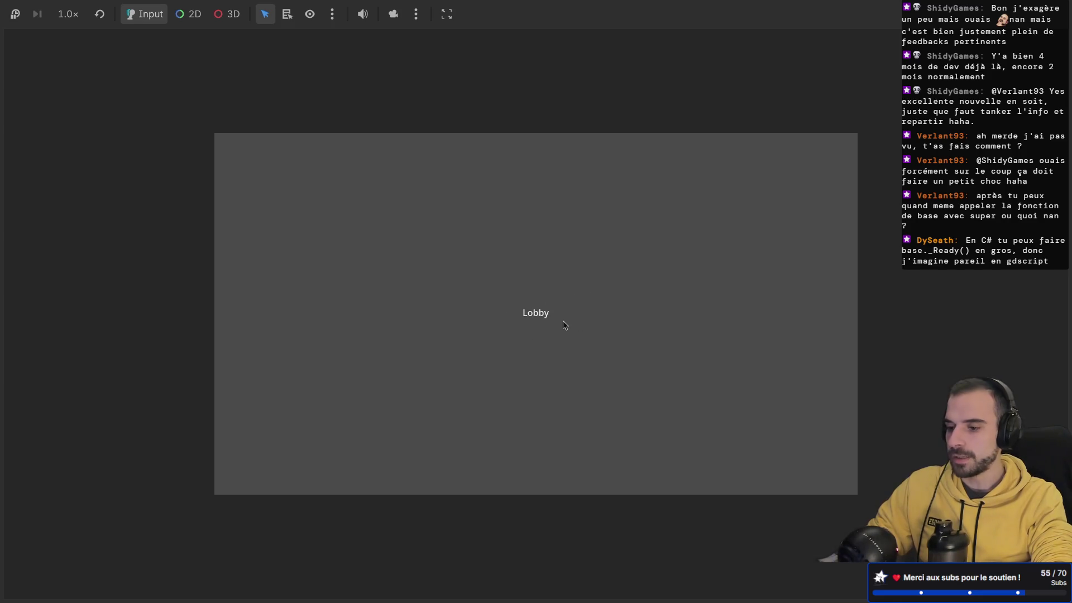
{"action": "key", "text": "alt+Tab"}
{"action": "key", "text": "alt+Tab"}
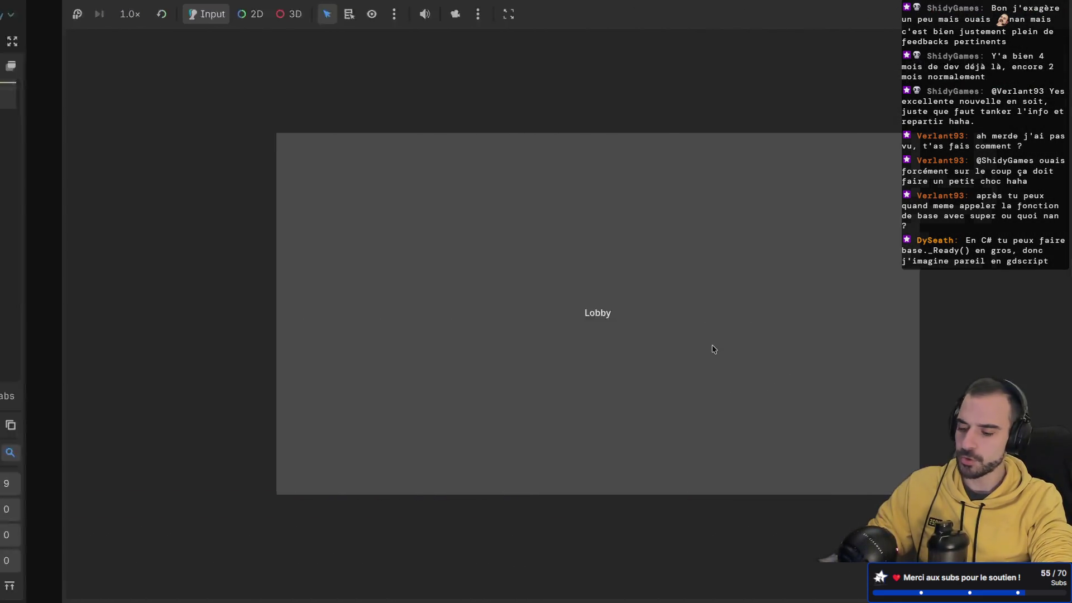
{"action": "key", "text": "super+Tab"}
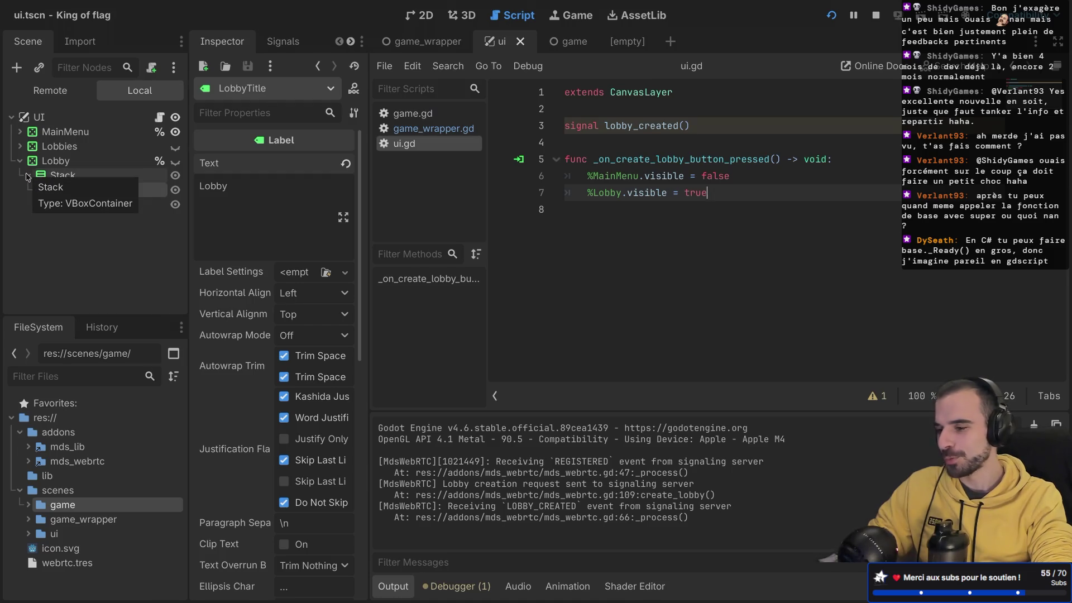
{"action": "left_click", "coordinate": [28, 175]}
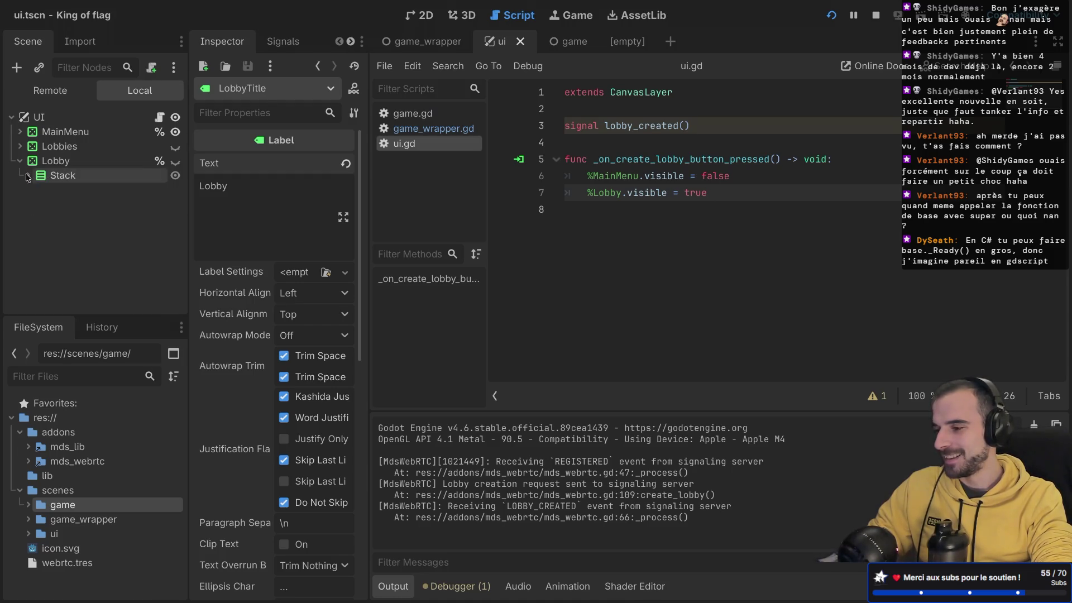
{"action": "left_click", "coordinate": [28, 175]}
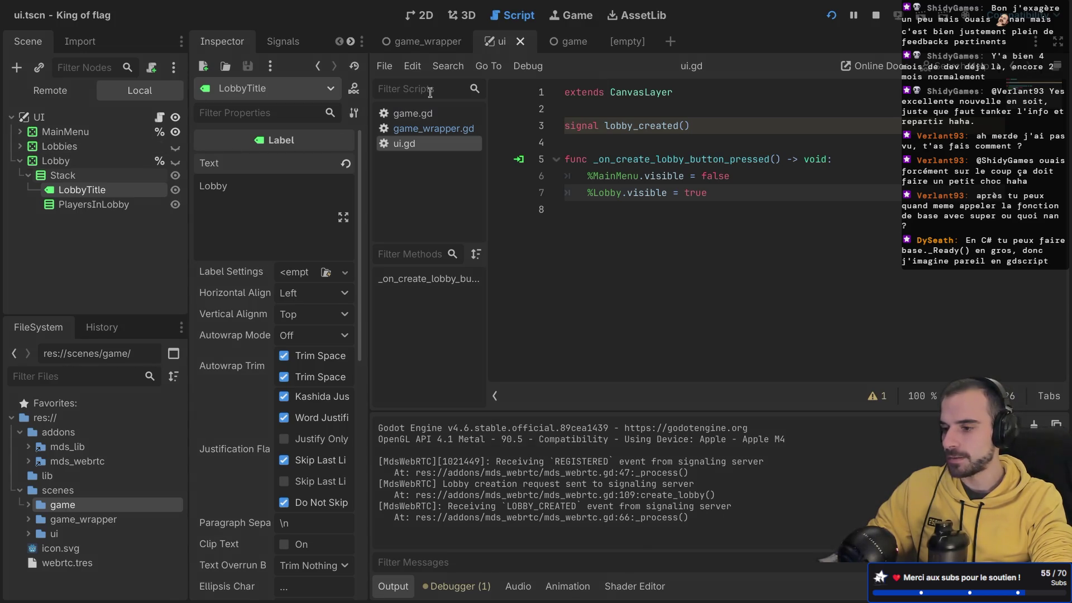
- Switch to the game scene, open game.gd, then its MdsWebRTC base script mds_webrtc.gd
{"action": "left_click", "coordinate": [581, 42]}
{"action": "left_click", "coordinate": [160, 118]}
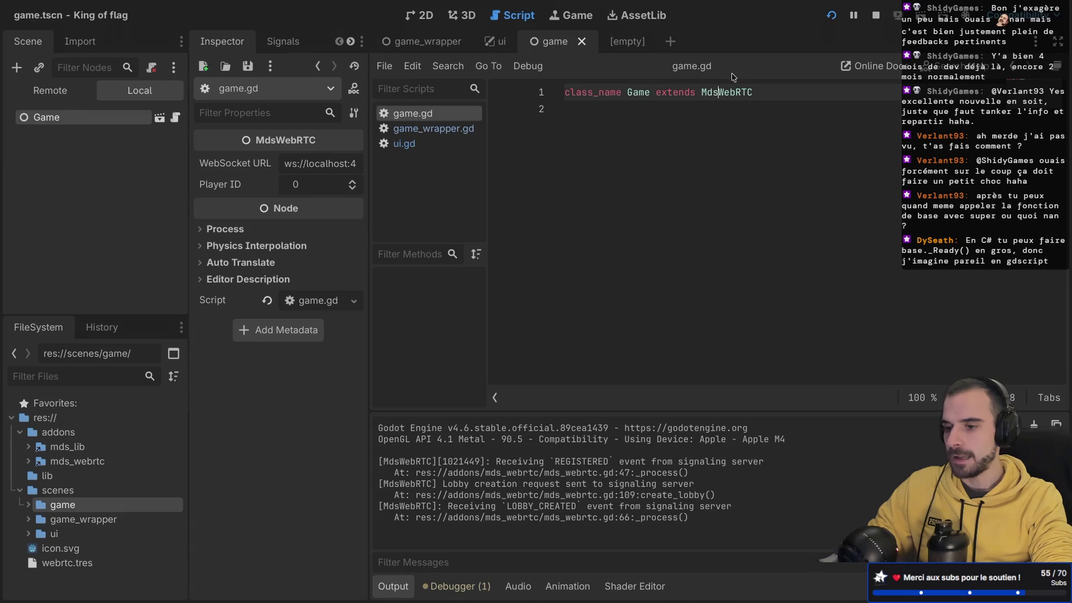
{"action": "left_click", "coordinate": [720, 92], "text": "ctrl"}
- Scroll to list_lobbies in mds_webrtc.gd and expand the script editor to full window width
{"action": "scroll", "coordinate": [686, 176], "scroll_direction": "down", "scroll_amount": 20}
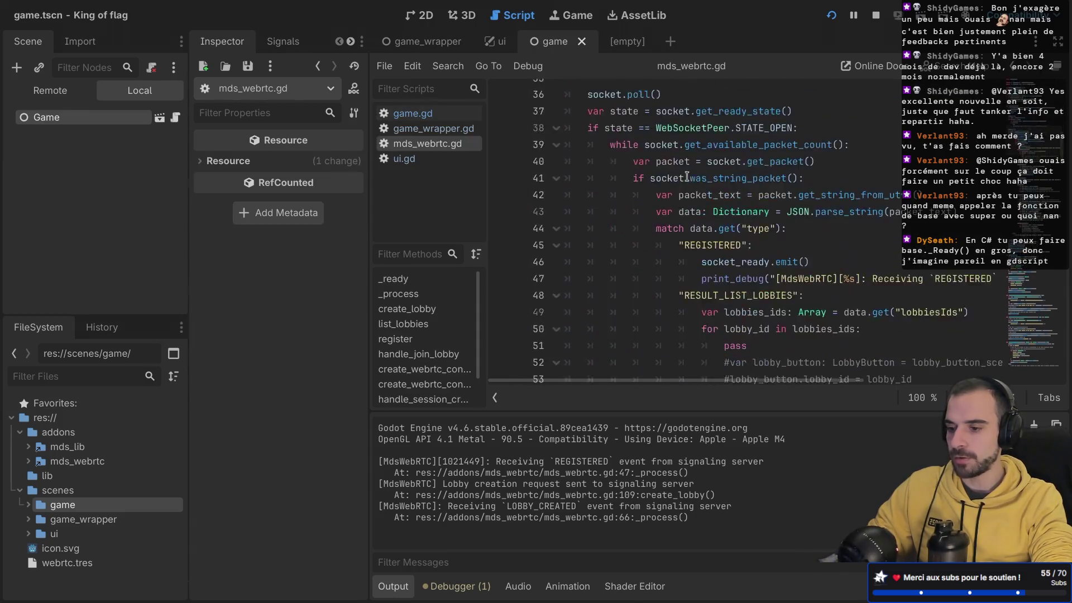
{"action": "scroll", "coordinate": [686, 176], "scroll_direction": "up", "scroll_amount": 5}
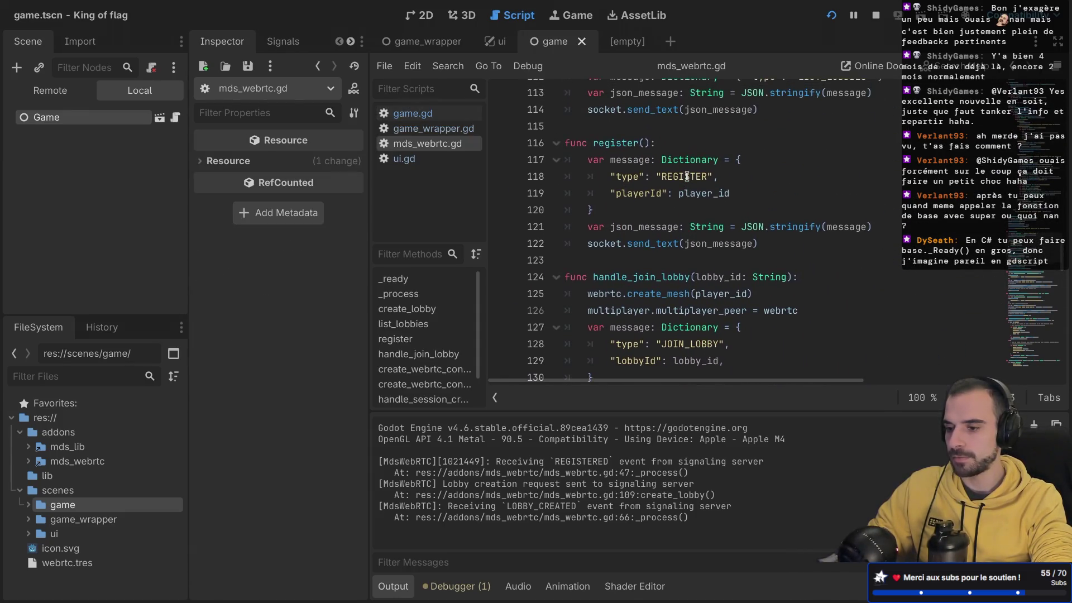
{"action": "scroll", "coordinate": [686, 177], "scroll_direction": "up", "scroll_amount": 4}
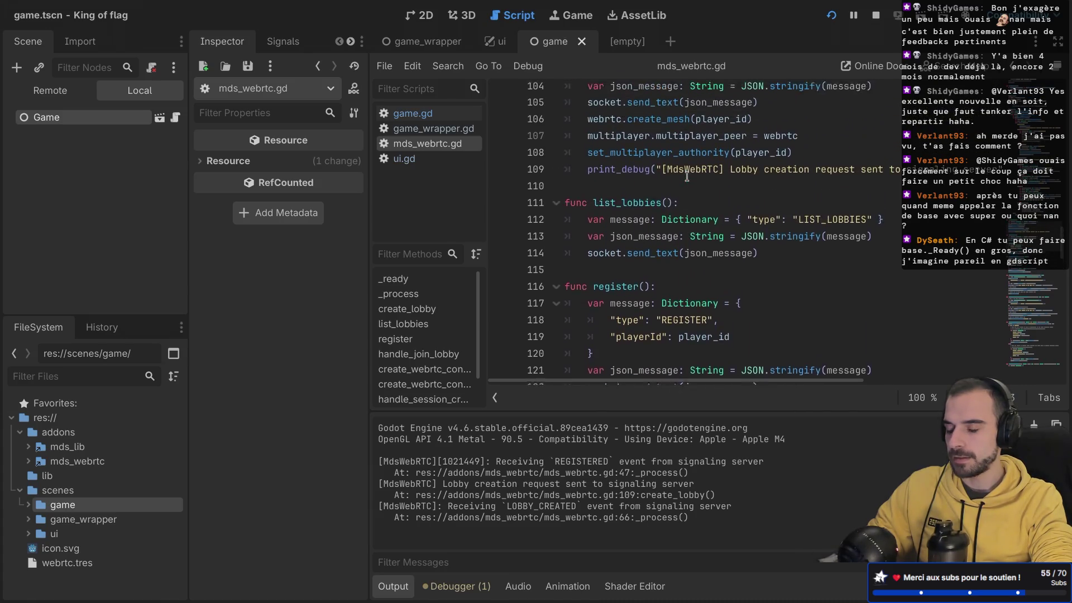
{"action": "mouse_move", "coordinate": [589, 290]}
{"action": "left_mouse_down"}
{"action": "mouse_move", "coordinate": [552, 246]}
{"action": "mouse_move", "coordinate": [553, 225]}
{"action": "left_mouse_up"}
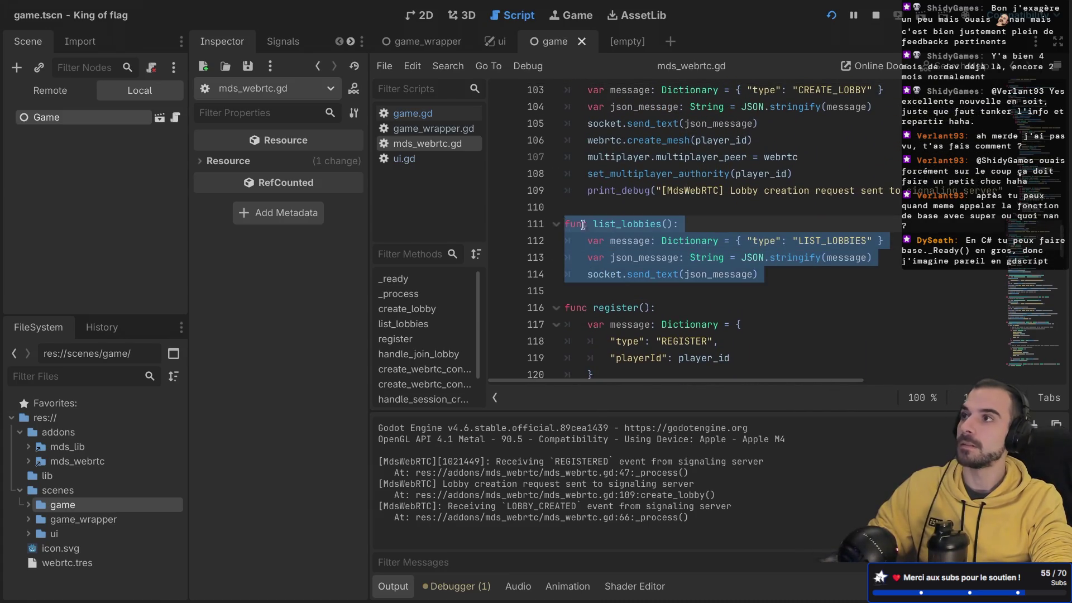
{"action": "left_click", "coordinate": [654, 224]}
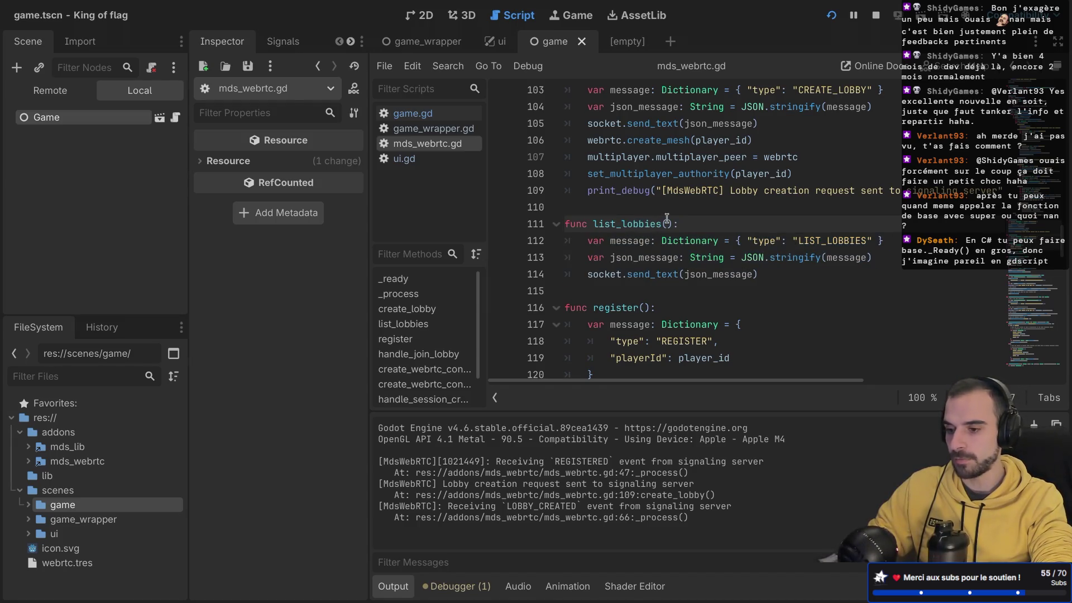
{"action": "key", "text": "ctrl+super+d"}
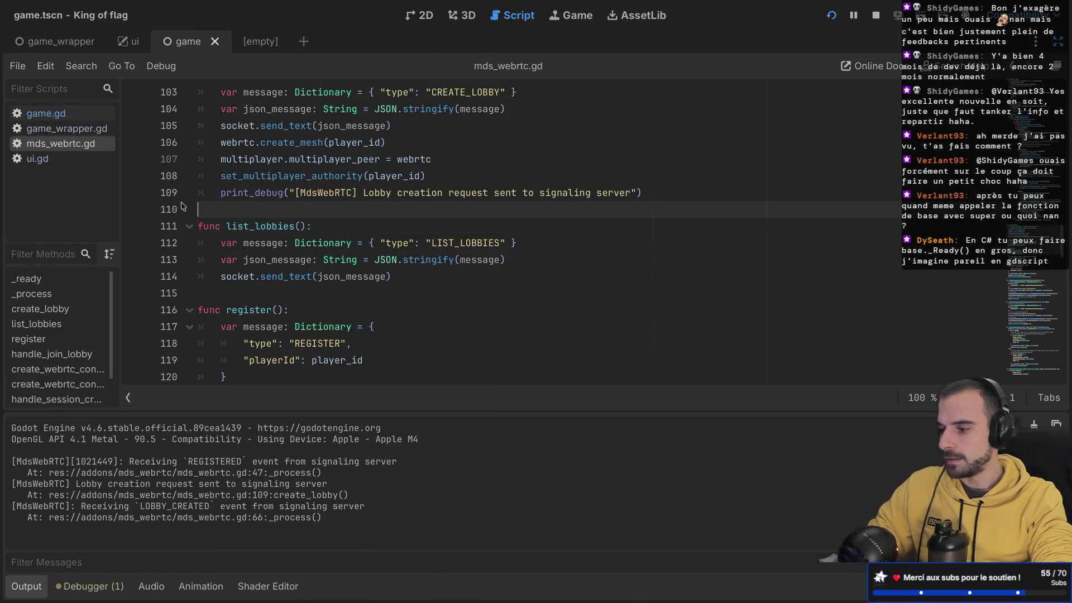
- Copy the lobby-creation print_debug line below list_lobbies' send_text call and fix its indent
{"action": "left_click_drag", "start_coordinate": [173, 211], "coordinate": [173, 195]}
{"action": "key", "text": "super+c"}
{"action": "left_click", "coordinate": [402, 277]}
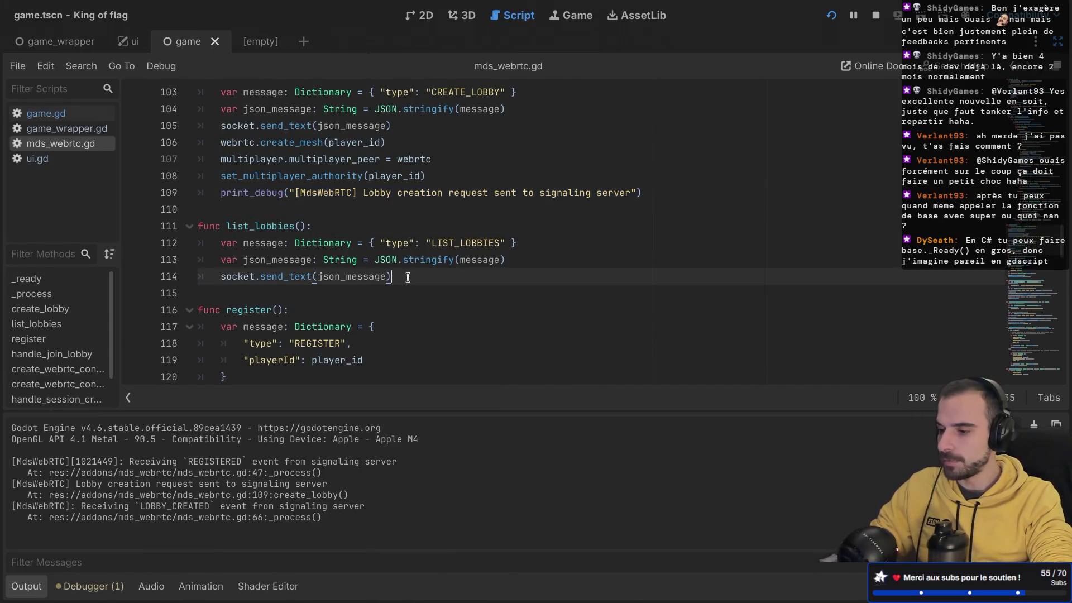
{"action": "key", "text": "Return"}
{"action": "key", "text": "super+v"}
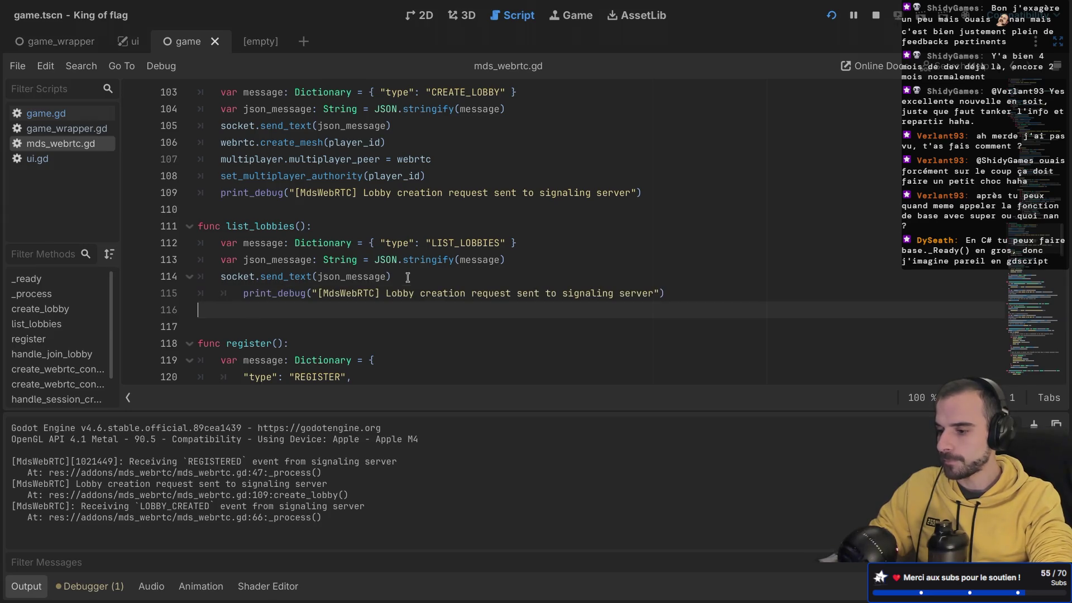
{"action": "left_click", "coordinate": [245, 294]}
{"action": "key", "text": "BackSpace"}
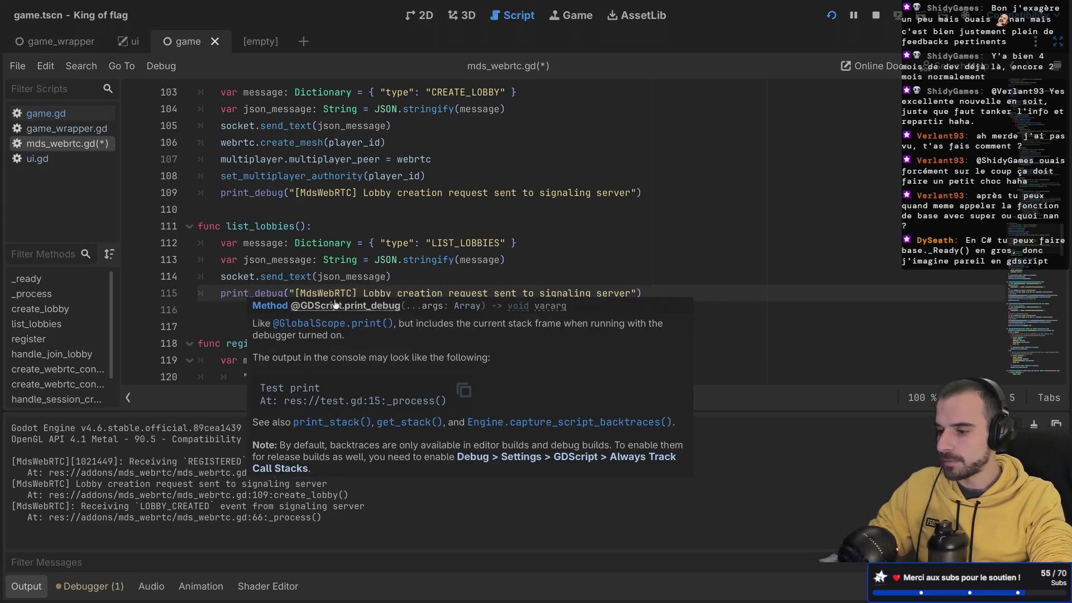
- Change 'creation' to 'listing' in the print, save, and remove the extra blank line
{"action": "left_click", "coordinate": [365, 286]}
{"action": "double_click", "coordinate": [405, 294]}
{"action": "type", "text": "listing"}
{"action": "left_click", "coordinate": [497, 294]}
{"action": "key", "text": "ctrl+s"}
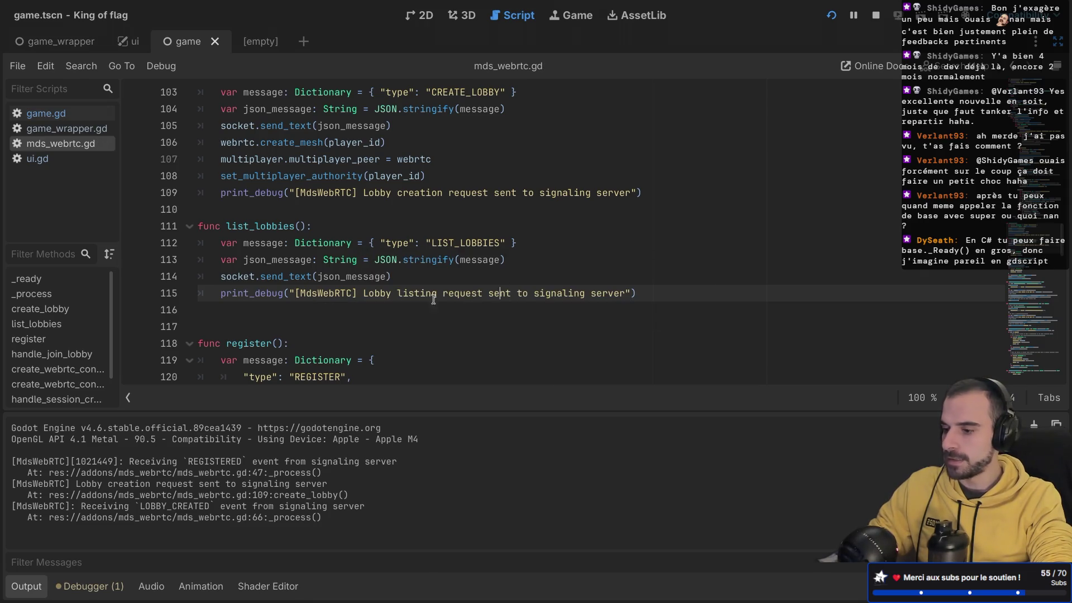
{"action": "left_click", "coordinate": [229, 313]}
{"action": "key", "text": "BackSpace"}
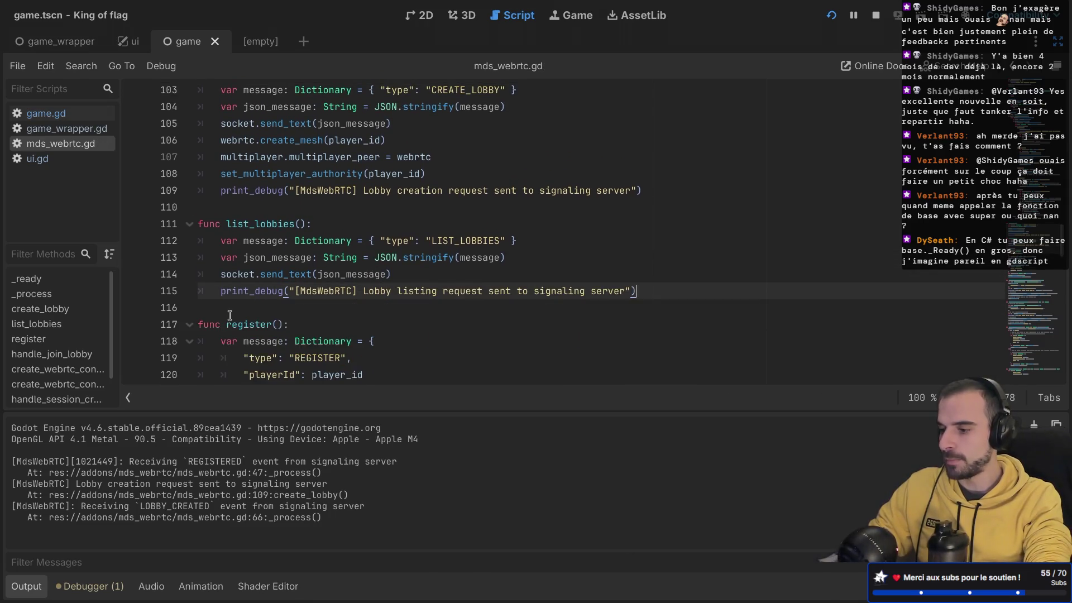
{"action": "scroll", "coordinate": [296, 224], "scroll_direction": "up", "scroll_amount": 15}
- Review the RESULT_LIST_LOBBIES match case, then switch to the signaling-server terminal
{"action": "scroll", "coordinate": [303, 211], "scroll_direction": "up", "scroll_amount": 5}
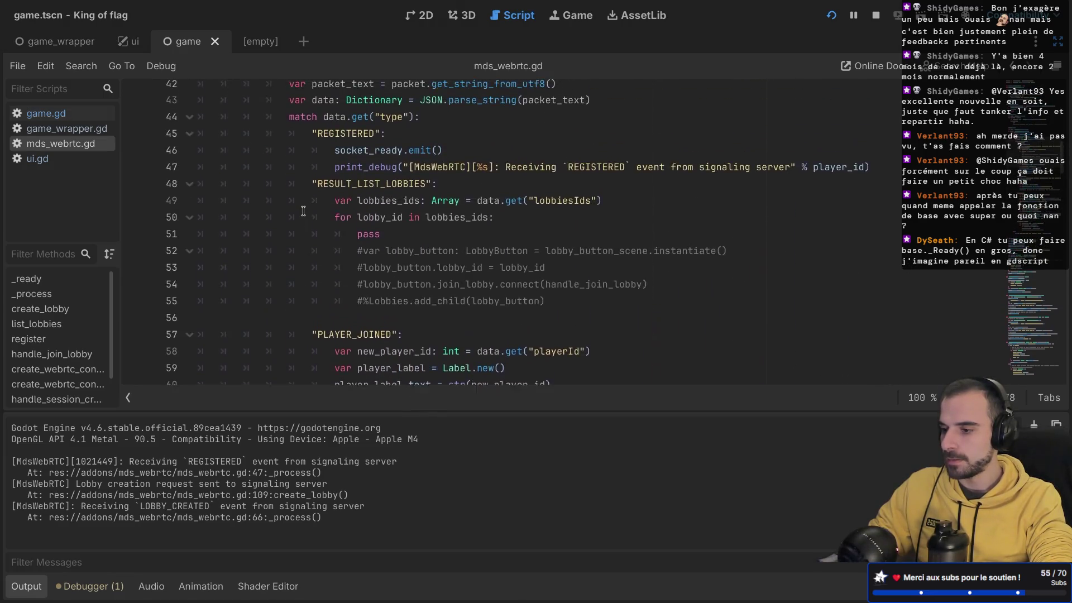
{"action": "scroll", "coordinate": [303, 211], "scroll_direction": "up", "scroll_amount": 2}
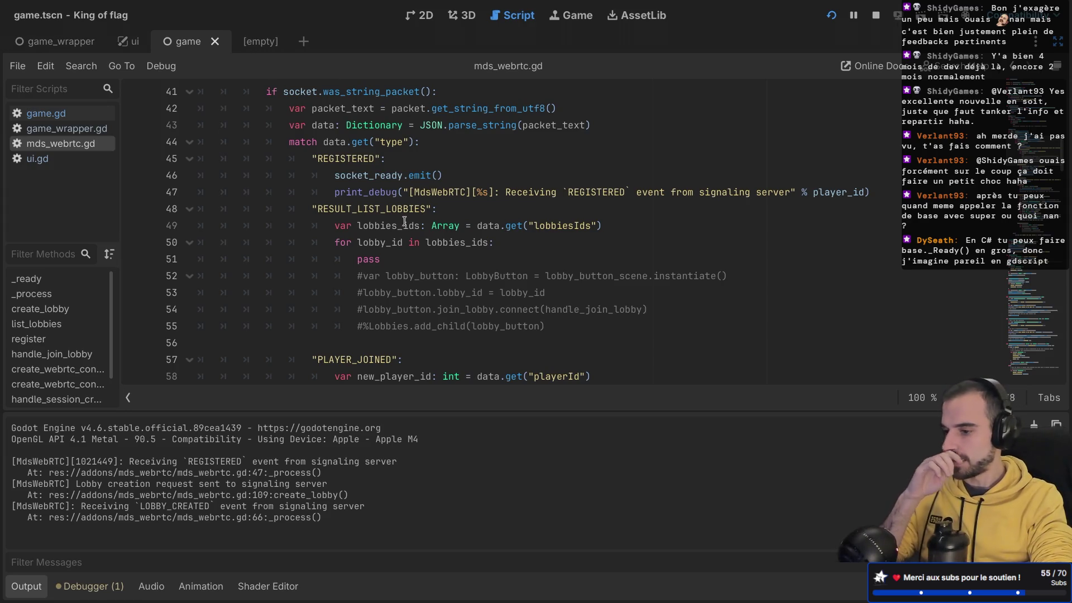
{"action": "left_click_drag", "start_coordinate": [315, 207], "coordinate": [444, 209]}
{"action": "left_click", "coordinate": [441, 209]}
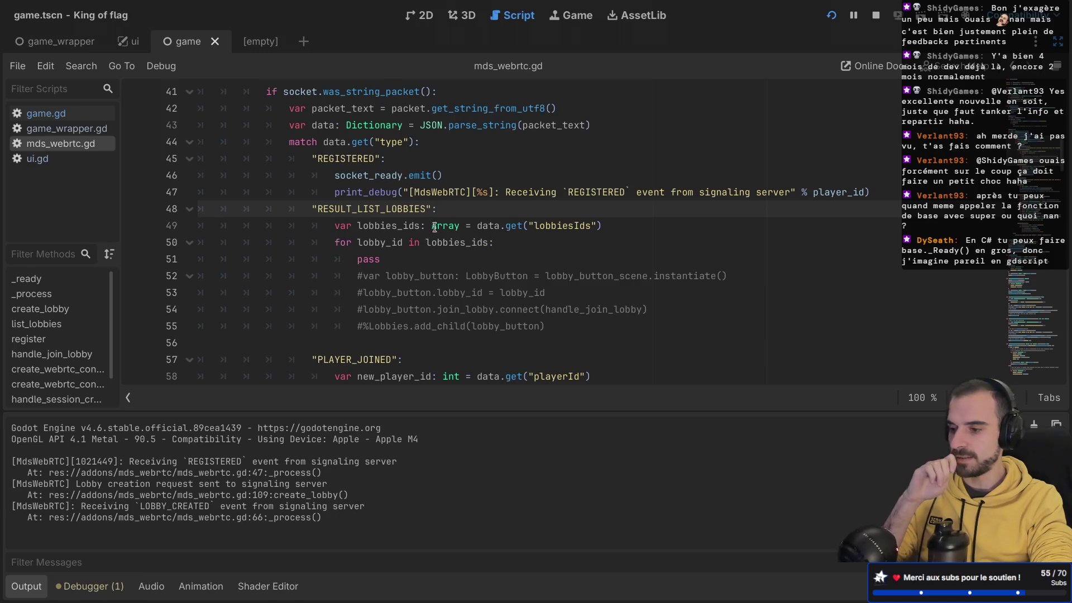
{"action": "mouse_move", "coordinate": [432, 226]}
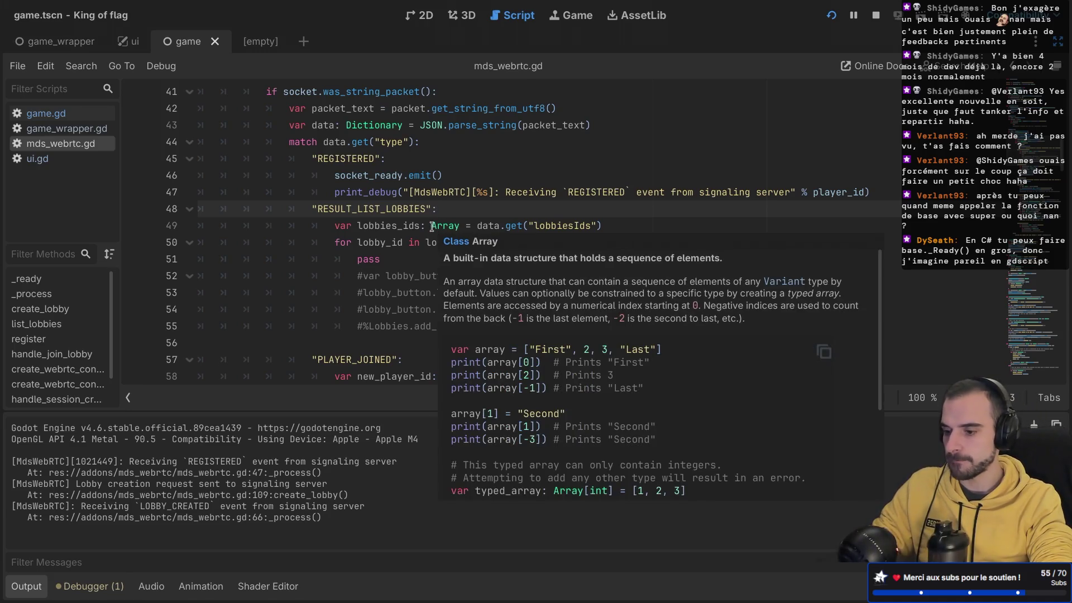
{"action": "key", "text": "ctrl+Left"}
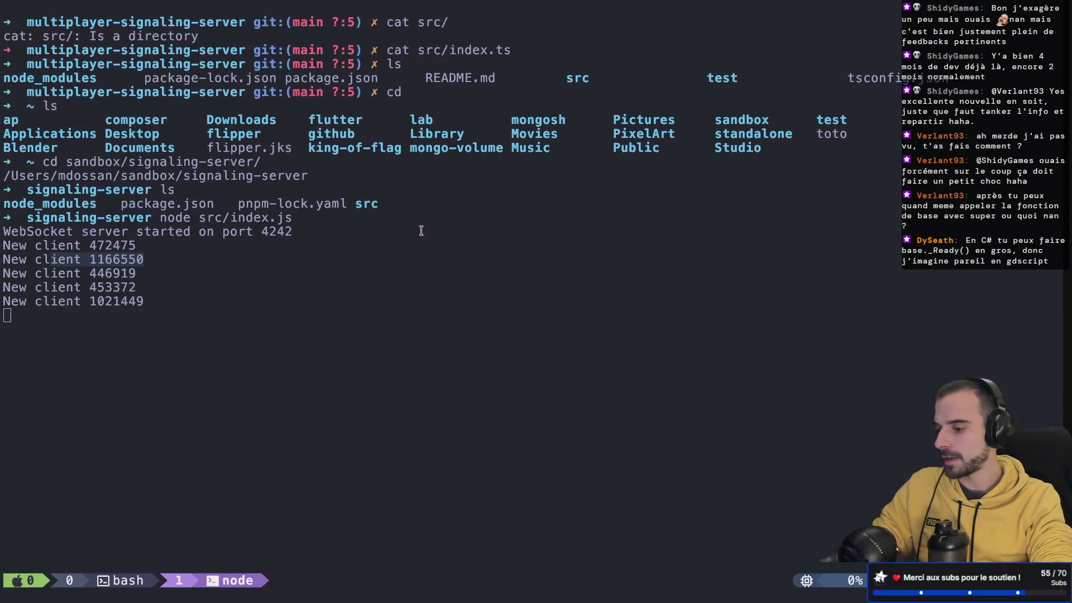
- Open a new tmux window and go to the sandbox folder, listing its contents
{"action": "key", "text": "ctrl+b"}
{"action": "type", "text": "ccd"}
{"action": "key", "text": "Return"}
{"action": "type", "text": "cd san"}
{"action": "key", "text": "Tab"}
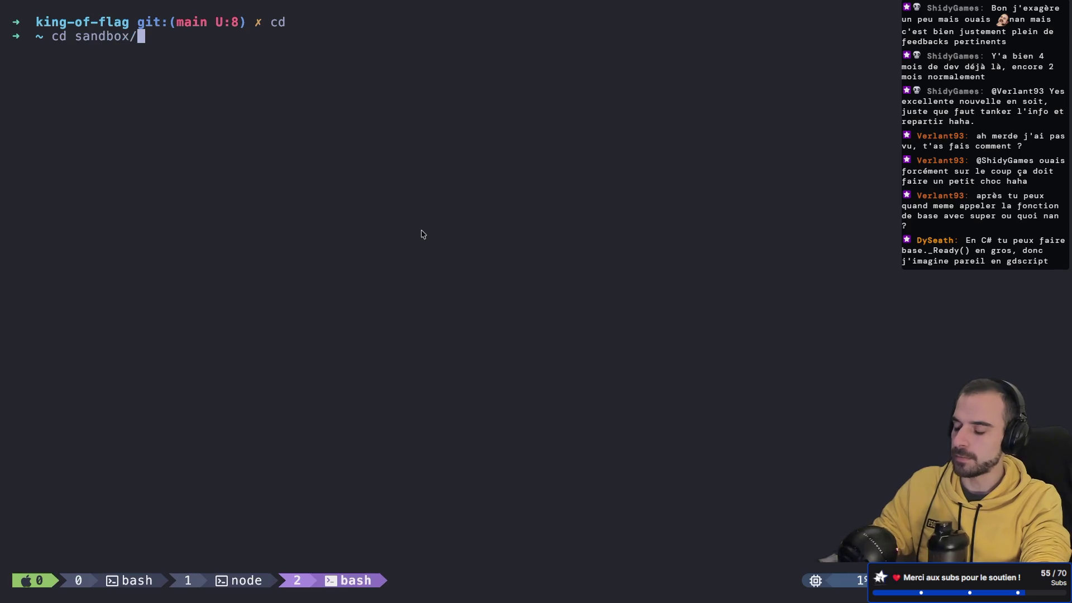
{"action": "key", "text": "Return"}
{"action": "type", "text": "ls"}
{"action": "key", "text": "Return"}
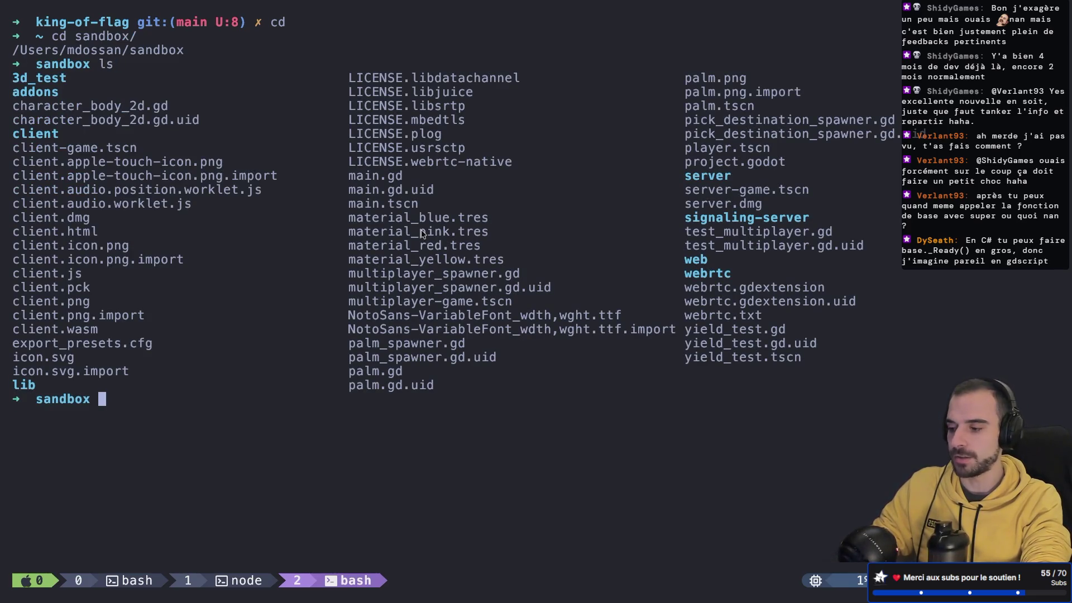
- Enter signaling-server and open src/index.js in Neovim
{"action": "type", "text": "cd"}
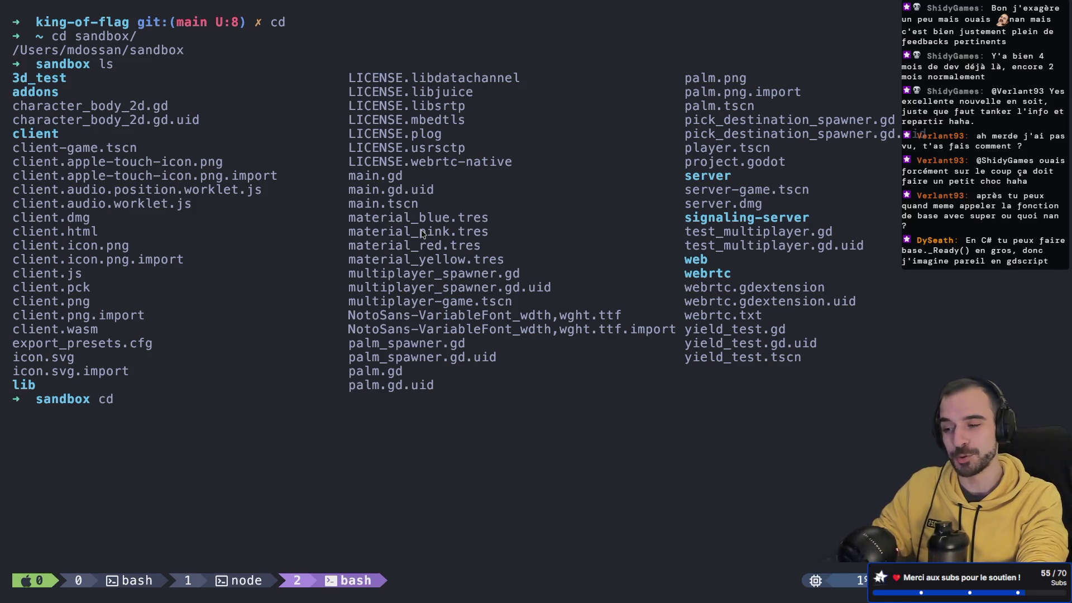
{"action": "type", "text": " si"}
{"action": "key", "text": "Tab"}
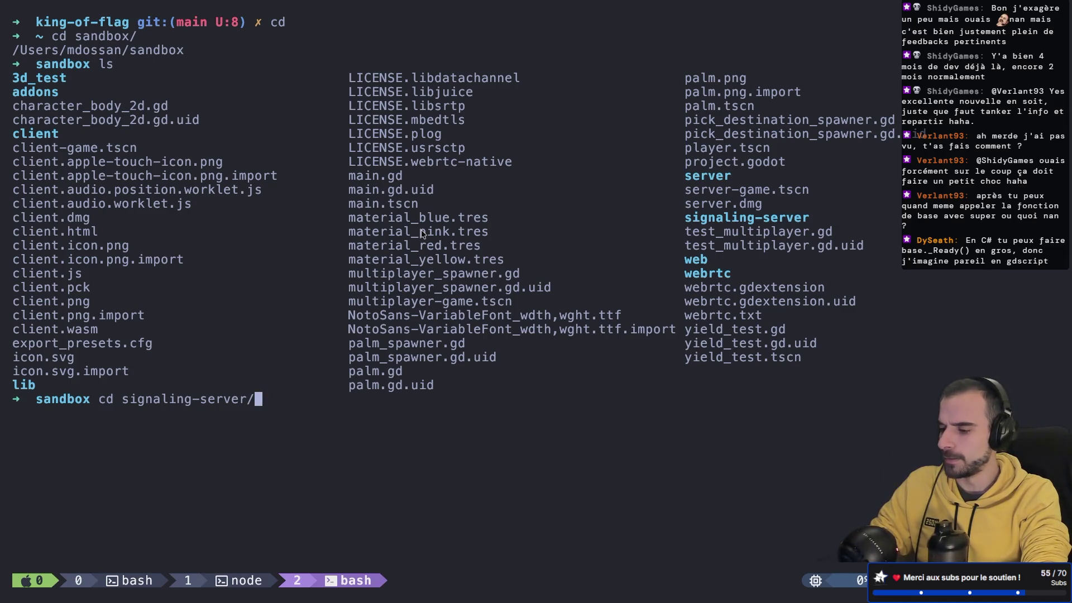
{"action": "key", "text": "Return"}
{"action": "type", "text": "ls"}
{"action": "key", "text": "Return"}
{"action": "type", "text": "nvim src/index.js"}
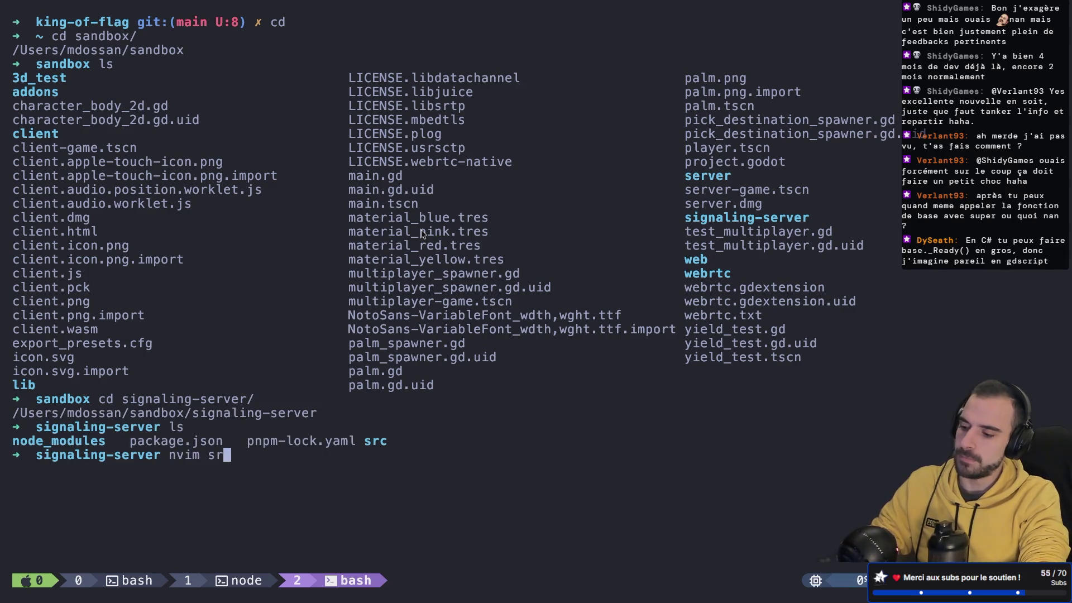
{"action": "key", "text": "Return"}
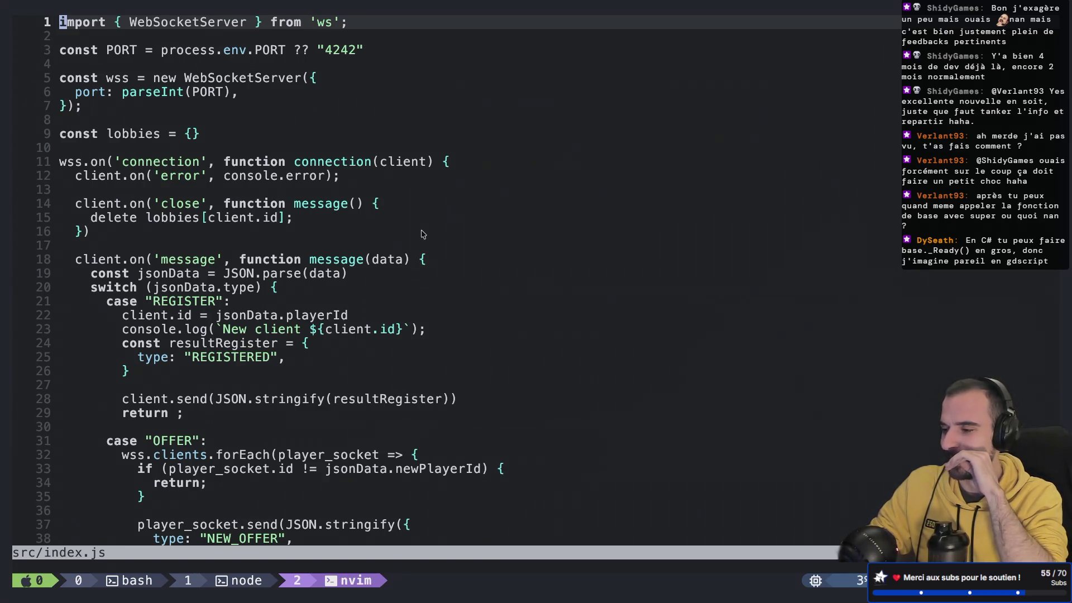
- Find the LIST_LOBBIES reply in index.js and compare its lobbiesIds key with Godot's handler
{"action": "key", "text": "ctrl+d"}
{"action": "key", "text": "ctrl+d"}
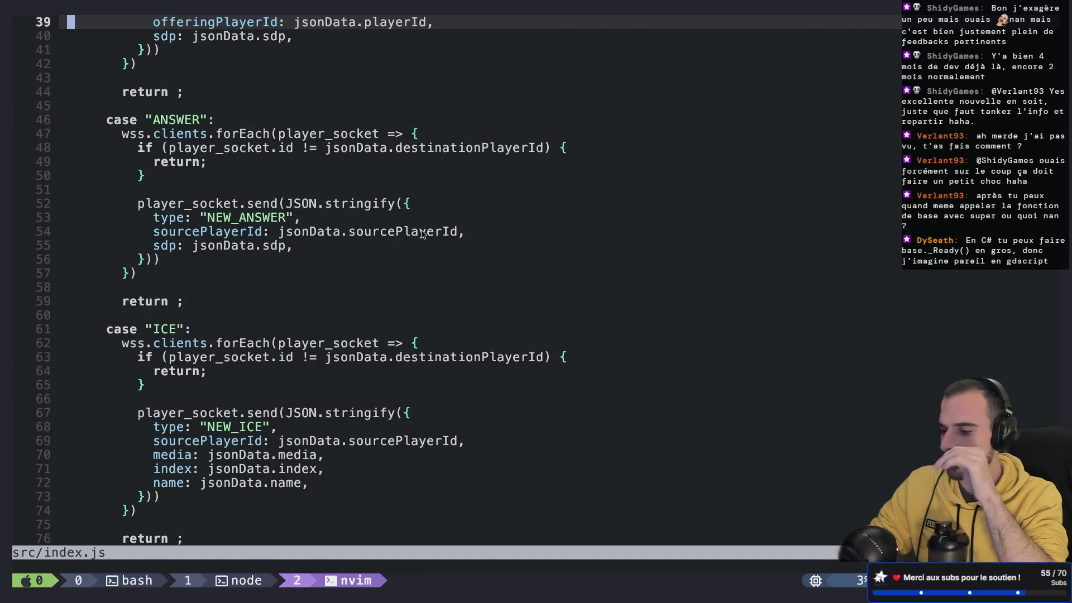
{"action": "key", "text": "ctrl+d"}
{"action": "key", "text": "ctrl+d"}
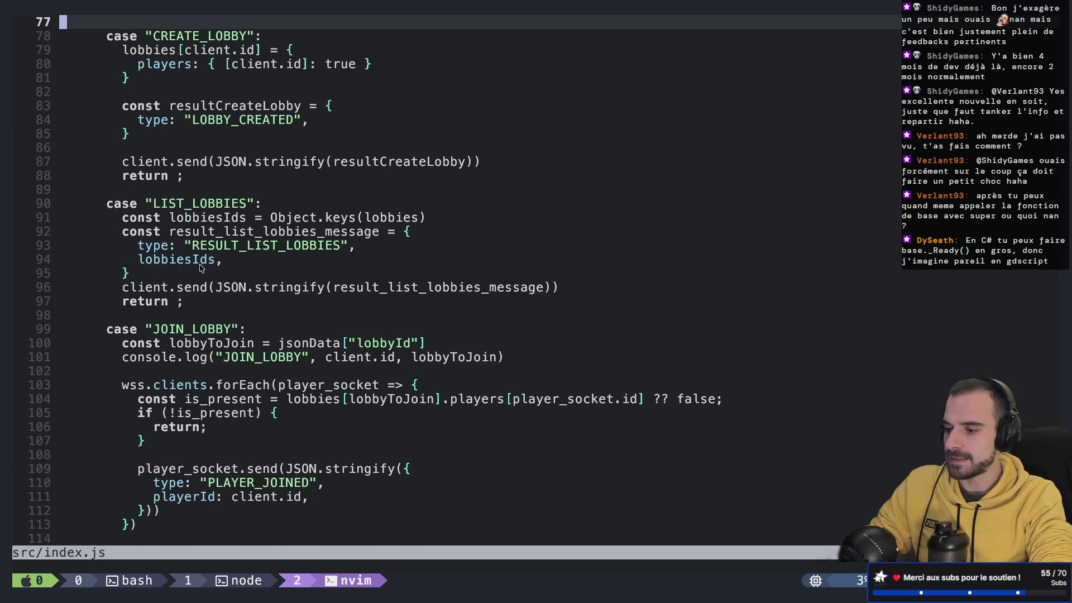
{"action": "key", "text": "super+Tab"}
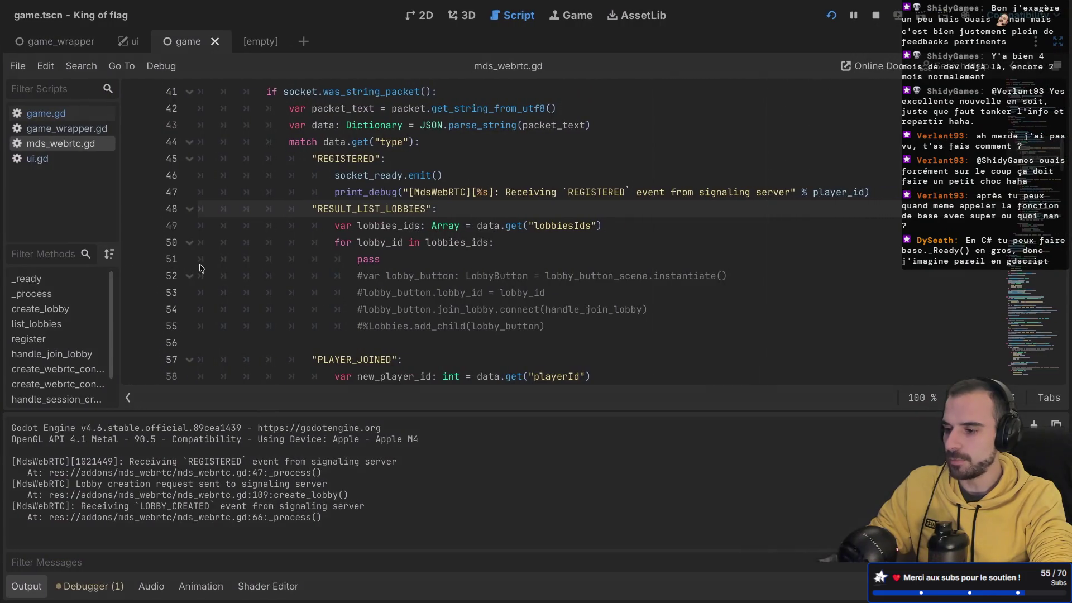
{"action": "double_click", "coordinate": [554, 225]}
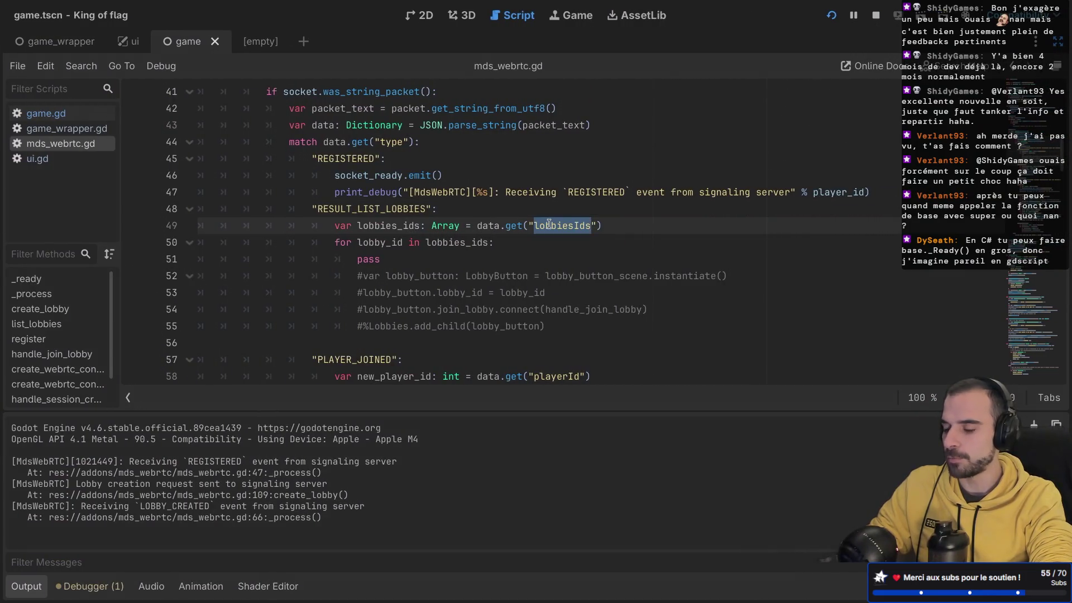
{"action": "key", "text": "super+Tab"}
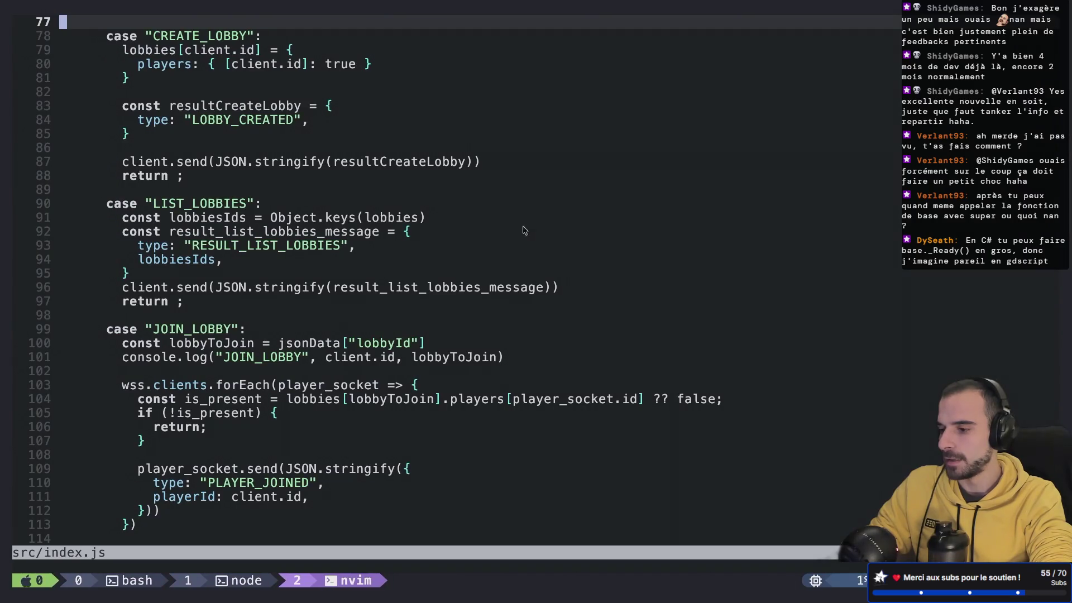
{"action": "scroll", "coordinate": [390, 221], "scroll_direction": "up", "scroll_amount": 1}
{"action": "scroll", "coordinate": [391, 221], "scroll_direction": "up", "scroll_amount": 1}
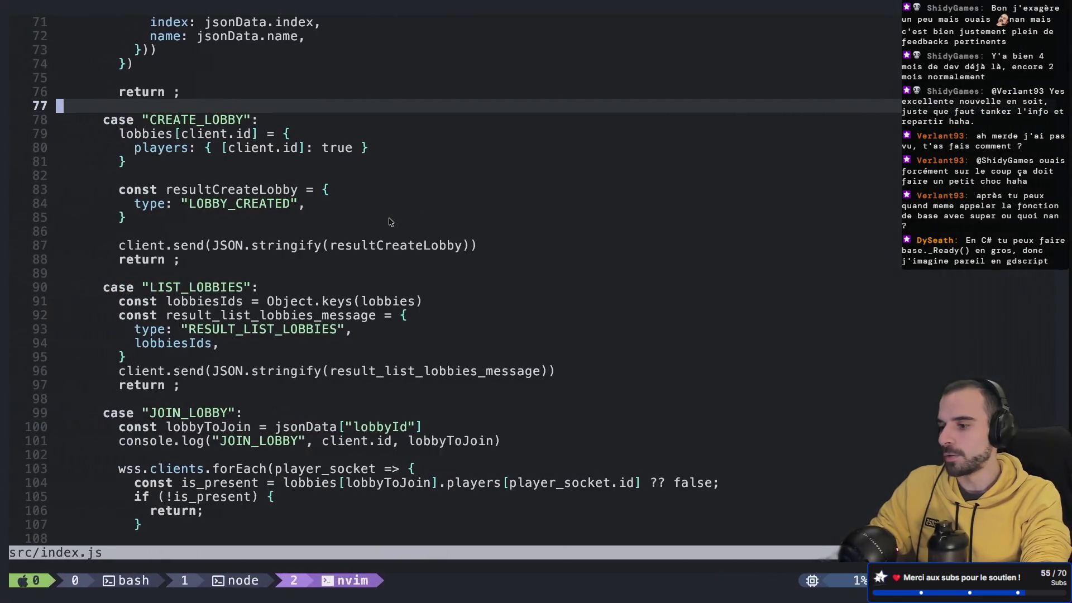
- Quit Neovim, close the extra shell window, and return to Godot
{"action": "type", "text": ":q"}
{"action": "key", "text": "Return"}
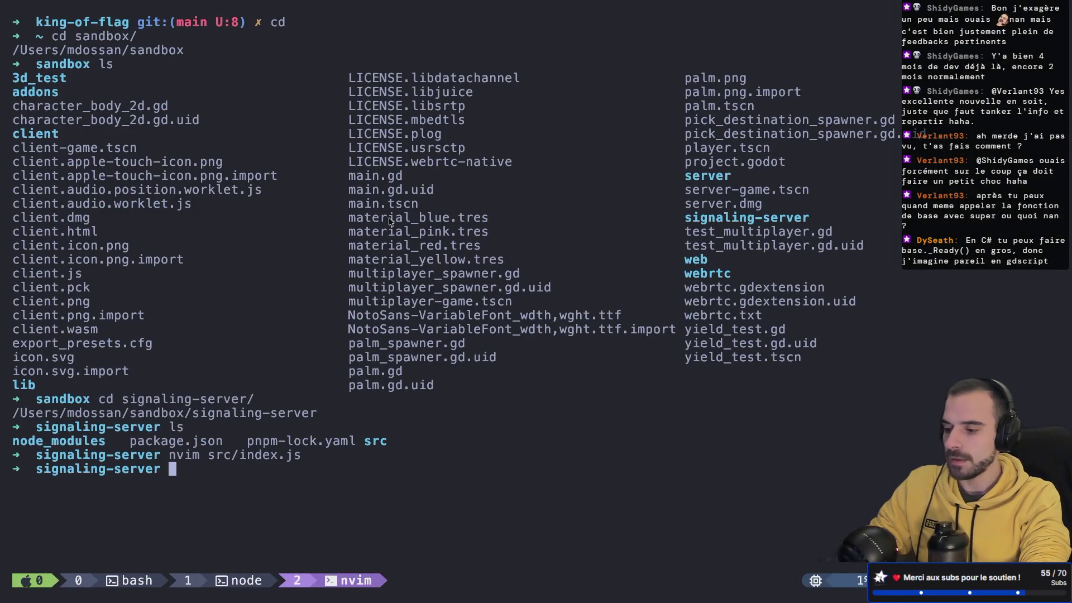
{"action": "type", "text": "exit"}
{"action": "key", "text": "Return"}
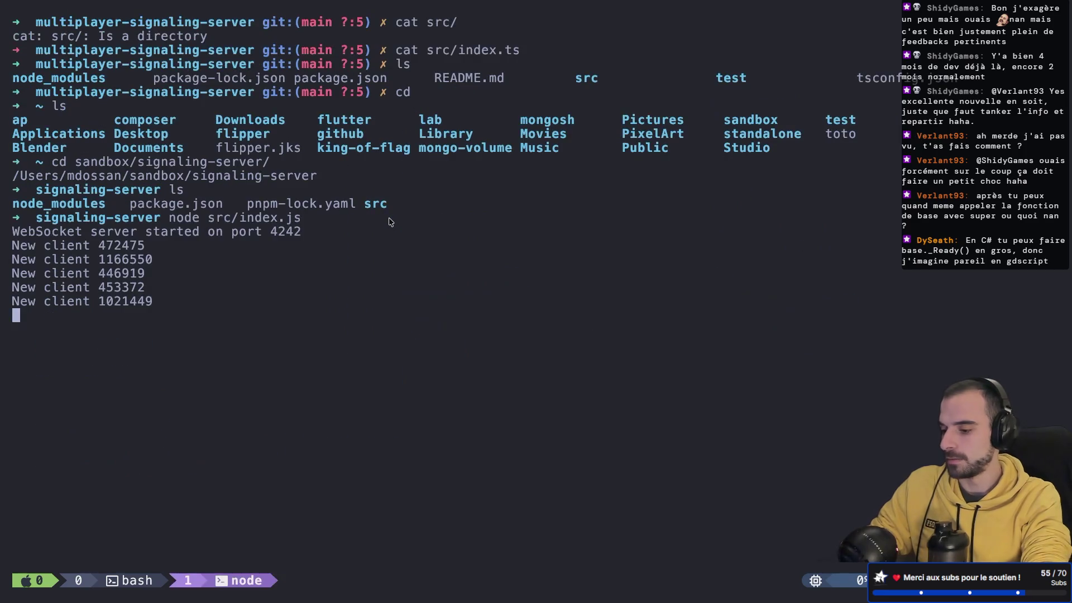
{"action": "key", "text": "super+Tab"}
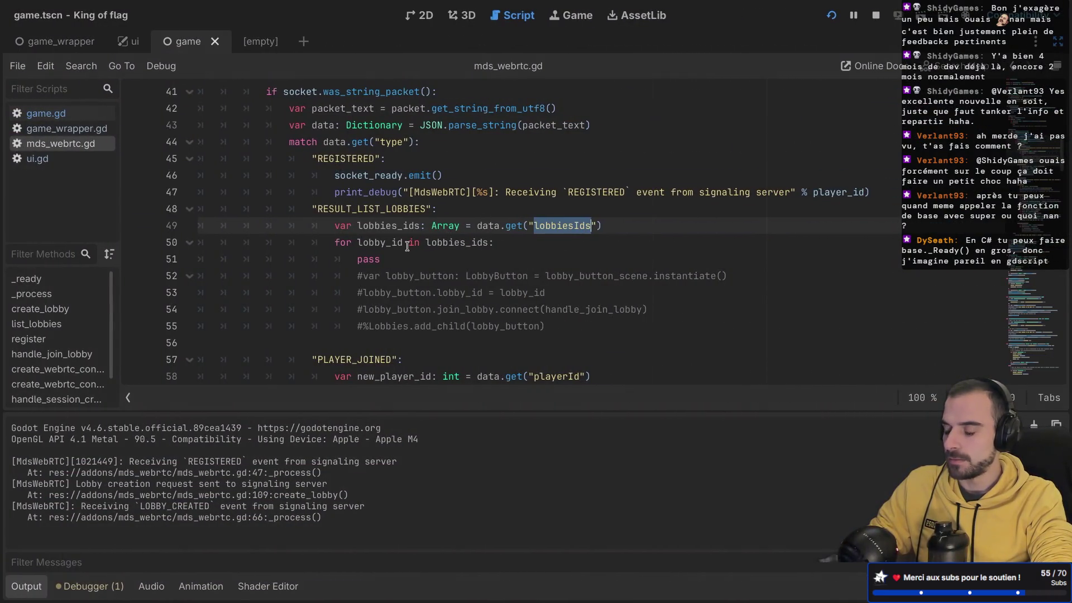
- Duplicate the lobby_created signal line in mds_webrtc.gd
{"action": "scroll", "coordinate": [407, 247], "scroll_direction": "up", "scroll_amount": 10}
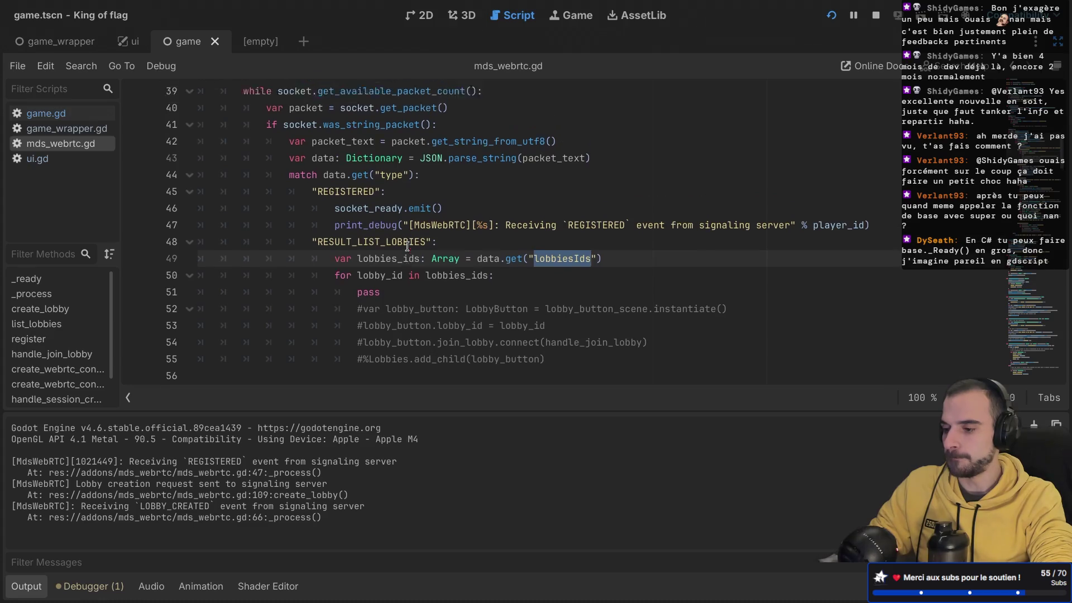
{"action": "scroll", "coordinate": [407, 246], "scroll_direction": "up", "scroll_amount": 2}
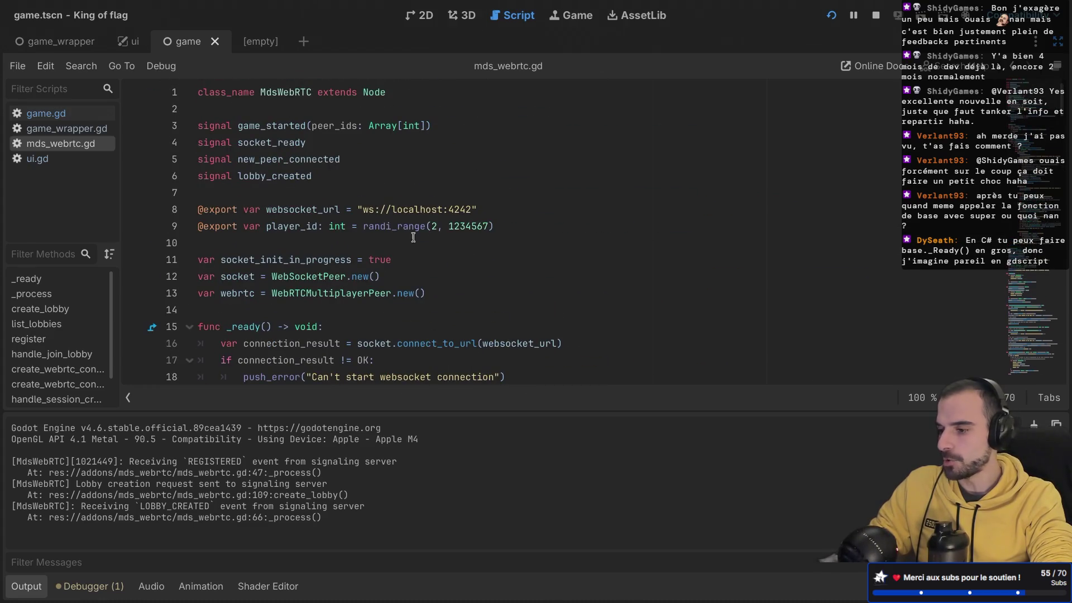
{"action": "mouse_move", "coordinate": [337, 179]}
{"action": "left_mouse_down"}
{"action": "mouse_move", "coordinate": [341, 165]}
{"action": "mouse_move", "coordinate": [363, 163]}
{"action": "left_mouse_up"}
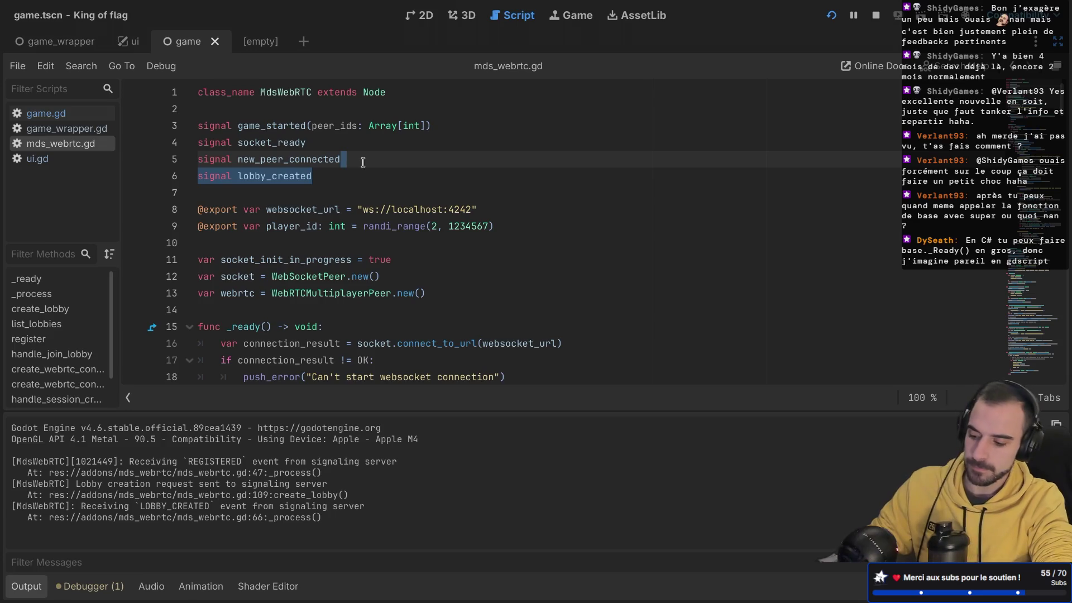
{"action": "key", "text": "ctrl+shift+d"}
- Rename the copy to received_lobbies(lobbies_id: Array[String]) and save the script
{"action": "double_click", "coordinate": [267, 191]}
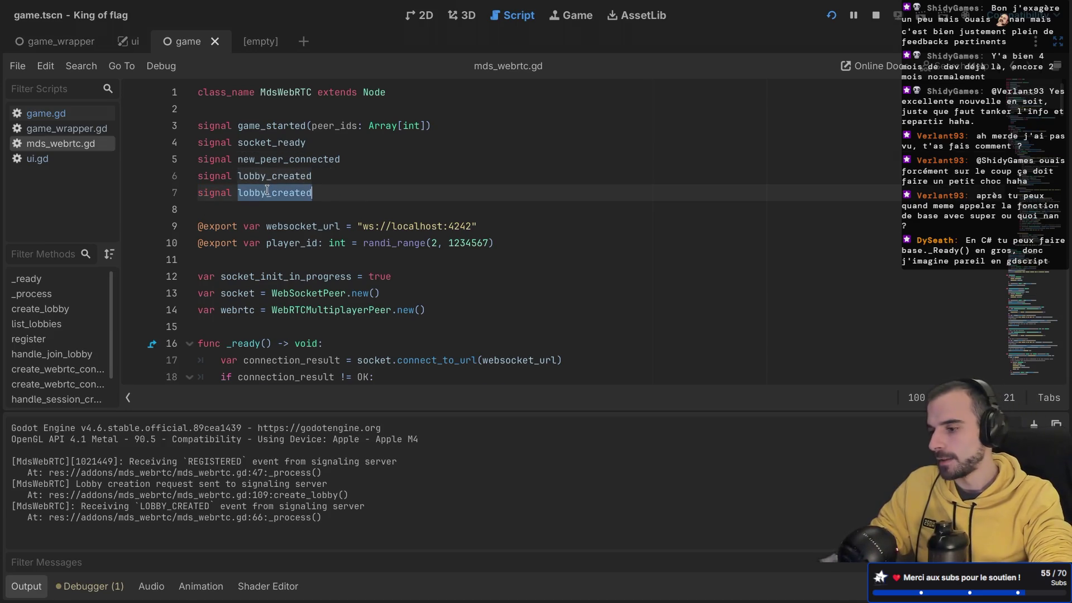
{"action": "type", "text": "lobbies"}
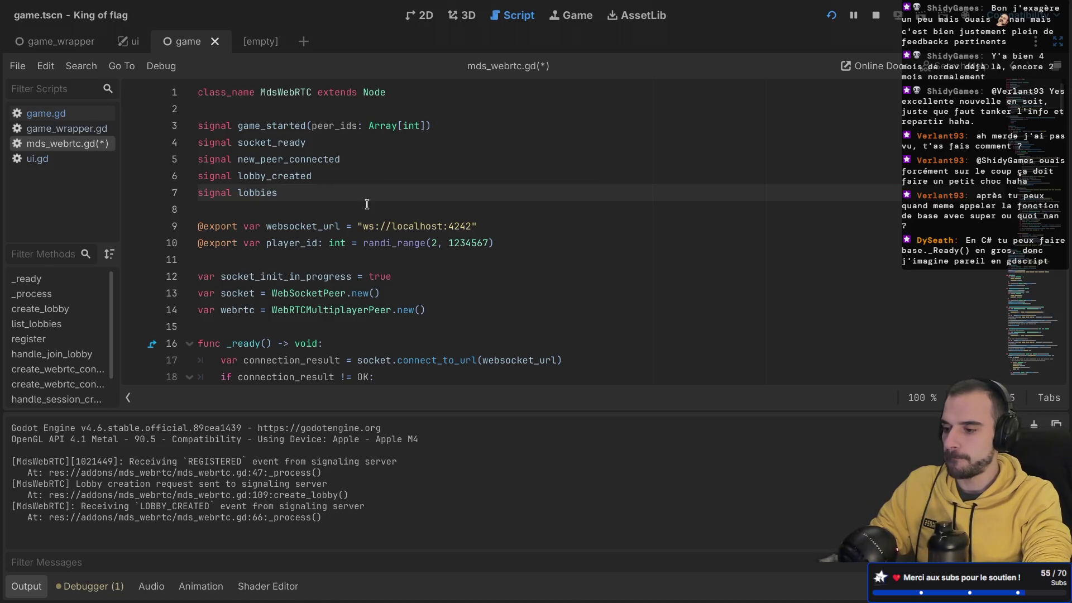
{"action": "key", "text": "BackSpace"}
{"action": "key", "text": "BackSpace"}
{"action": "key", "text": "BackSpace"}
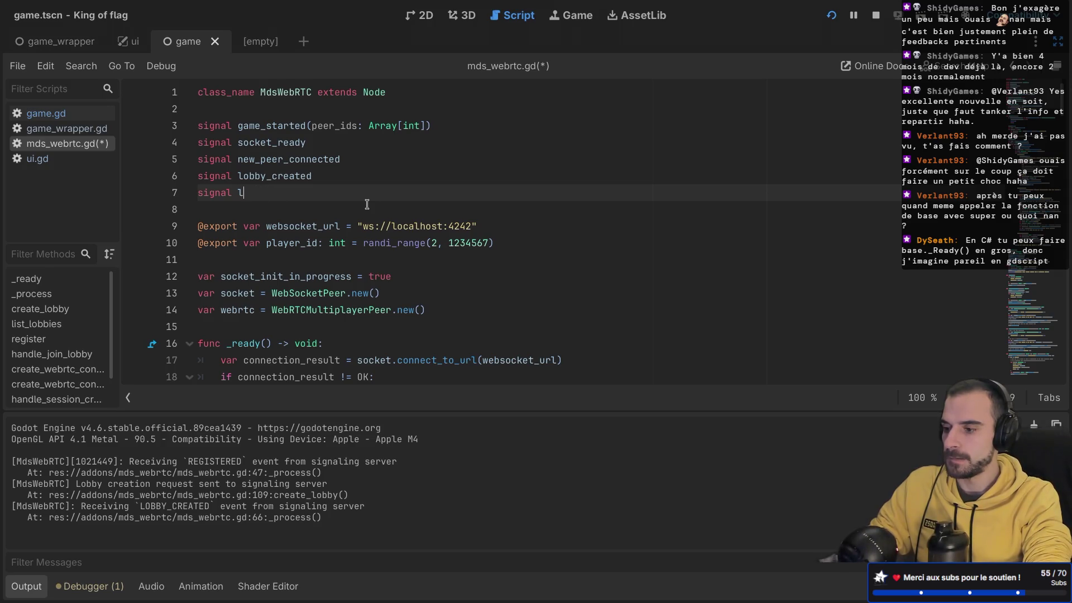
{"action": "type", "text": "rec"}
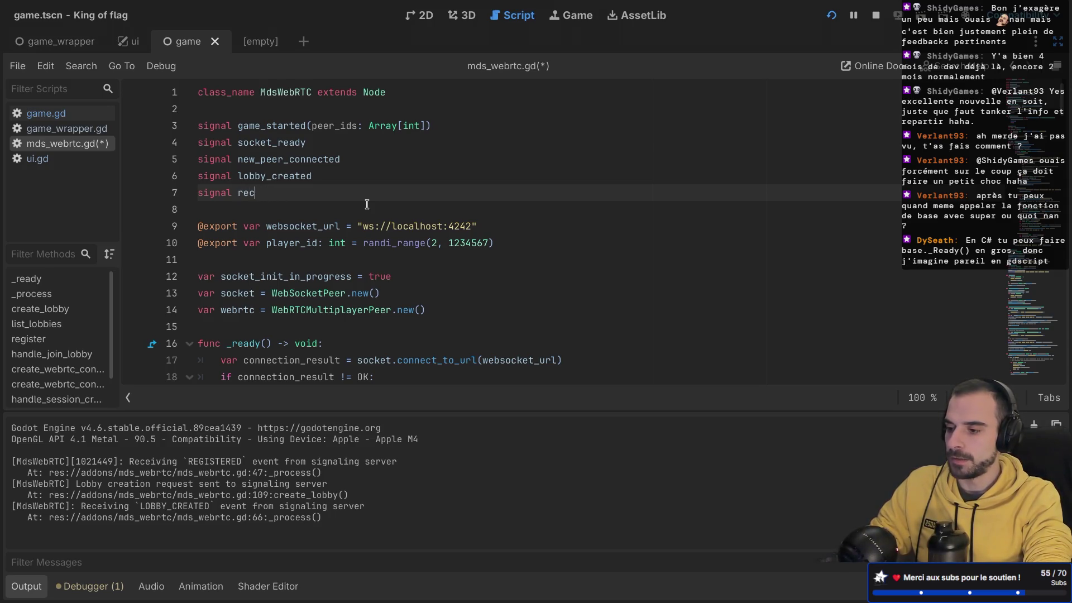
{"action": "type", "text": "eived_lobbie"}
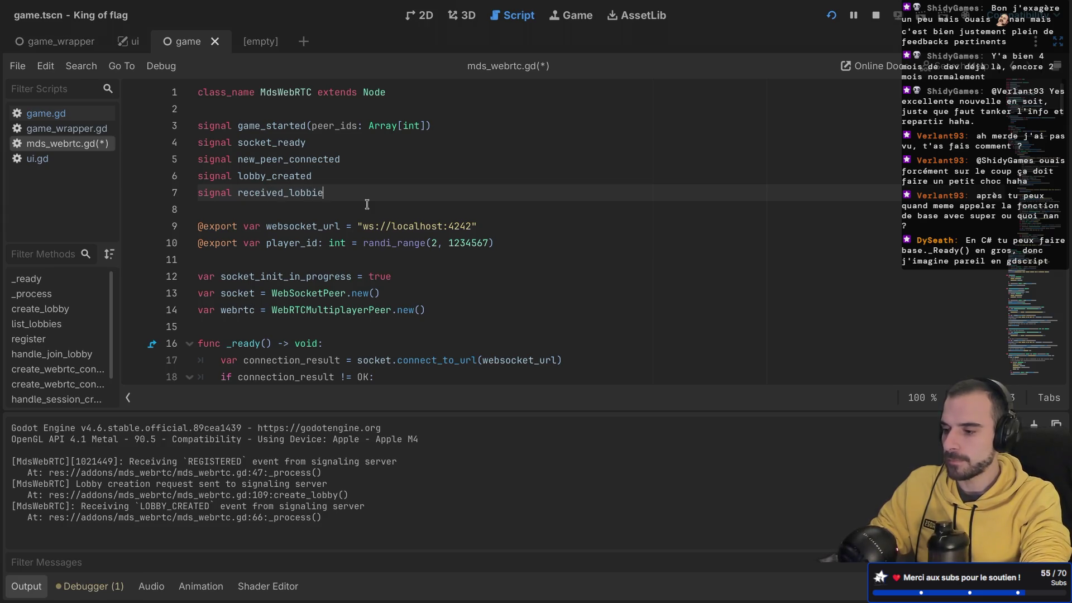
{"action": "type", "text": "s(lobbi"}
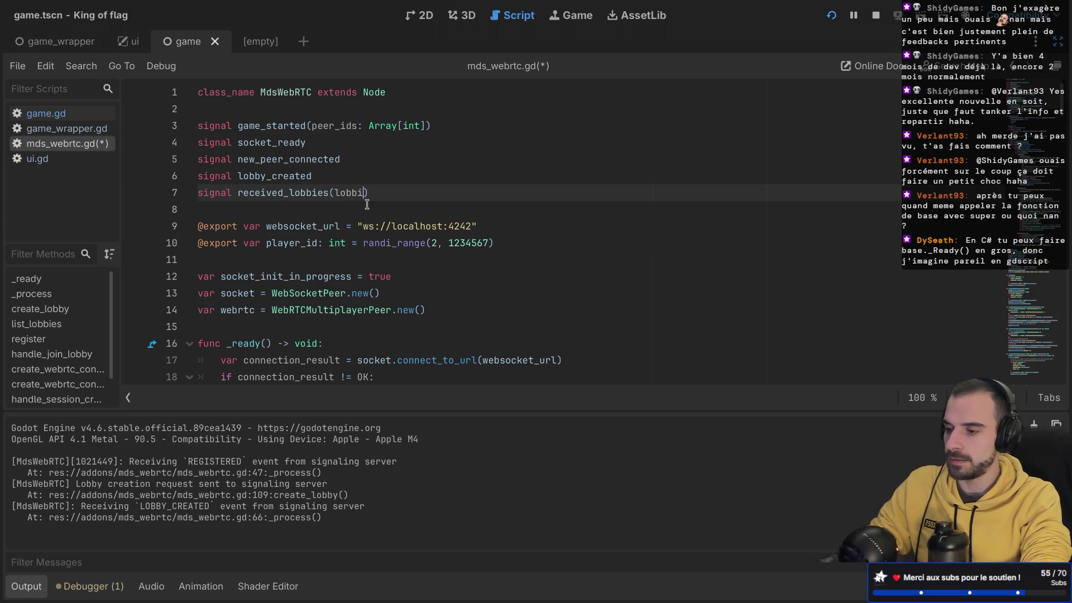
{"action": "type", "text": "es_id: "}
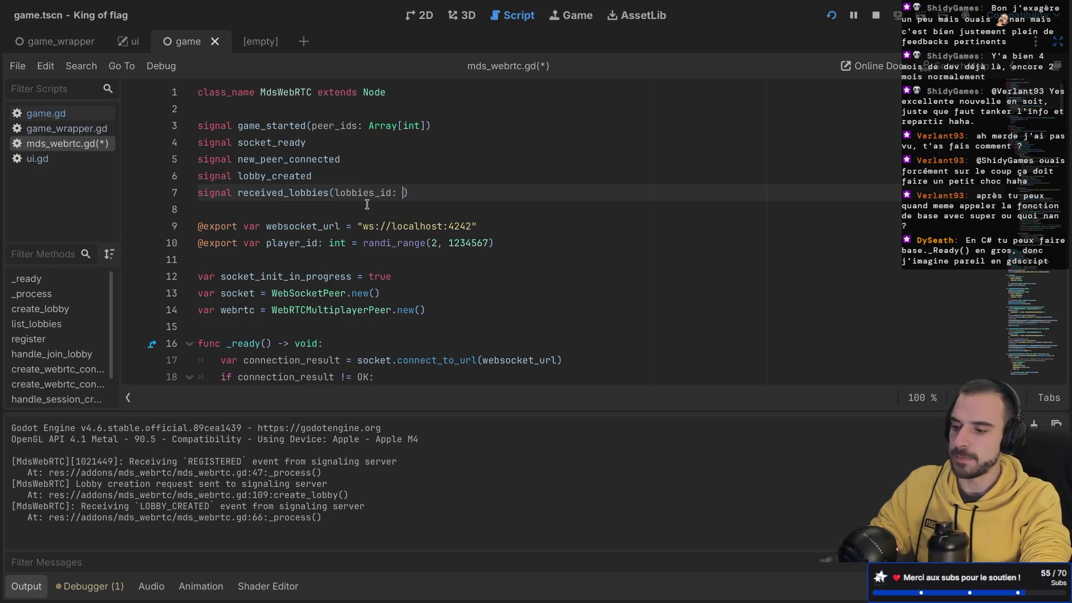
{"action": "type", "text": "Arr"}
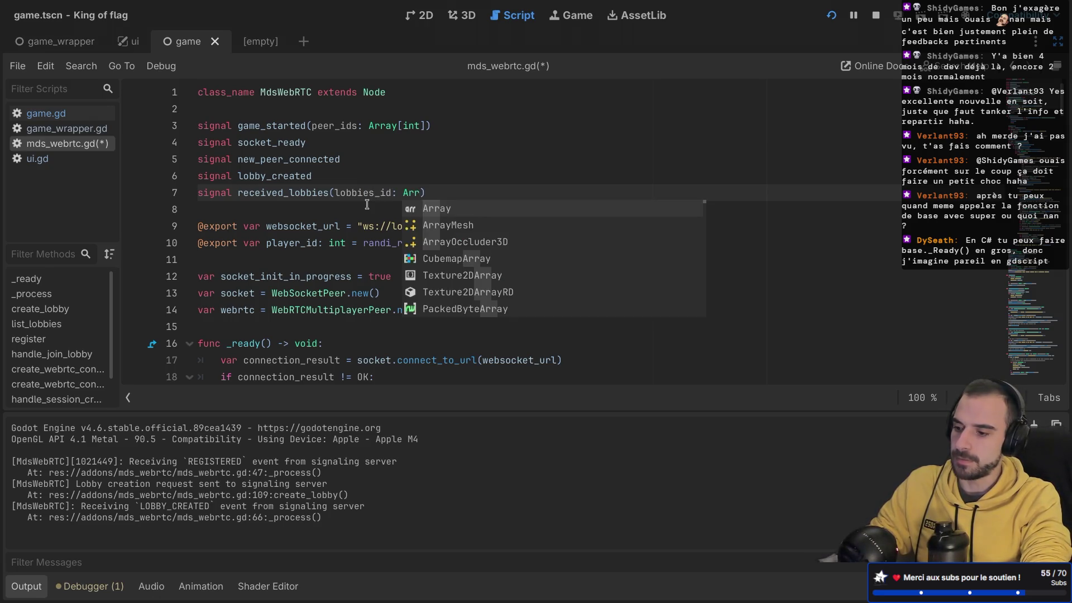
{"action": "key", "text": "Return"}
{"action": "type", "text": "["}
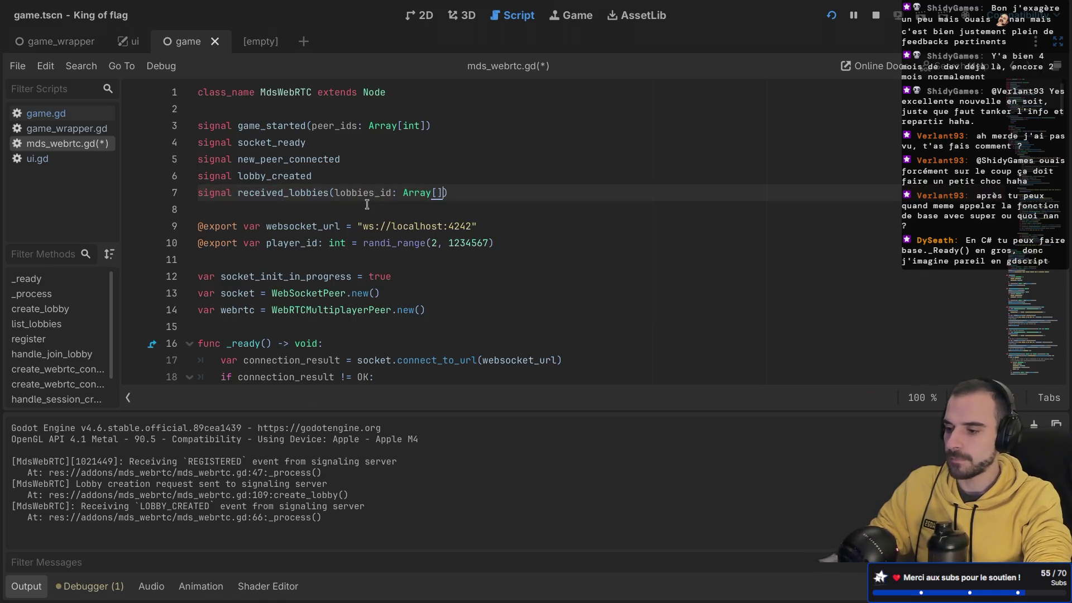
{"action": "type", "text": "stin"}
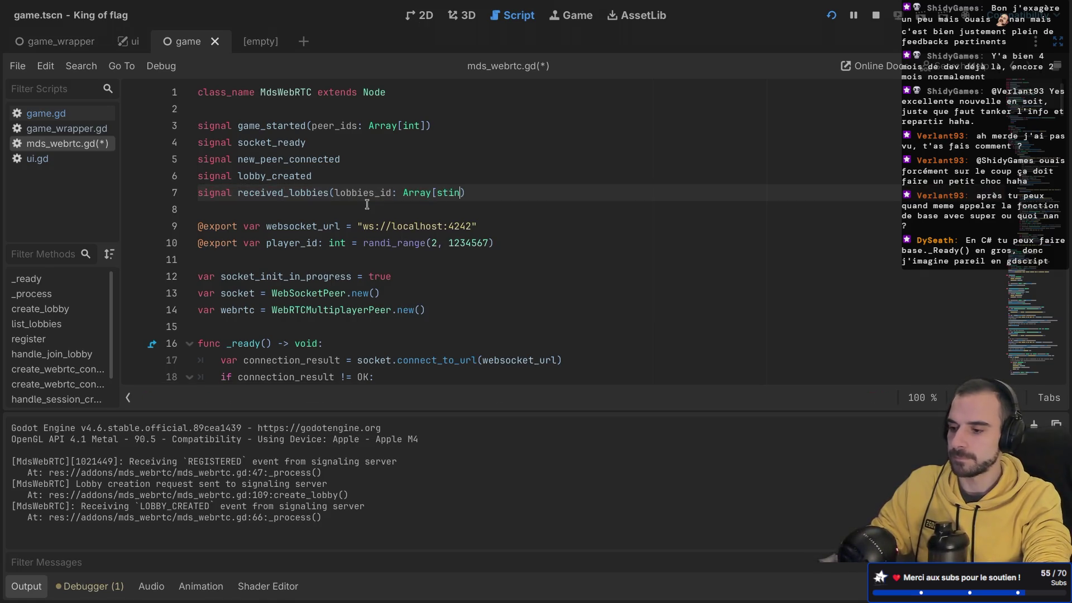
{"action": "key", "text": "BackSpace"}
{"action": "type", "text": "String"}
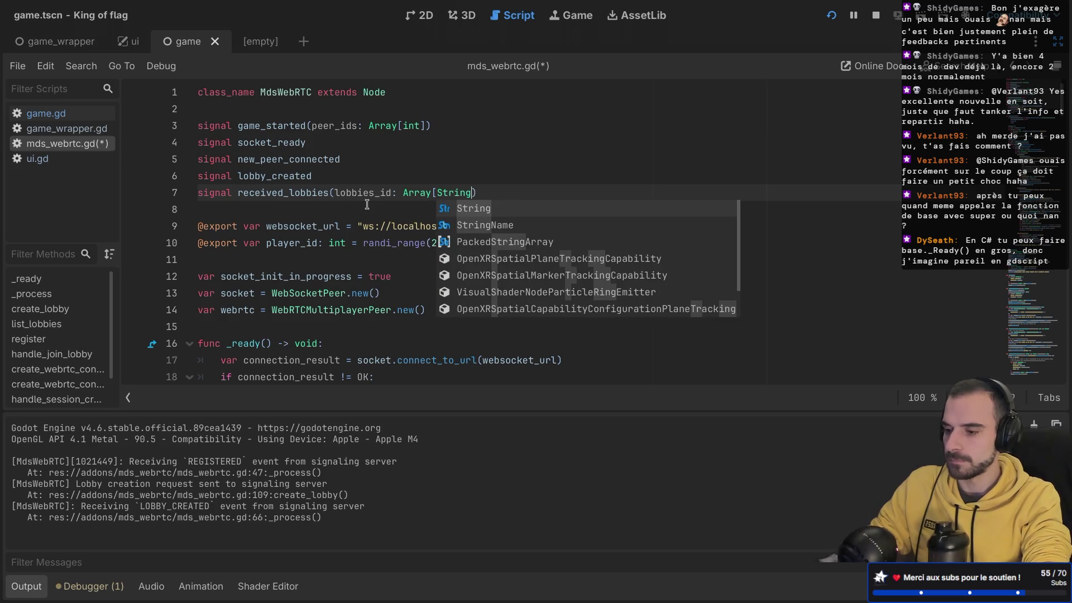
{"action": "key", "text": "Return"}
{"action": "key", "text": "ctrl+s"}
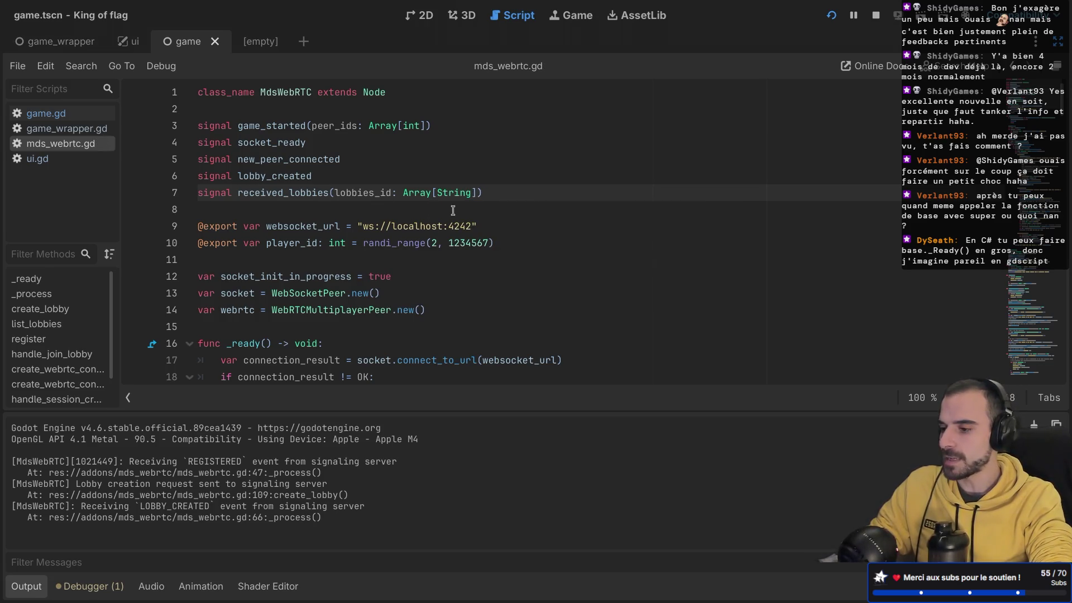
{"action": "scroll", "coordinate": [453, 211], "scroll_direction": "down", "scroll_amount": 10}
- Replace the commented-out lobby button loop with received_lobbies.emit(lobbies_ids) and save
{"action": "scroll", "coordinate": [452, 210], "scroll_direction": "down", "scroll_amount": 4}
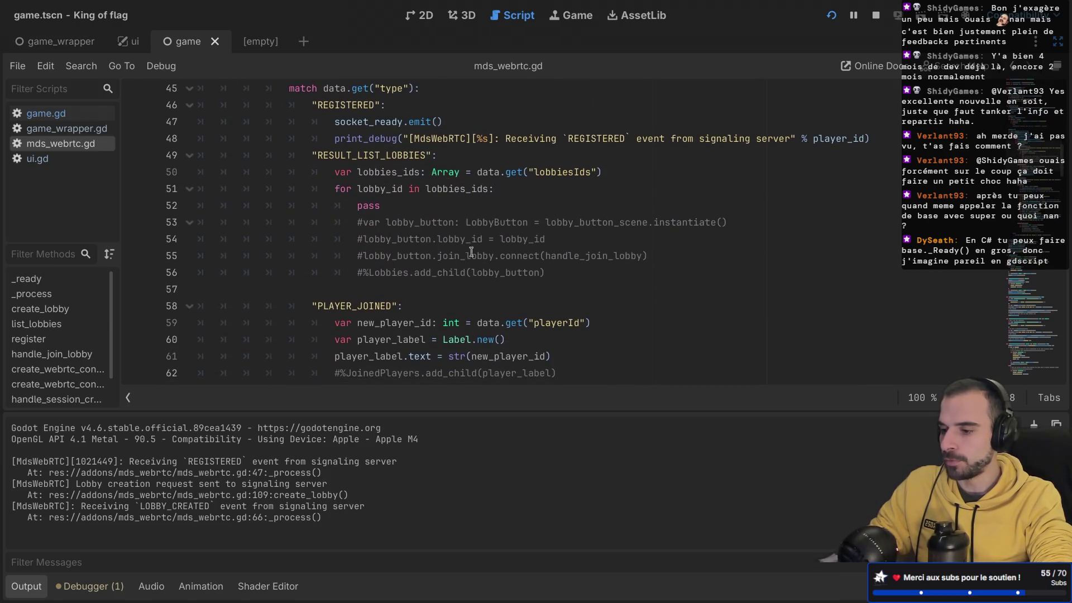
{"action": "mouse_move", "coordinate": [569, 272]}
{"action": "left_mouse_down"}
{"action": "mouse_move", "coordinate": [390, 273]}
{"action": "mouse_move", "coordinate": [335, 224]}
{"action": "mouse_move", "coordinate": [333, 192]}
{"action": "left_mouse_up"}
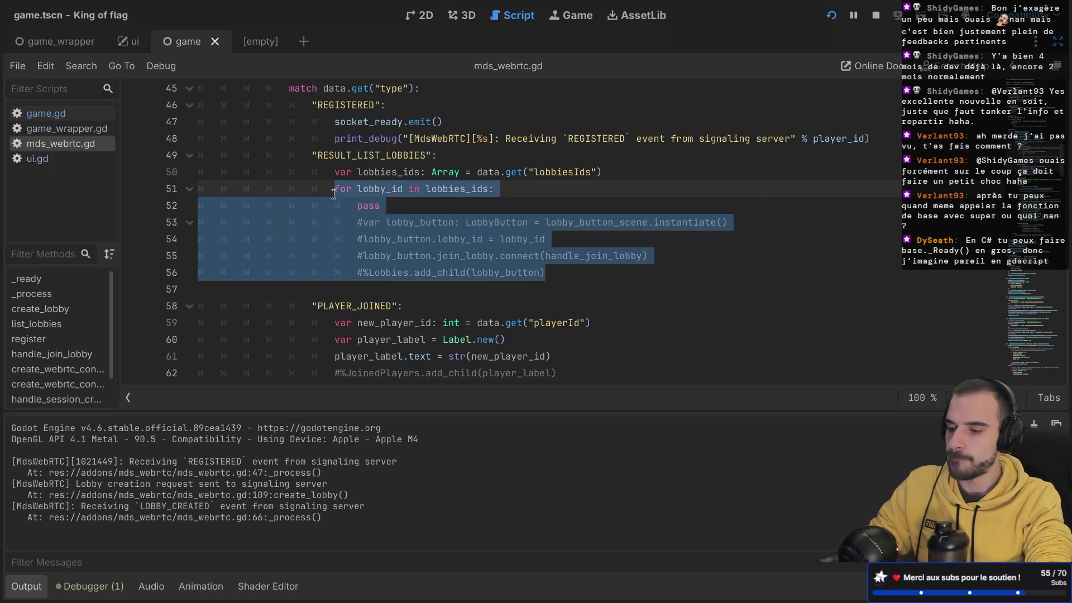
{"action": "key", "text": "BackSpace"}
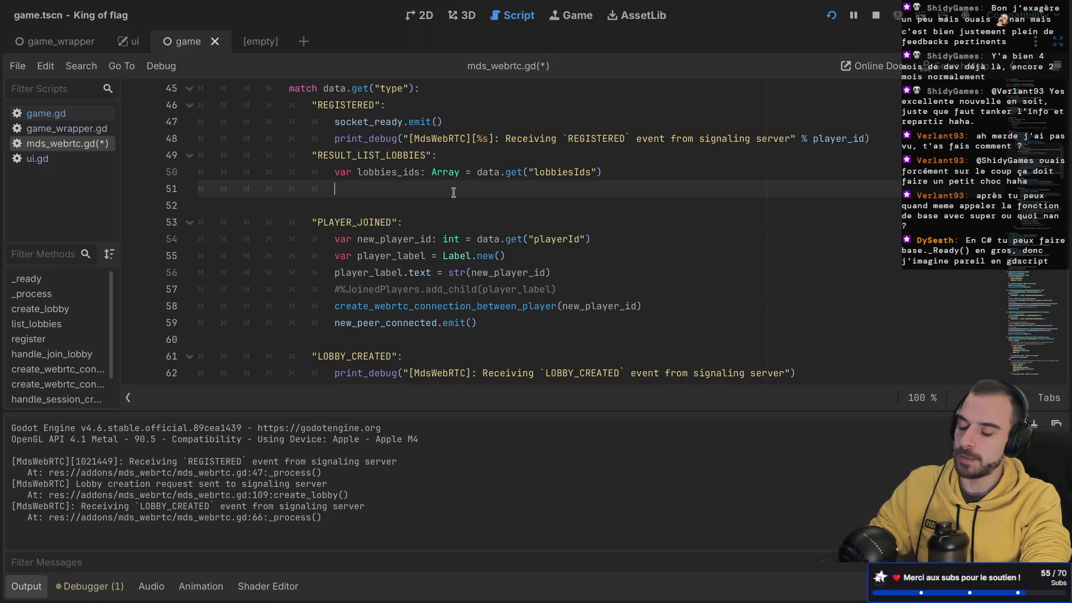
{"action": "type", "text": "re"}
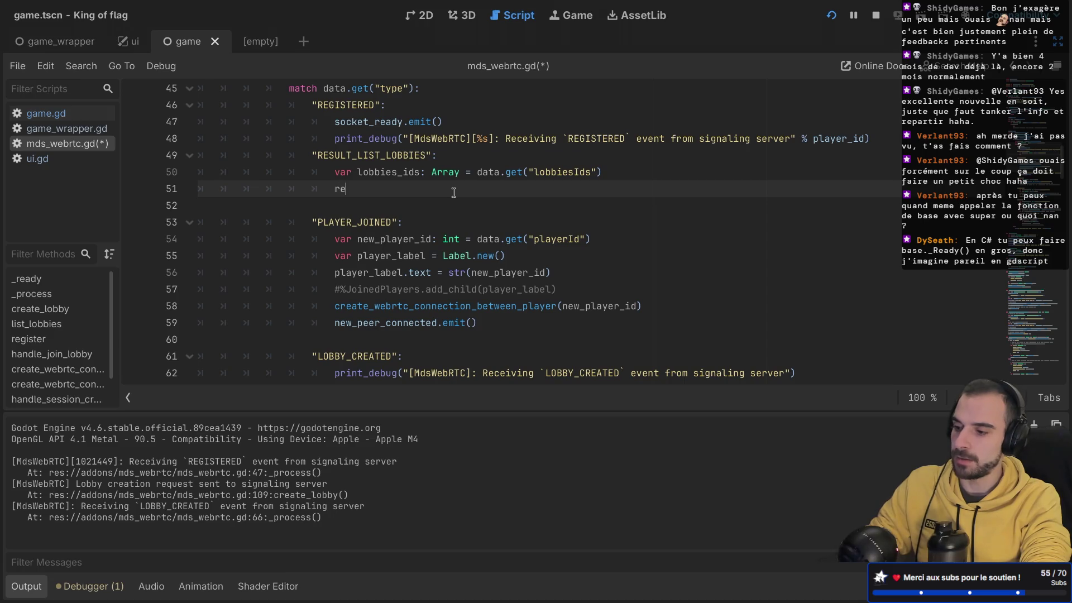
{"action": "type", "text": "ceived_lobbies."}
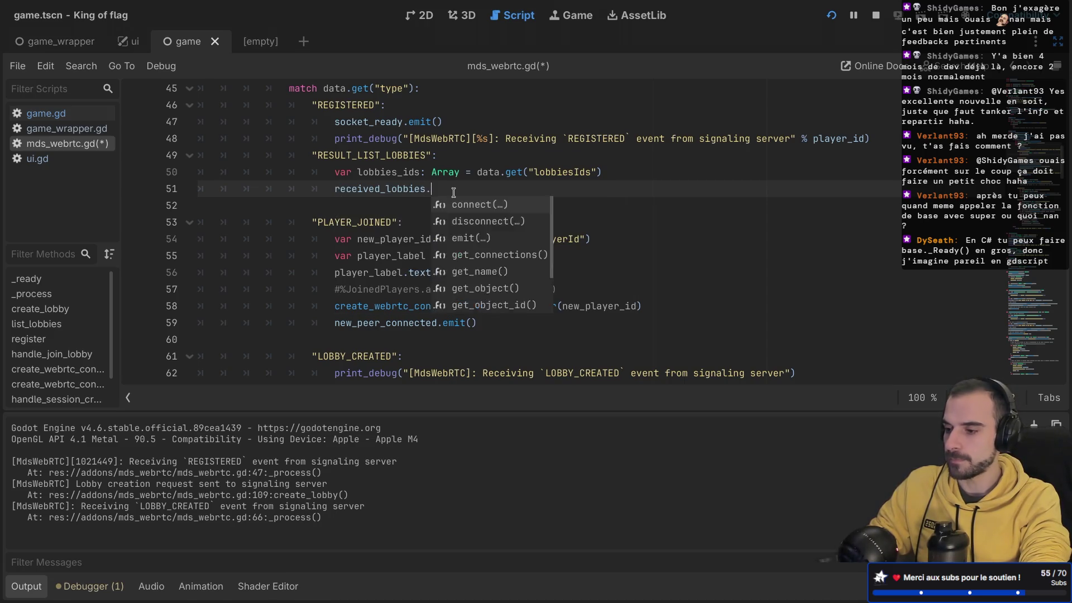
{"action": "type", "text": "lem"}
{"action": "key", "text": "Return"}
{"action": "type", "text": "l"}
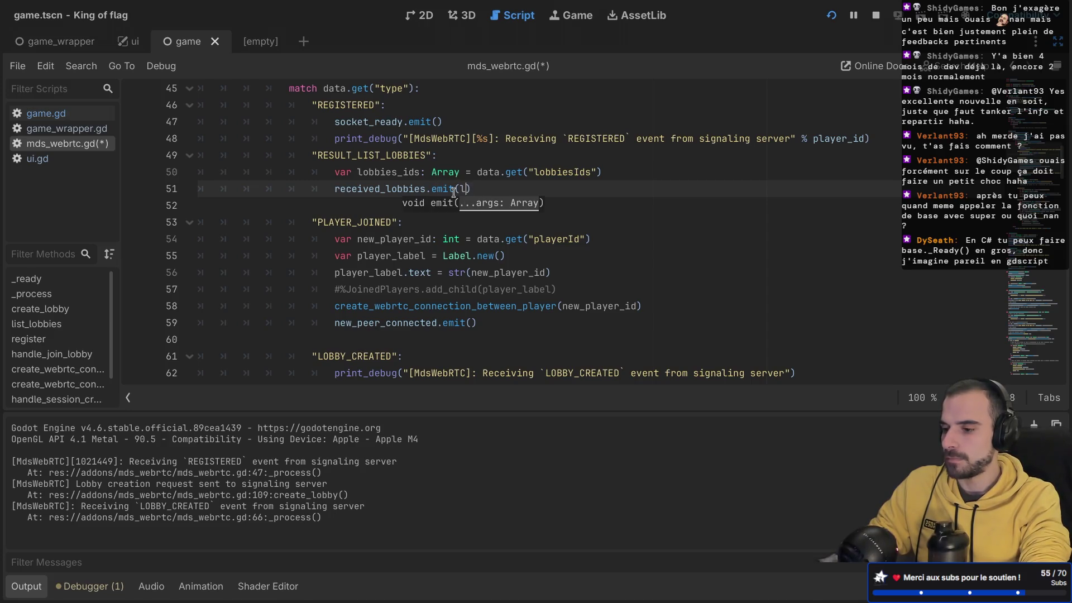
{"action": "type", "text": "o"}
{"action": "key", "text": "Return"}
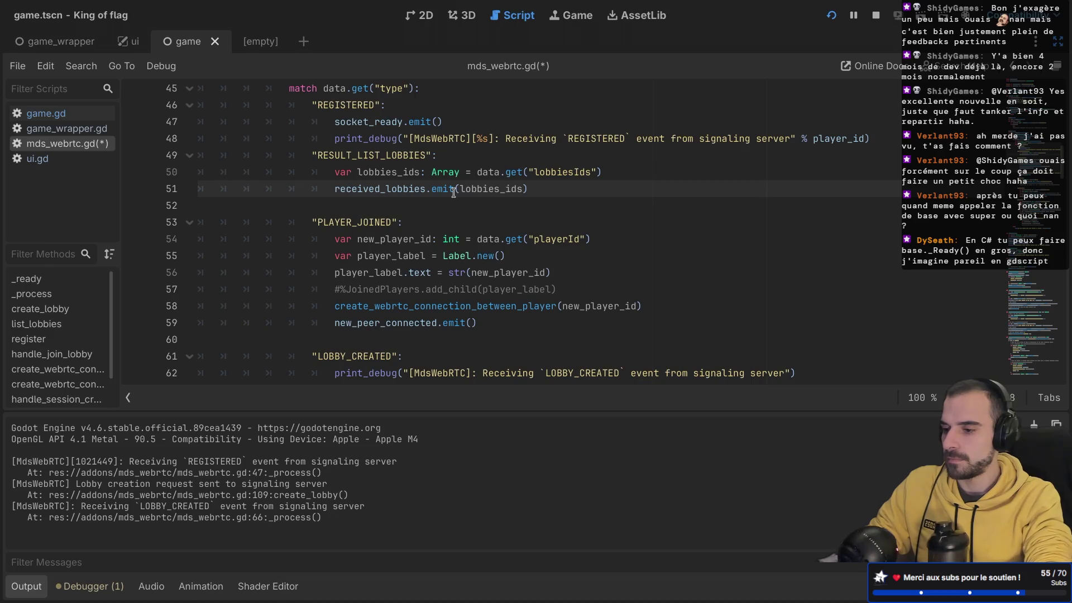
{"action": "key", "text": "ctrl+s"}
- Copy the REGISTERED print_debug line and paste it below the emit call
{"action": "left_click_drag", "start_coordinate": [877, 134], "coordinate": [874, 128]}
{"action": "key", "text": "ctrl+c"}
{"action": "left_click", "coordinate": [537, 189]}
{"action": "key", "text": "ctrl+v"}
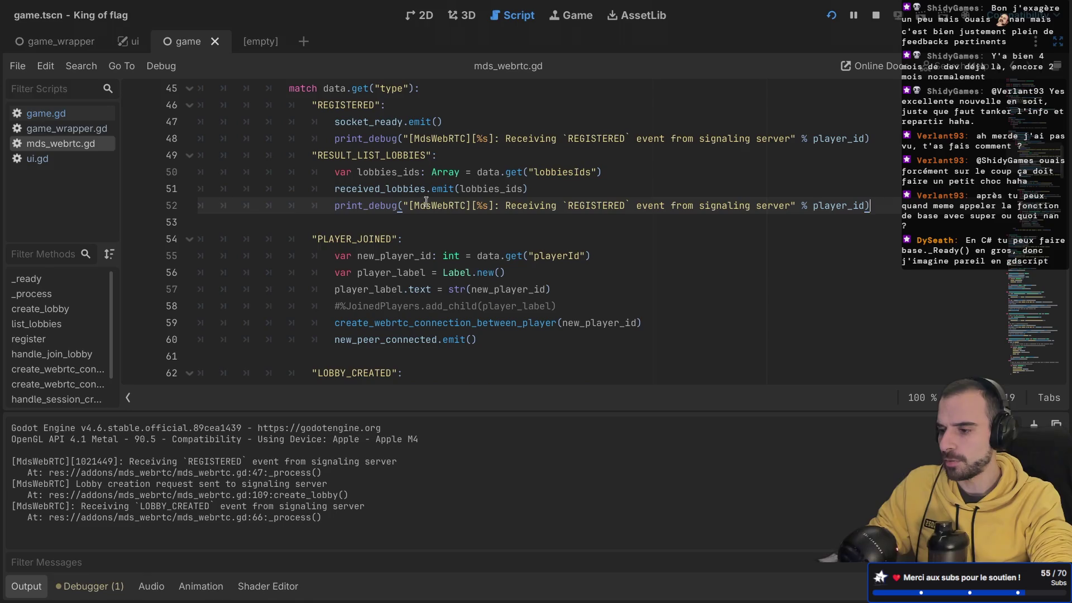
{"action": "left_click", "coordinate": [884, 140]}
{"action": "key", "text": "Return"}
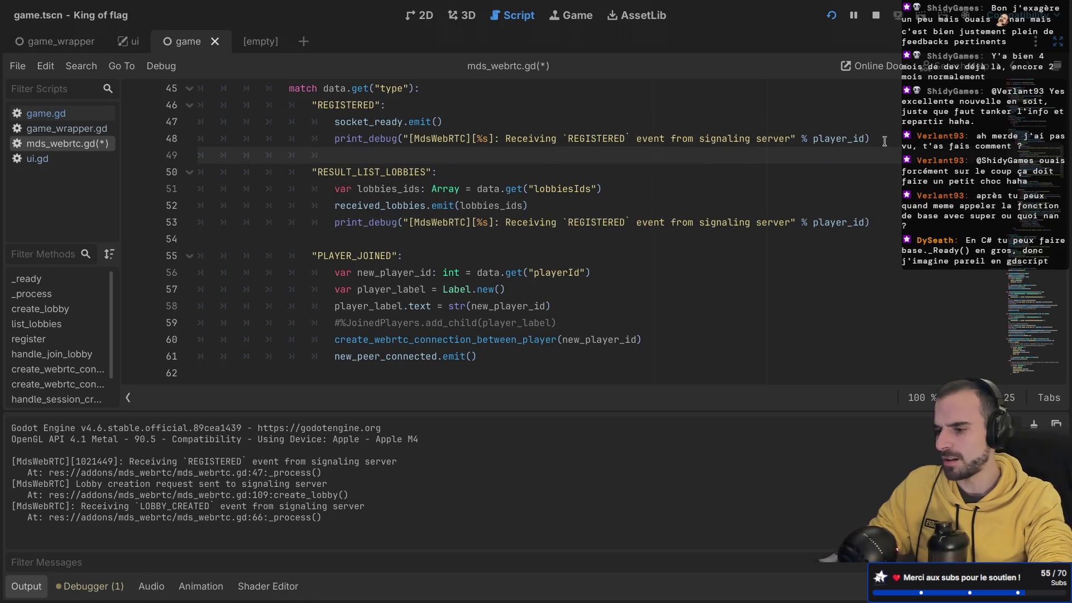
{"action": "key", "text": "BackSpace"}
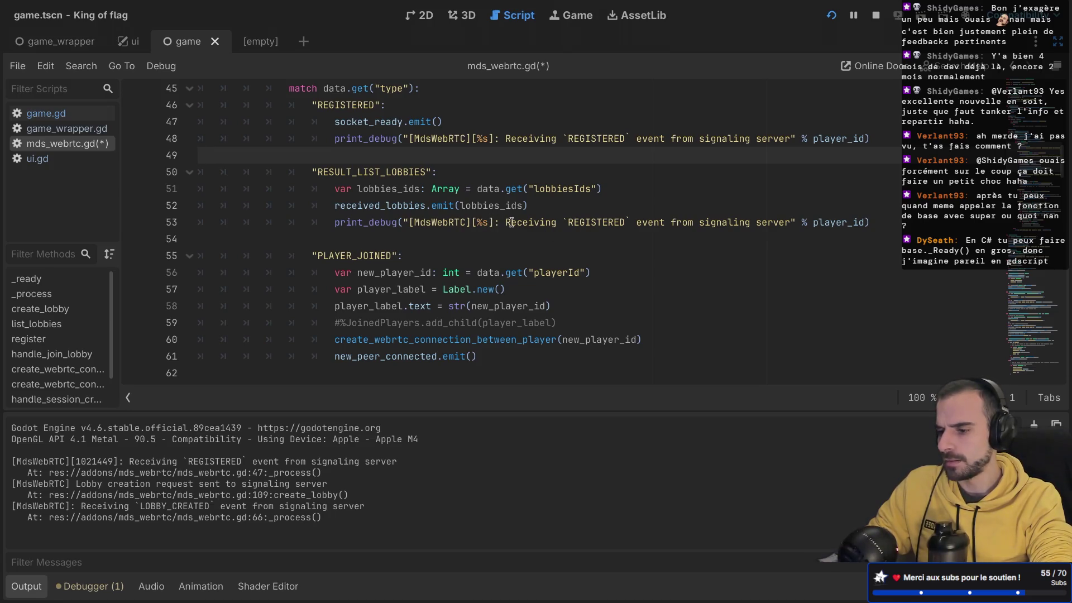
- Change the pasted debug message to RESULT_LIST_LOBBIES, save, and go to game_wrapper
{"action": "double_click", "coordinate": [603, 222]}
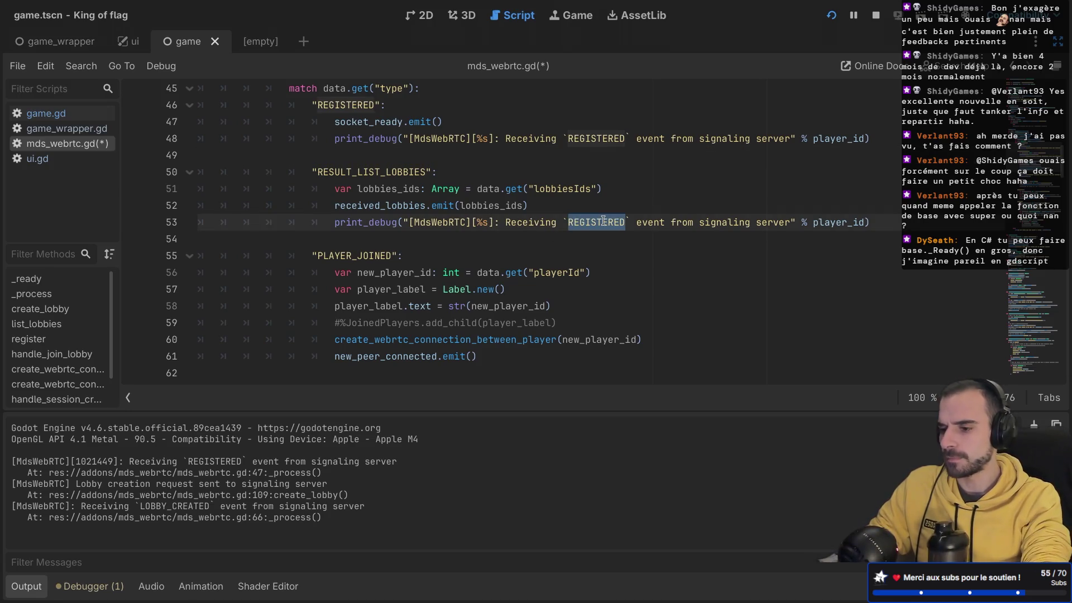
{"action": "type", "text": "LIS"}
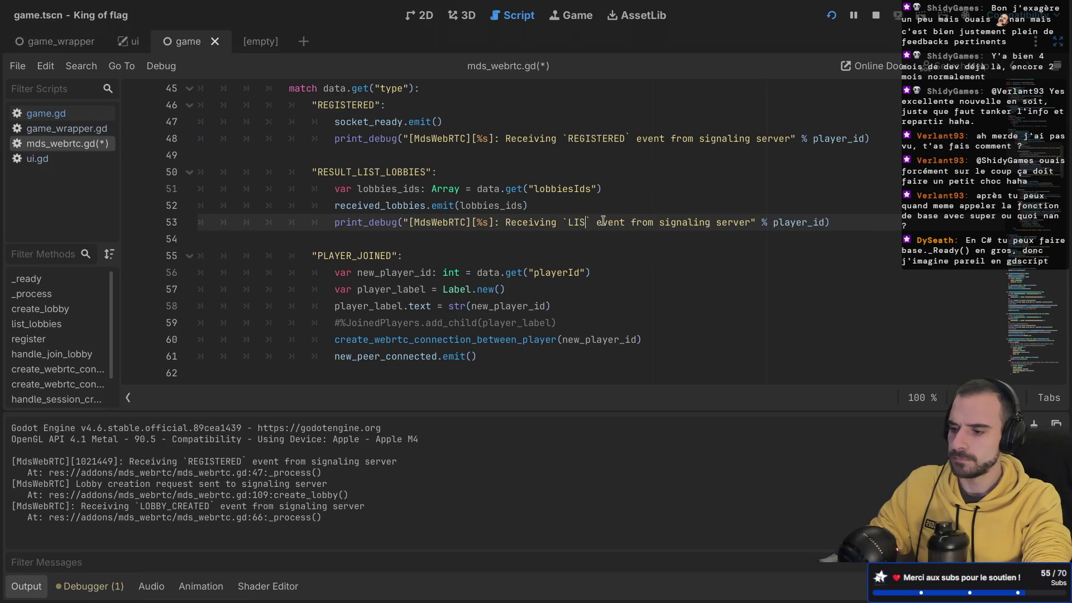
{"action": "key", "text": "BackSpace"}
{"action": "key", "text": "BackSpace"}
{"action": "key", "text": "BackSpace"}
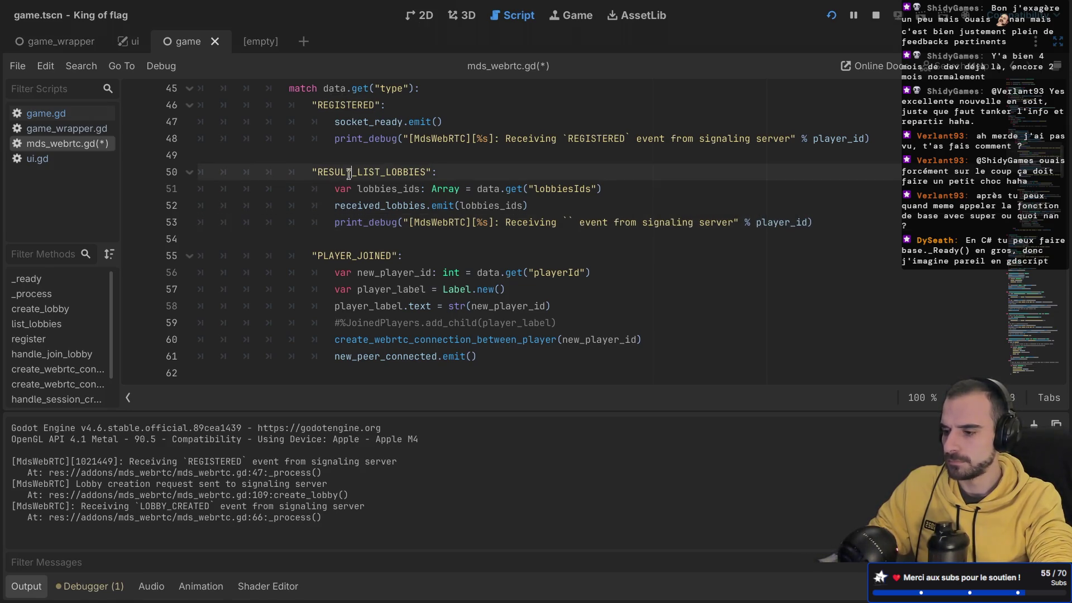
{"action": "double_click", "coordinate": [341, 173]}
{"action": "left_click", "coordinate": [565, 222]}
{"action": "key", "text": "ctrl+v"}
{"action": "key", "text": "ctrl+s"}
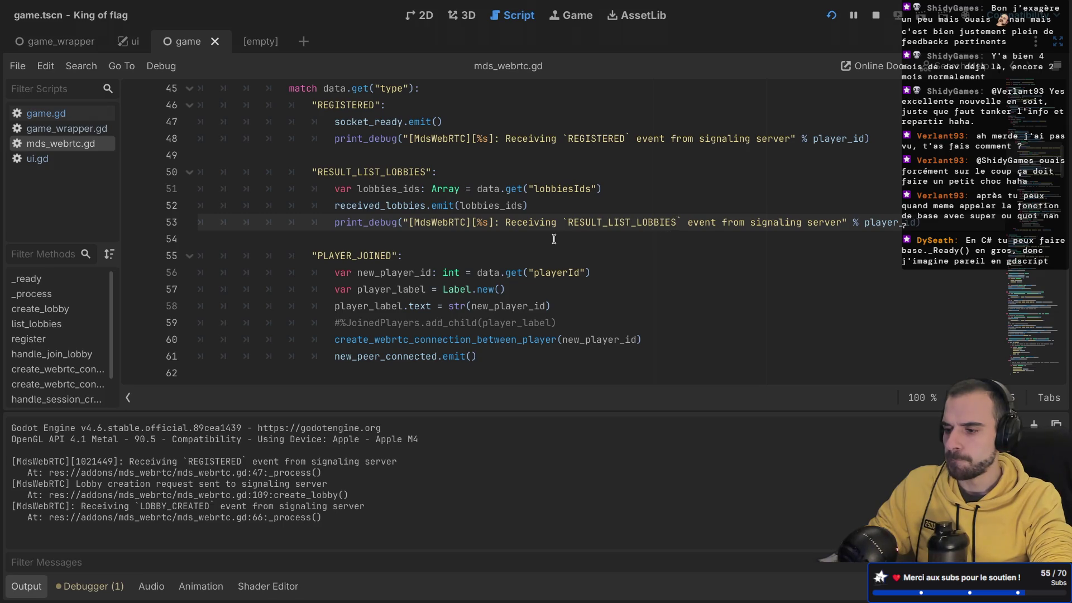
{"action": "left_click", "coordinate": [556, 202]}
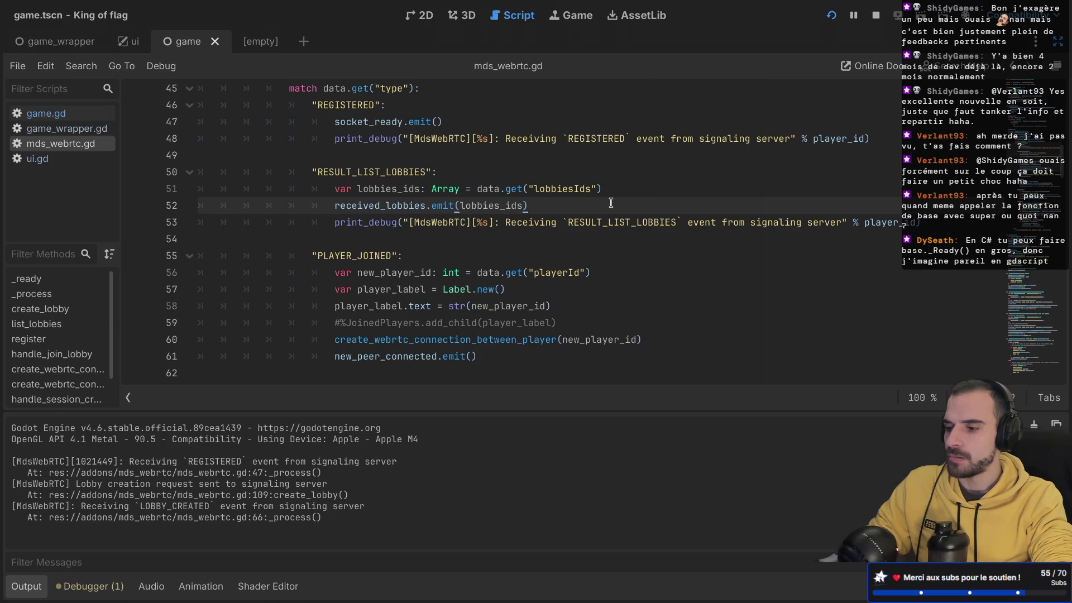
{"action": "left_click", "coordinate": [52, 42]}
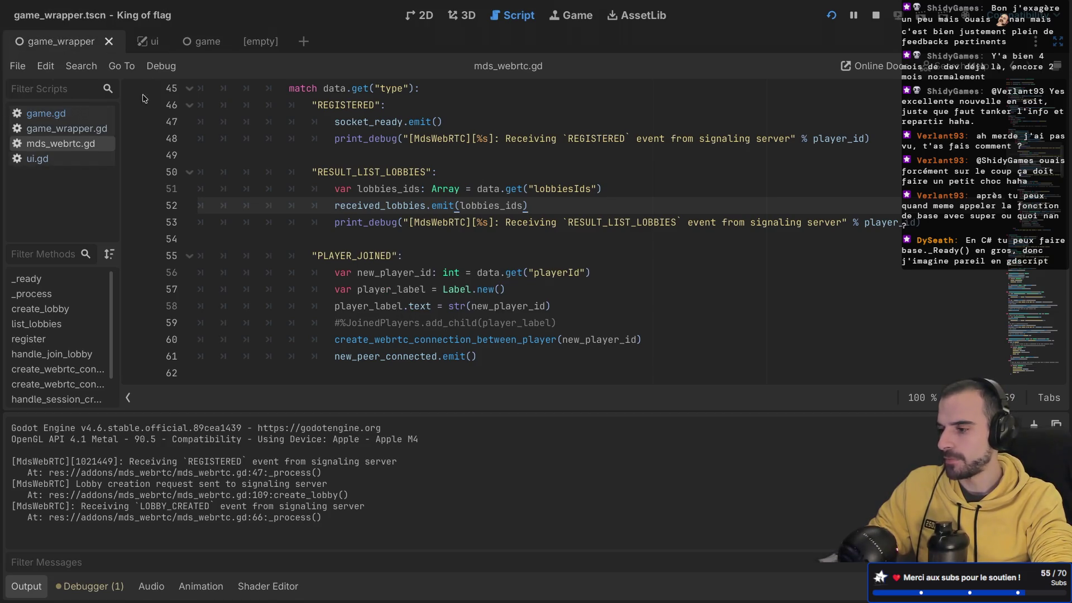
- Connect the JoinLobbyButton's pressed signal to a new handler in the ui scene
{"action": "key", "text": "ctrl+super+d"}
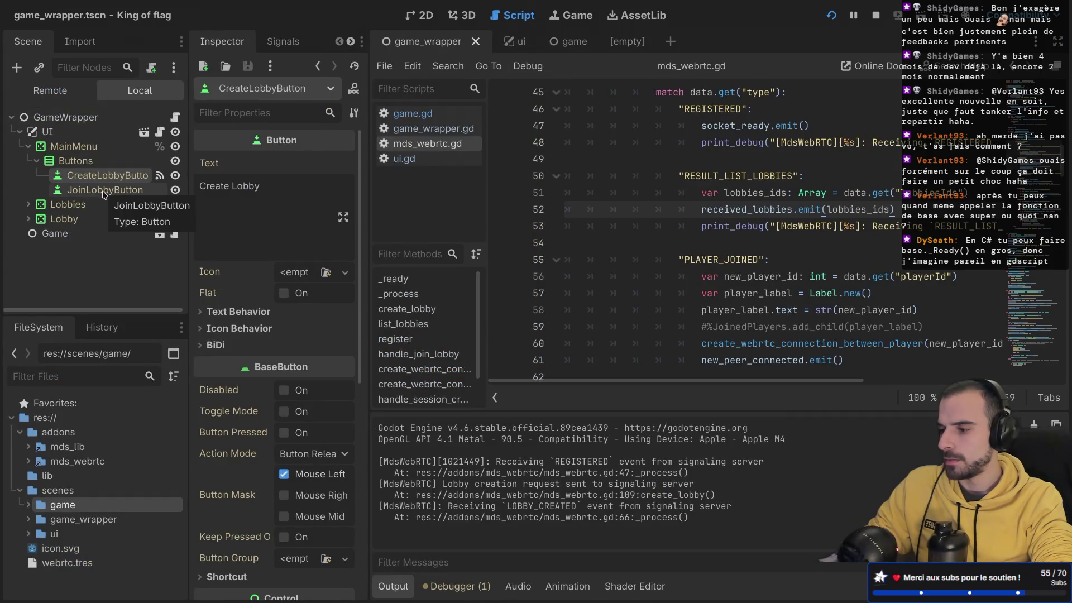
{"action": "left_click", "coordinate": [103, 192]}
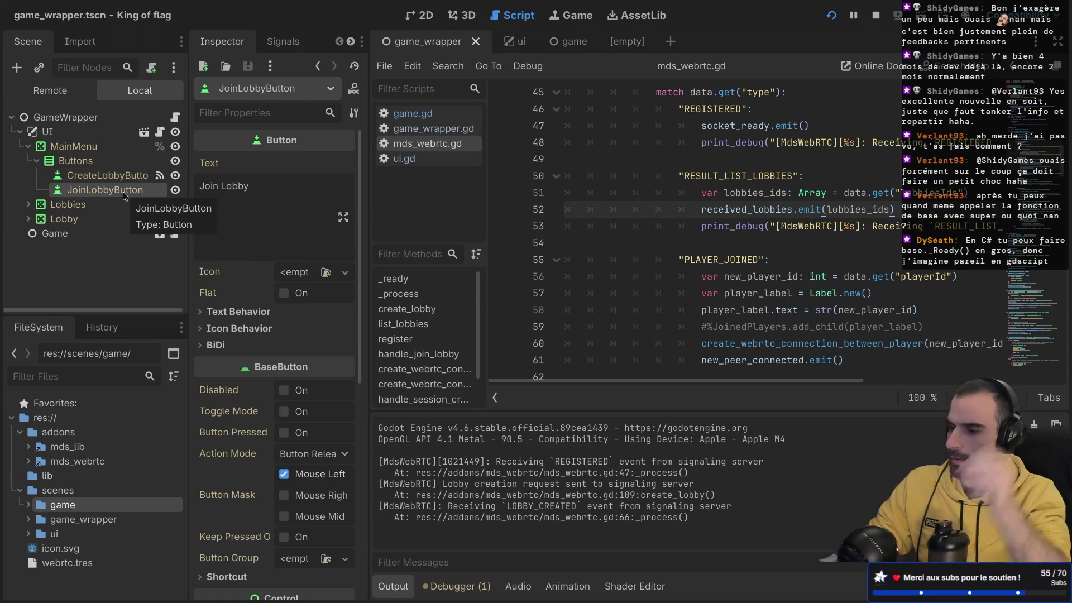
{"action": "left_click", "coordinate": [511, 41]}
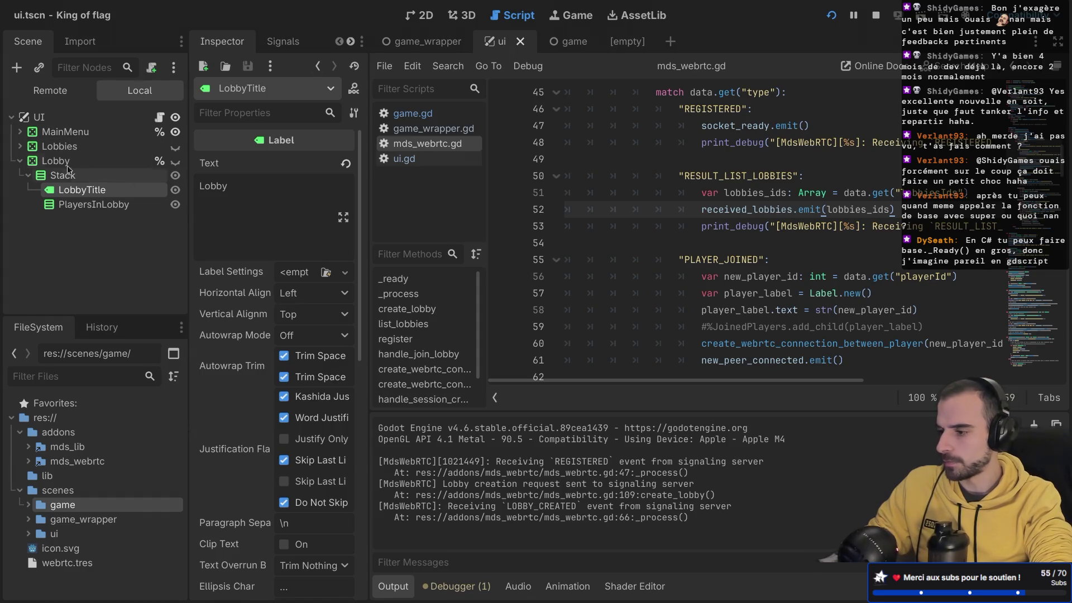
{"action": "left_click", "coordinate": [20, 132]}
{"action": "left_click", "coordinate": [97, 175]}
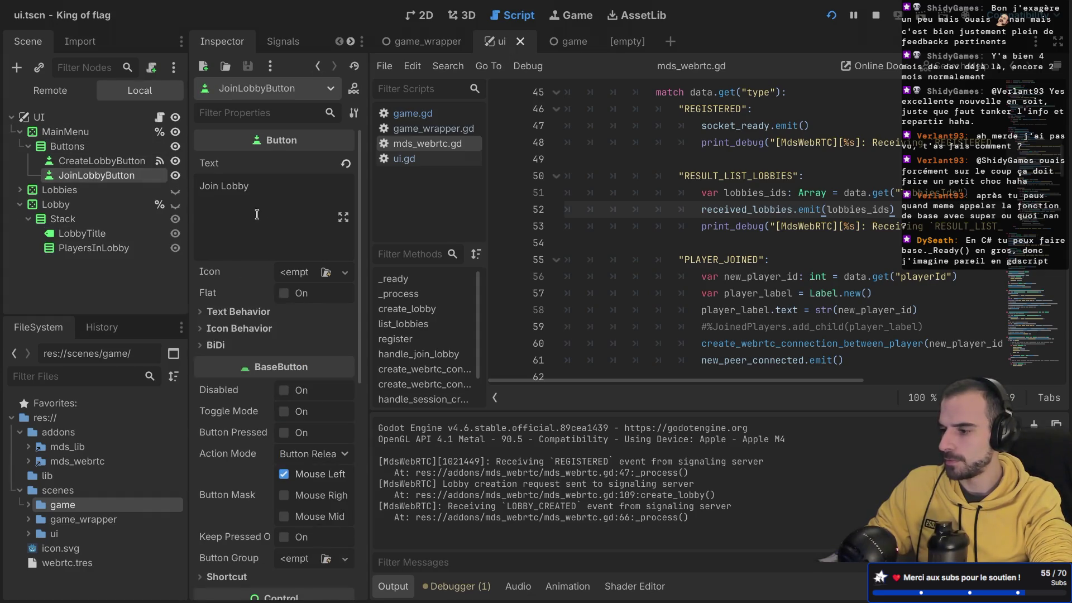
{"action": "left_click", "coordinate": [272, 42]}
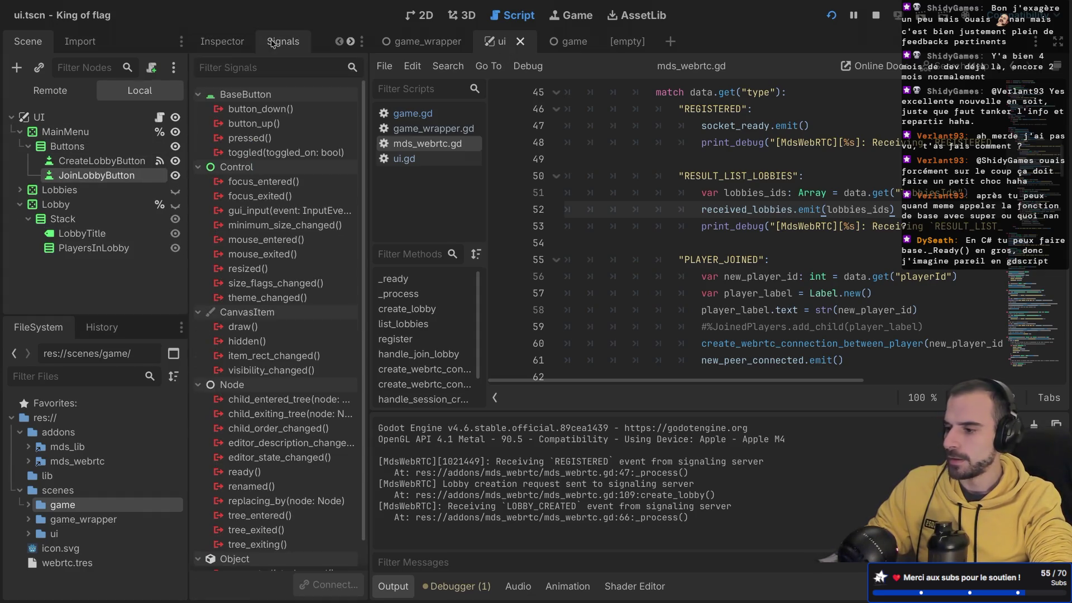
{"action": "double_click", "coordinate": [249, 138]}
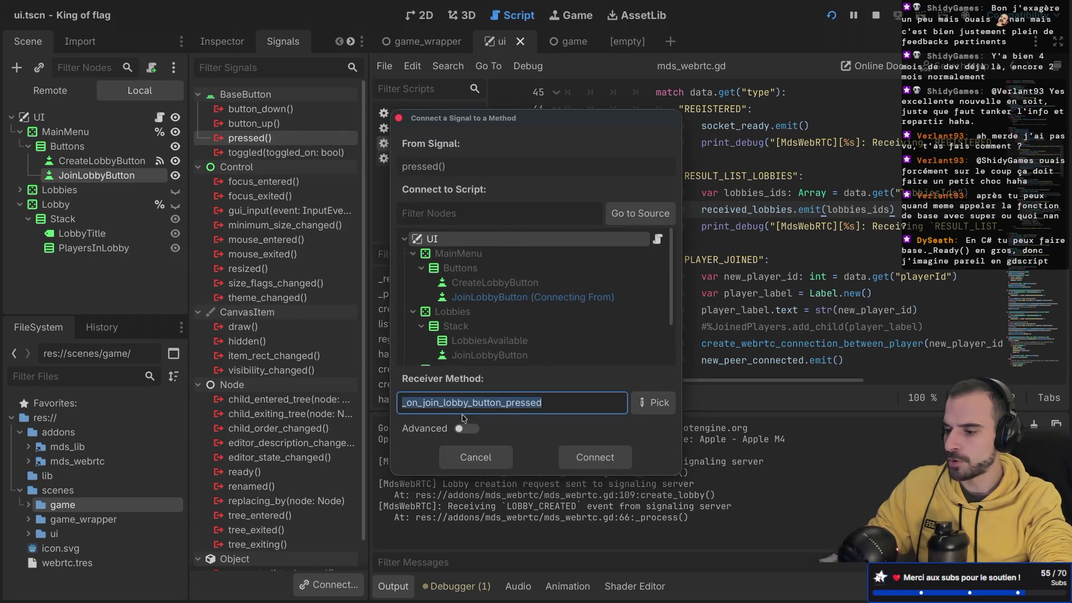
{"action": "left_click", "coordinate": [595, 457]}
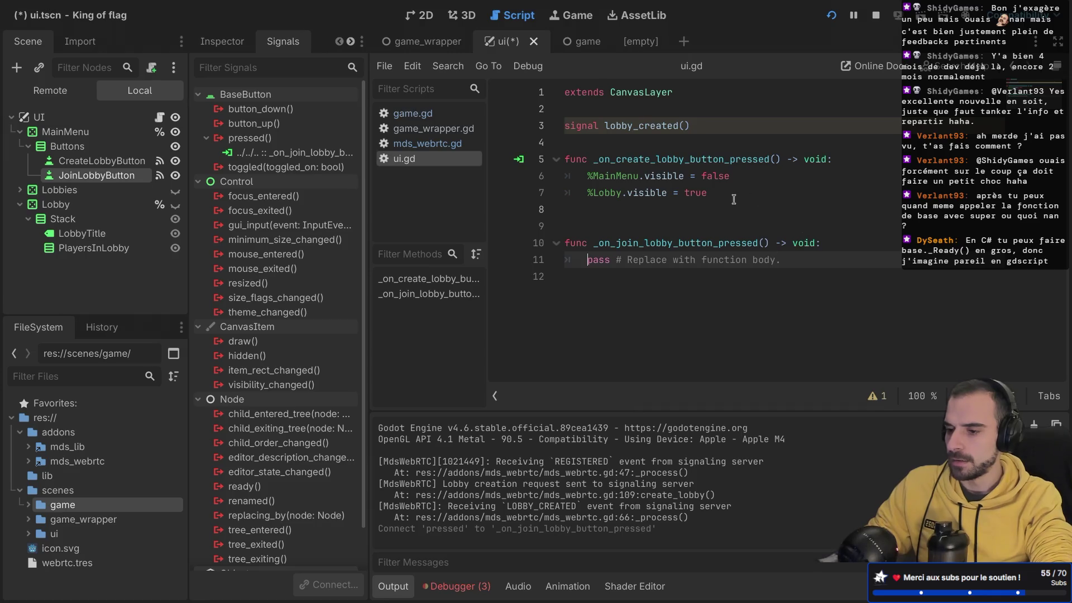
- Fill the join handler with the visibility lines, showing Lobbies instead of Lobby
{"action": "left_click_drag", "start_coordinate": [733, 200], "coordinate": [536, 184]}
{"action": "key", "text": "ctrl+c"}
{"action": "left_click", "coordinate": [571, 281]}
{"action": "key", "text": "shift+Up"}
{"action": "key", "text": "ctrl+v"}
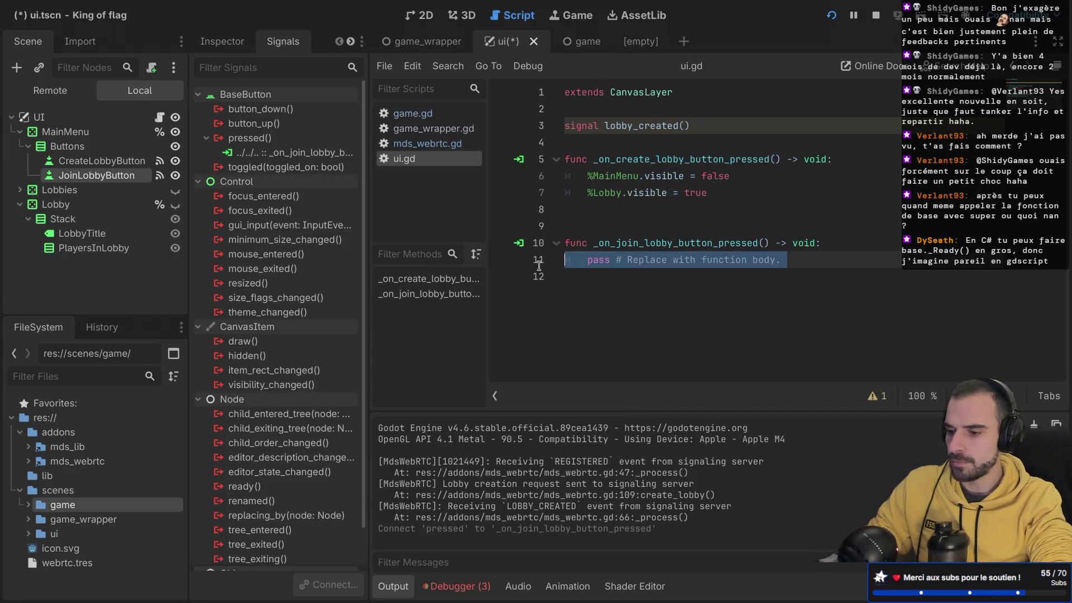
{"action": "double_click", "coordinate": [613, 276]}
{"action": "type", "text": "Lobbi"}
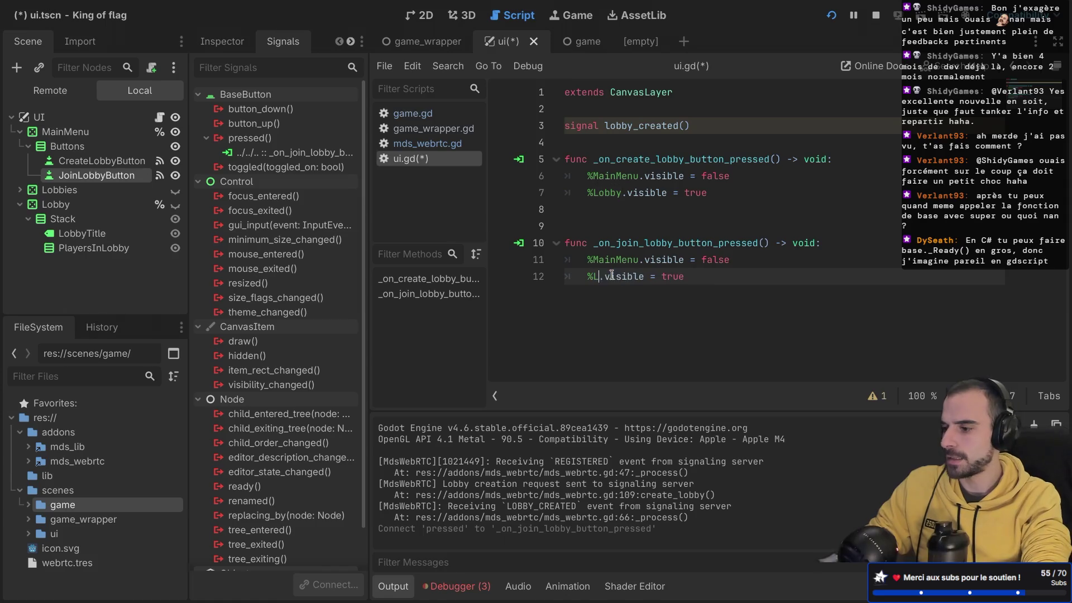
{"action": "type", "text": "es"}
- Make the Lobbies node accessible by unique name and save ui.gd
{"action": "right_click", "coordinate": [117, 191]}
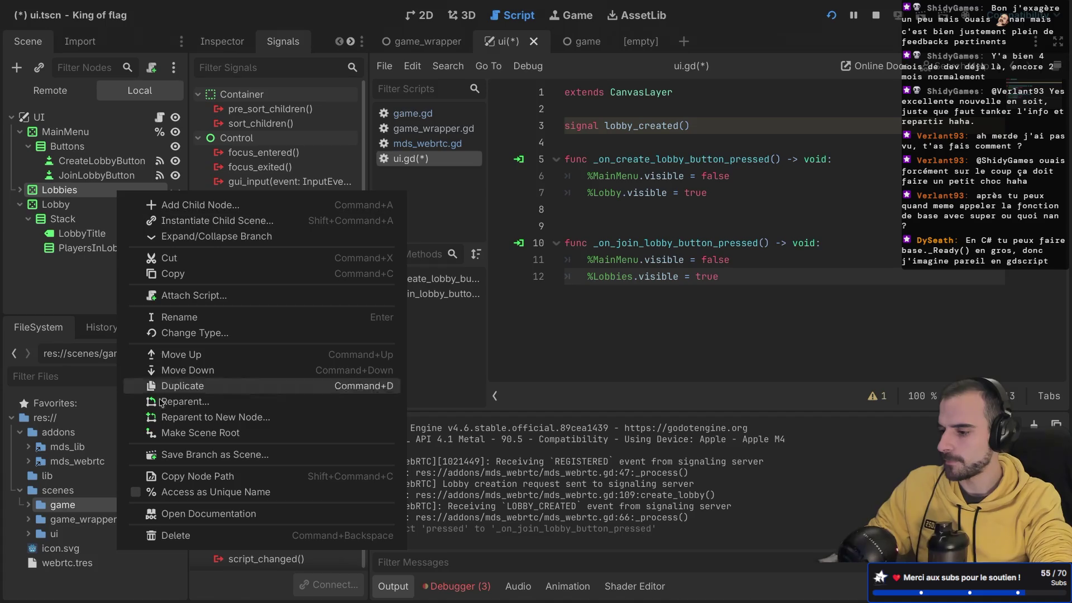
{"action": "left_click", "coordinate": [212, 491]}
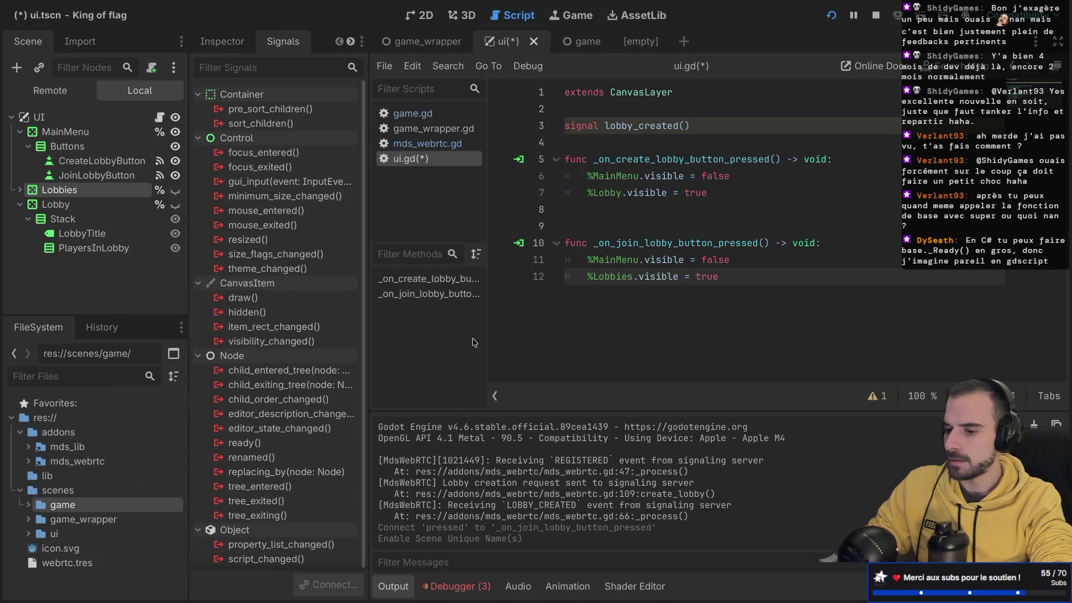
{"action": "left_click", "coordinate": [735, 241]}
{"action": "key", "text": "ctrl+s"}
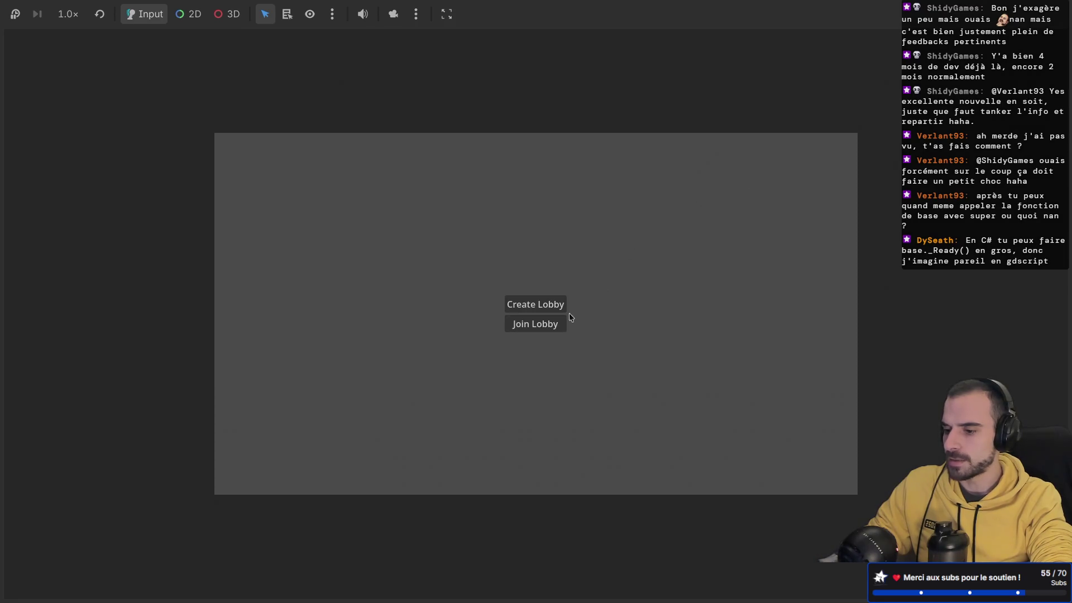
- Test Join Lobby in the running game, then delete the extra blank line 9
{"action": "left_click", "coordinate": [547, 324]}
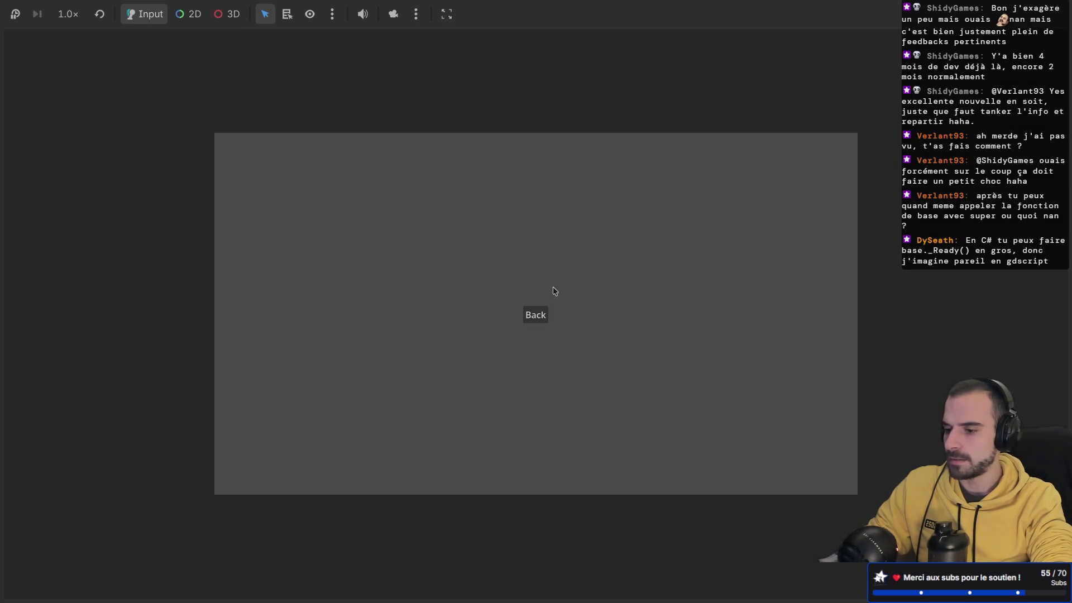
{"action": "key", "text": "super+period"}
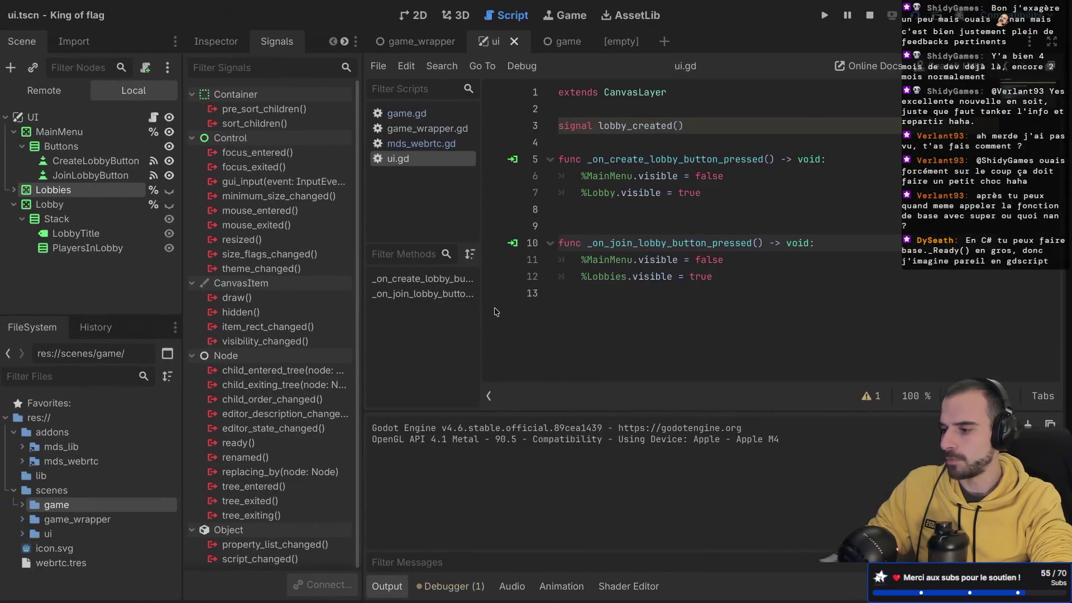
{"action": "left_click", "coordinate": [671, 221]}
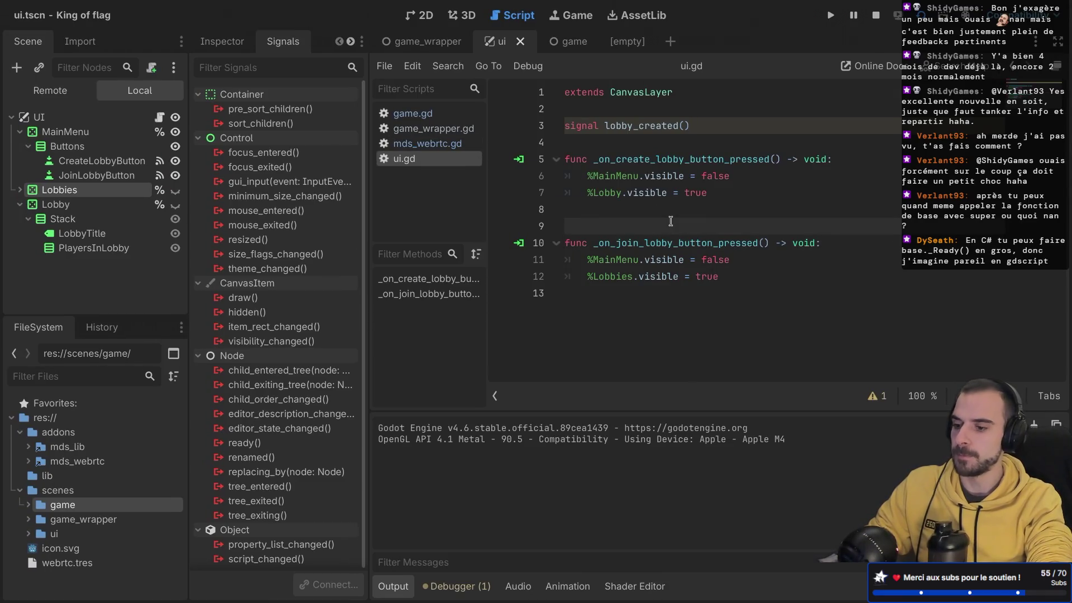
{"action": "key", "text": "BackSpace"}
- Delete the unused lobby_created signal declaration from ui.gd
{"action": "left_click", "coordinate": [704, 321]}
{"action": "left_click_drag", "start_coordinate": [574, 146], "coordinate": [556, 122]}
{"action": "key", "text": "BackSpace"}
{"action": "key", "text": "BackSpace"}
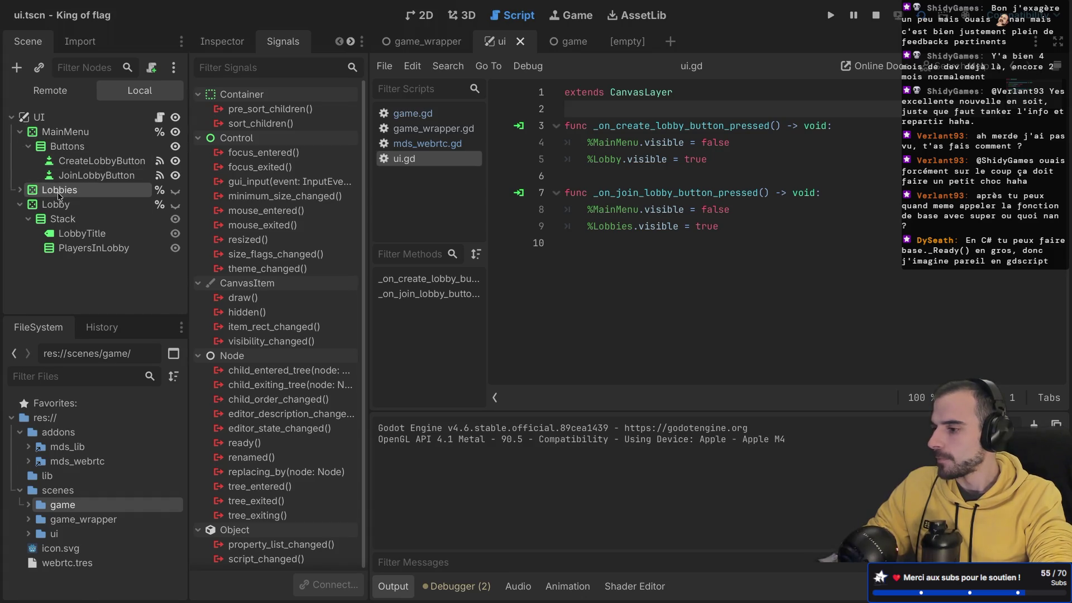
{"action": "left_click", "coordinate": [21, 205]}
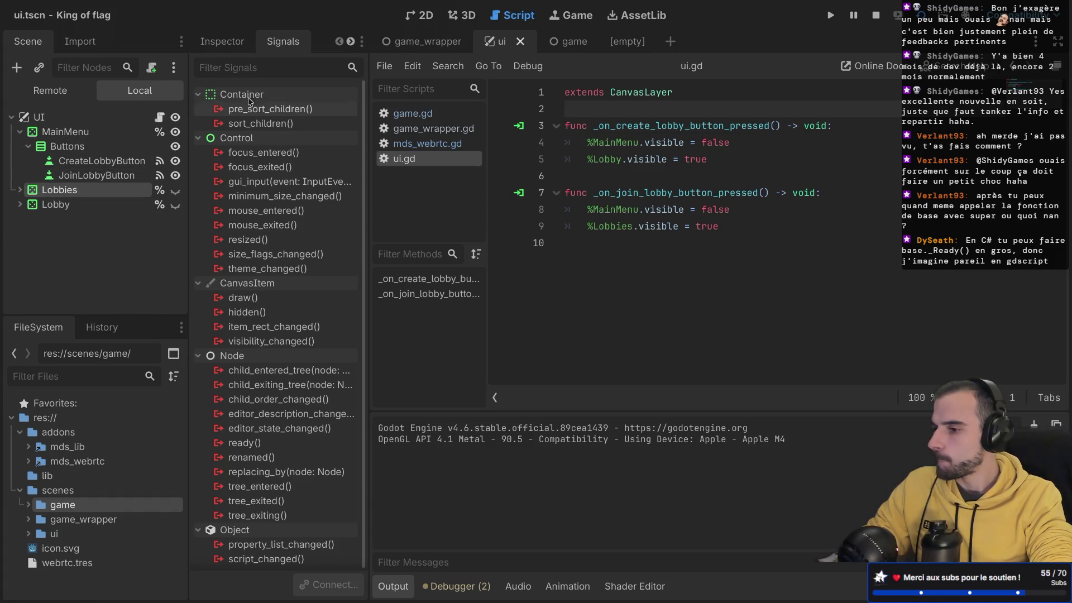
- Connect the Game node's received_lobbies signal to the UI node in game_wrapper
{"action": "left_click", "coordinate": [421, 41]}
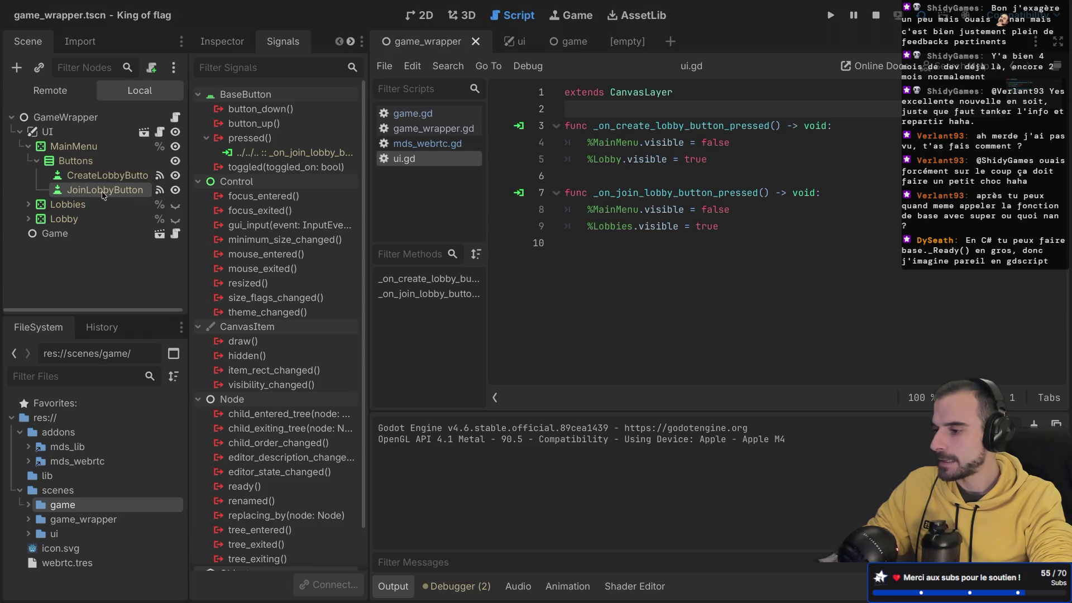
{"action": "left_click_drag", "start_coordinate": [188, 146], "coordinate": [220, 144]}
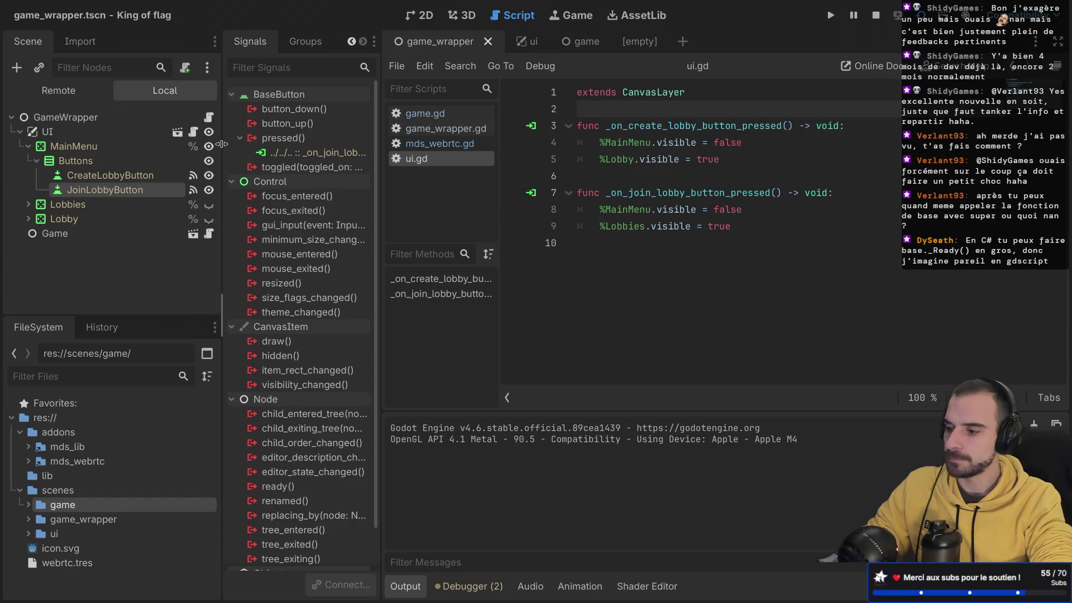
{"action": "mouse_move", "coordinate": [380, 137]}
{"action": "left_mouse_down"}
{"action": "mouse_move", "coordinate": [520, 137]}
{"action": "mouse_move", "coordinate": [476, 137]}
{"action": "left_mouse_up"}
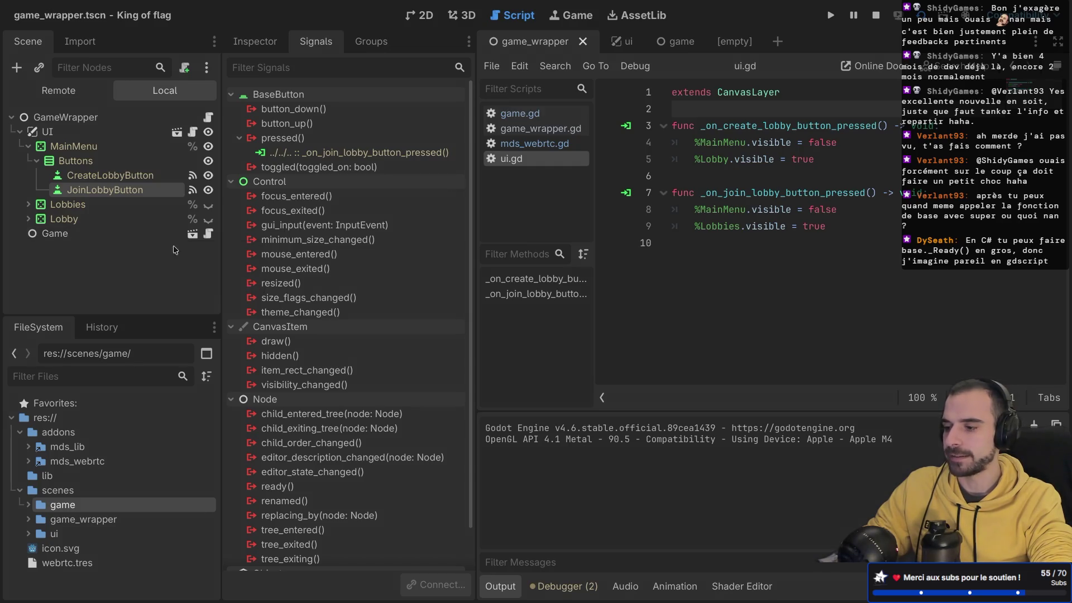
{"action": "left_click", "coordinate": [125, 231]}
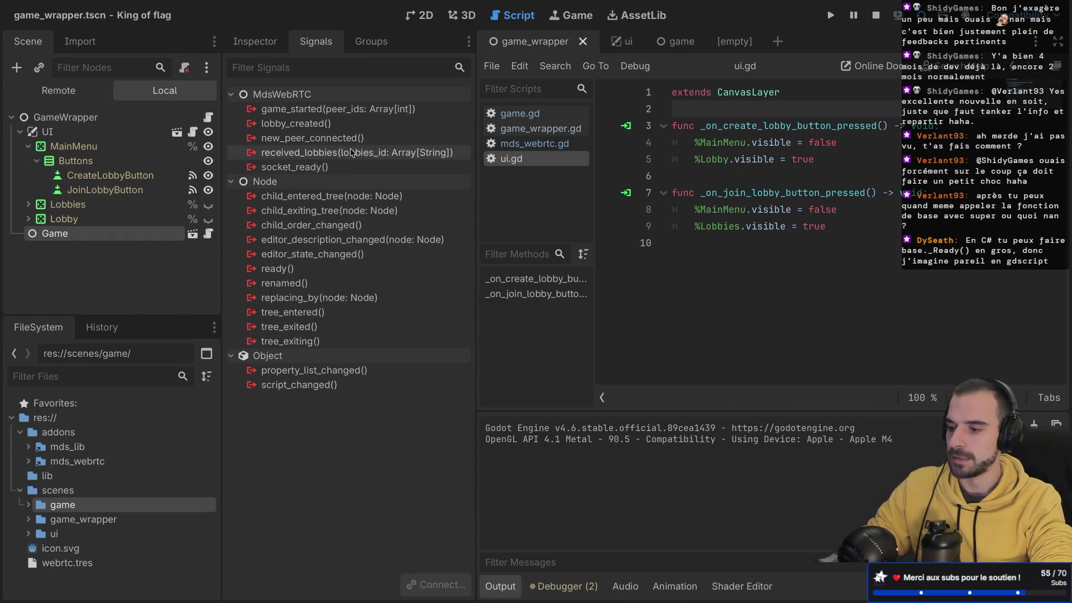
{"action": "double_click", "coordinate": [295, 152]}
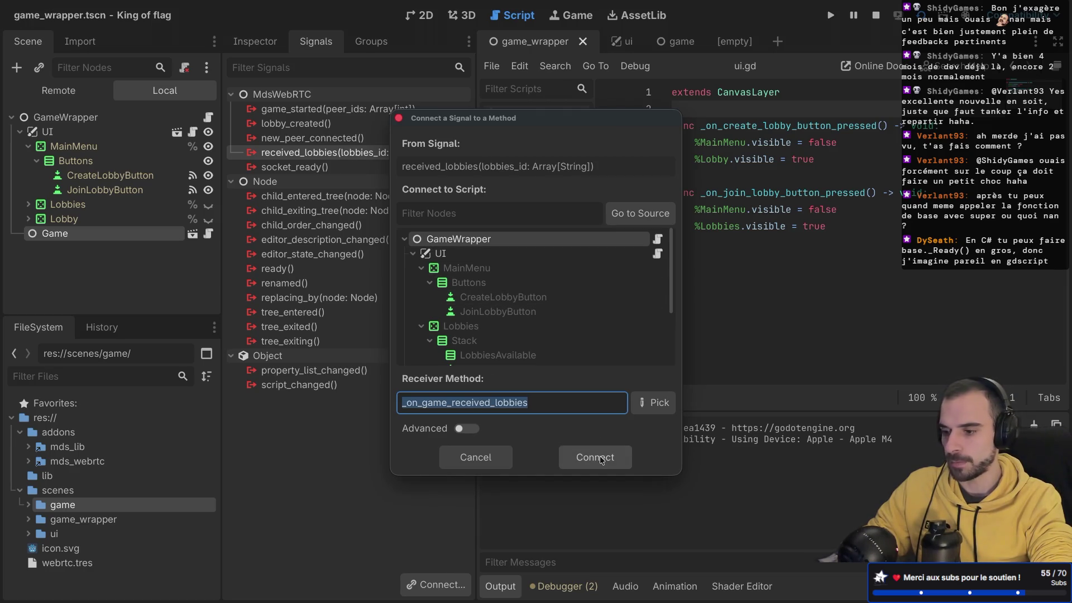
{"action": "left_click", "coordinate": [466, 257]}
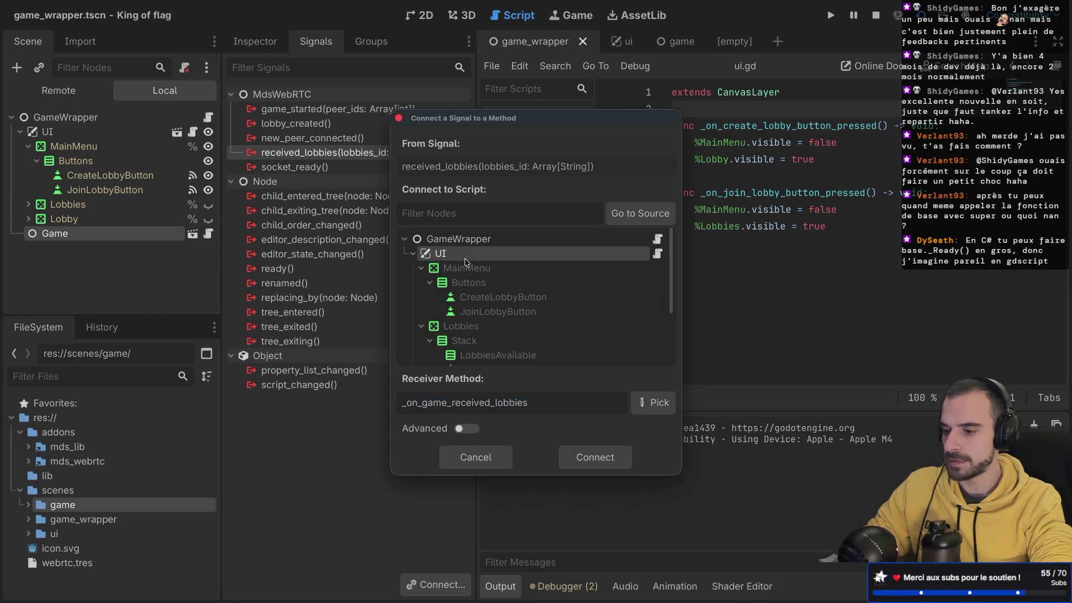
{"action": "left_click", "coordinate": [598, 460]}
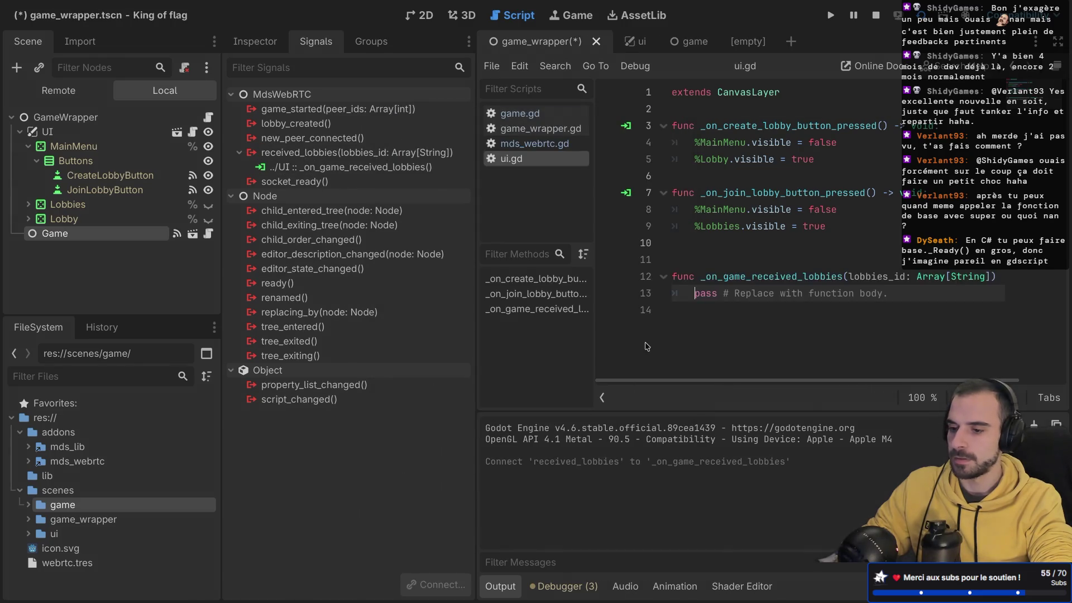
- Remove the extra blank line from the new stub and save the scene and script
{"action": "key", "text": "ctrl+shift+F11"}
{"action": "left_click", "coordinate": [260, 243]}
{"action": "key", "text": "BackSpace"}
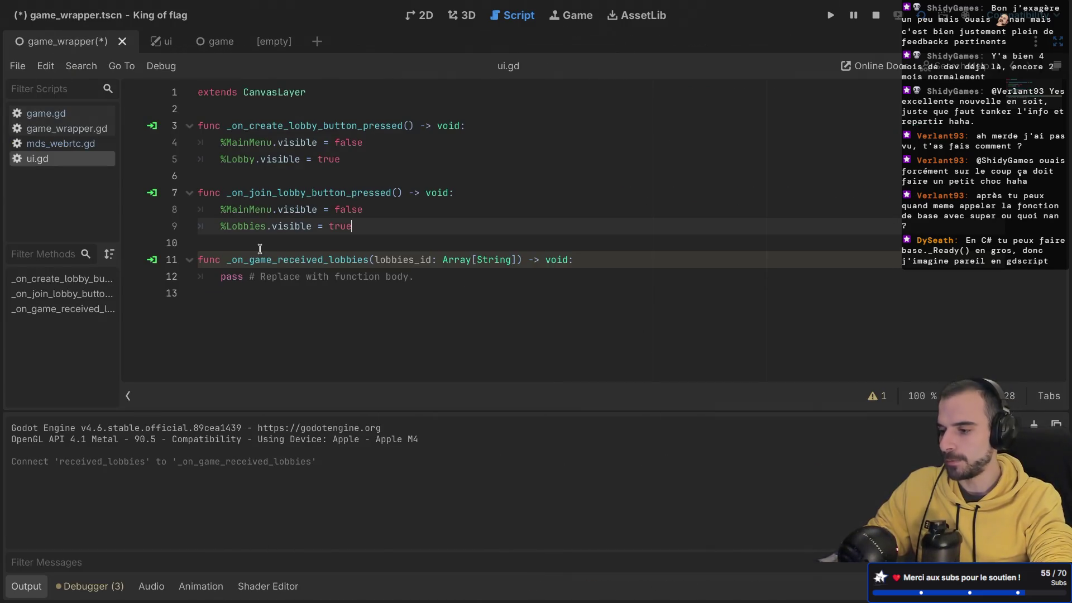
{"action": "key", "text": "ctrl+shift+F11"}
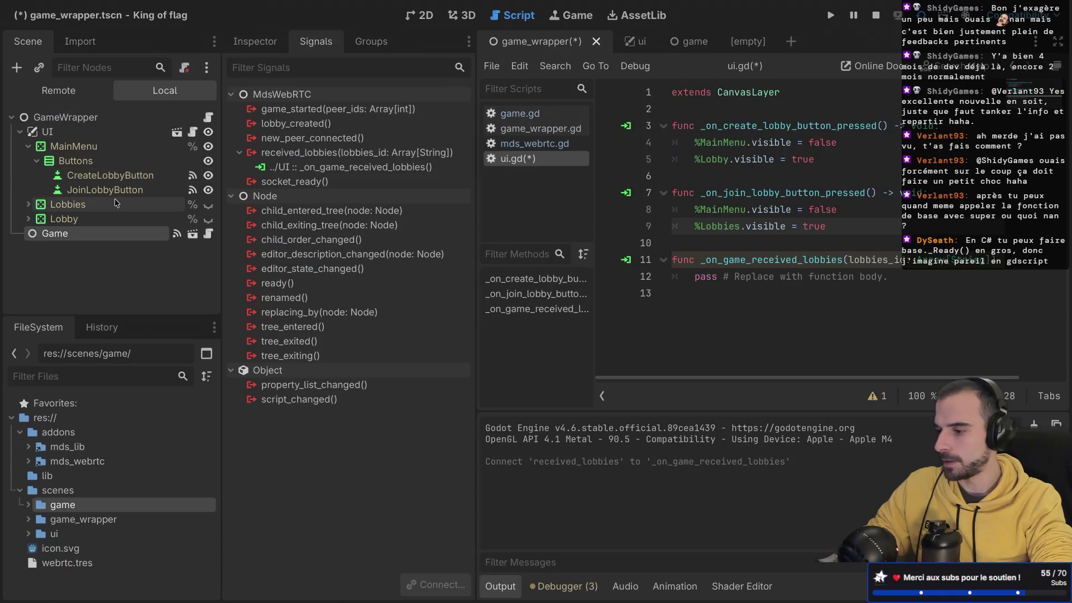
{"action": "key", "text": "ctrl+s"}
{"action": "left_click", "coordinate": [637, 43]}
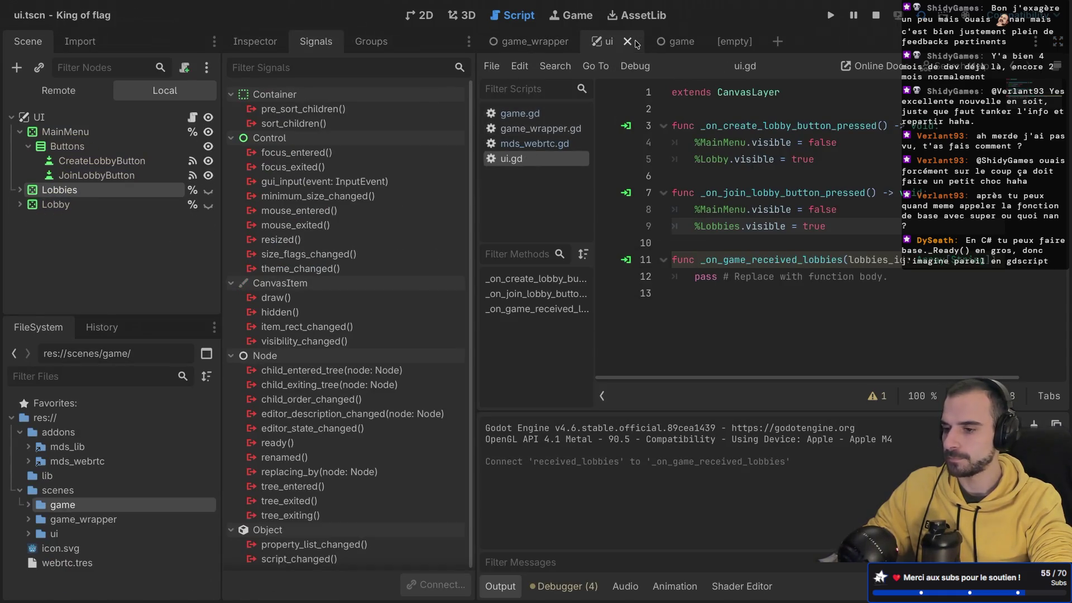
- Make the LobbiesAvailable node accessible by unique name
{"action": "left_click", "coordinate": [20, 189]}
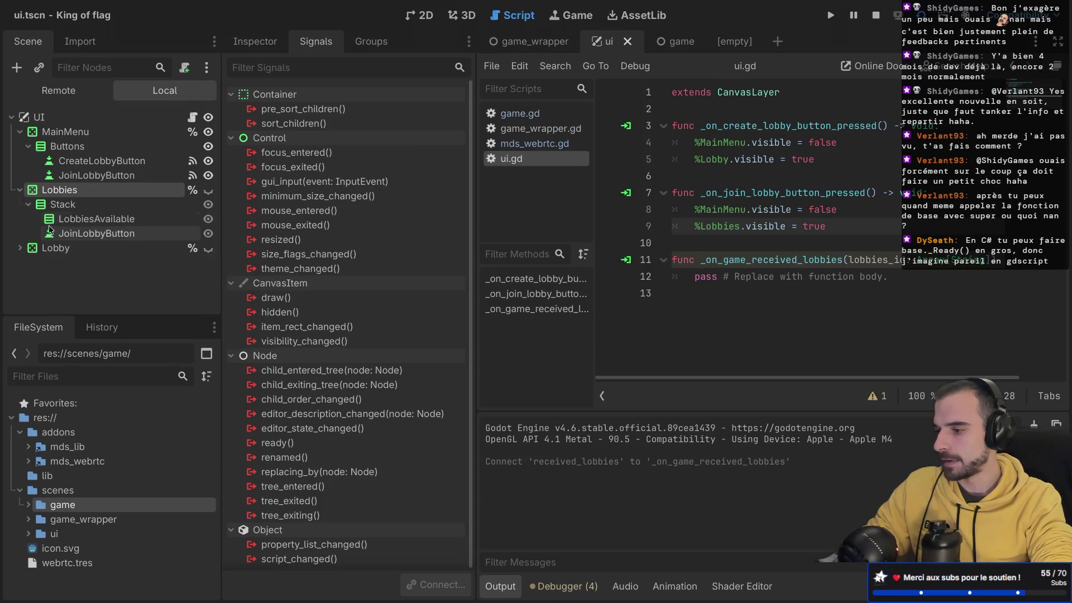
{"action": "left_click", "coordinate": [95, 219]}
{"action": "right_click", "coordinate": [99, 220]}
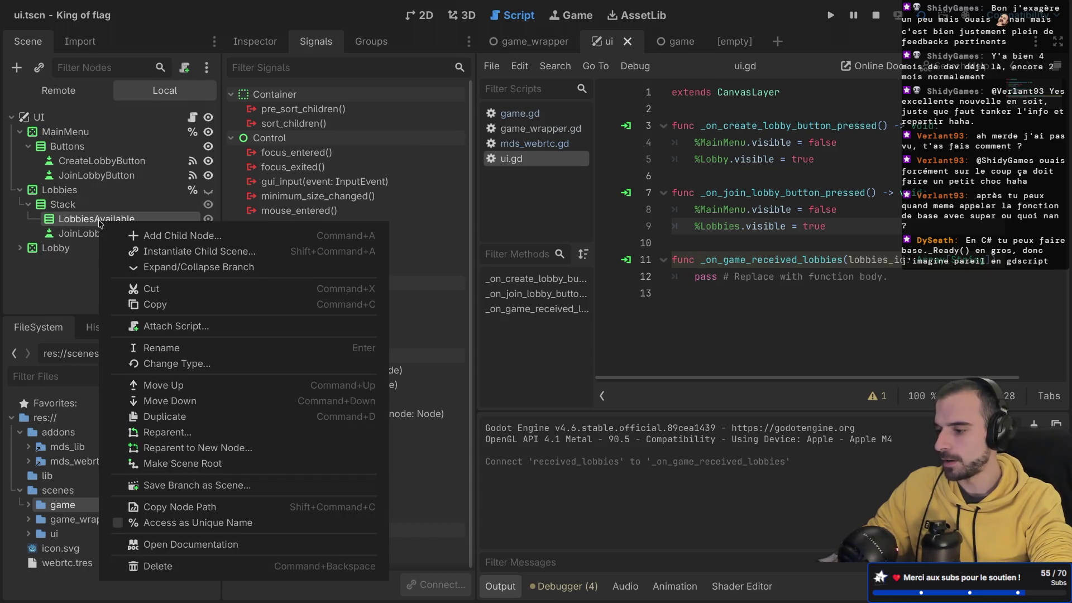
{"action": "left_click", "coordinate": [164, 523]}
- Replace the handler's pass line with a %LobbiesAvailable.remove_child call, then clear it again
{"action": "key", "text": "ctrl+super+d"}
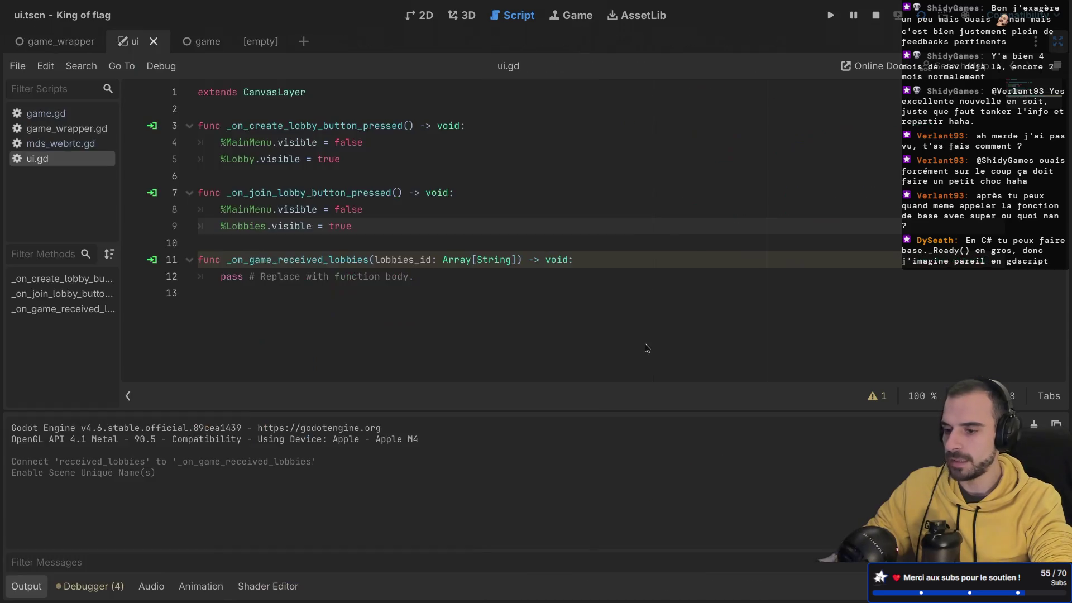
{"action": "left_click_drag", "start_coordinate": [424, 277], "coordinate": [220, 277]}
{"action": "key", "text": "BackSpace"}
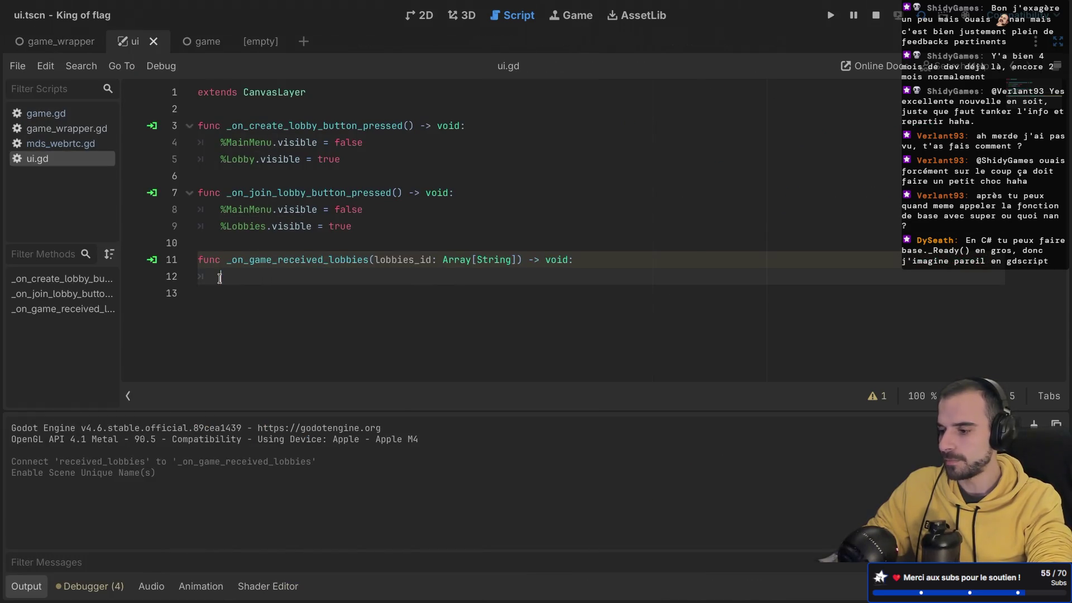
{"action": "type", "text": "%L"}
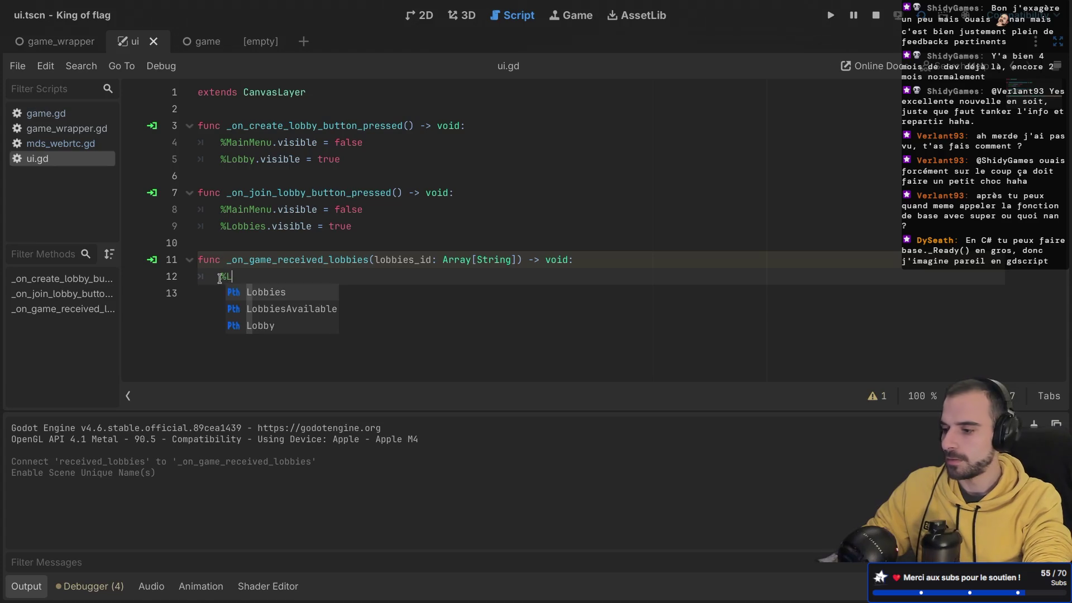
{"action": "key", "text": "Down"}
{"action": "key", "text": "Return"}
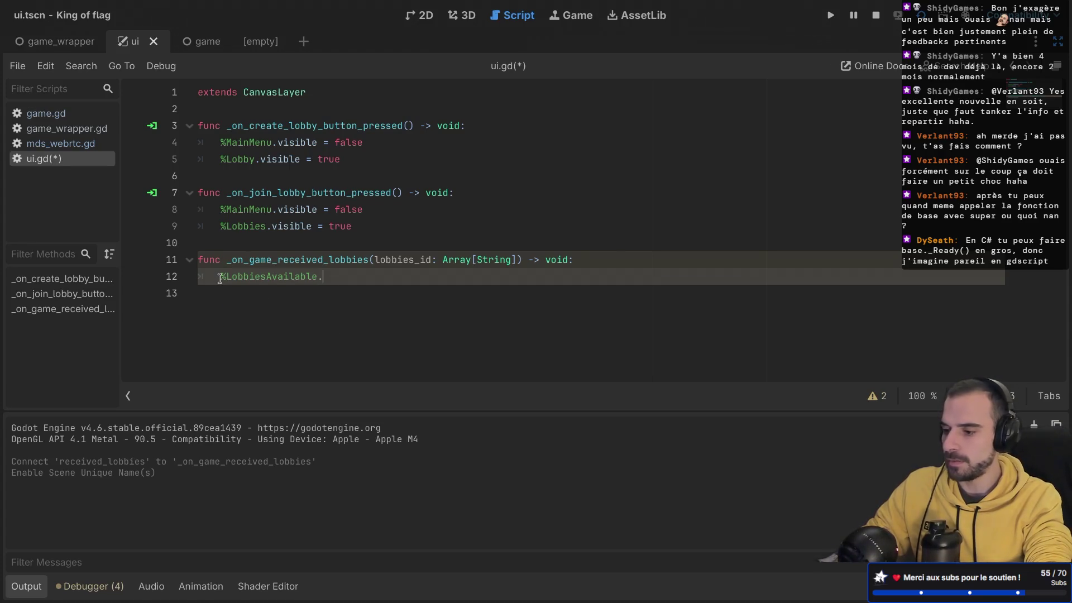
{"action": "type", "text": "a"}
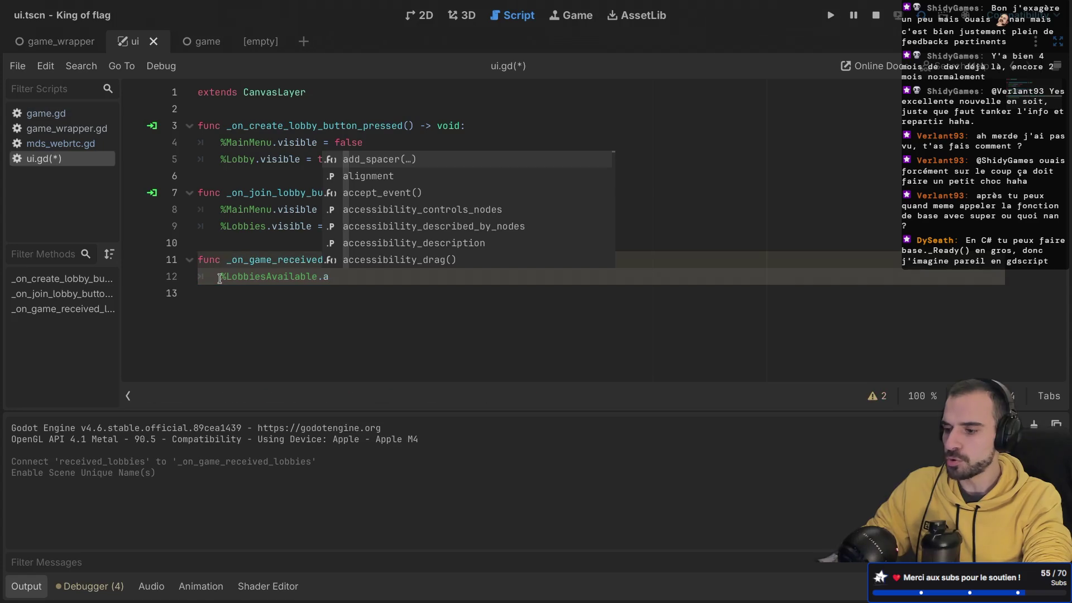
{"action": "key", "text": "BackSpace"}
{"action": "type", "text": "remove"}
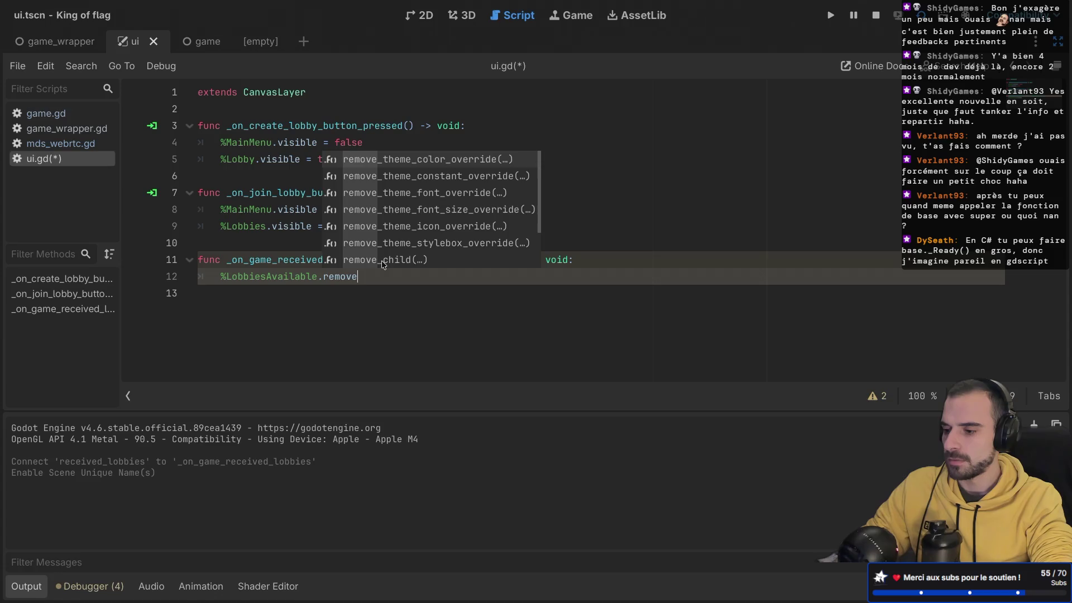
{"action": "left_click", "coordinate": [381, 261]}
{"action": "left_click", "coordinate": [523, 287]}
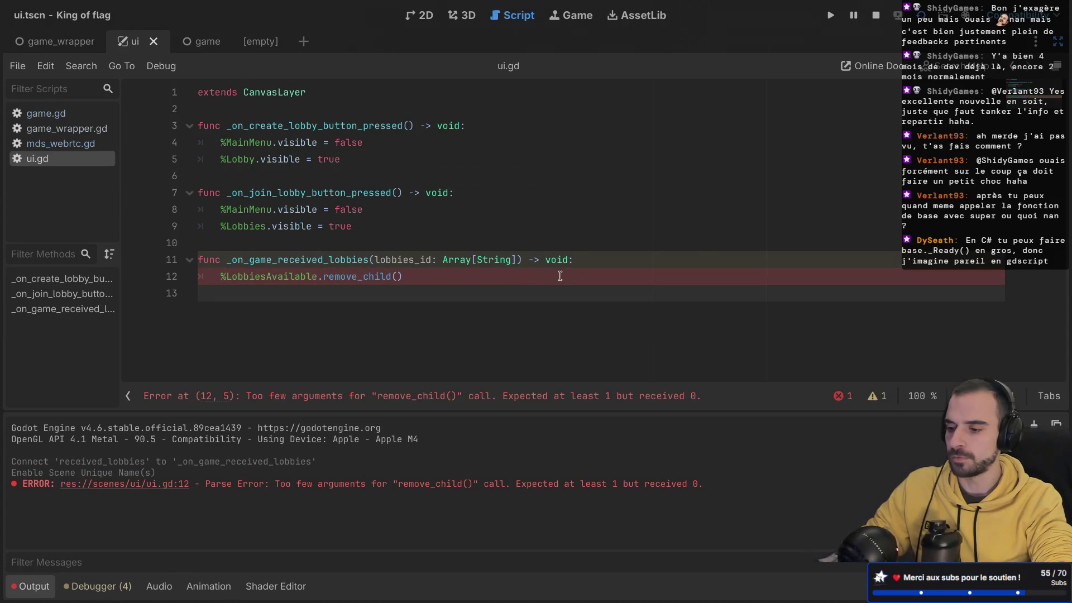
{"action": "mouse_move", "coordinate": [436, 260]}
{"action": "left_mouse_down"}
{"action": "mouse_move", "coordinate": [414, 261]}
{"action": "mouse_move", "coordinate": [426, 279]}
{"action": "mouse_move", "coordinate": [224, 277]}
{"action": "left_mouse_up"}
{"action": "key", "text": "BackSpace"}
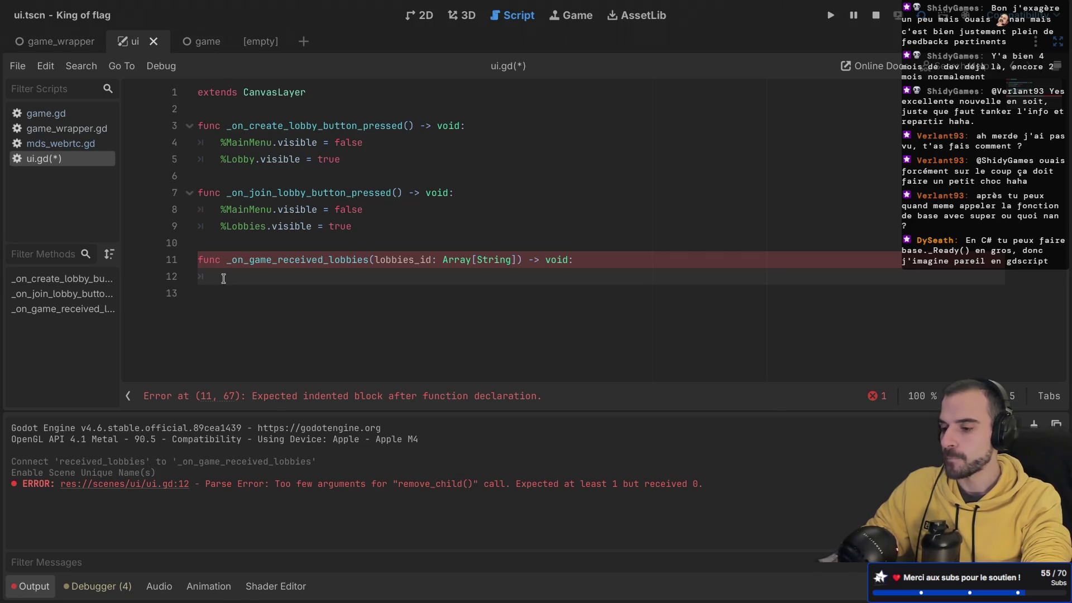
- Write a for lobby_id in lobbies_id loop whose body calls $LobbiesAvailable.add_child
{"action": "type", "text": "for "}
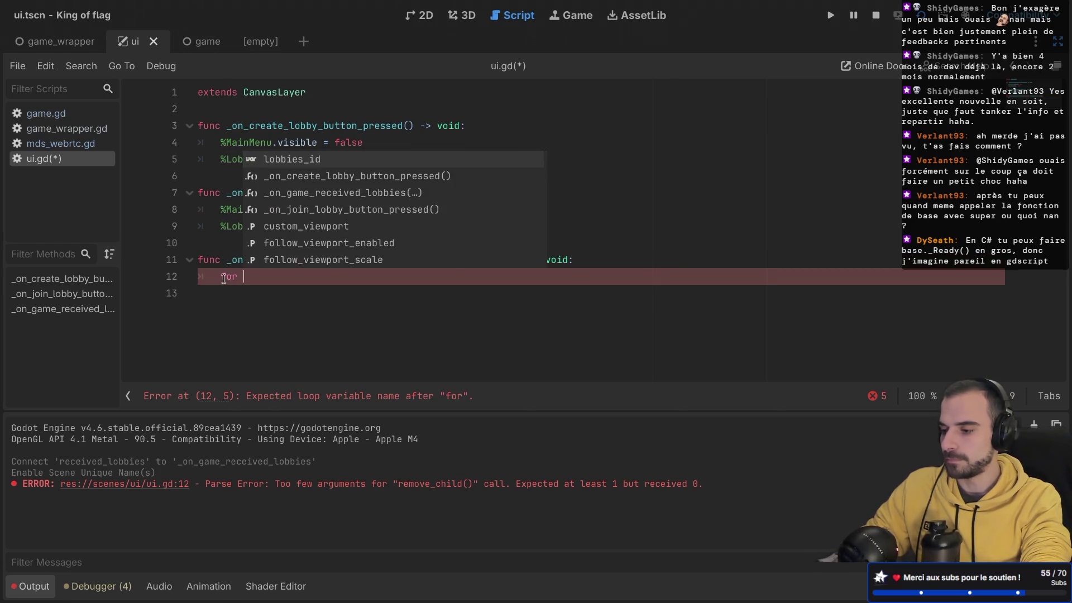
{"action": "type", "text": "lobby_id in lo"}
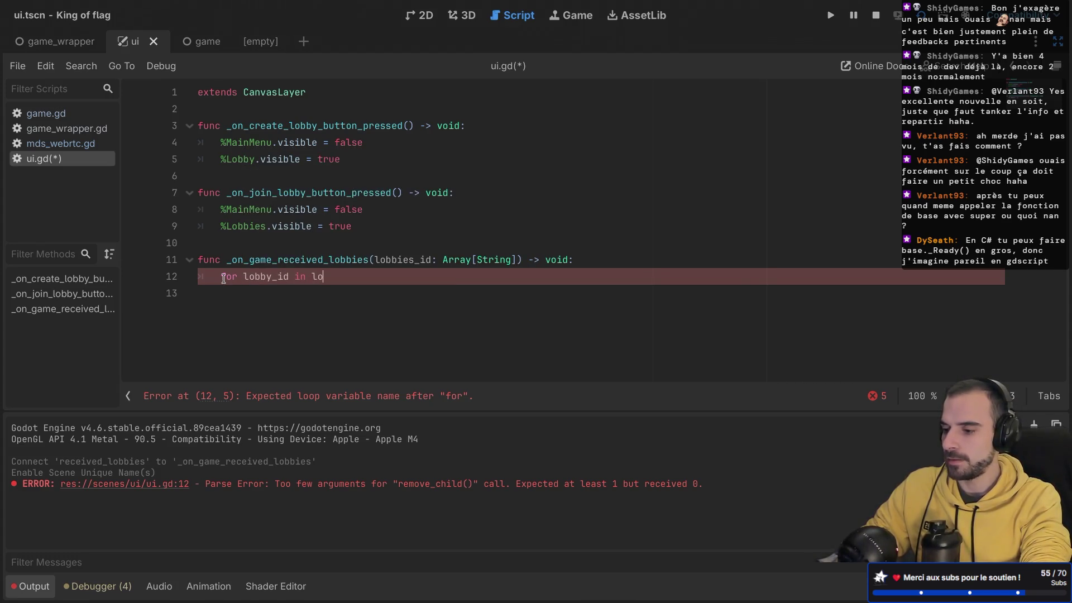
{"action": "key", "text": "Return"}
{"action": "type", "text": ":"}
{"action": "key", "text": "Return"}
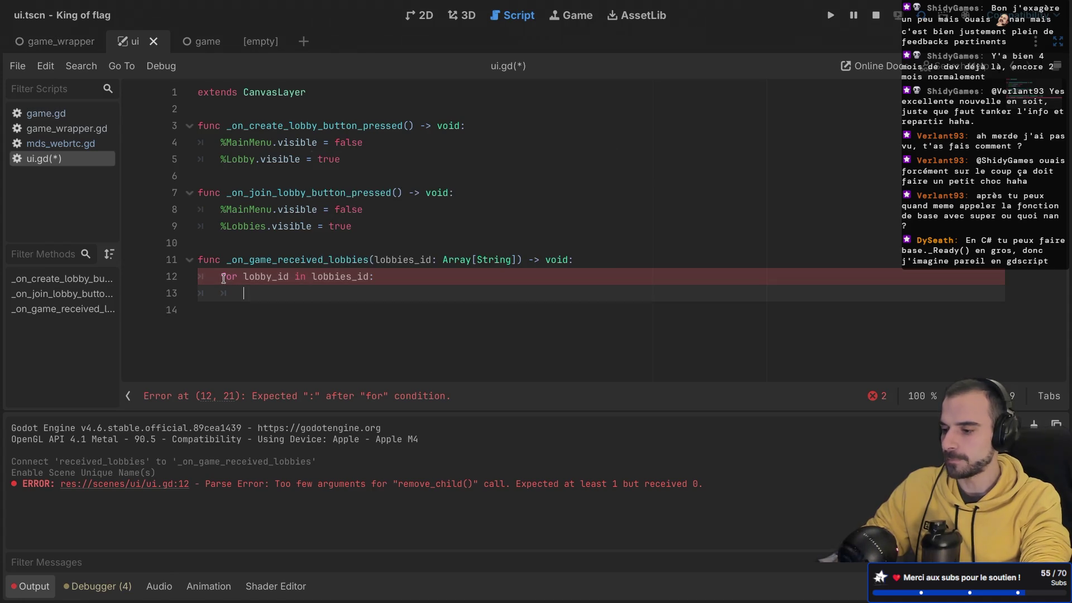
{"action": "type", "text": "$"}
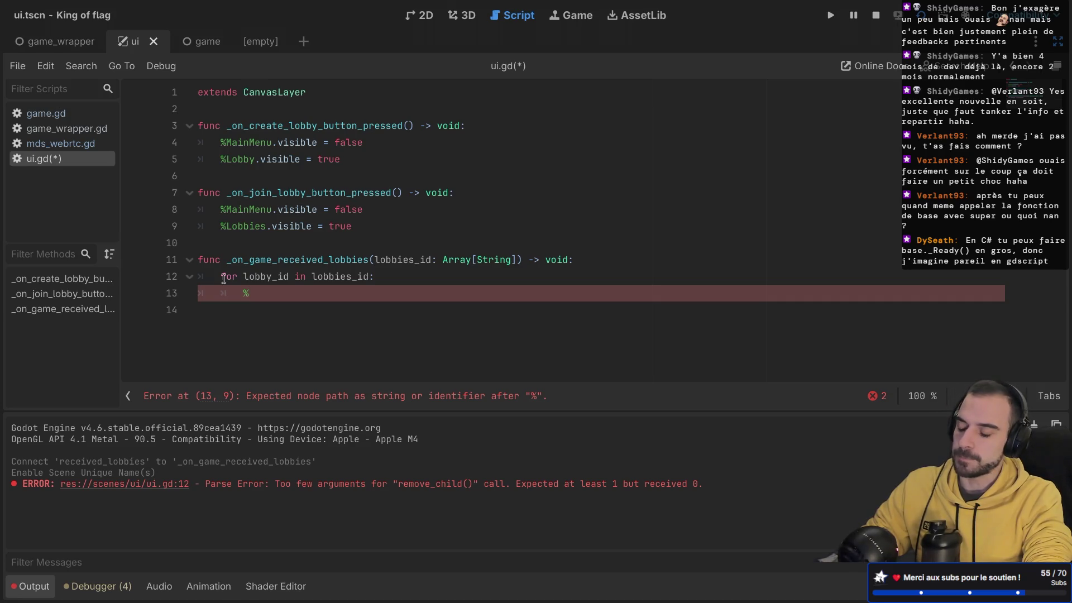
{"action": "type", "text": "Lobb"}
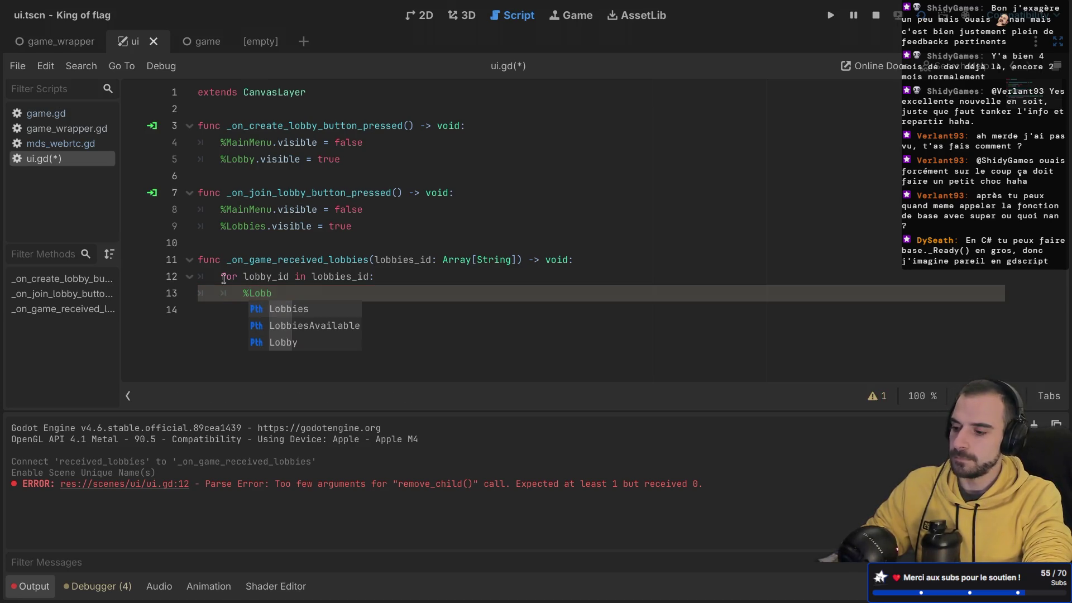
{"action": "key", "text": "Down"}
{"action": "key", "text": "Return"}
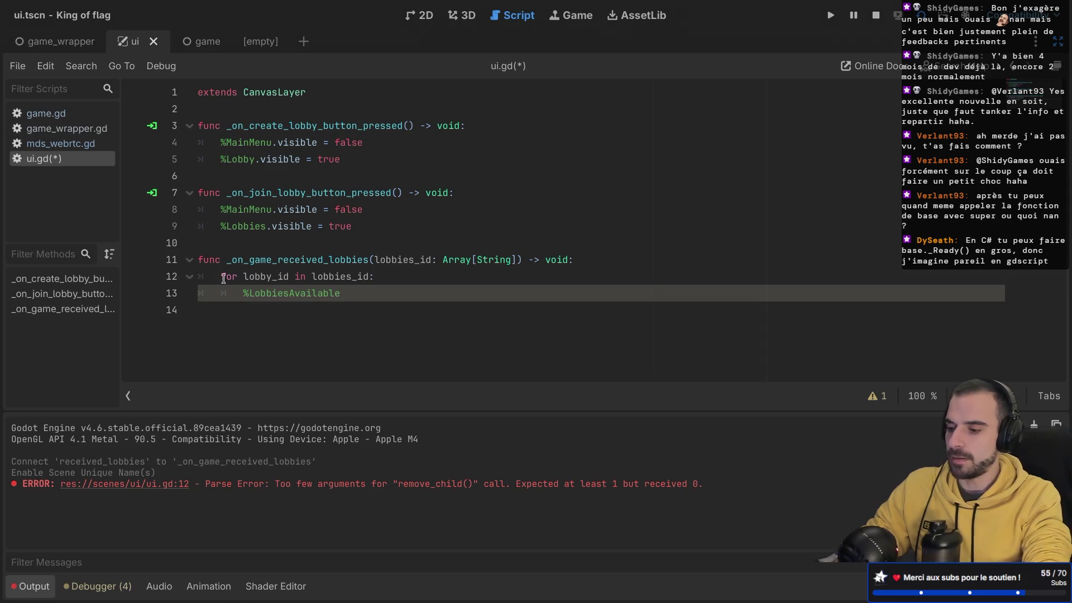
{"action": "type", "text": ".add"}
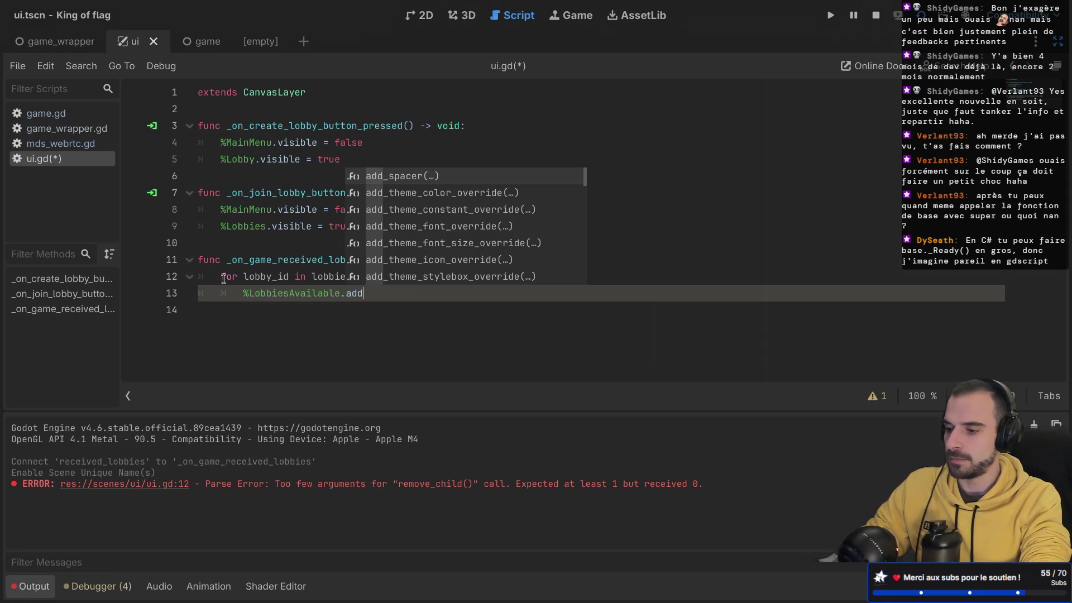
{"action": "type", "text": "_chi"}
{"action": "key", "text": "Return"}
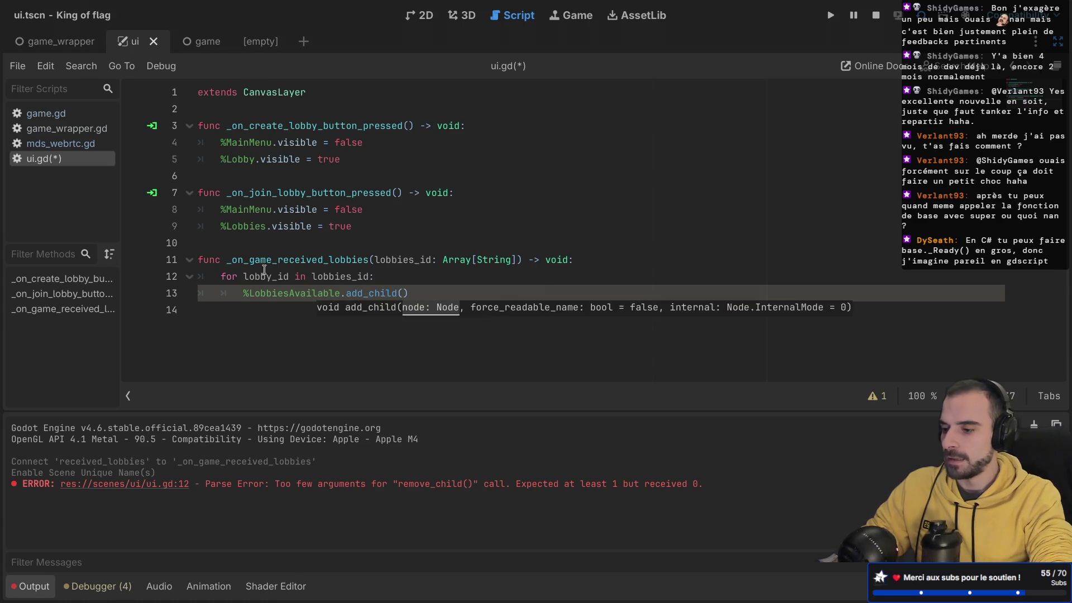
- Create var button = Button.new() at the top of the loop body
{"action": "left_click", "coordinate": [405, 277]}
{"action": "key", "text": "Return"}
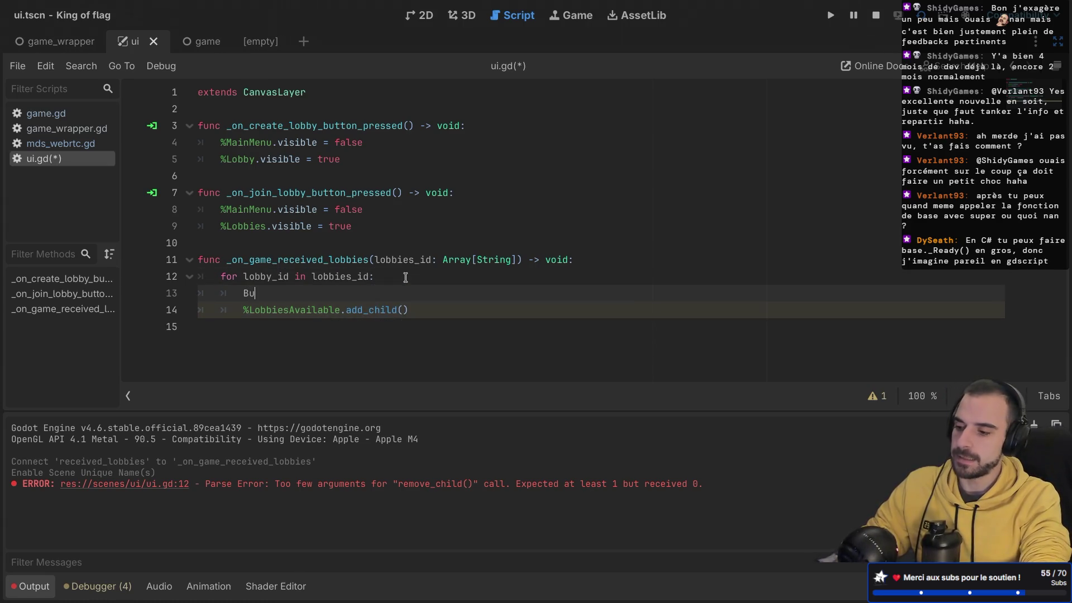
{"action": "type", "text": "tton.new"}
{"action": "key", "text": "Return"}
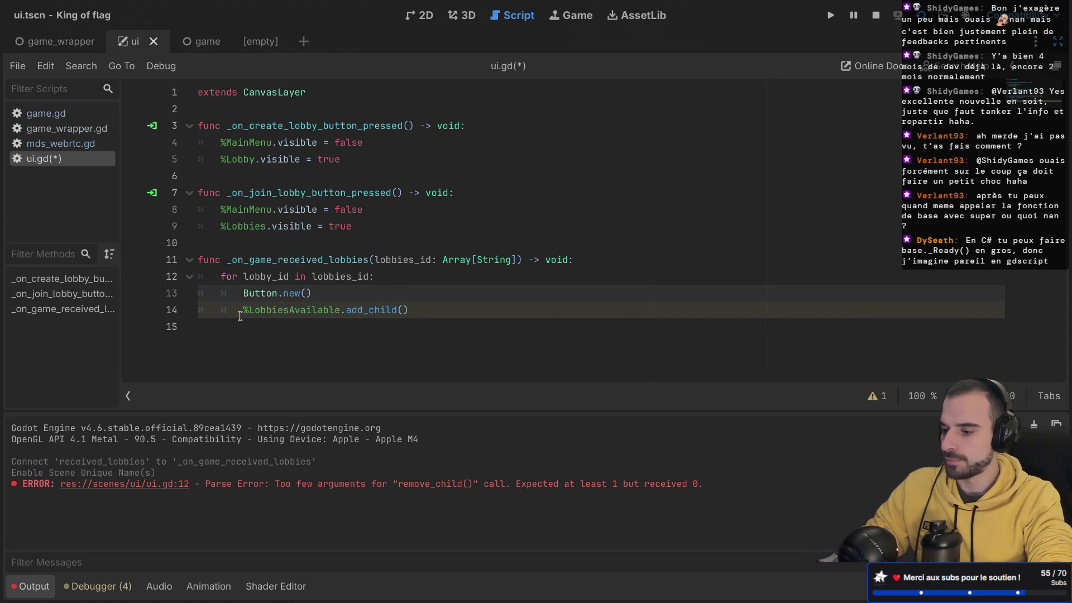
{"action": "left_click", "coordinate": [242, 293]}
{"action": "type", "text": "var "}
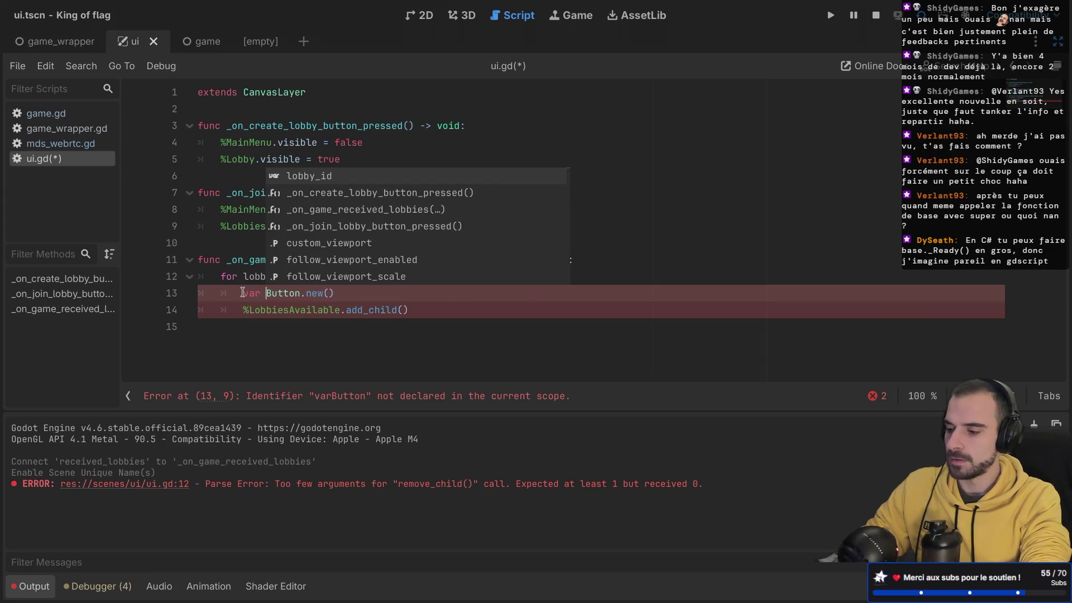
{"action": "type", "text": "button ="}
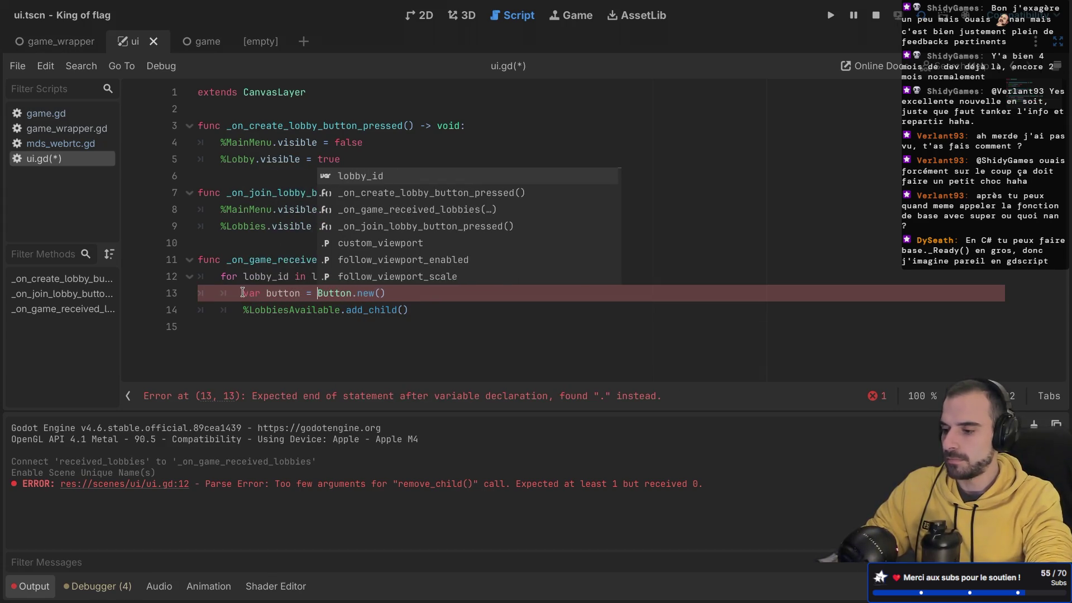
{"action": "left_click", "coordinate": [424, 293]}
{"action": "key", "text": "Return"}
{"action": "type", "text": "bu"}
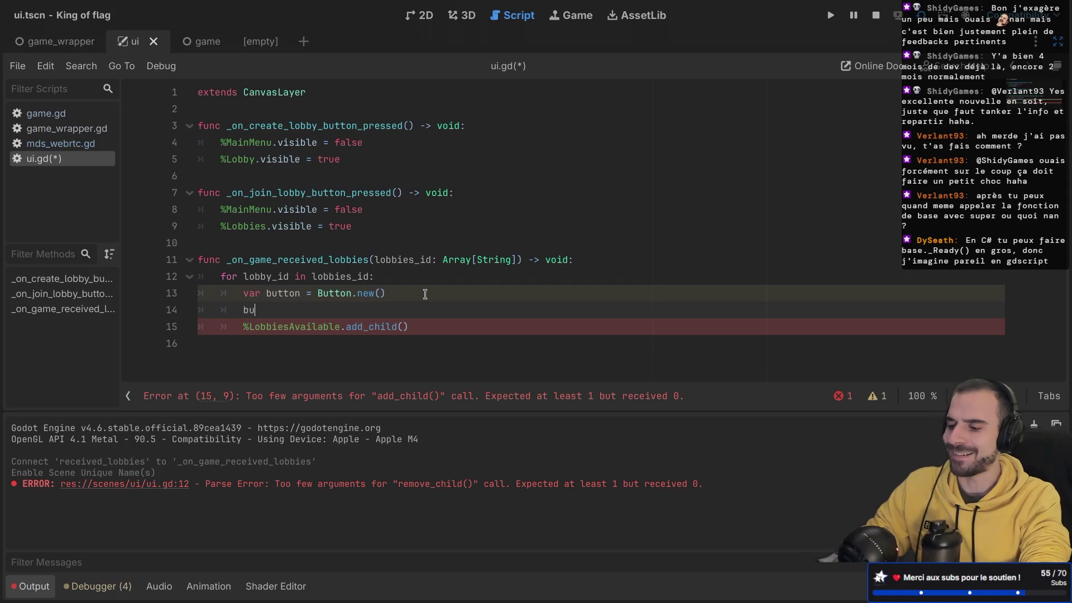
{"action": "key", "text": "Return"}
- Set button.text to lobby_id, pass button to add_child, and save
{"action": "type", "text": ".la"}
{"action": "key", "text": "Escape"}
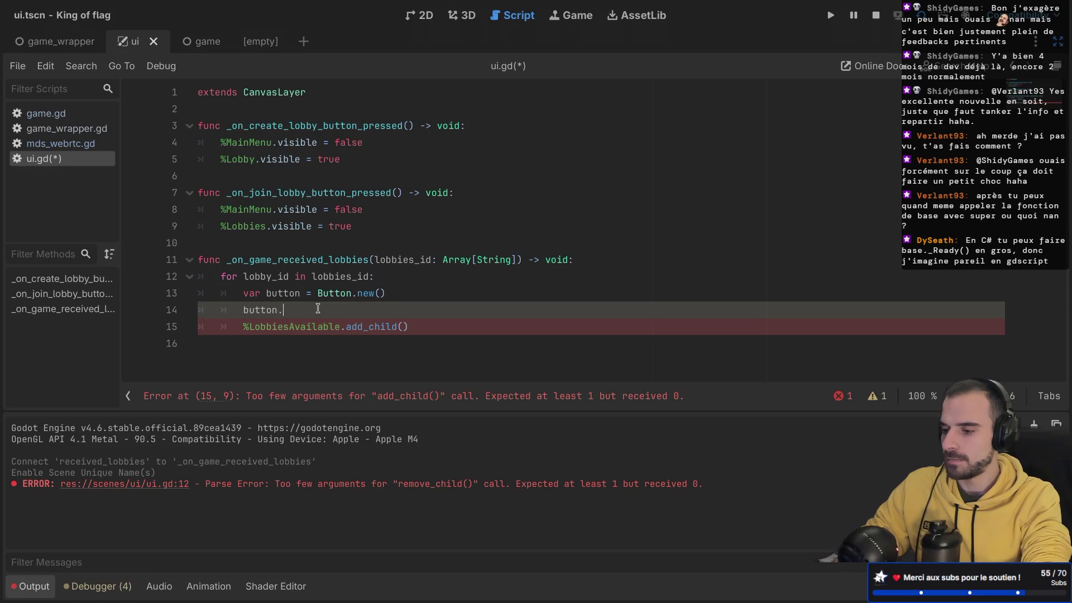
{"action": "type", "text": "text"}
{"action": "key", "text": "Escape"}
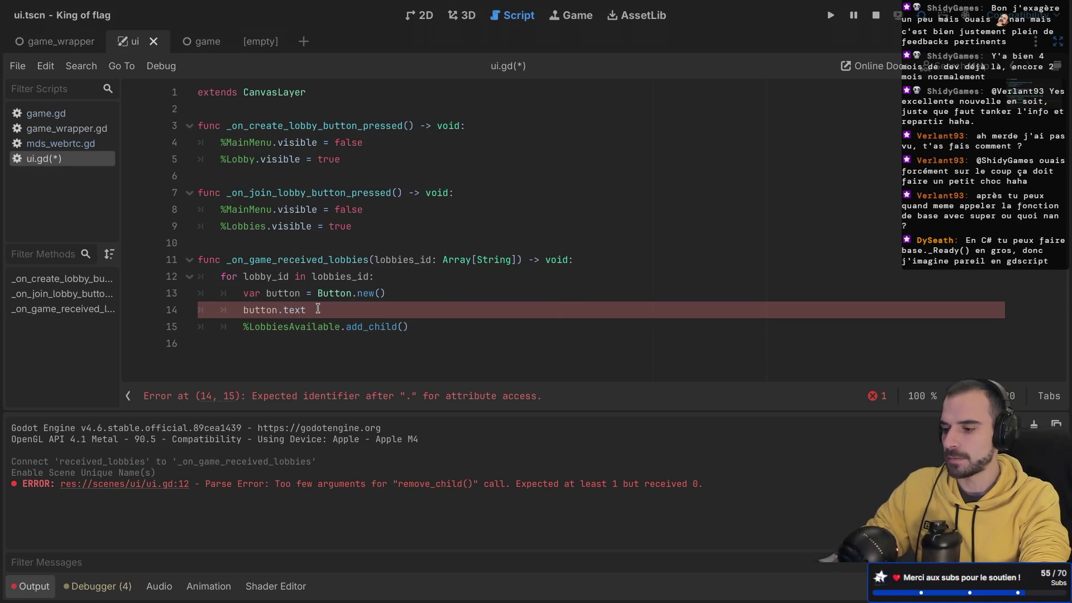
{"action": "type", "text": " = lobby_id"}
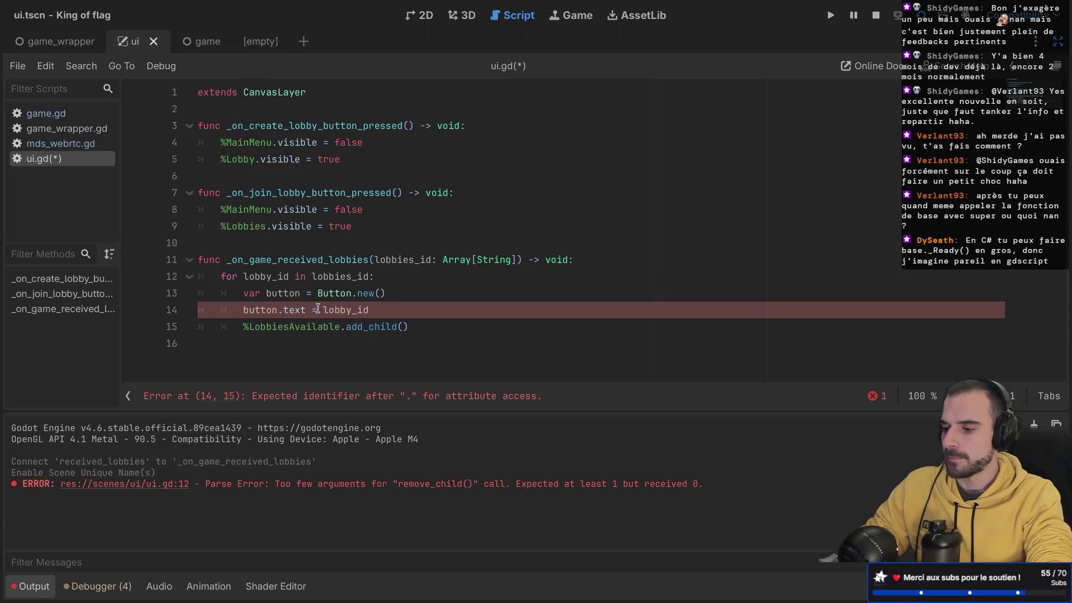
{"action": "key", "text": "ctrl+s"}
{"action": "left_click", "coordinate": [398, 328]}
{"action": "type", "text": "button"}
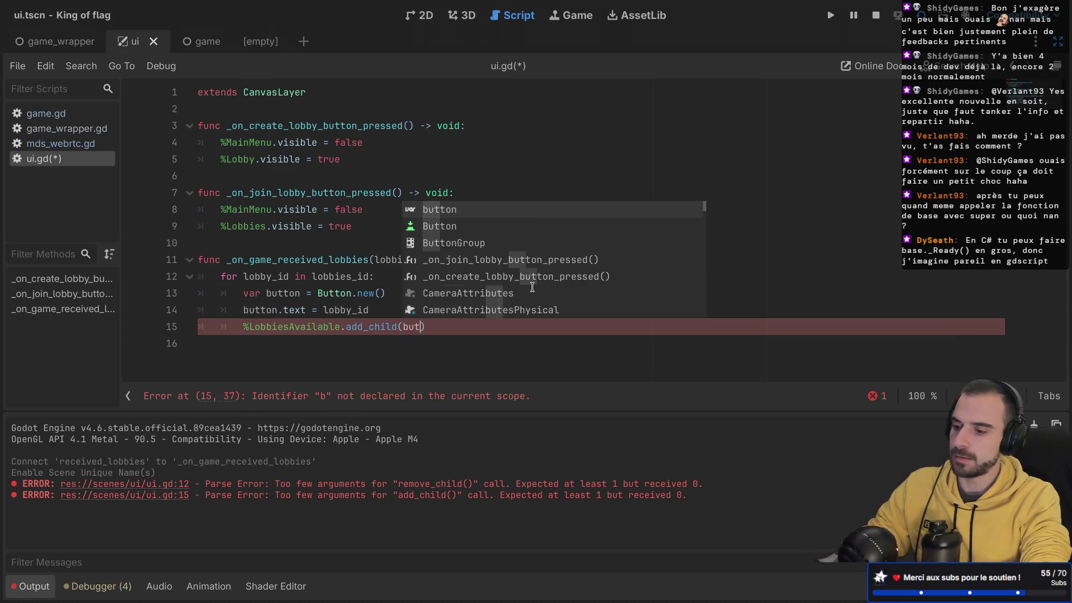
{"action": "key", "text": "ctrl+s"}
{"action": "left_click", "coordinate": [391, 308]}
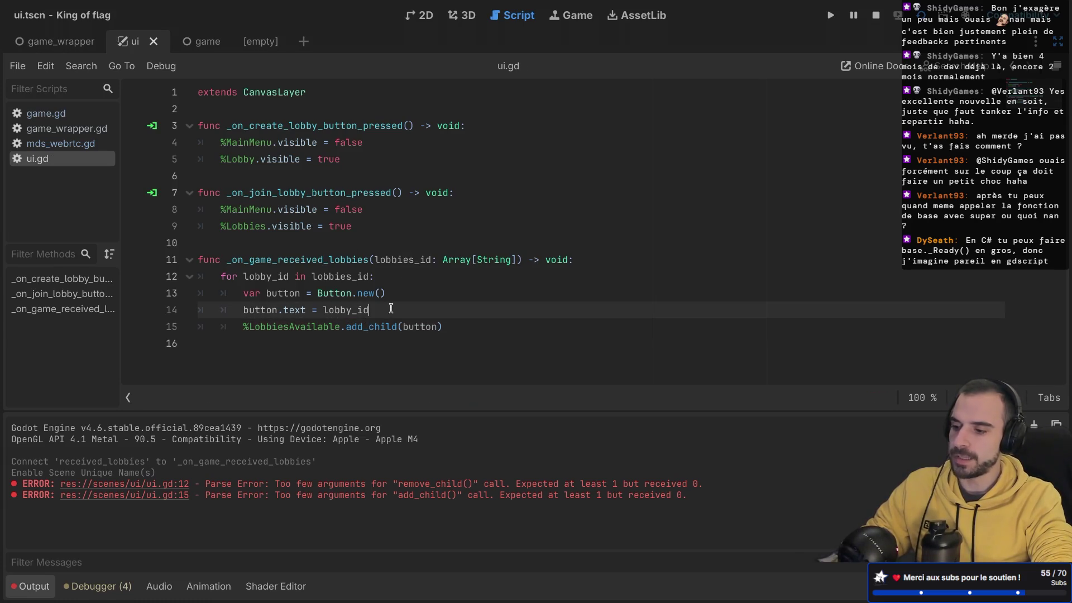
{"action": "left_click", "coordinate": [597, 264]}
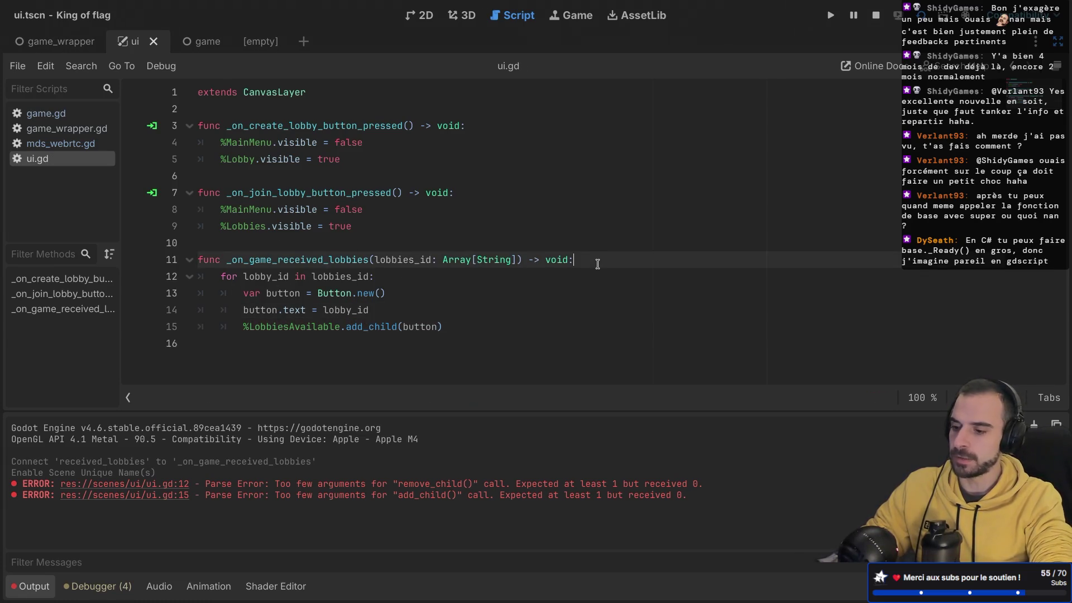
{"action": "type", "text": "\\"}
- Write a TODO comment about removing all previous lobbies above the loop
{"action": "key", "text": "Return"}
{"action": "type", "text": "#"}
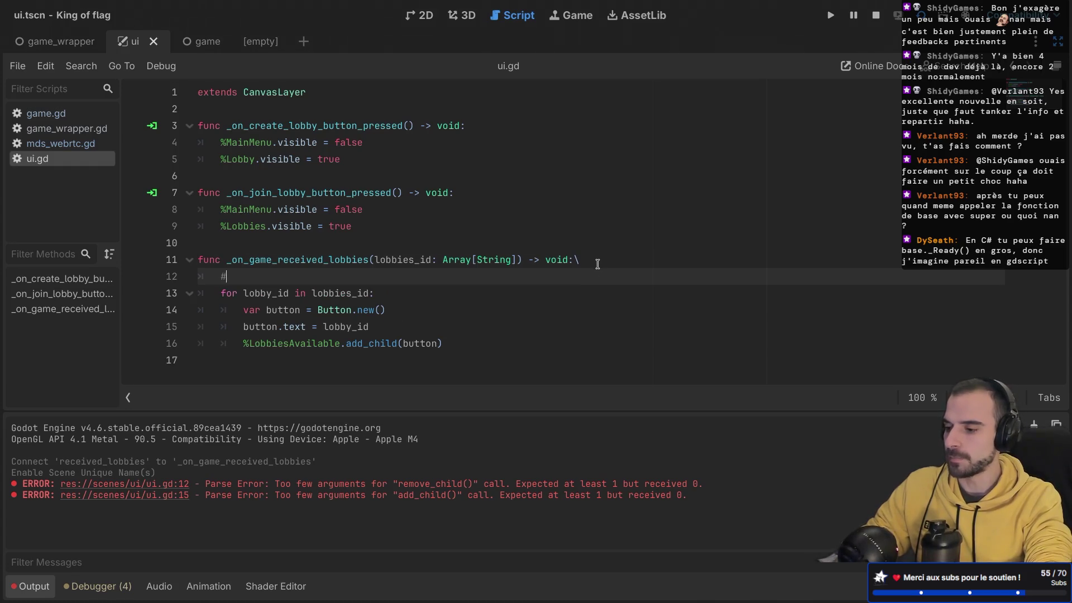
{"action": "type", "text": " Remove all"}
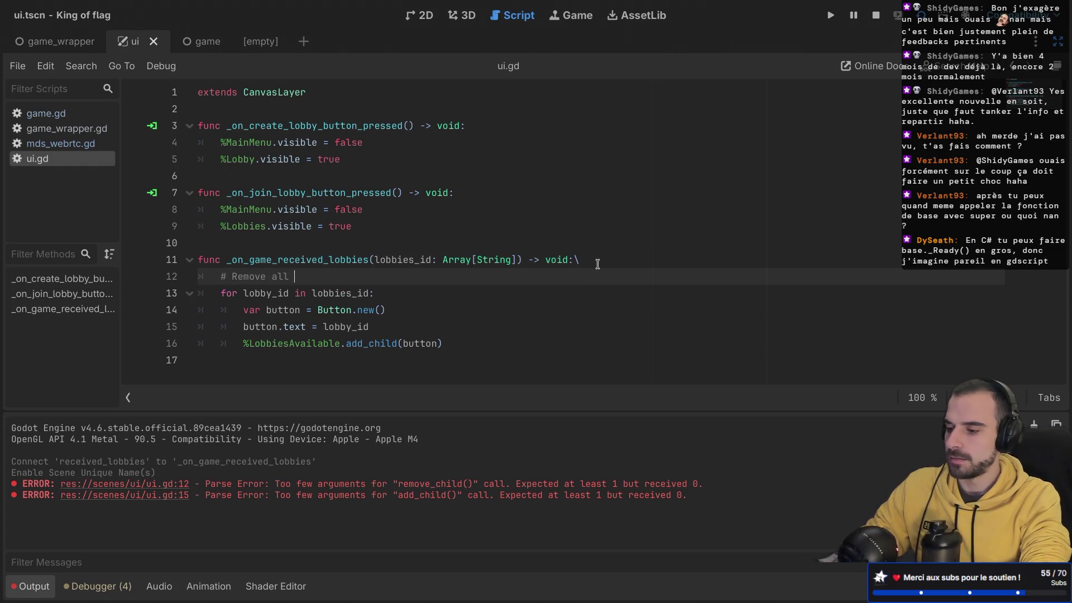
{"action": "key", "text": "BackSpace"}
{"action": "key", "text": "BackSpace"}
{"action": "key", "text": "BackSpace"}
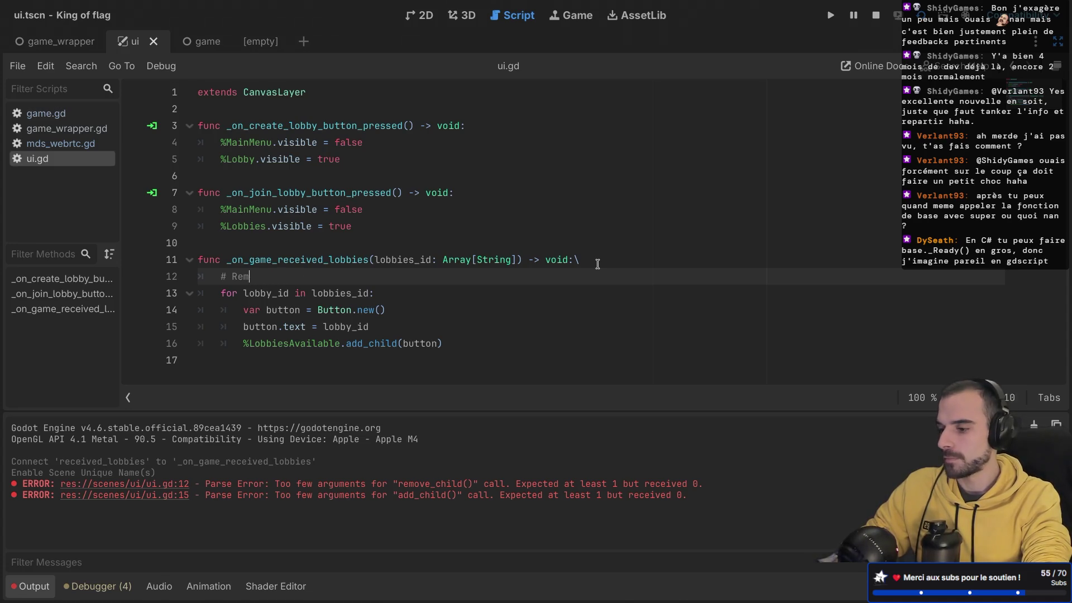
{"action": "type", "text": "TODO: "}
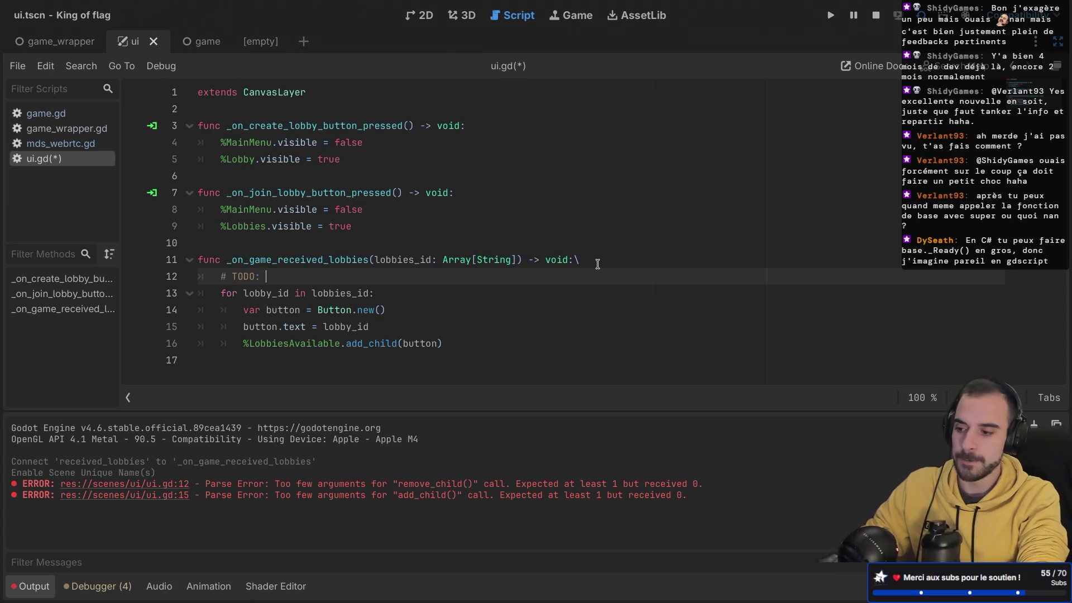
{"action": "type", "text": "Remov"}
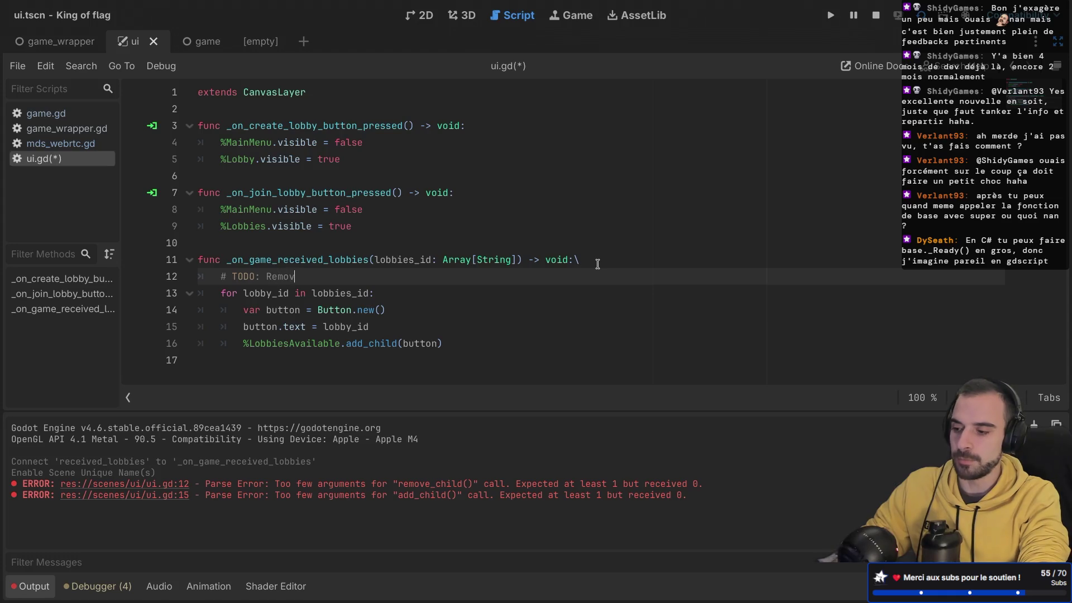
{"action": "type", "text": "e all previous lobbies"}
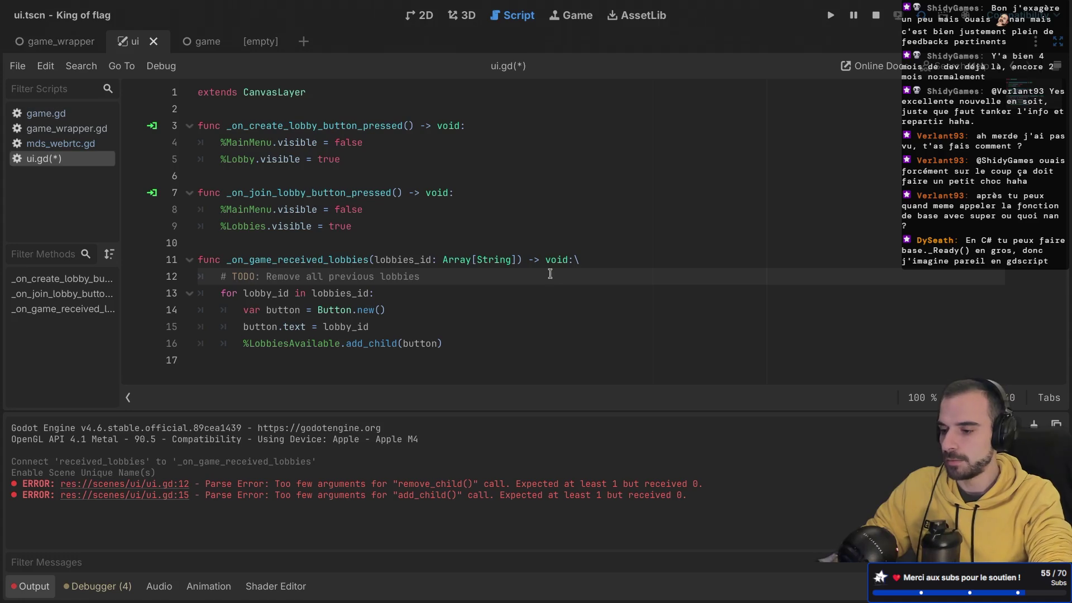
- Delete the stray backslash after the function header's void:
{"action": "left_click_drag", "start_coordinate": [551, 275], "coordinate": [594, 263]}
{"action": "key", "text": "ctrl+c"}
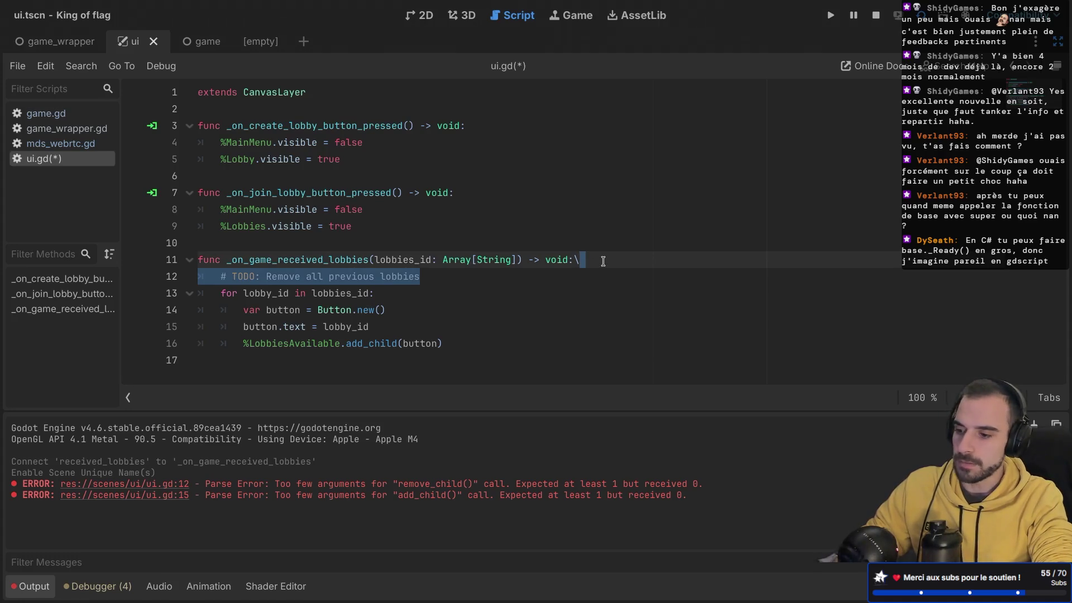
{"action": "left_click", "coordinate": [593, 260]}
{"action": "key", "text": "BackSpace"}
{"action": "left_click", "coordinate": [419, 295]}
- Place the comment above add_child as '# TODO: Connect signal to join the lobby' and save
{"action": "left_click", "coordinate": [395, 324]}
{"action": "key", "text": "Return"}
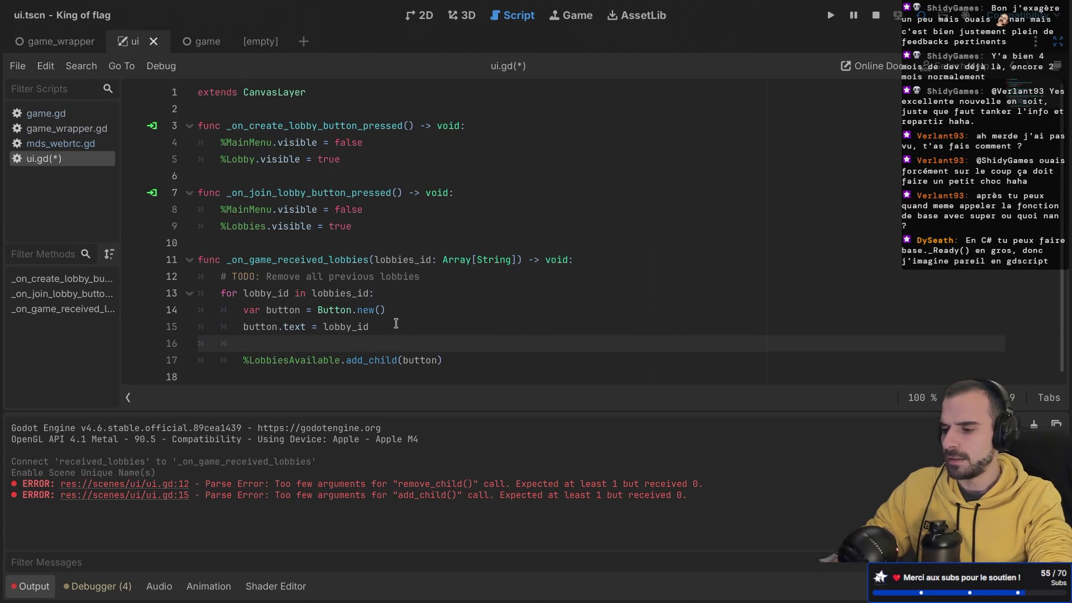
{"action": "key", "text": "ctrl+v"}
{"action": "key", "text": "Home"}
{"action": "left_click", "coordinate": [272, 343]}
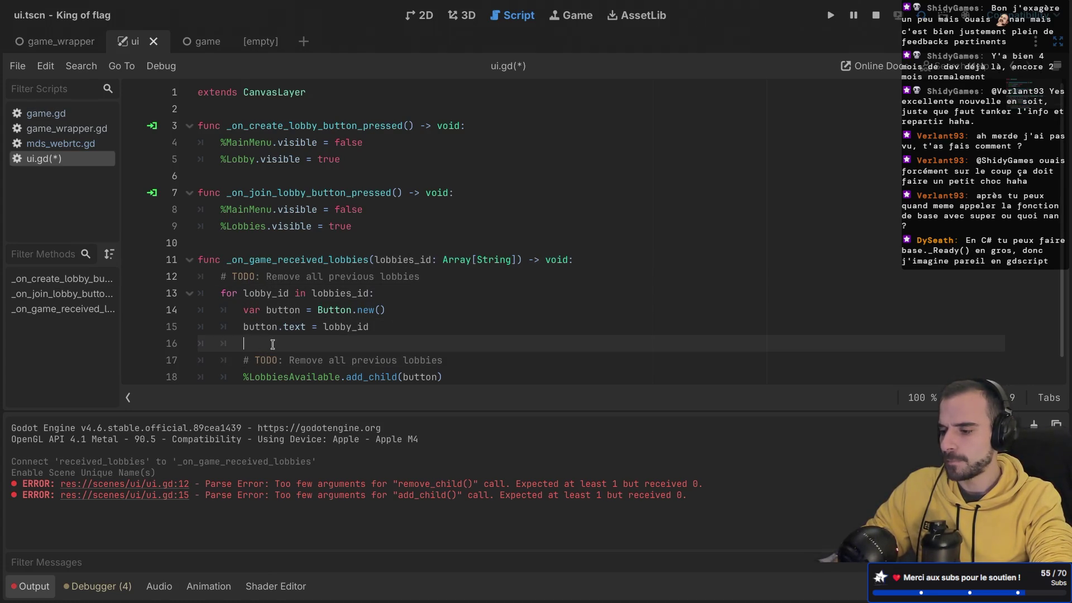
{"action": "key", "text": "Delete"}
{"action": "left_click_drag", "start_coordinate": [289, 342], "coordinate": [475, 341]}
{"action": "type", "text": "Connec"}
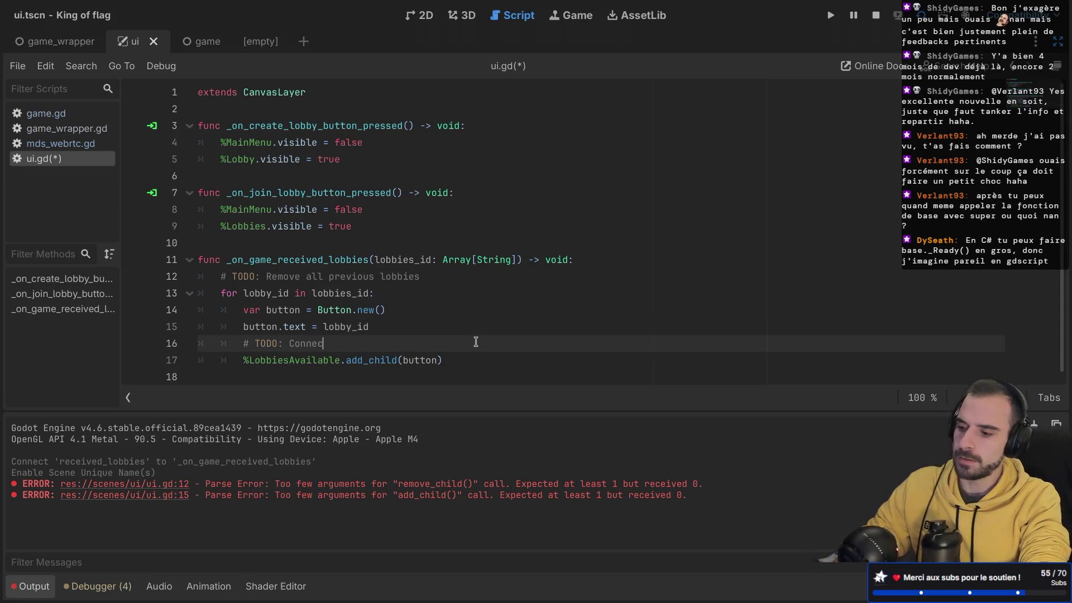
{"action": "type", "text": "t signal to j"}
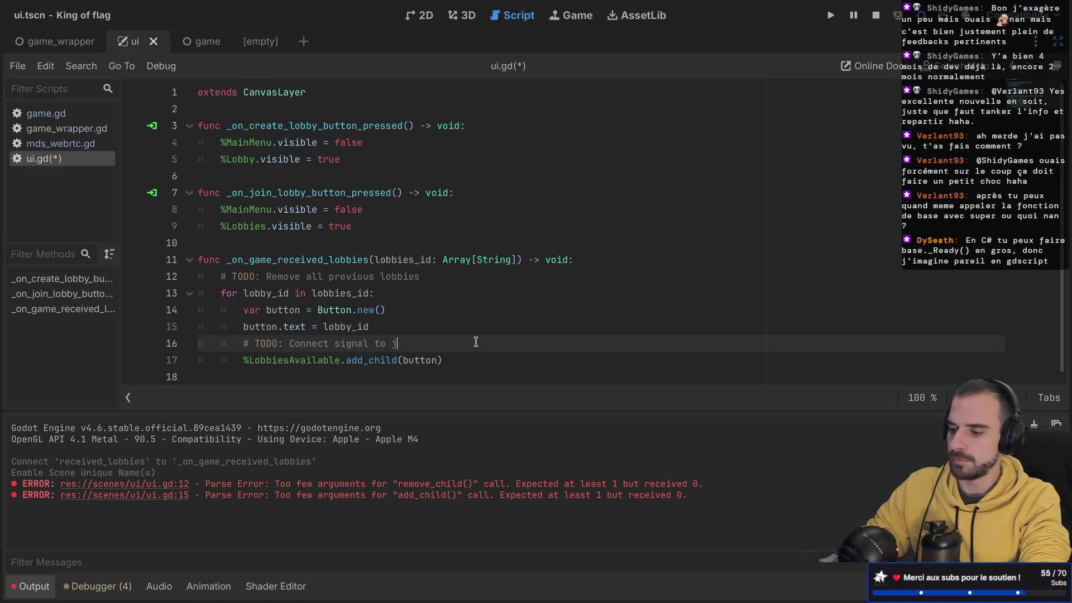
{"action": "type", "text": "oin the lobby"}
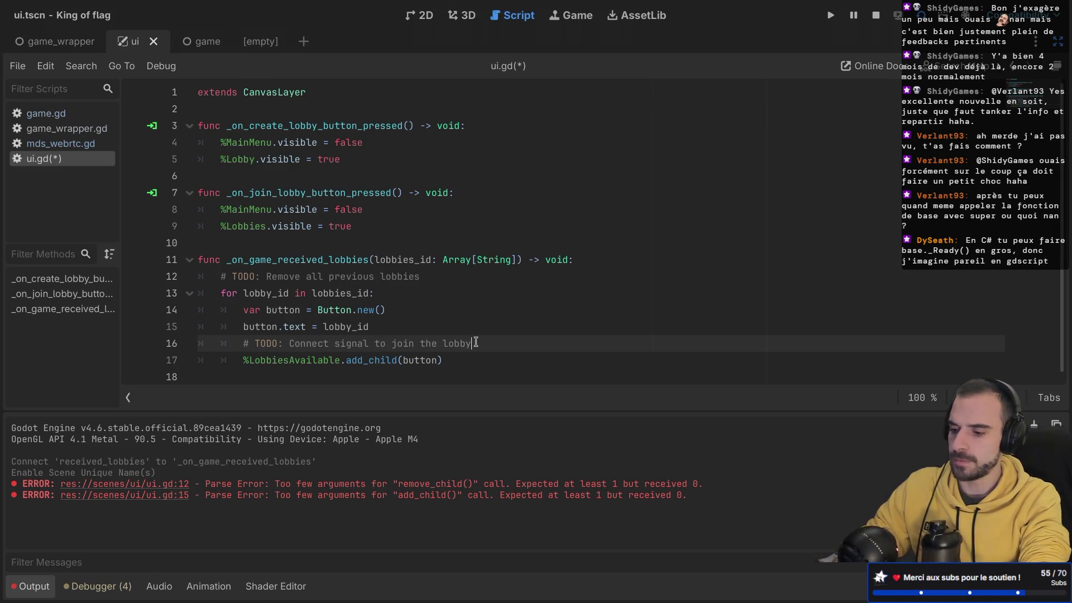
{"action": "key", "text": "ctrl+s"}
{"action": "left_click", "coordinate": [451, 311]}
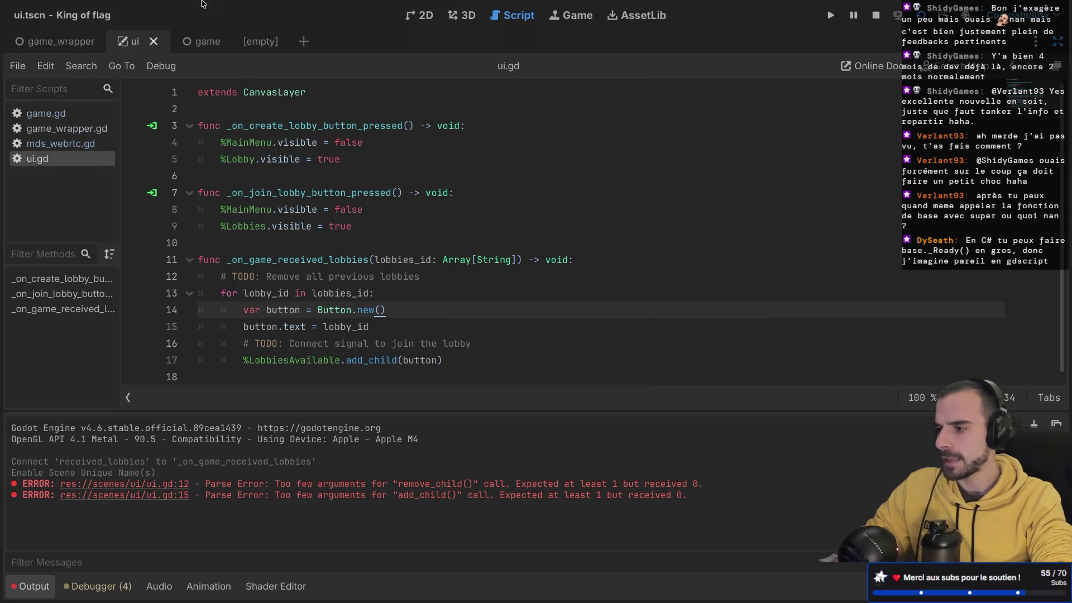
- Enable multiple run instances with a count of 2 in Debug > Customize Run Instances
{"action": "mouse_move", "coordinate": [125, 12]}
{"action": "left_click", "coordinate": [76, 8]}
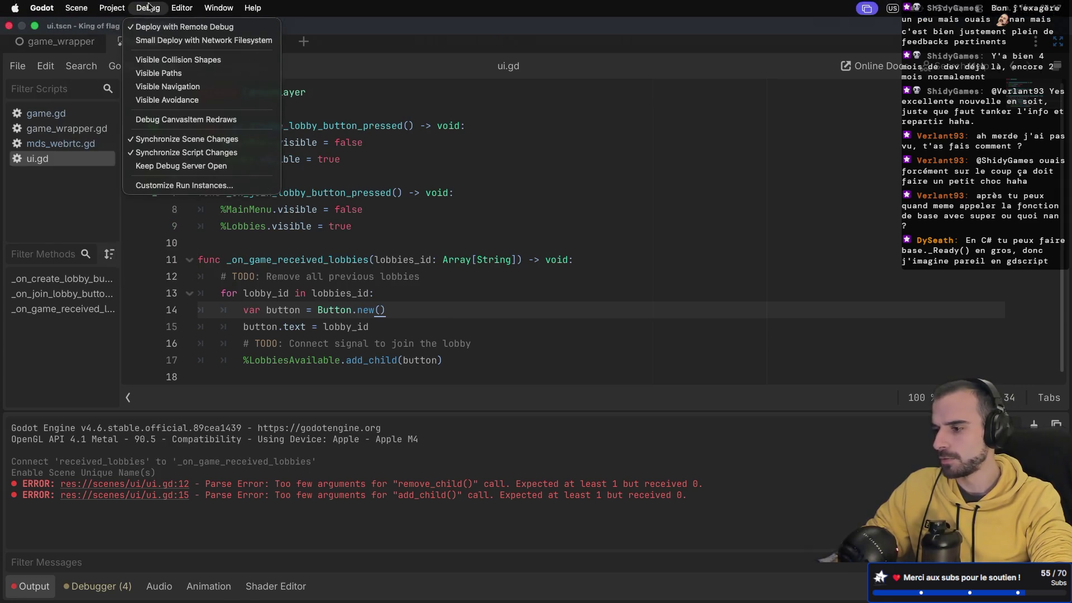
{"action": "left_click", "coordinate": [181, 187]}
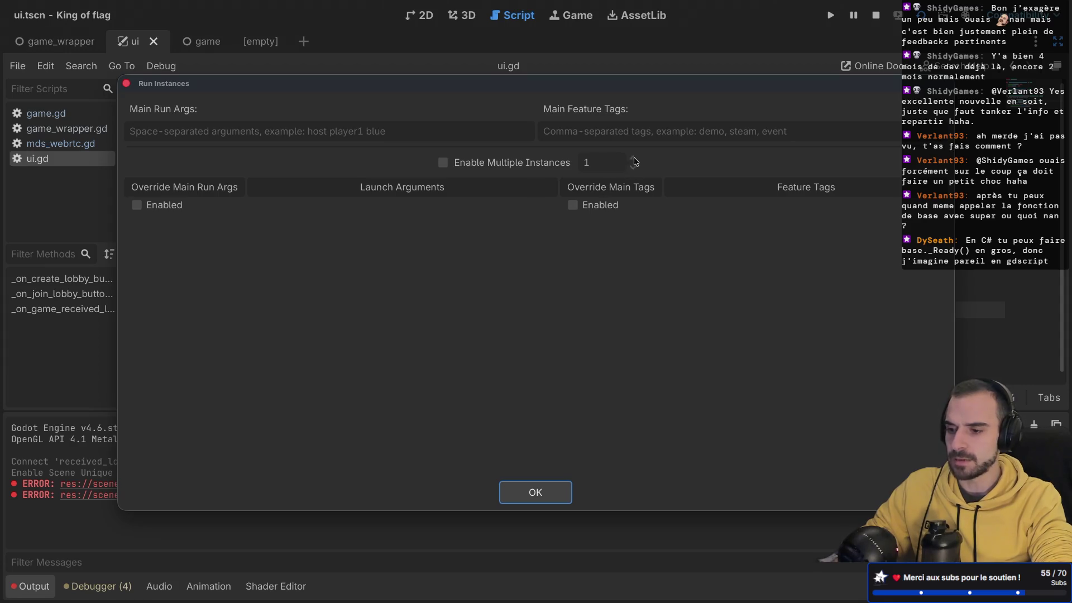
{"action": "left_click", "coordinate": [448, 165]}
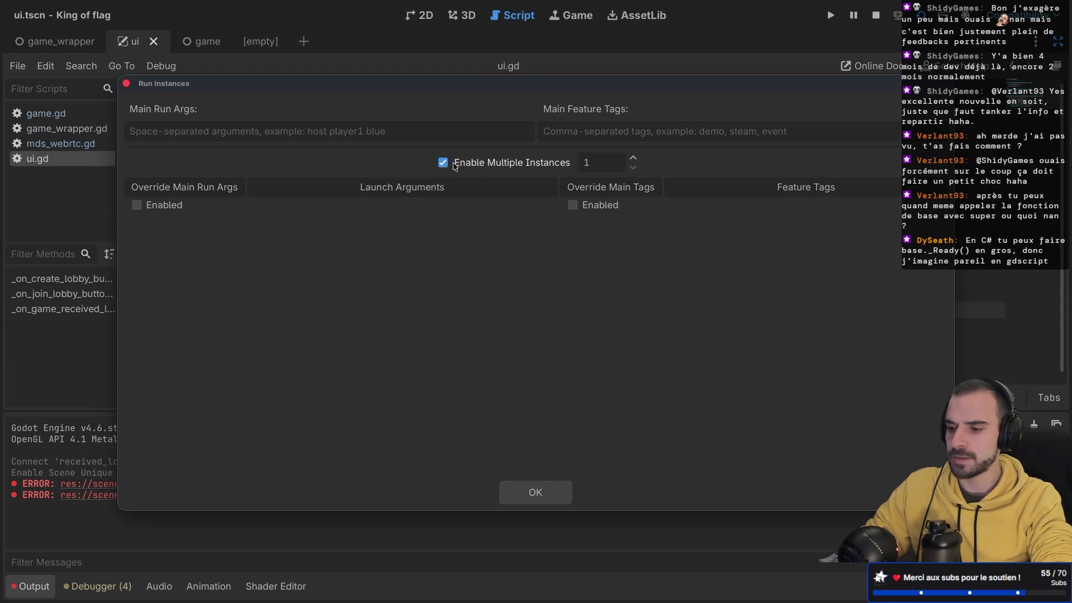
{"action": "left_click", "coordinate": [634, 159]}
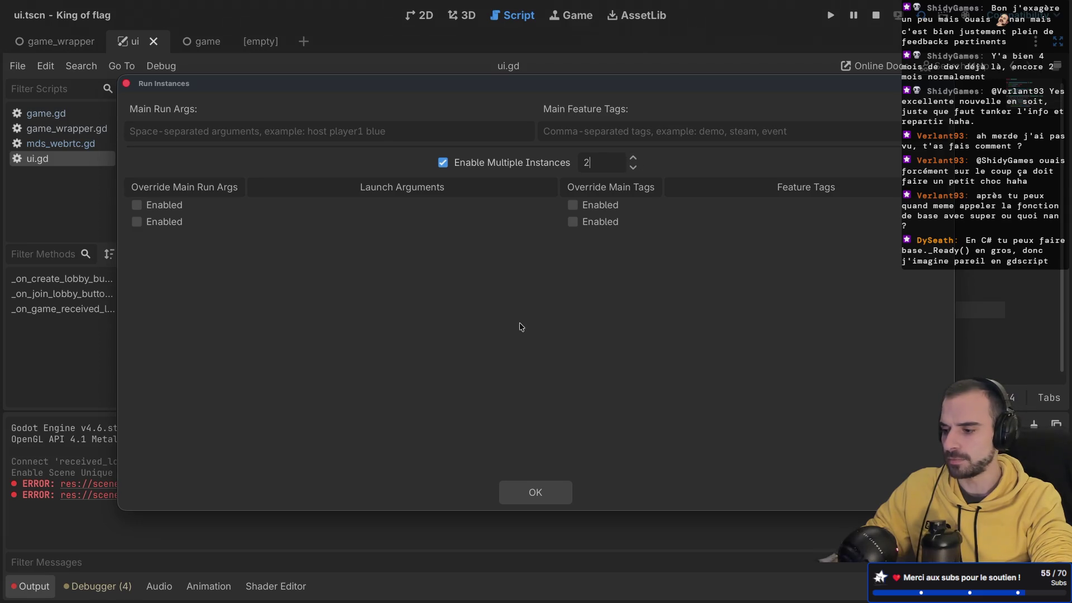
{"action": "left_click", "coordinate": [536, 492]}
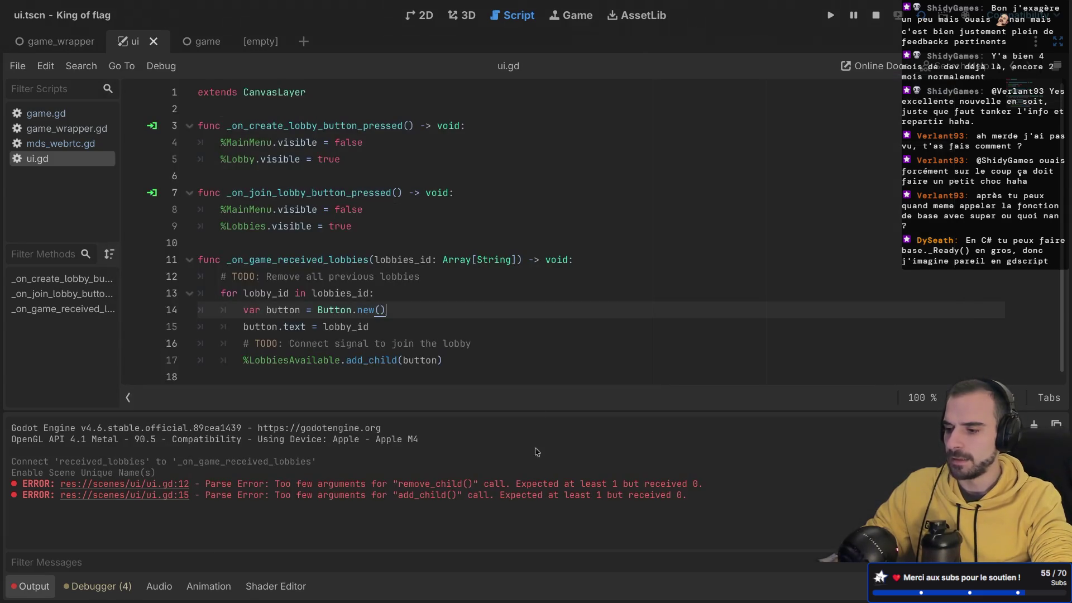
- Stop the running game and relaunch it as two game instances
{"action": "left_click", "coordinate": [874, 17]}
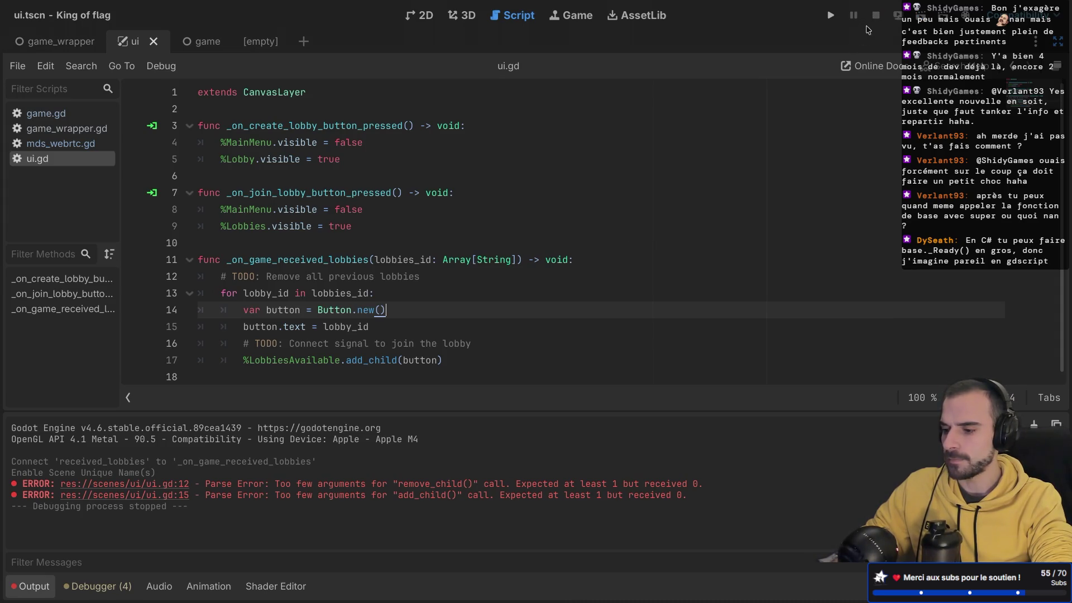
{"action": "left_click", "coordinate": [831, 18]}
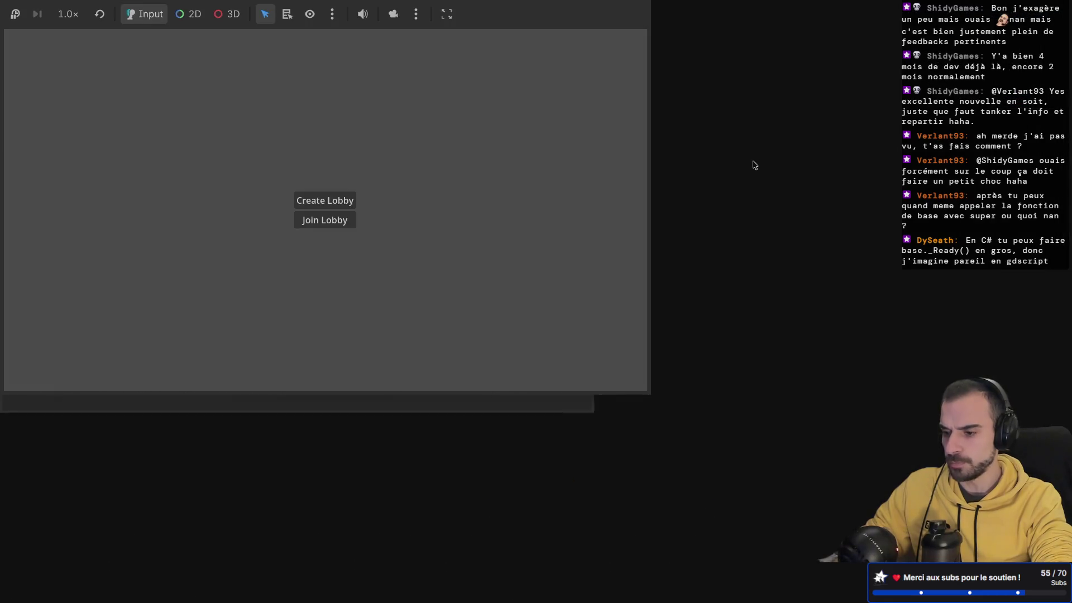
{"action": "key", "text": "ctrl+Left"}
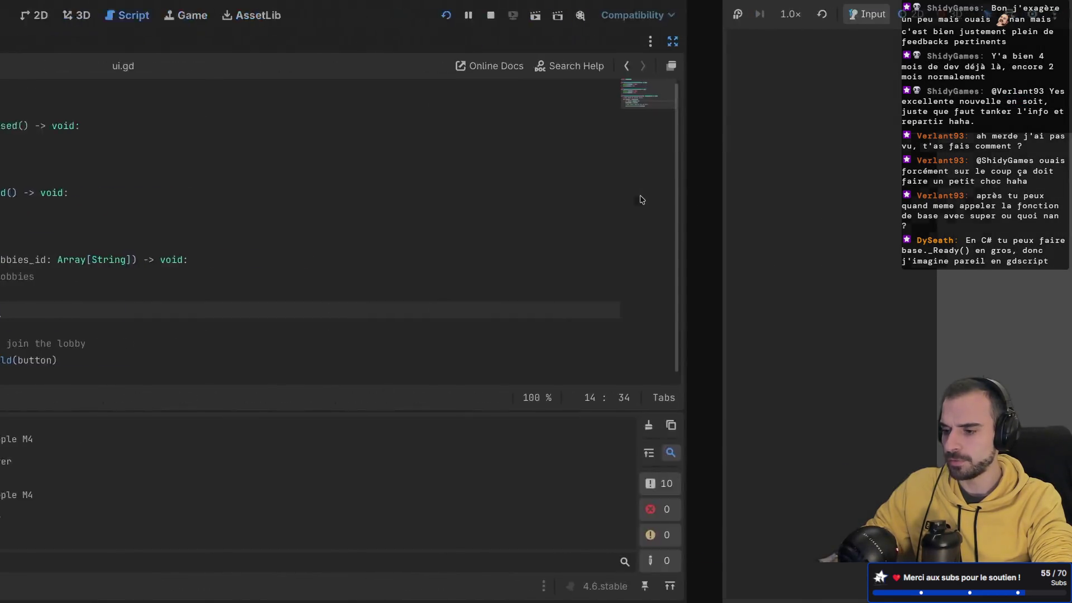
{"action": "key", "text": "ctrl+Right"}
{"action": "key", "text": "ctrl+Right"}
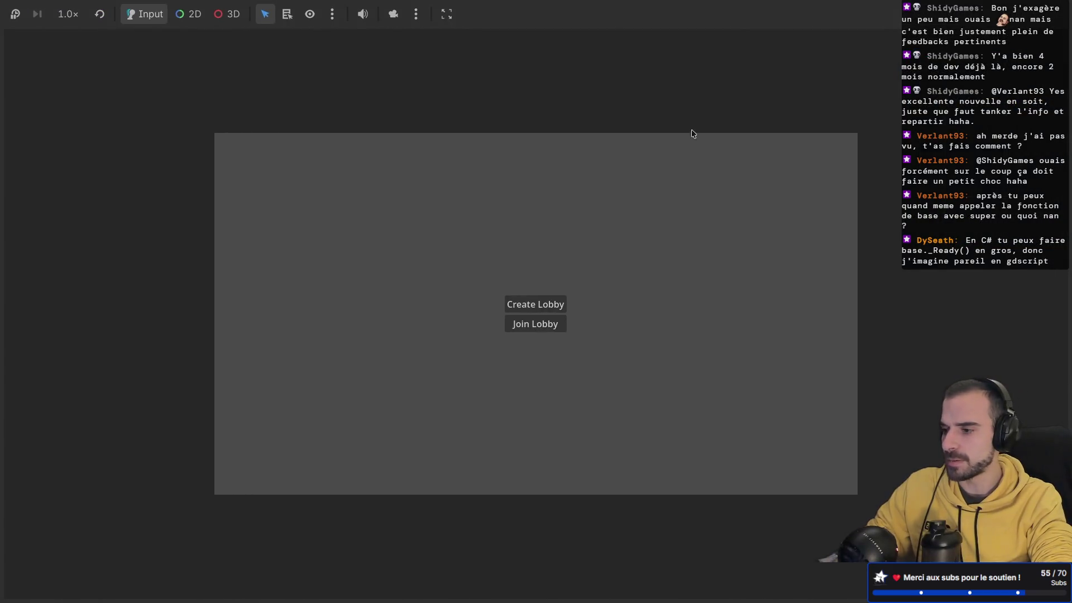
{"action": "mouse_move", "coordinate": [356, 4]}
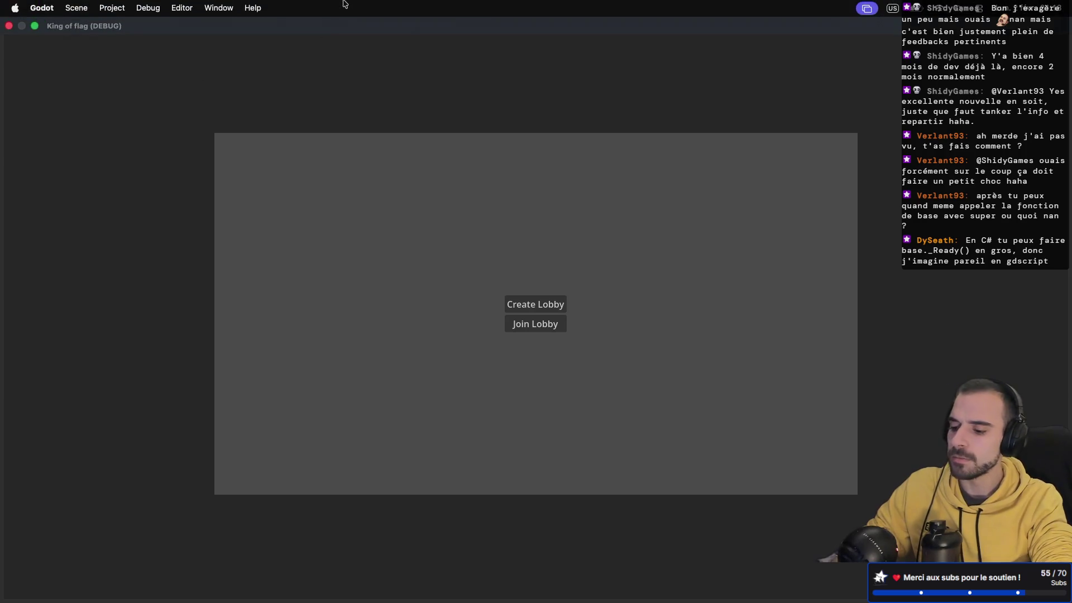
- Move the King of flag (DEBUG) game window higher on the desktop
{"action": "key", "text": "ctrl+Up"}
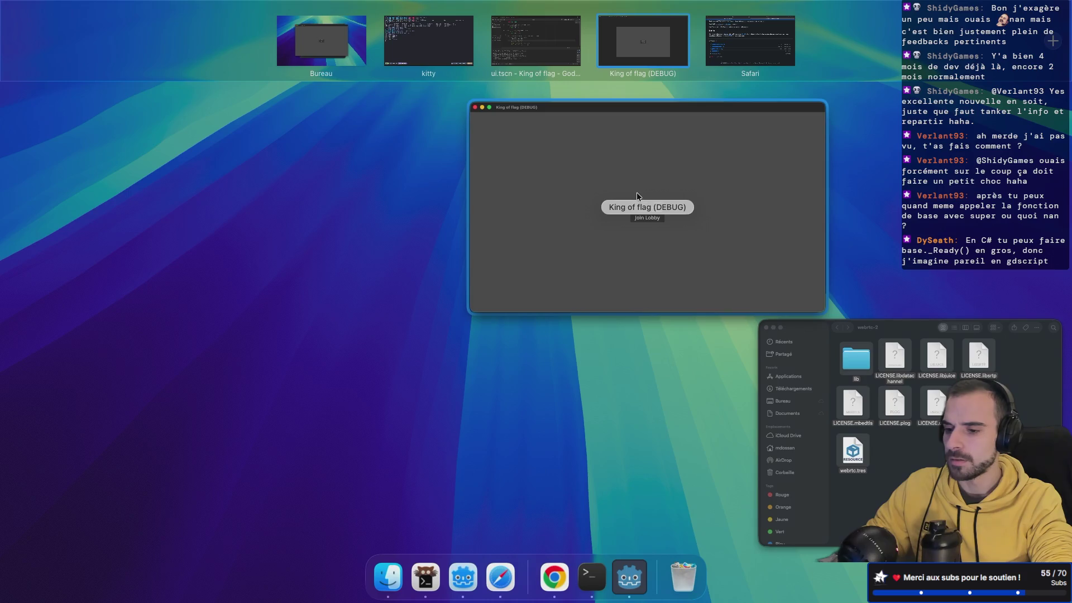
{"action": "left_click", "coordinate": [637, 192]}
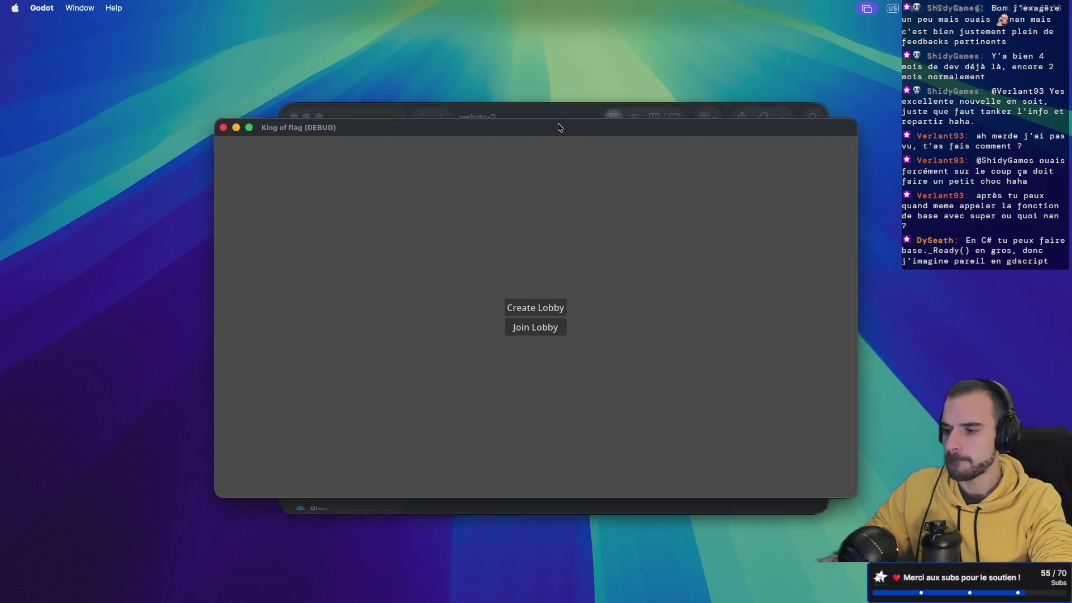
{"action": "left_click_drag", "start_coordinate": [473, 197], "coordinate": [471, 87]}
{"action": "key", "text": "ctrl+Right"}
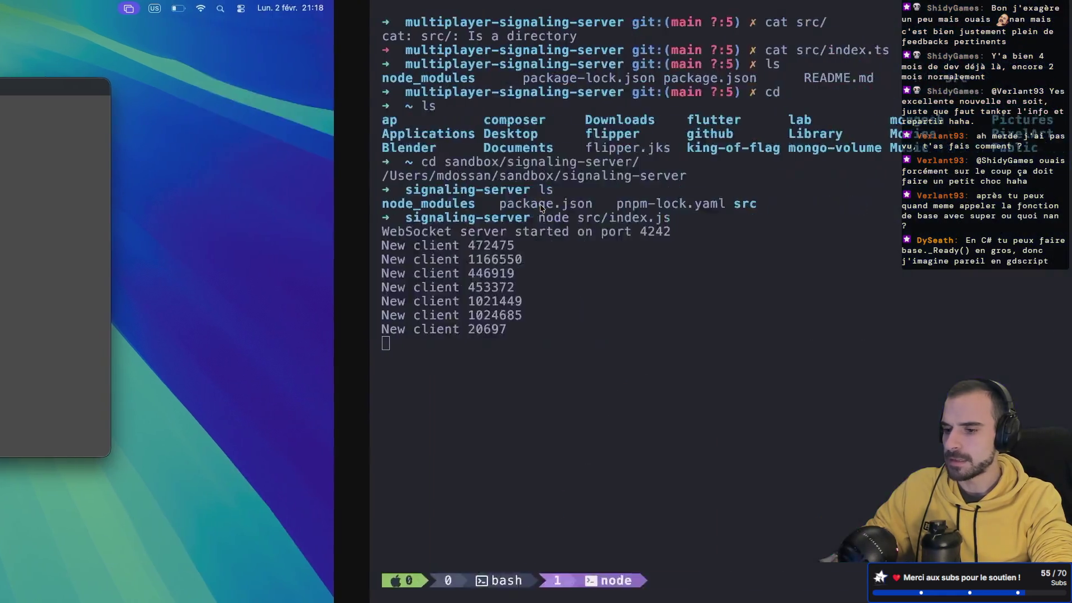
{"action": "key", "text": "ctrl+Right"}
{"action": "key", "text": "ctrl+Right"}
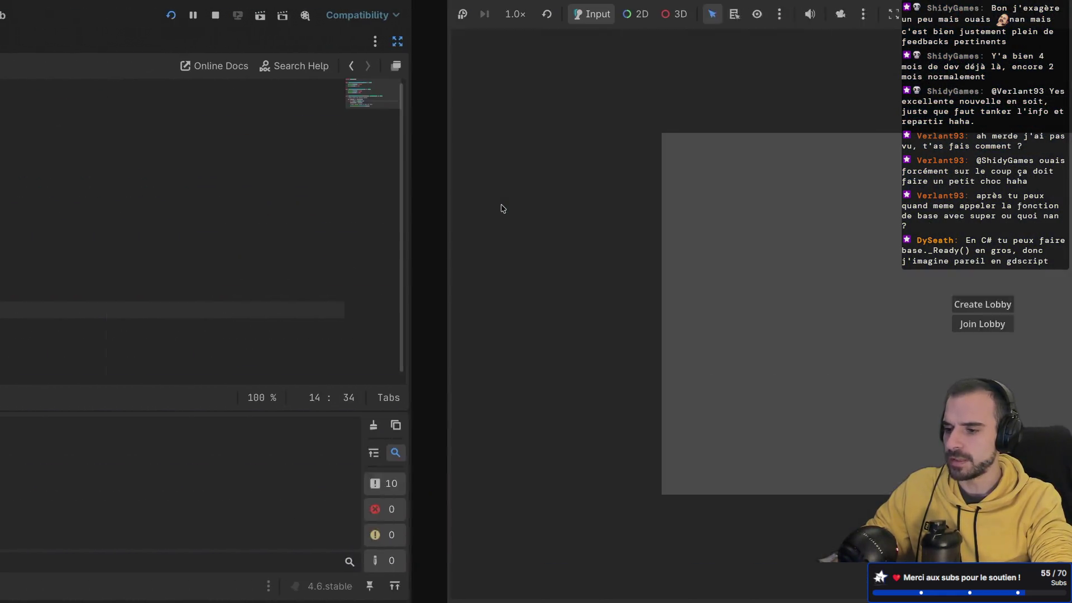
- Create a lobby in the first game instance, then move to the second instance
{"action": "left_click", "coordinate": [528, 303]}
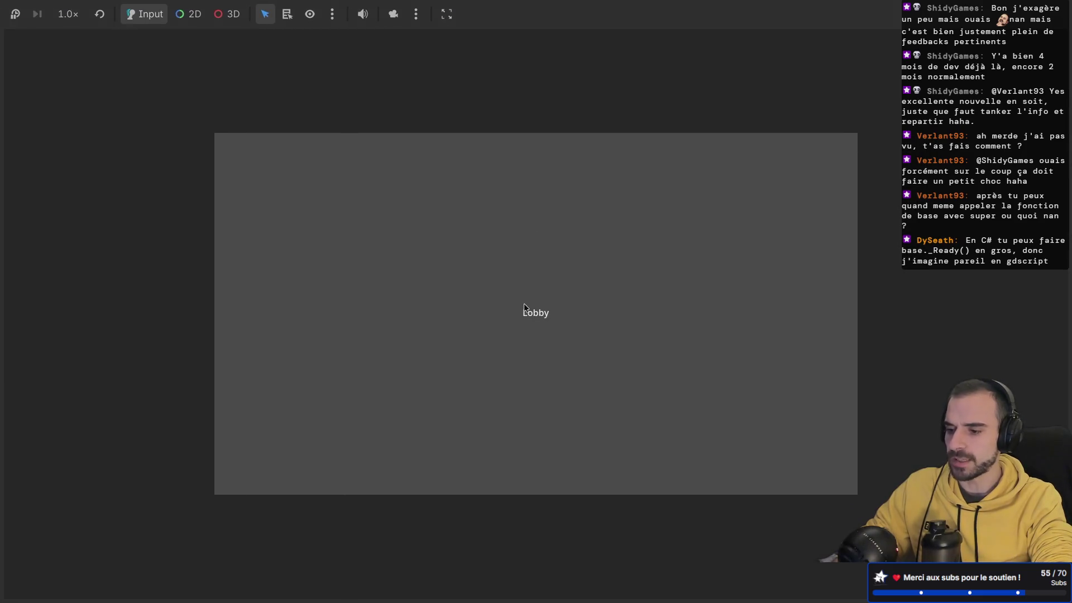
{"action": "key", "text": "ctrl+Left"}
{"action": "key", "text": "ctrl+Left"}
{"action": "key", "text": "ctrl+Left"}
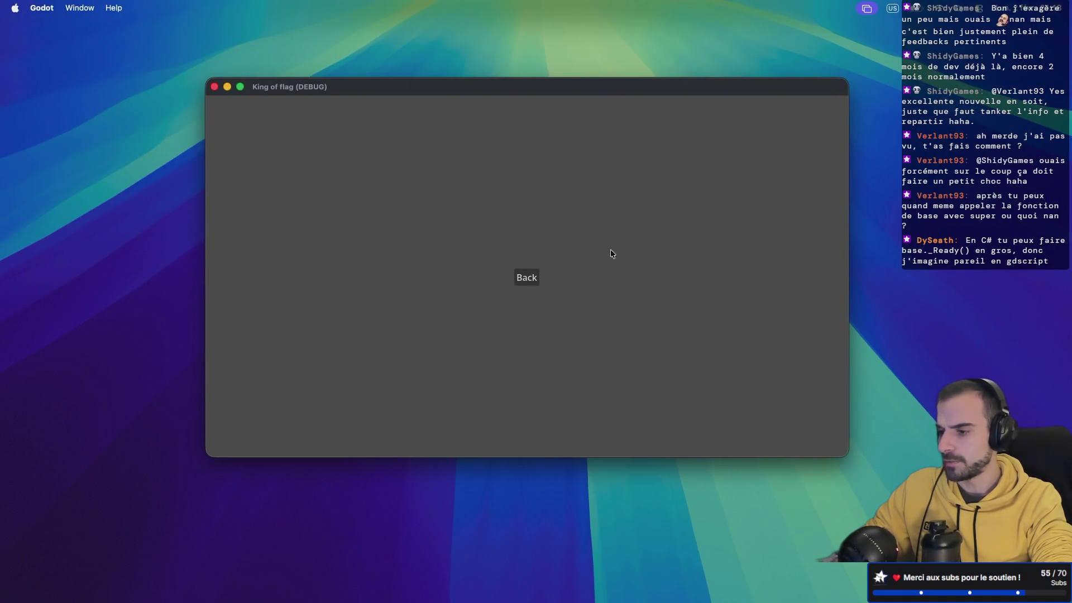
{"action": "key", "text": "ctrl+Right"}
{"action": "key", "text": "ctrl+Right"}
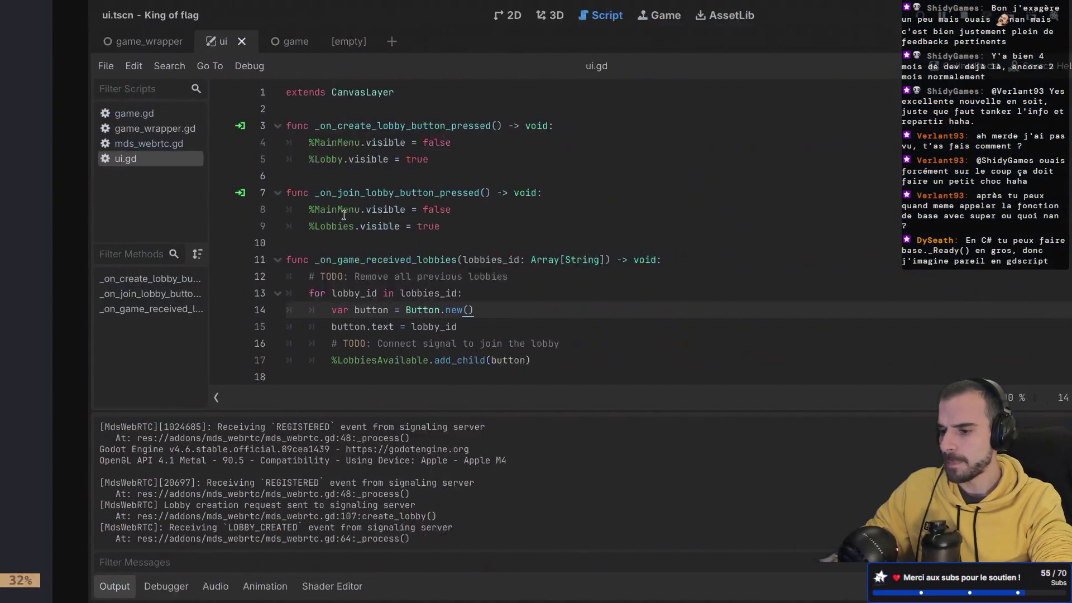
- Review script lines 10–13 and check the signaling server log
{"action": "left_click", "coordinate": [368, 293]}
{"action": "left_click", "coordinate": [367, 273]}
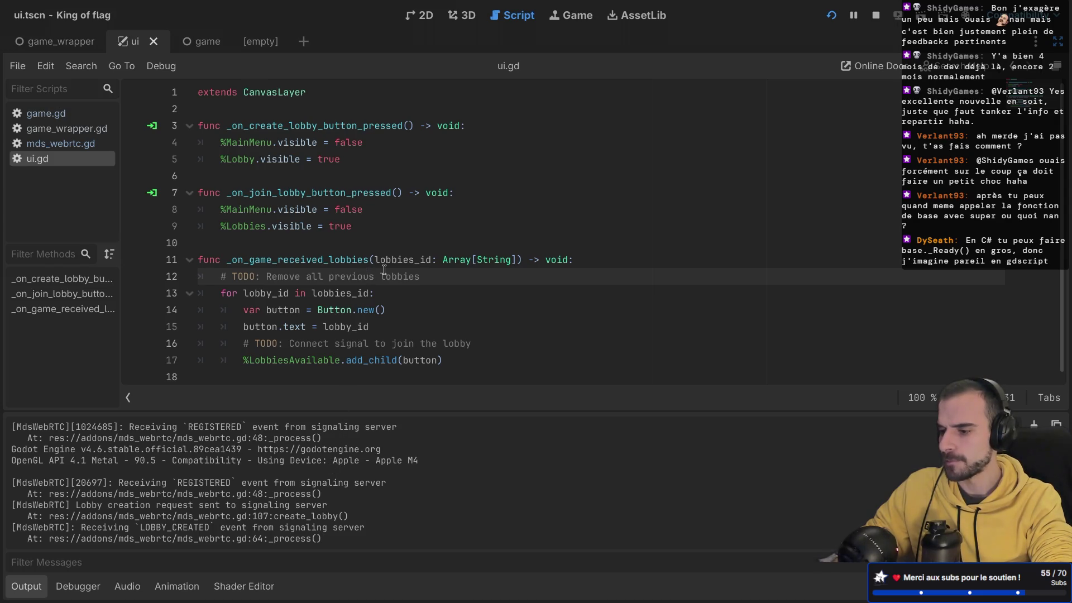
{"action": "left_click", "coordinate": [397, 238]}
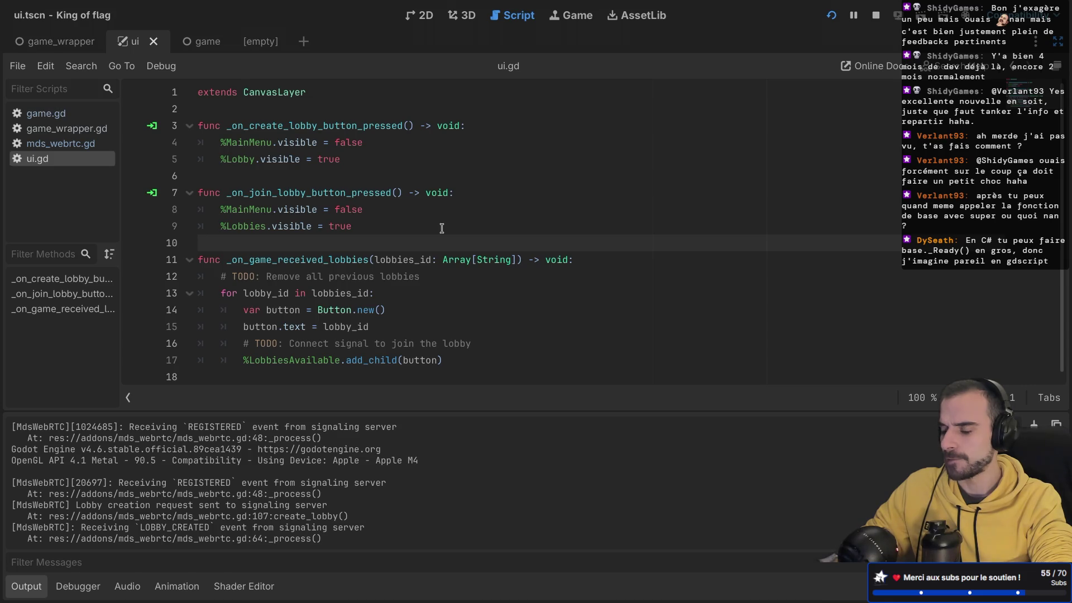
{"action": "key", "text": "super+Tab"}
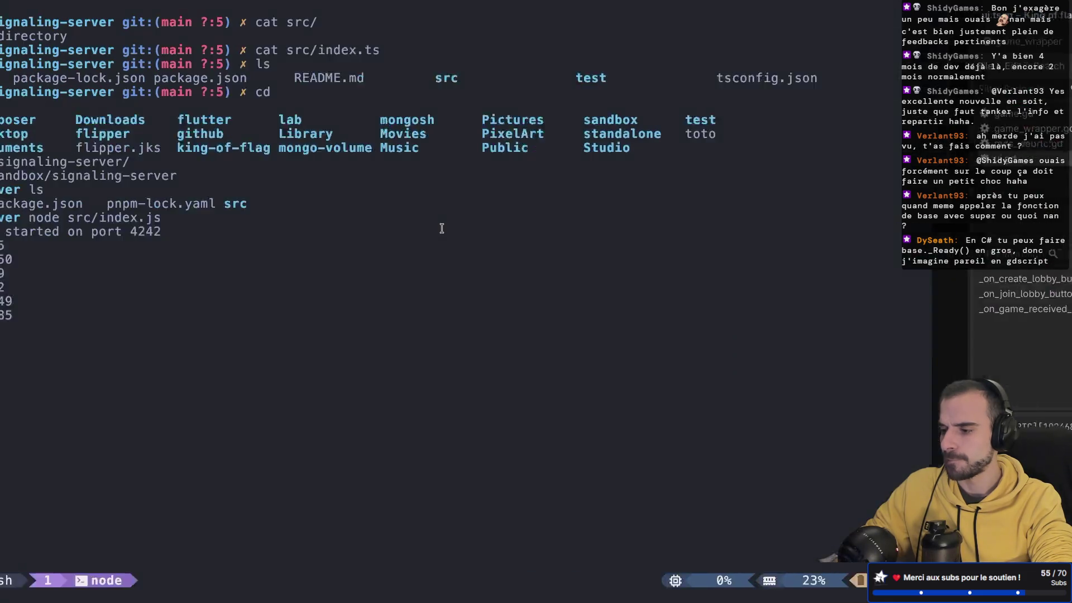
{"action": "key", "text": "super+Tab"}
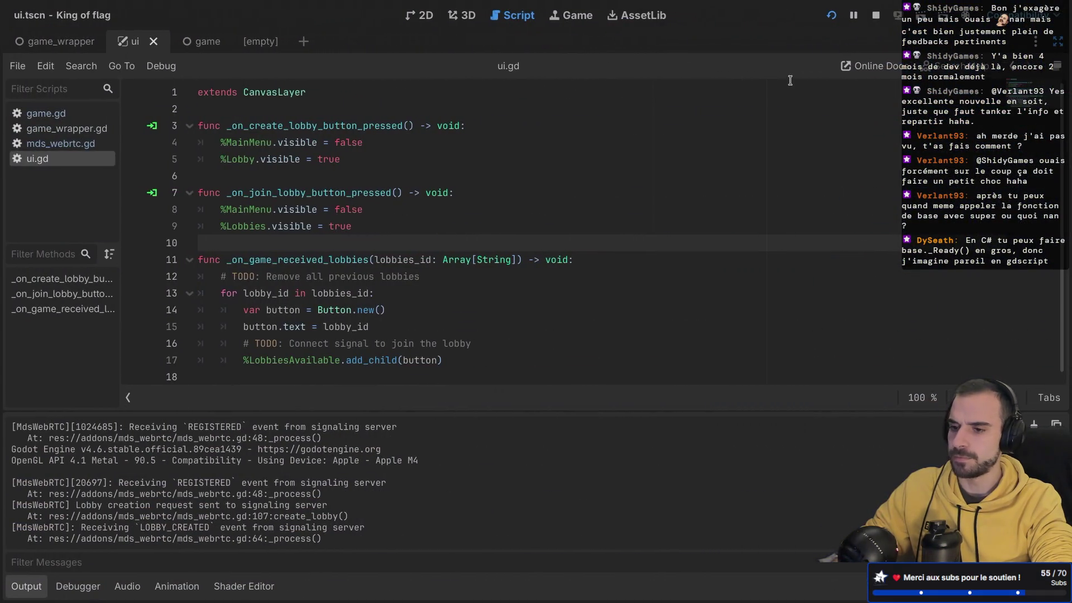
- Restart the game, open its Join Lobby screen, and restore the editor docks
{"action": "left_click", "coordinate": [874, 17]}
{"action": "left_click", "coordinate": [831, 15]}
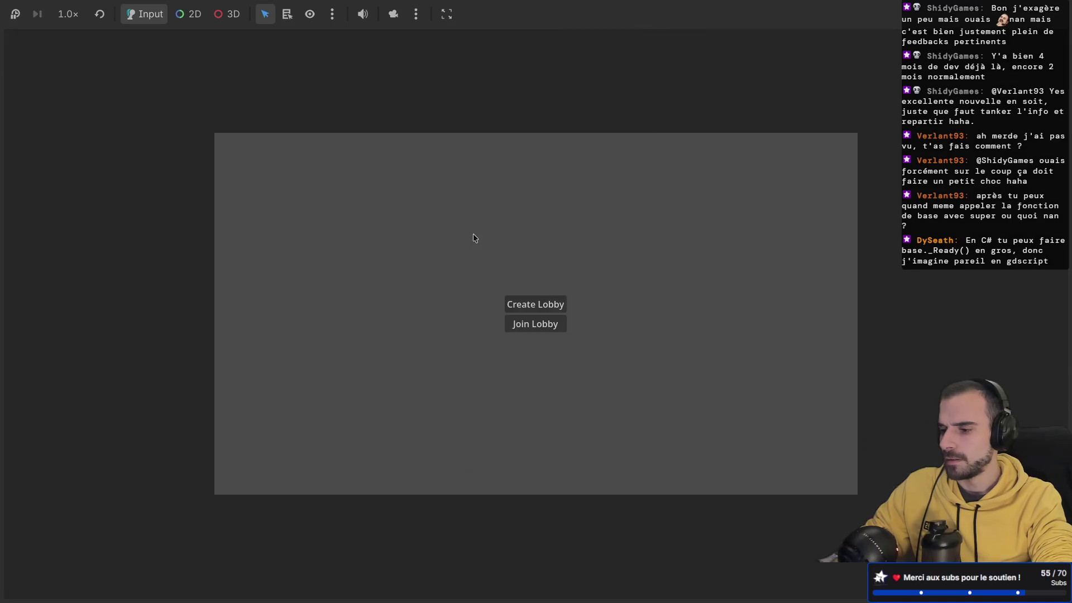
{"action": "key", "text": "super+Tab"}
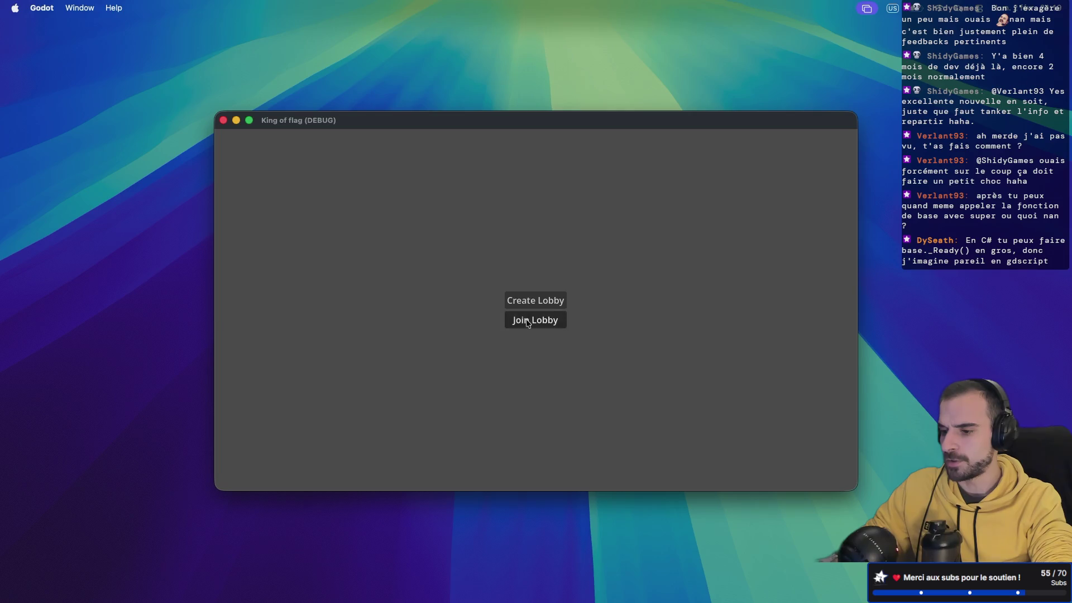
{"action": "left_click", "coordinate": [528, 321]}
{"action": "key", "text": "super+Tab"}
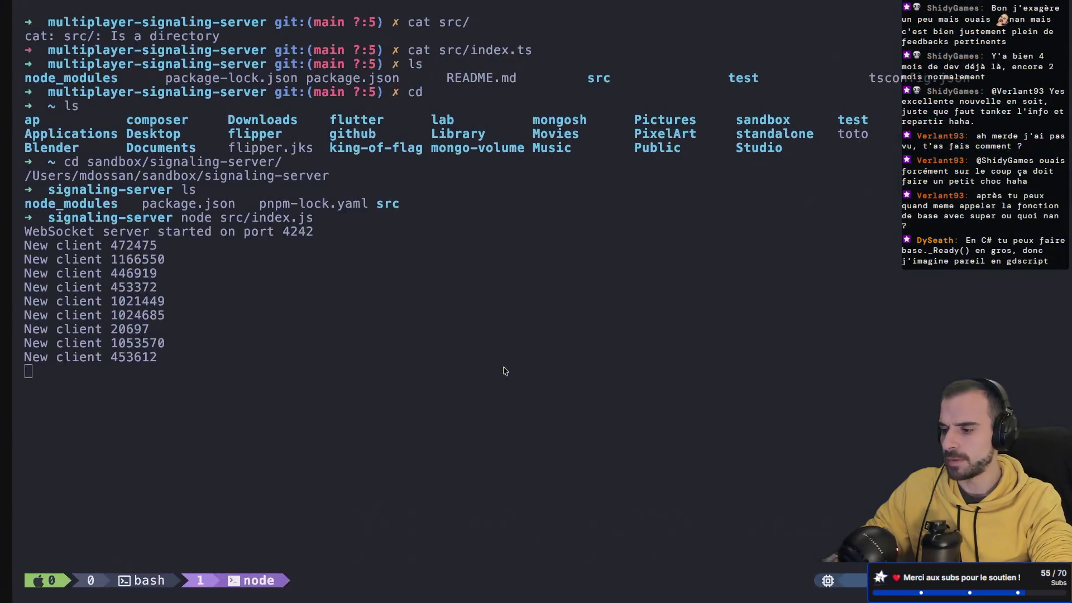
{"action": "key", "text": "ctrl+super+d"}
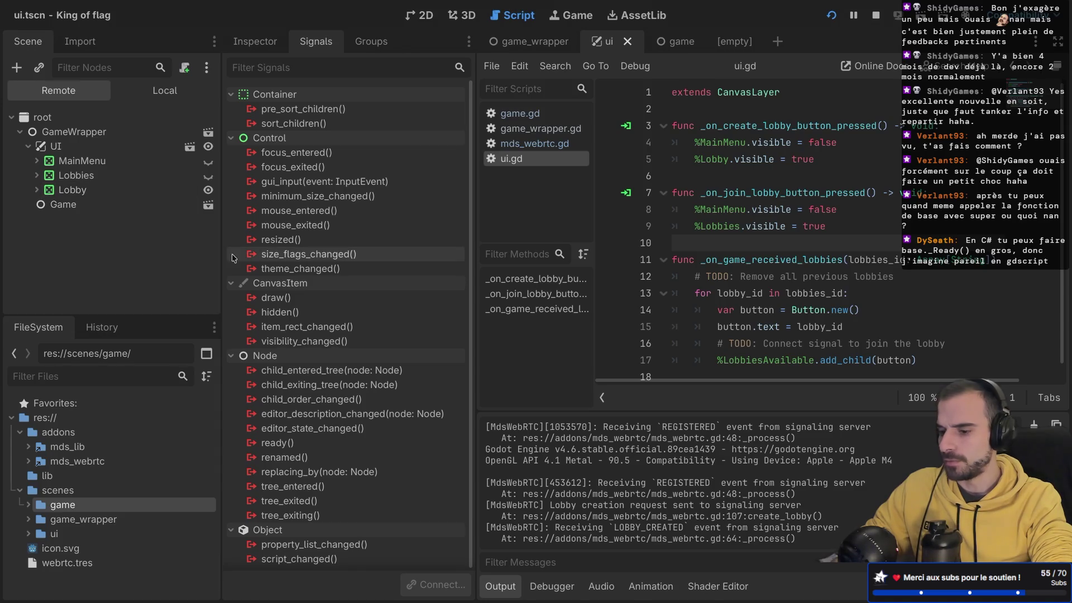
- In Debugger Session 2, expand UI > Lobbies > Stack in the remote scene tree
{"action": "left_click", "coordinate": [564, 592]}
{"action": "left_click", "coordinate": [575, 382]}
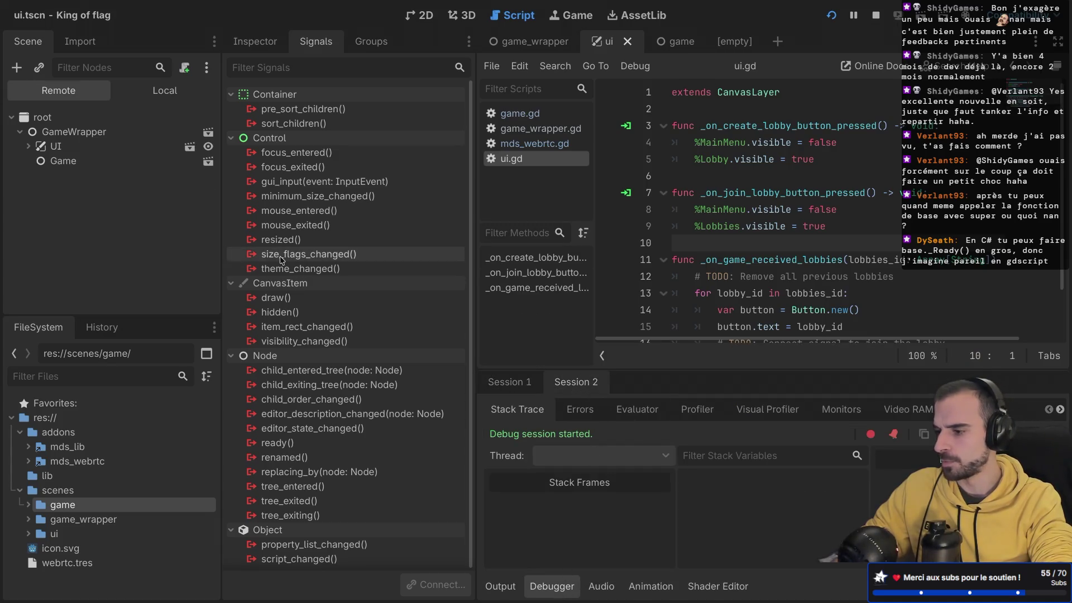
{"action": "left_click", "coordinate": [28, 146]}
{"action": "left_click", "coordinate": [37, 175]}
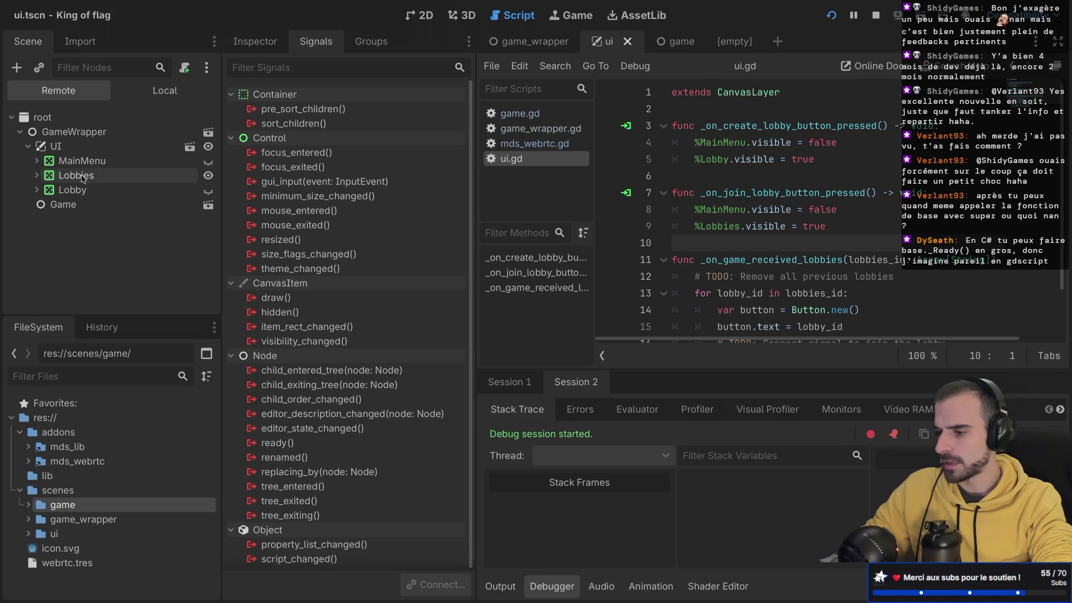
{"action": "left_click", "coordinate": [45, 190]}
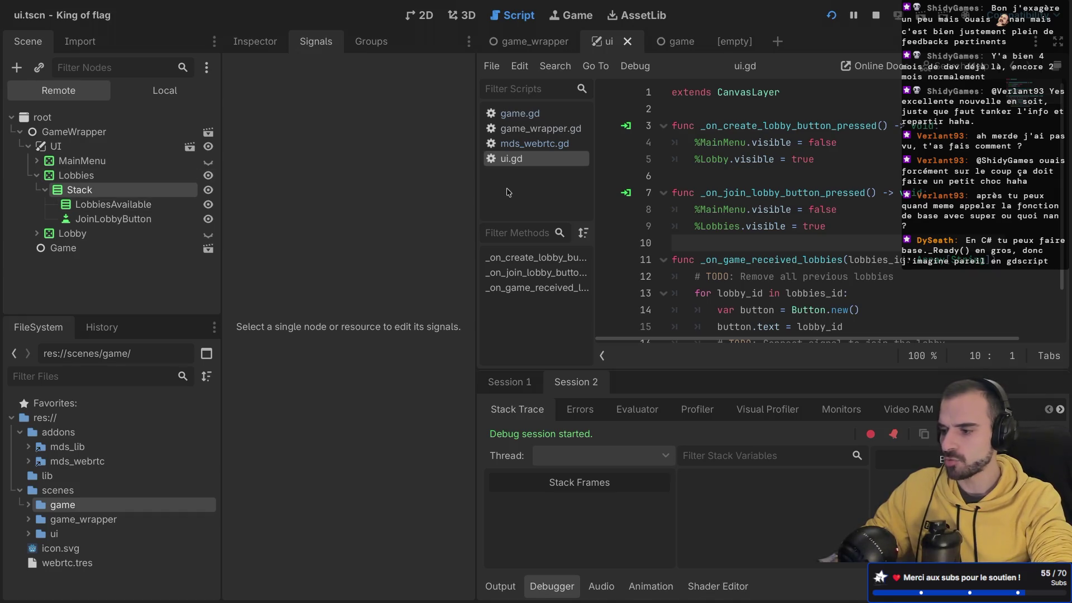
{"action": "scroll", "coordinate": [722, 259], "scroll_direction": "down", "scroll_amount": 1}
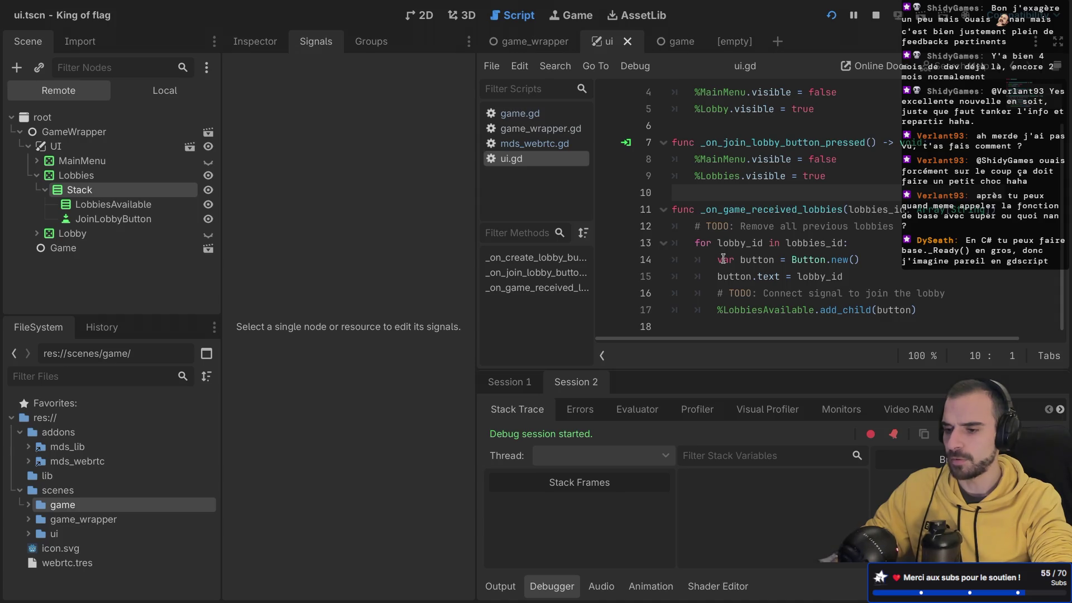
- Scroll the Output log through the server registrations and LOBBY_CREATED reply
{"action": "left_click", "coordinate": [496, 596]}
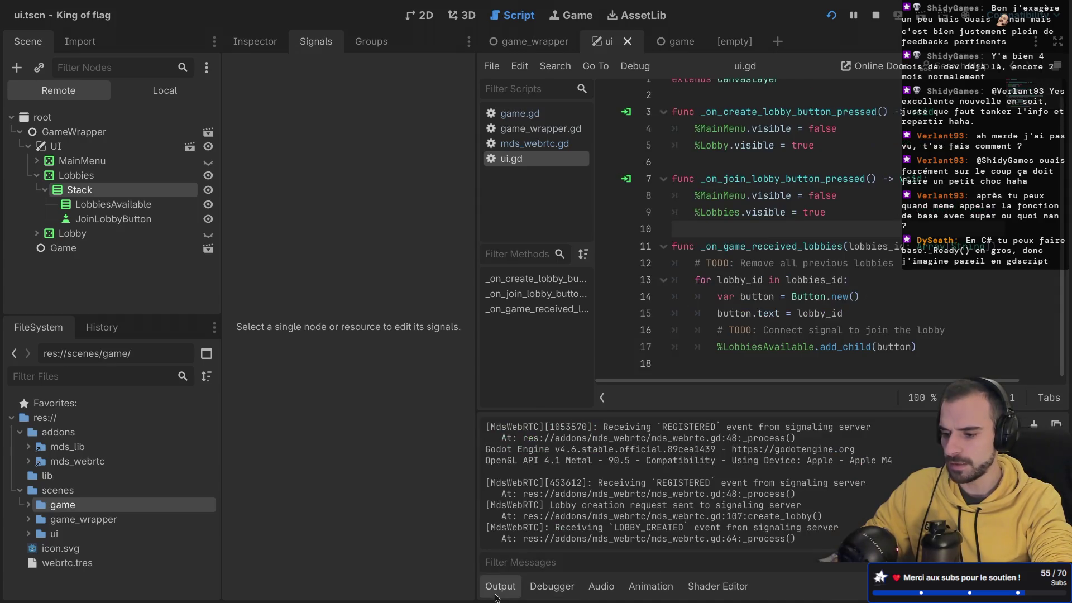
{"action": "scroll", "coordinate": [546, 536], "scroll_direction": "up", "scroll_amount": 1}
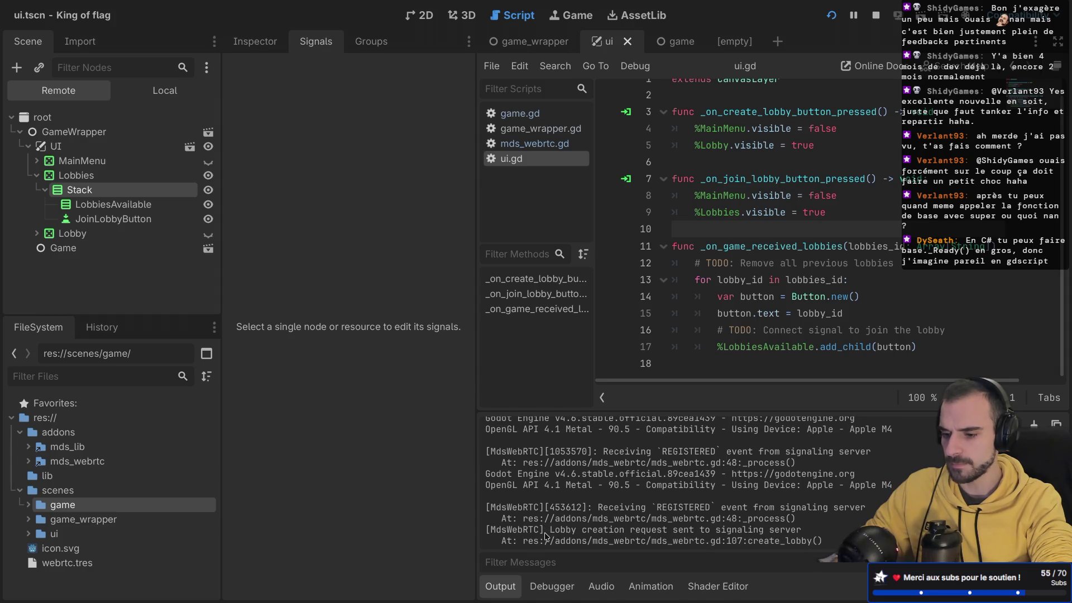
{"action": "scroll", "coordinate": [546, 536], "scroll_direction": "down", "scroll_amount": 1}
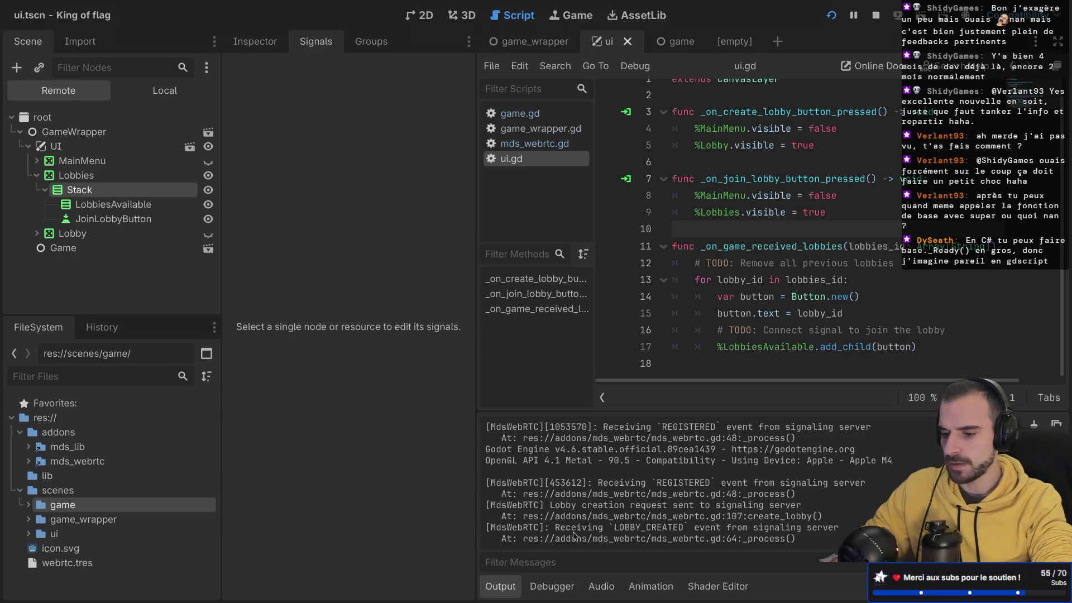
{"action": "scroll", "coordinate": [656, 526], "scroll_direction": "up", "scroll_amount": 1}
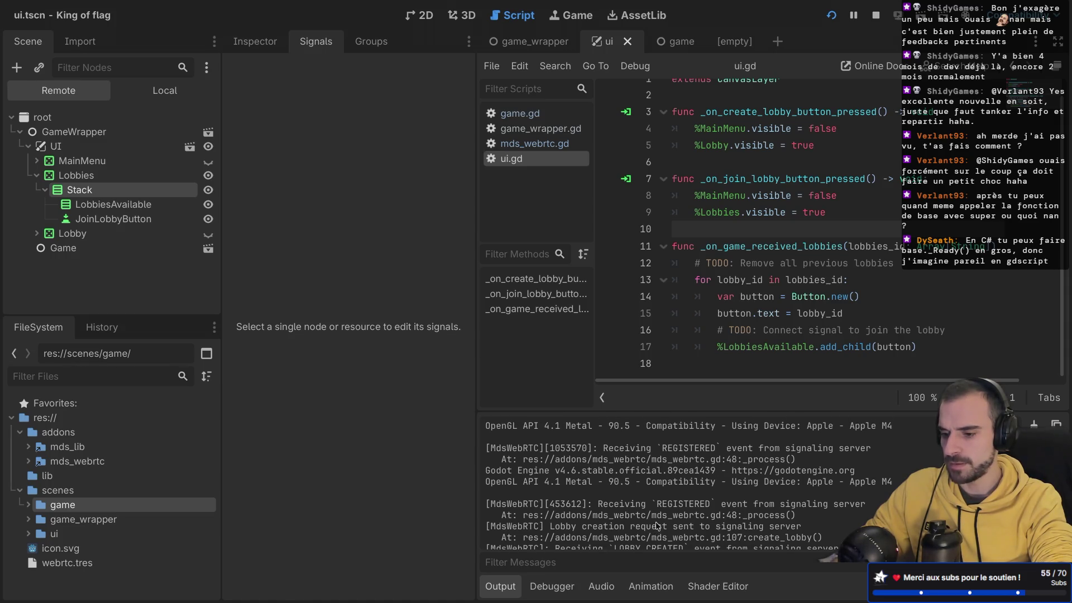
{"action": "scroll", "coordinate": [656, 525], "scroll_direction": "down", "scroll_amount": 1}
{"action": "scroll", "coordinate": [656, 526], "scroll_direction": "up", "scroll_amount": 3}
{"action": "scroll", "coordinate": [656, 525], "scroll_direction": "down", "scroll_amount": 3}
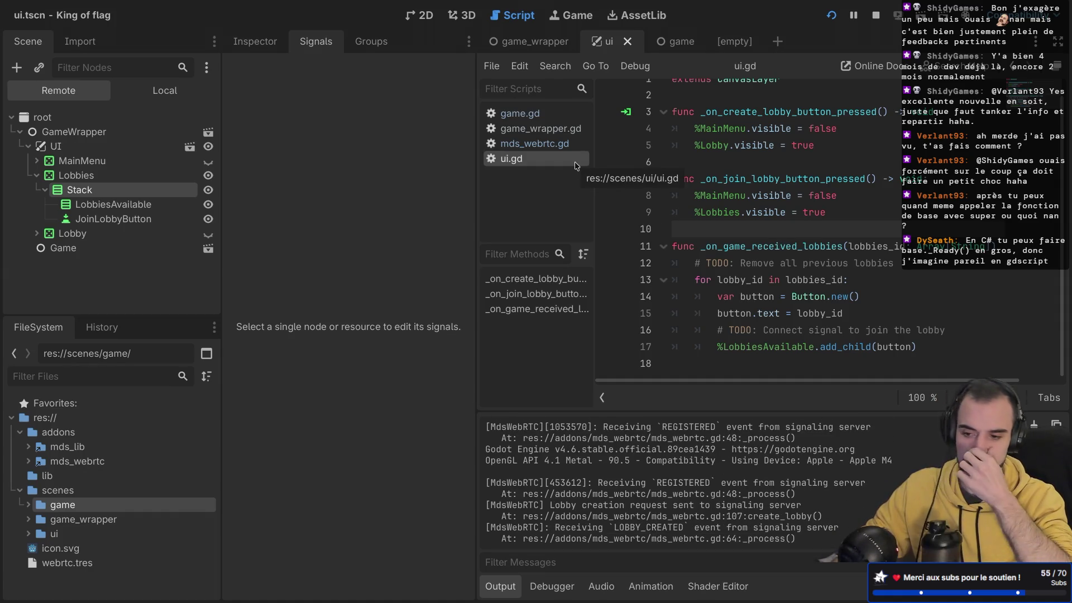
- In game_wrapper's Local tree, connect JoinLobbyButton's pressed() to Game's list_lobbies
{"action": "left_click", "coordinate": [81, 252]}
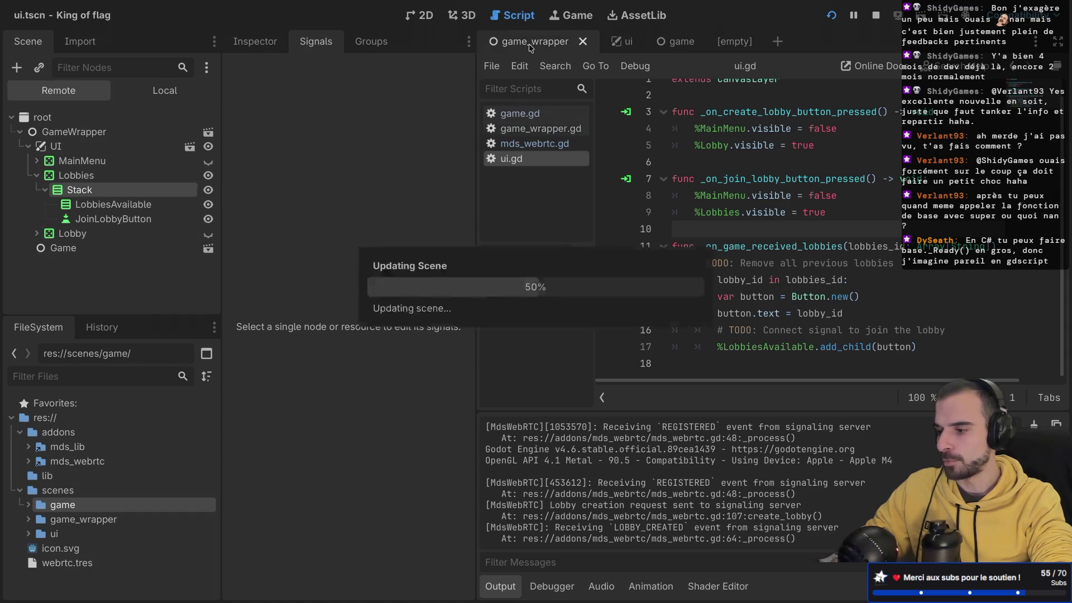
{"action": "left_click", "coordinate": [165, 91]}
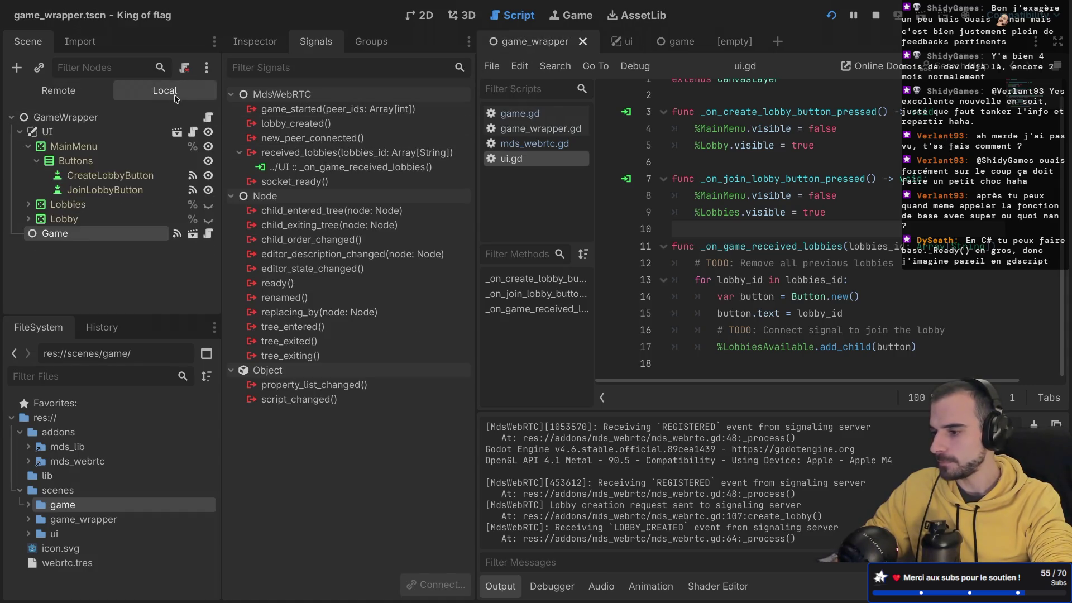
{"action": "left_click", "coordinate": [192, 191]}
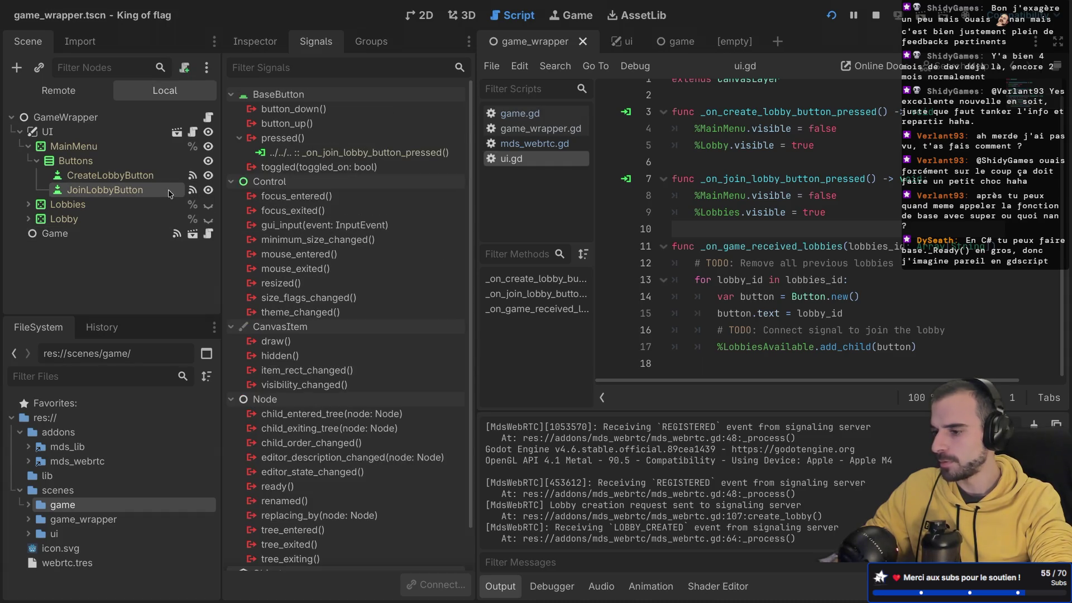
{"action": "double_click", "coordinate": [314, 138]}
{"action": "scroll", "coordinate": [498, 298], "scroll_direction": "down", "scroll_amount": 3}
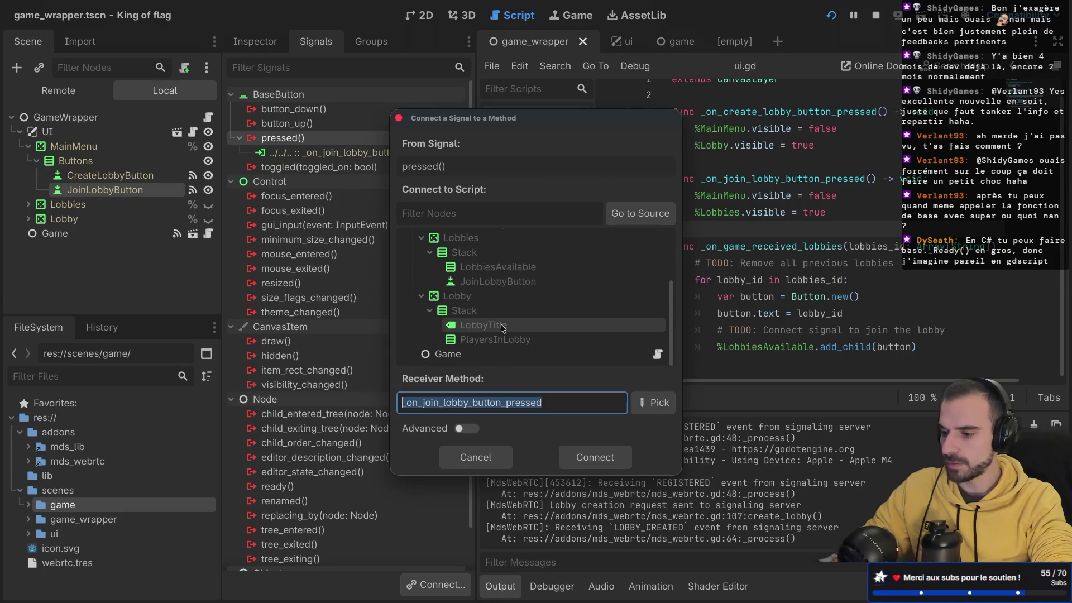
{"action": "left_click", "coordinate": [448, 354]}
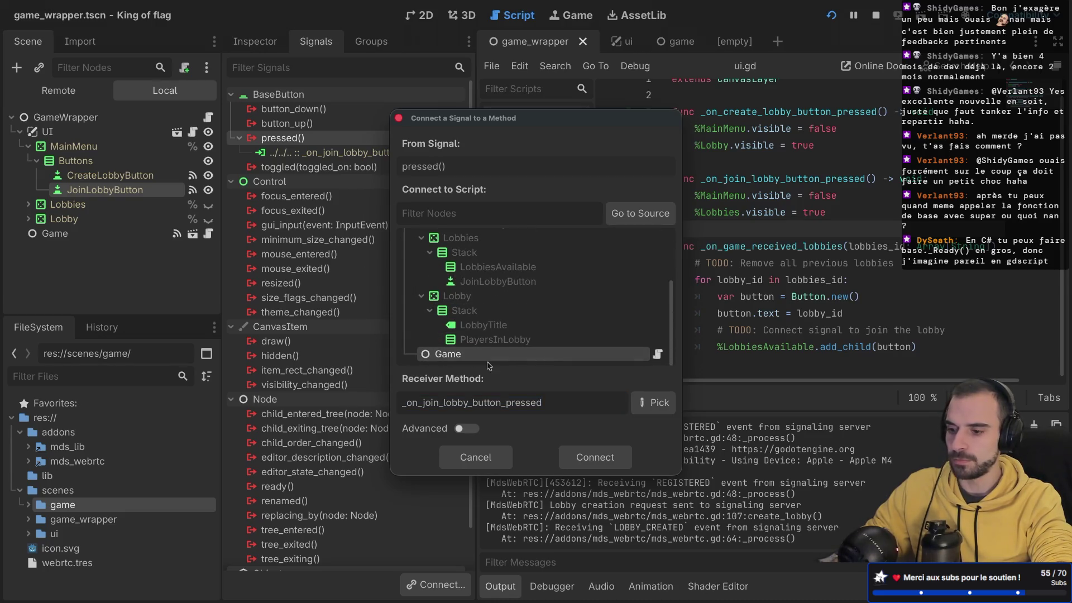
{"action": "left_click", "coordinate": [653, 402]}
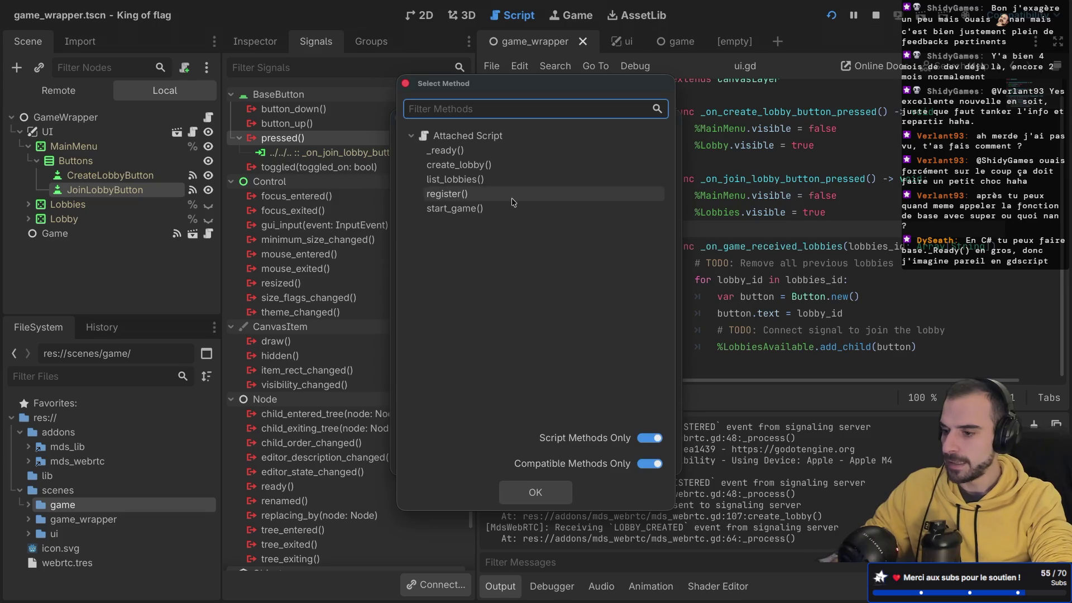
{"action": "left_click", "coordinate": [465, 182]}
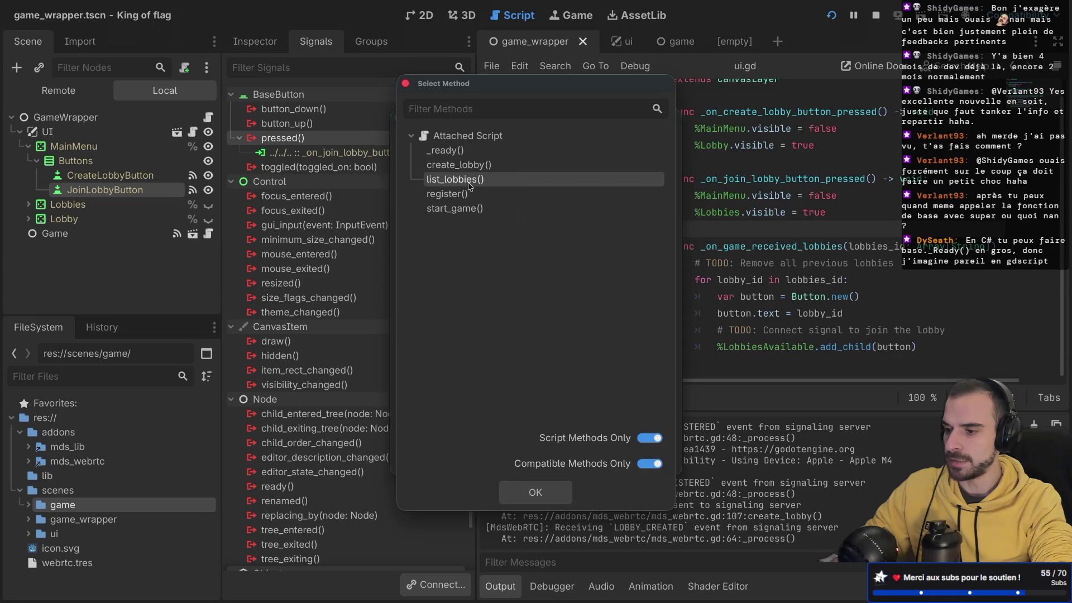
{"action": "double_click", "coordinate": [469, 186]}
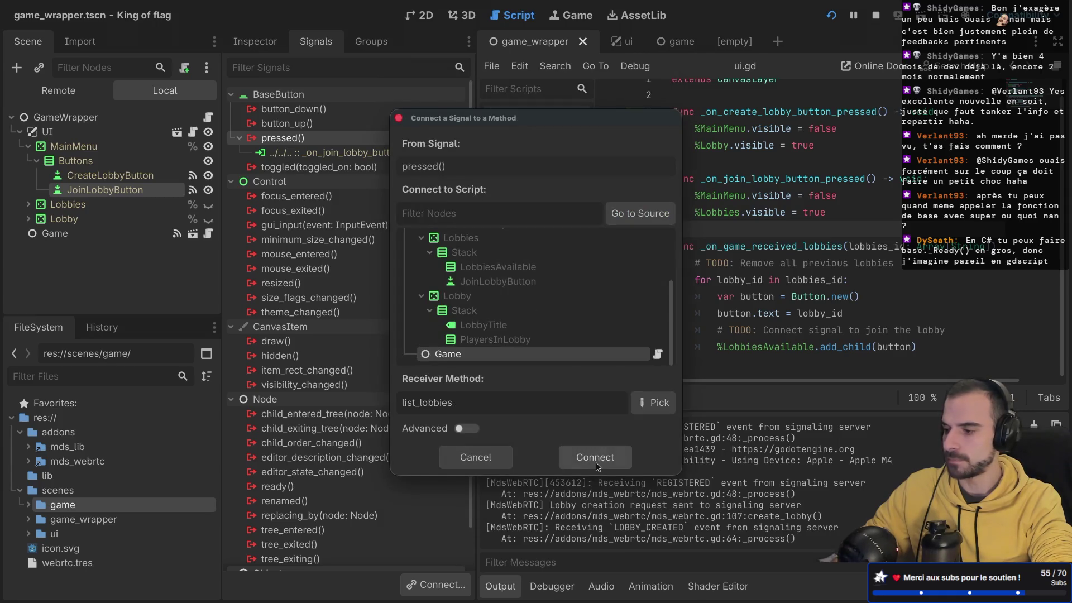
{"action": "left_click", "coordinate": [595, 457]}
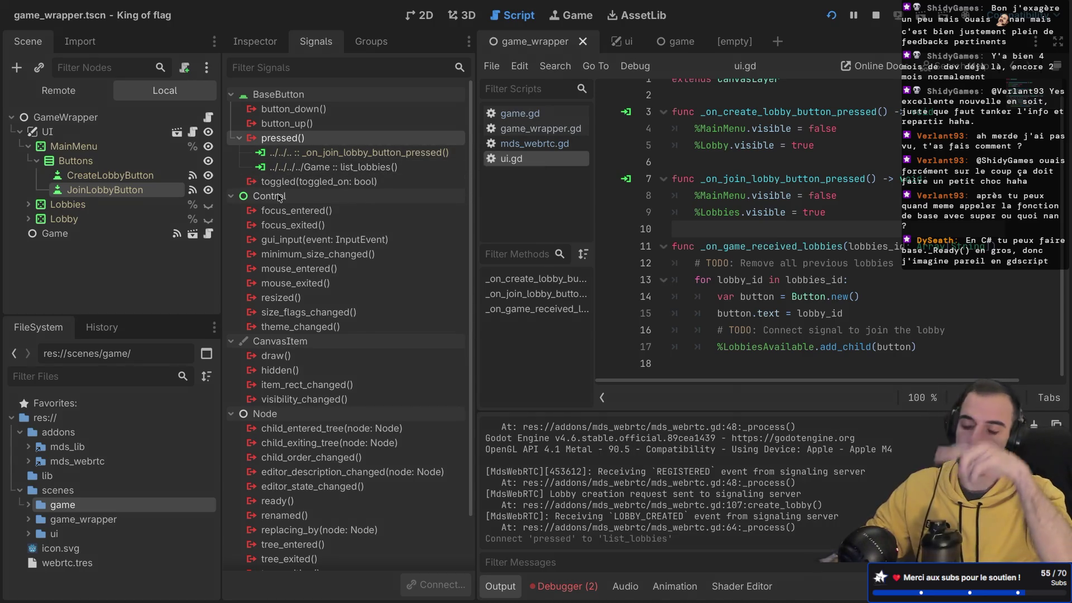
- Run the project with F5 and press Join Lobby in the game window
{"action": "mouse_move", "coordinate": [279, 198]}
{"action": "key", "text": "F5"}
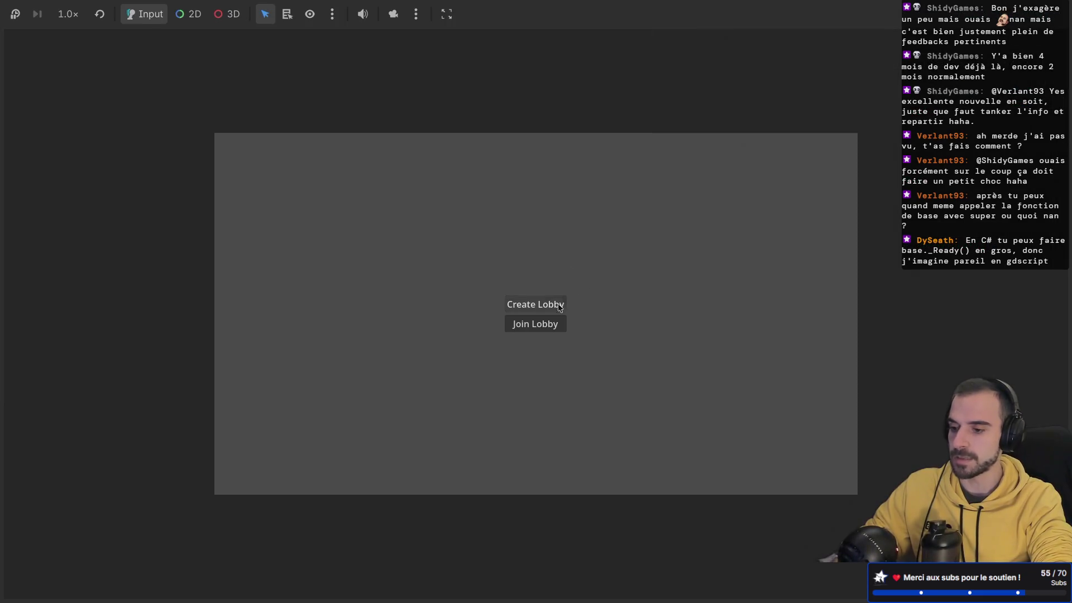
{"action": "left_click", "coordinate": [535, 304]}
{"action": "key", "text": "super+Tab"}
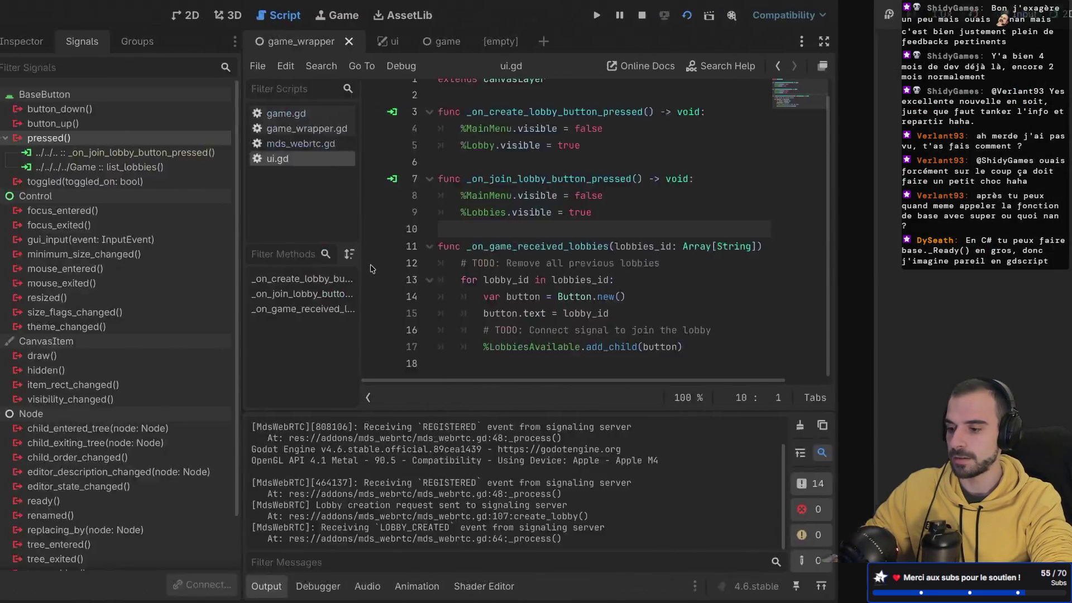
{"action": "key", "text": "super+Tab"}
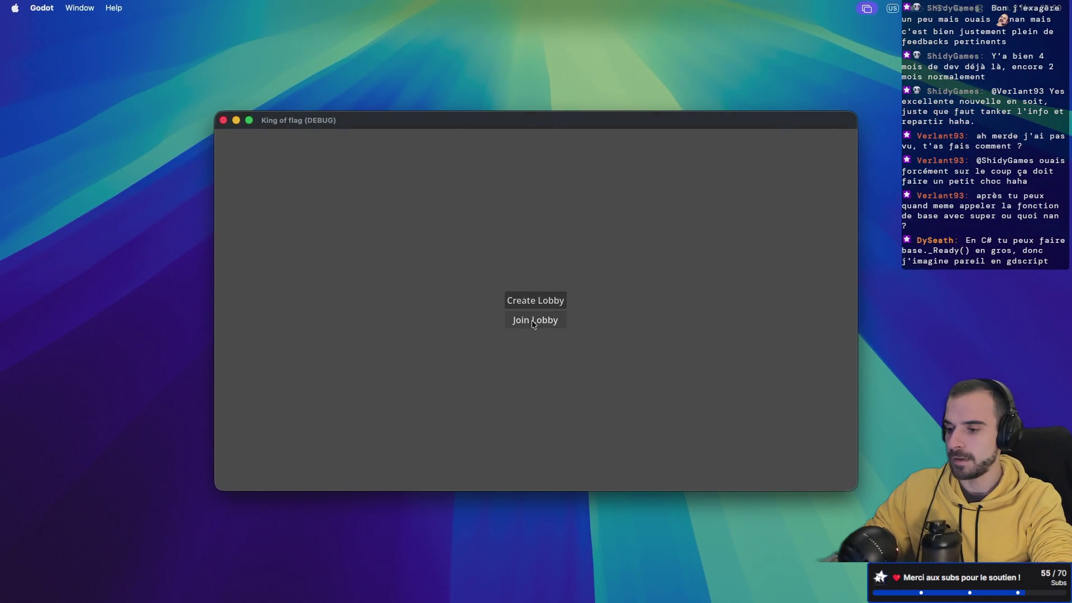
{"action": "left_click", "coordinate": [529, 322]}
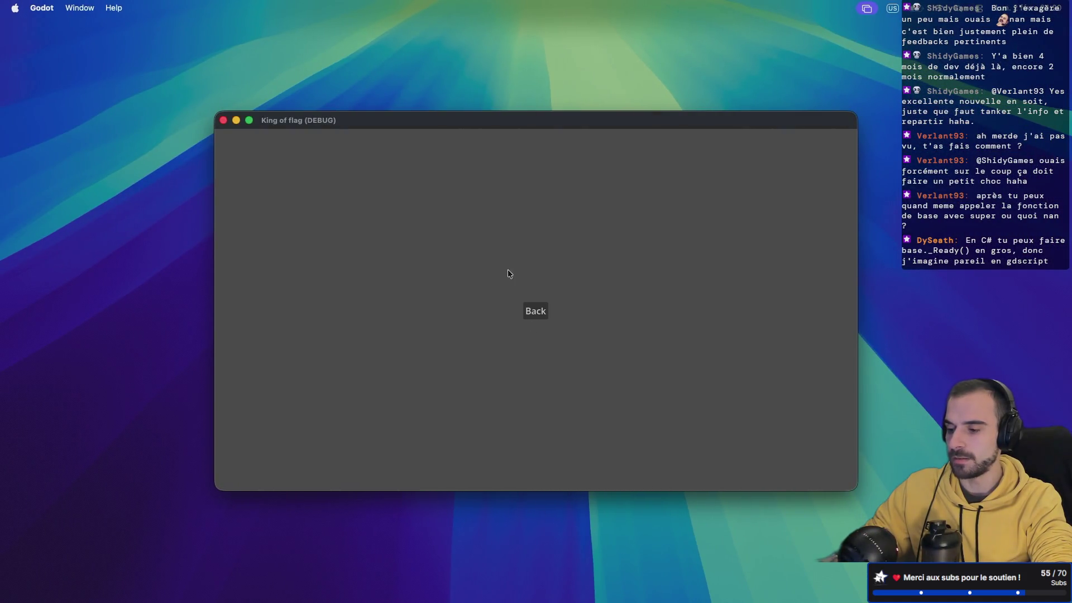
{"action": "key", "text": "super+Tab"}
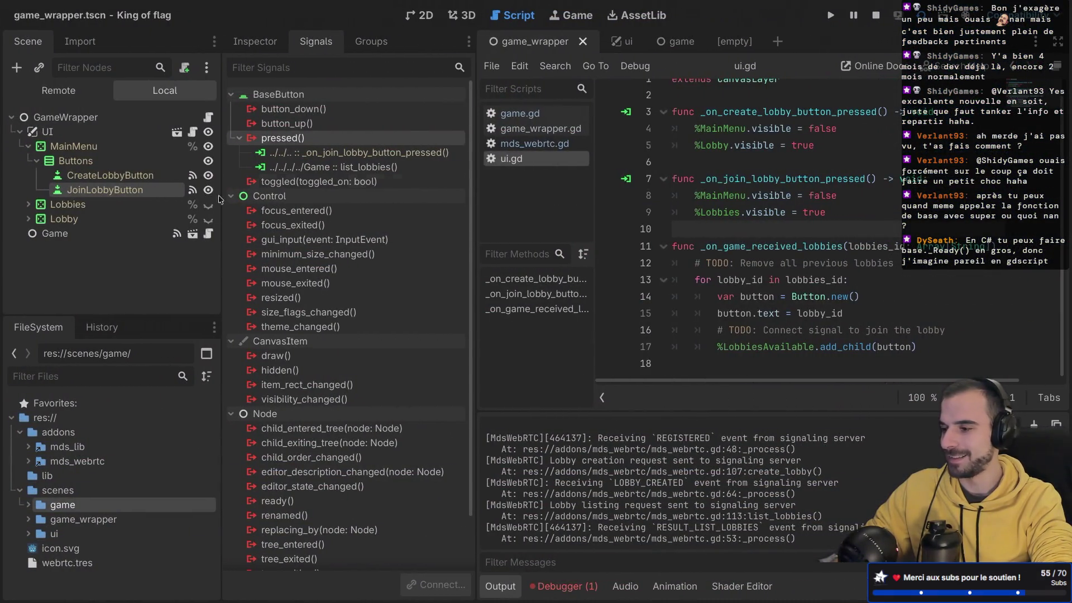
- Stop the game and view the received_lobbies conversion error in Debugger > Errors
{"action": "left_click", "coordinate": [875, 16]}
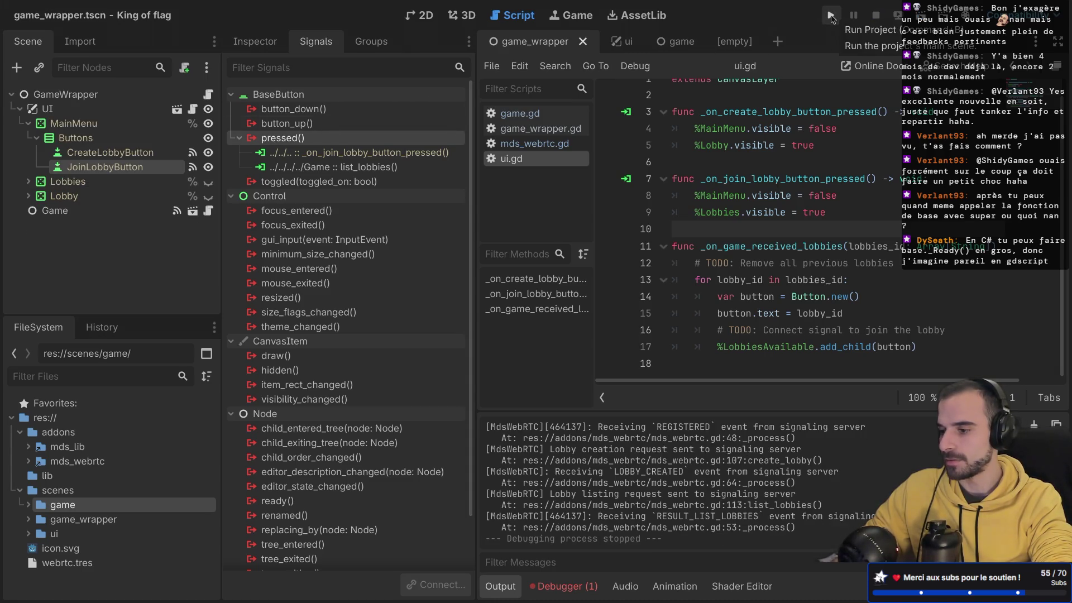
{"action": "left_click", "coordinate": [548, 584]}
{"action": "left_click", "coordinate": [592, 409]}
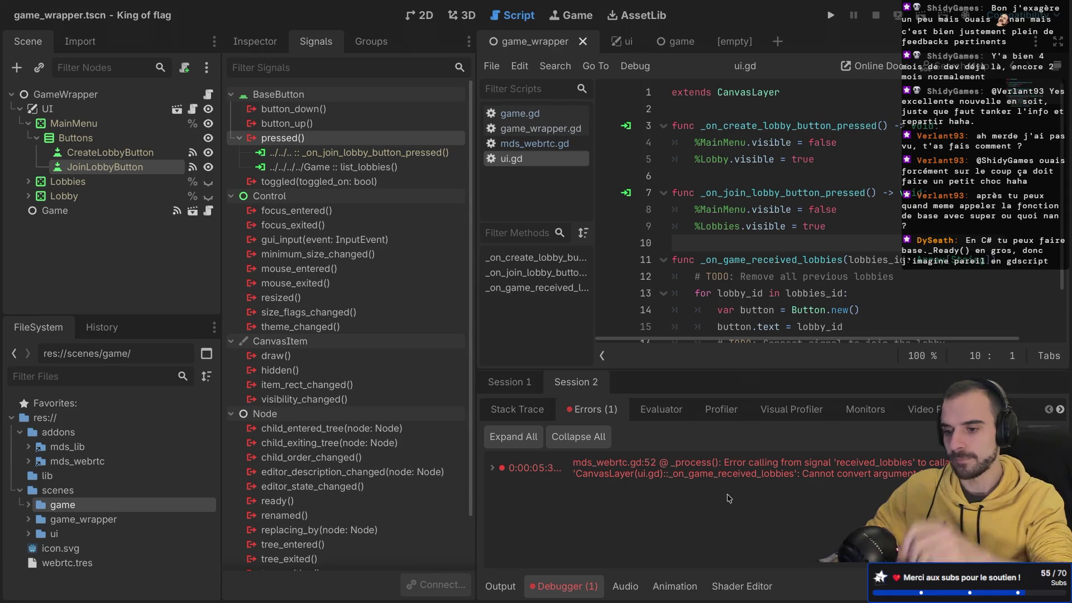
- Open mds_webrtc.gd at failing line 52 and look up Dictionary.get in the docs
{"action": "left_click_drag", "start_coordinate": [476, 274], "coordinate": [390, 274]}
{"action": "left_click", "coordinate": [577, 466]}
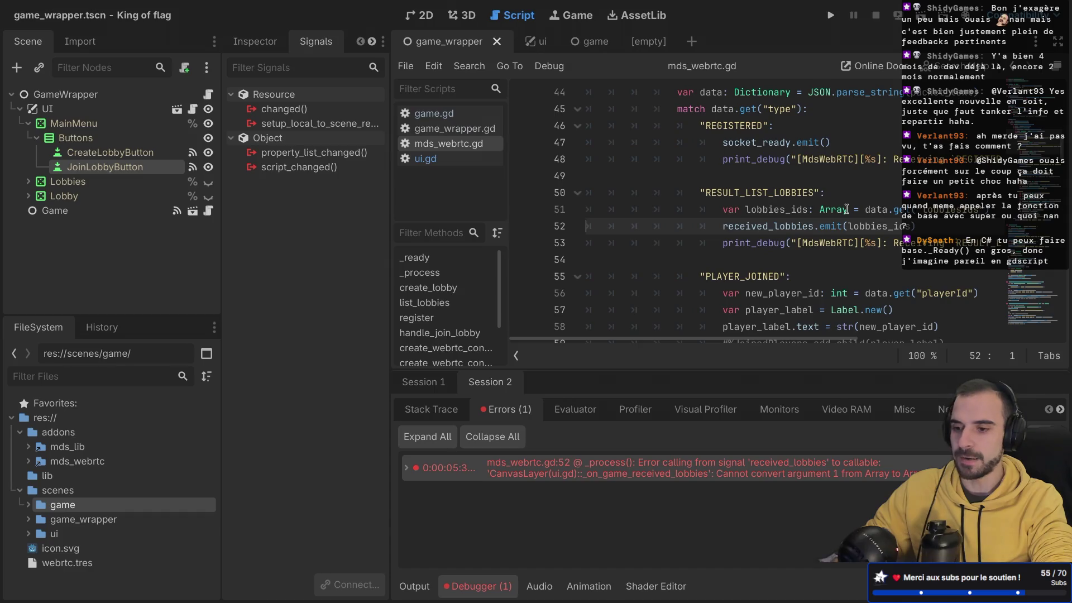
{"action": "left_click", "coordinate": [899, 211], "text": "ctrl"}
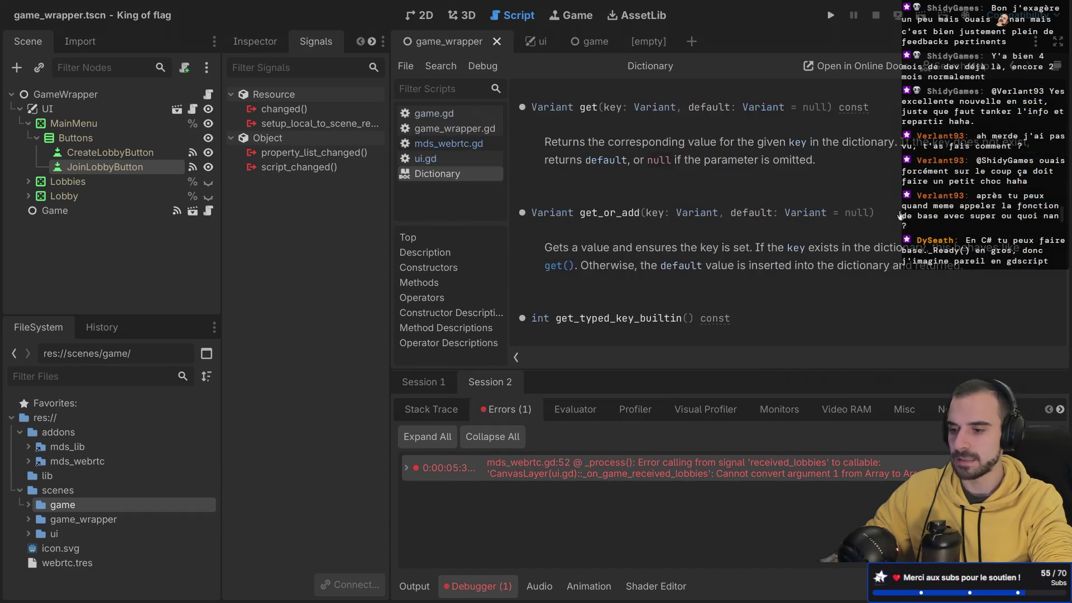
{"action": "key", "text": "ctrl+w"}
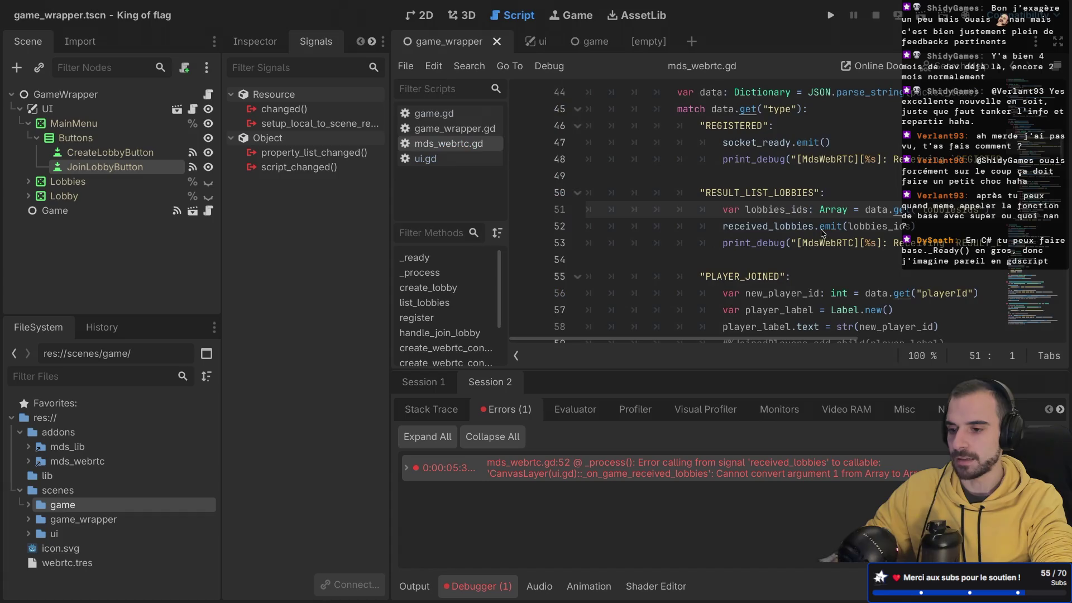
- Type lobbies_ids as Array[String], save, check the received_lobbies declaration, and rerun
{"action": "left_click", "coordinate": [847, 211]}
{"action": "type", "text": "["}
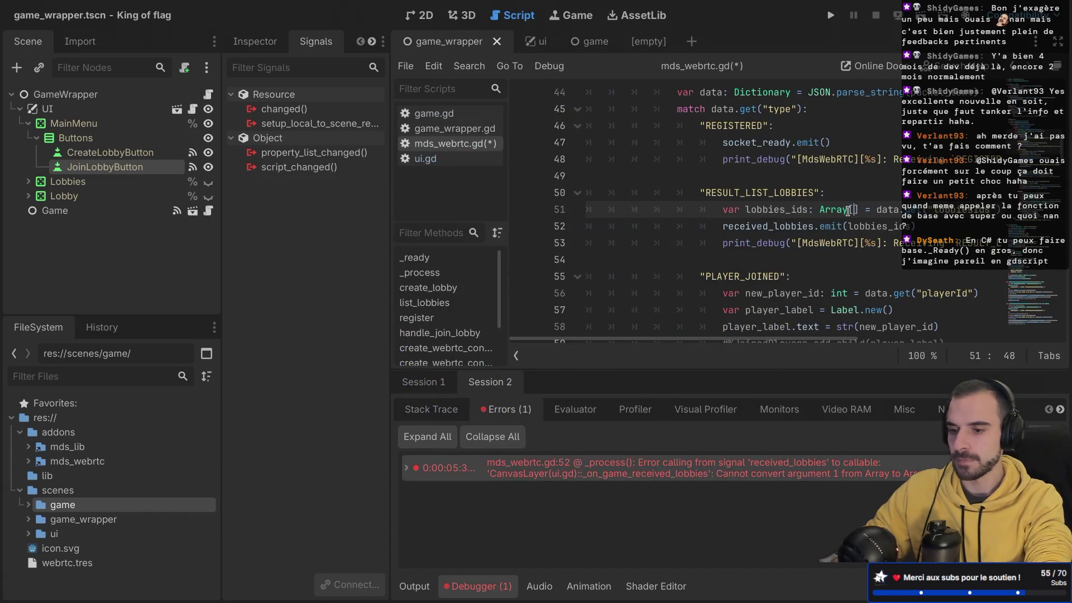
{"action": "type", "text": "String"}
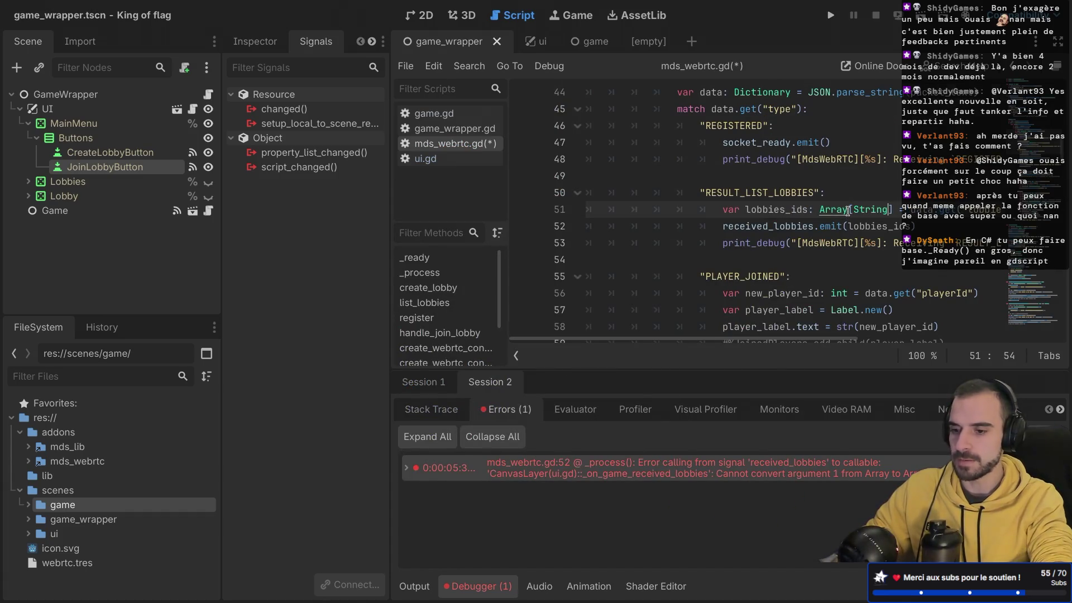
{"action": "left_click", "coordinate": [863, 228]}
{"action": "key", "text": "ctrl+s"}
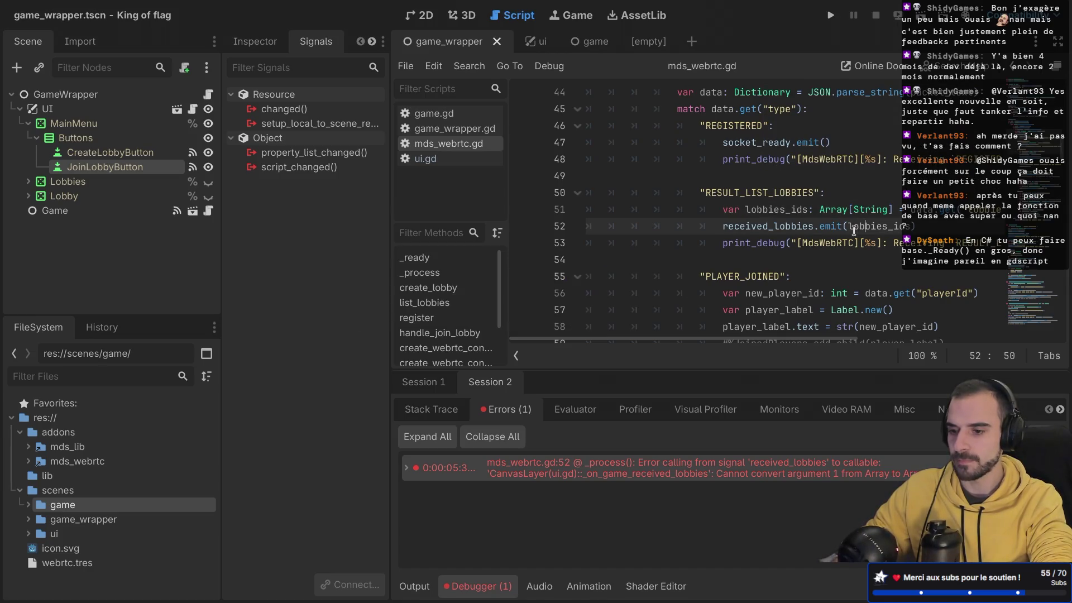
{"action": "left_click", "coordinate": [793, 228], "text": "ctrl"}
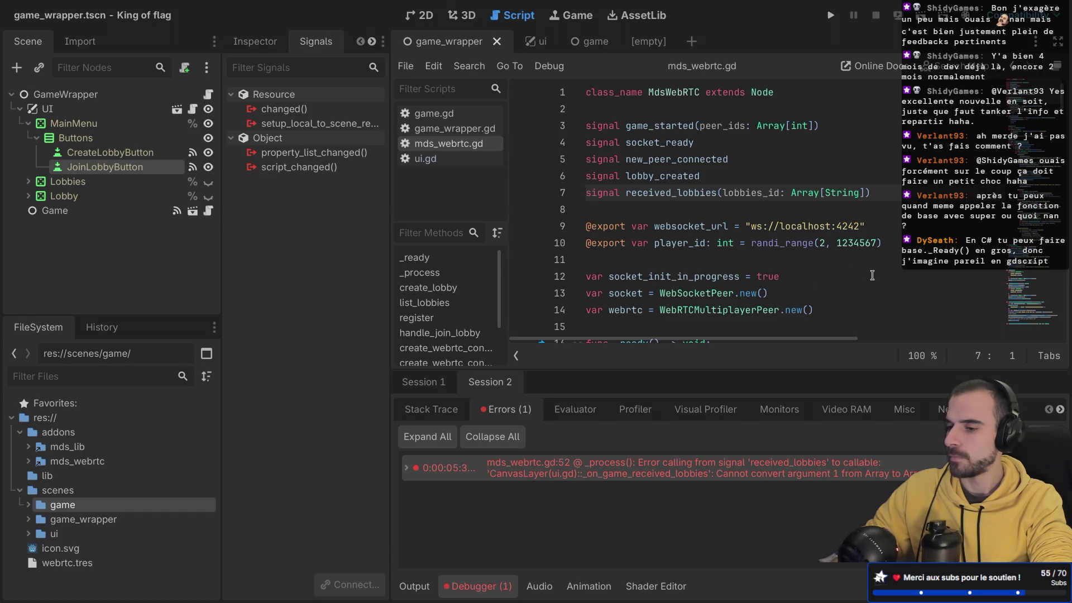
{"action": "key", "text": "F5"}
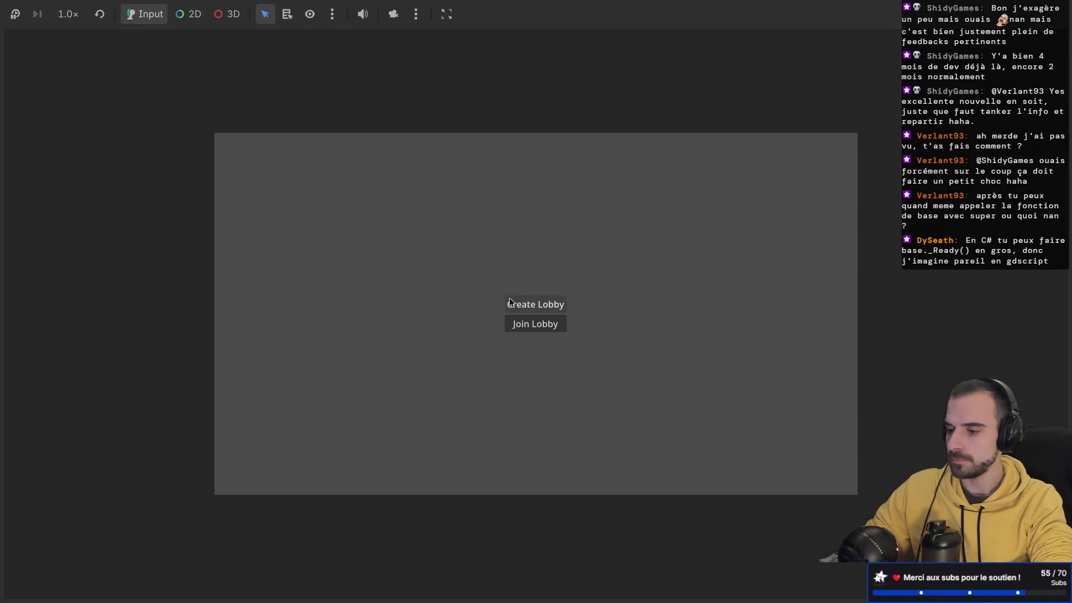
- Try Join Lobby in the game window again
{"action": "left_click", "coordinate": [508, 306]}
{"action": "key", "text": "ctrl+Right"}
{"action": "key", "text": "ctrl+Right"}
{"action": "key", "text": "ctrl+Right"}
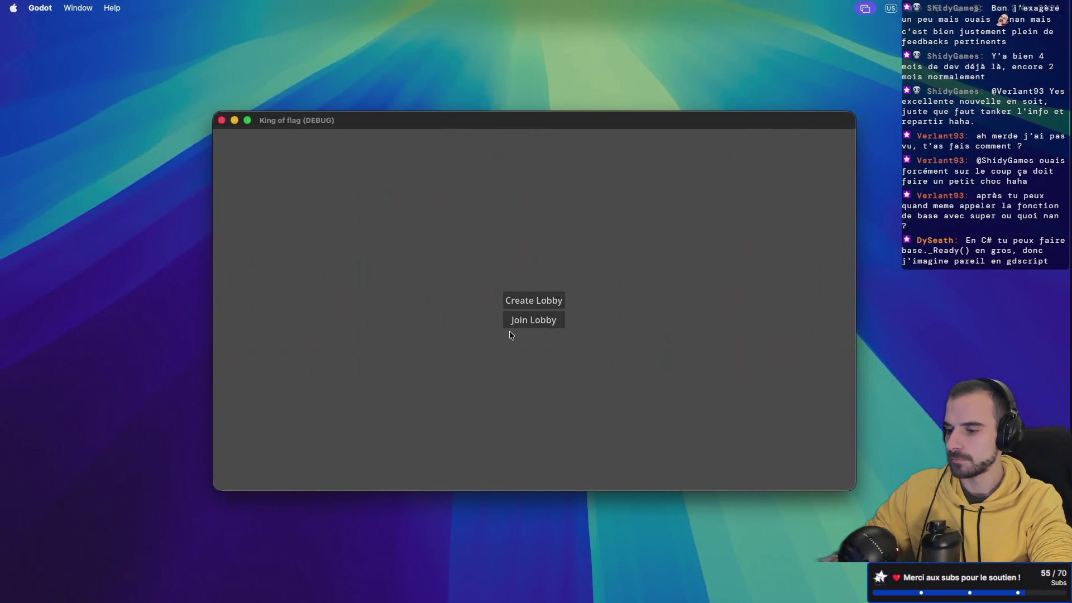
{"action": "left_click", "coordinate": [522, 323]}
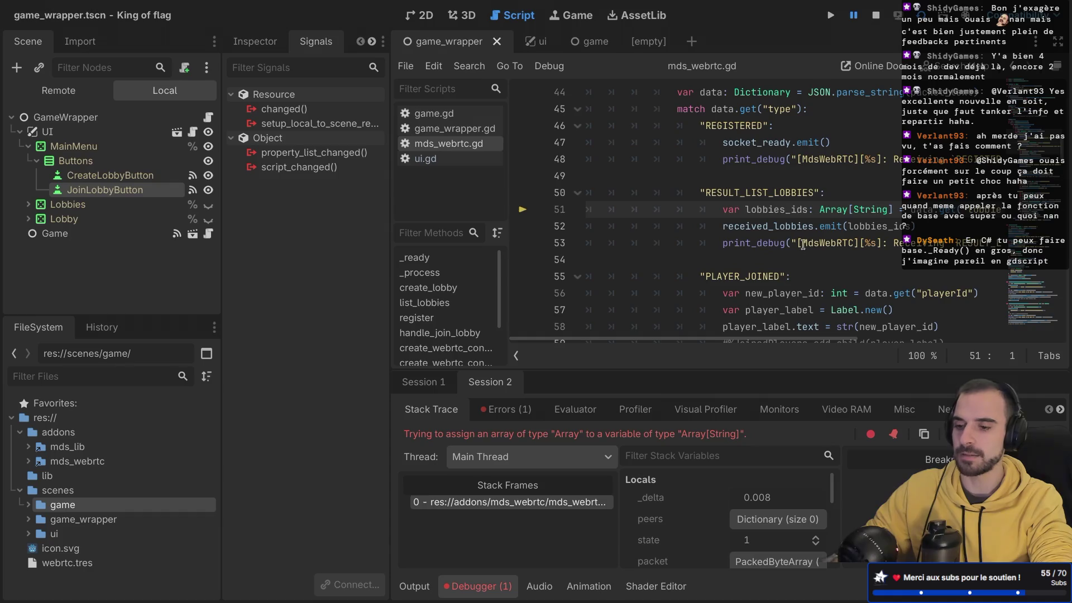
- Initialize lobbies_ids as an empty [] array and start a new line 52 below it
{"action": "key", "text": "ctrl+shift+F11"}
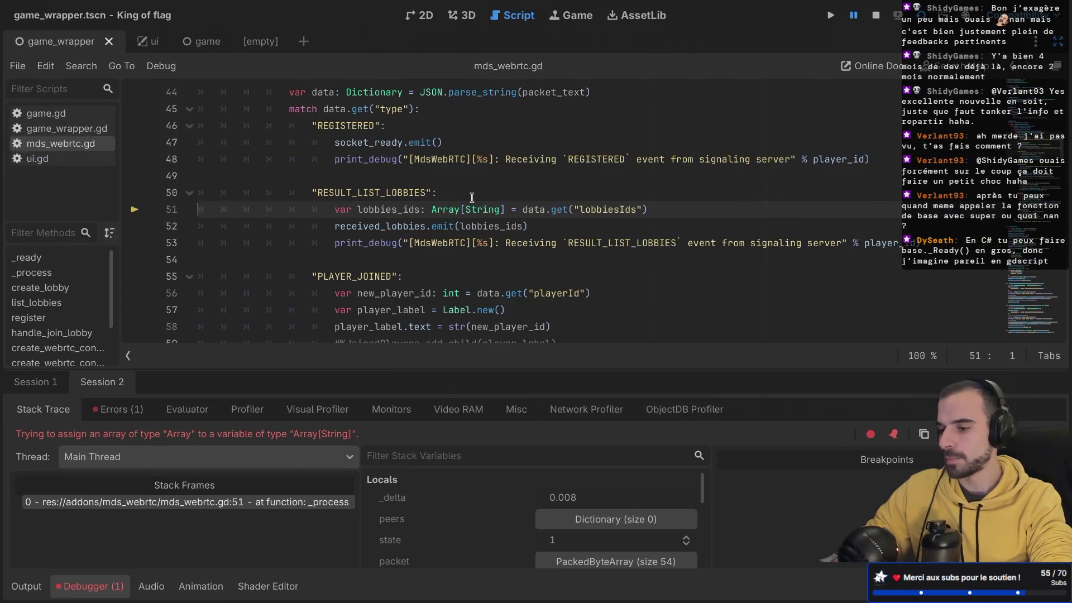
{"action": "left_click", "coordinate": [523, 209]}
{"action": "type", "text": "[]"}
{"action": "key", "text": "Return"}
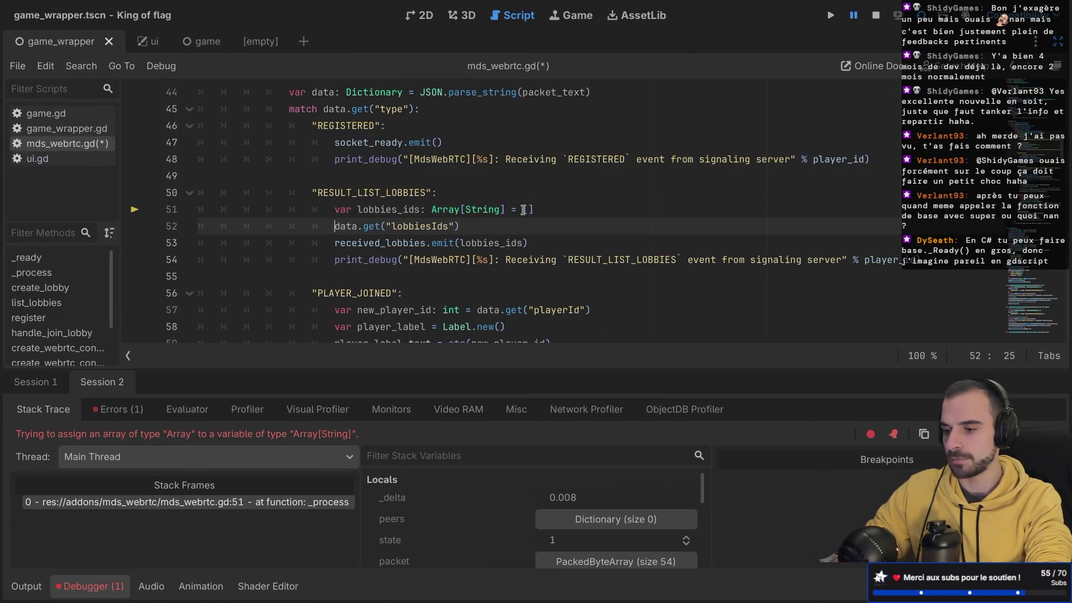
{"action": "type", "text": ";"}
{"action": "key", "text": "BackSpace"}
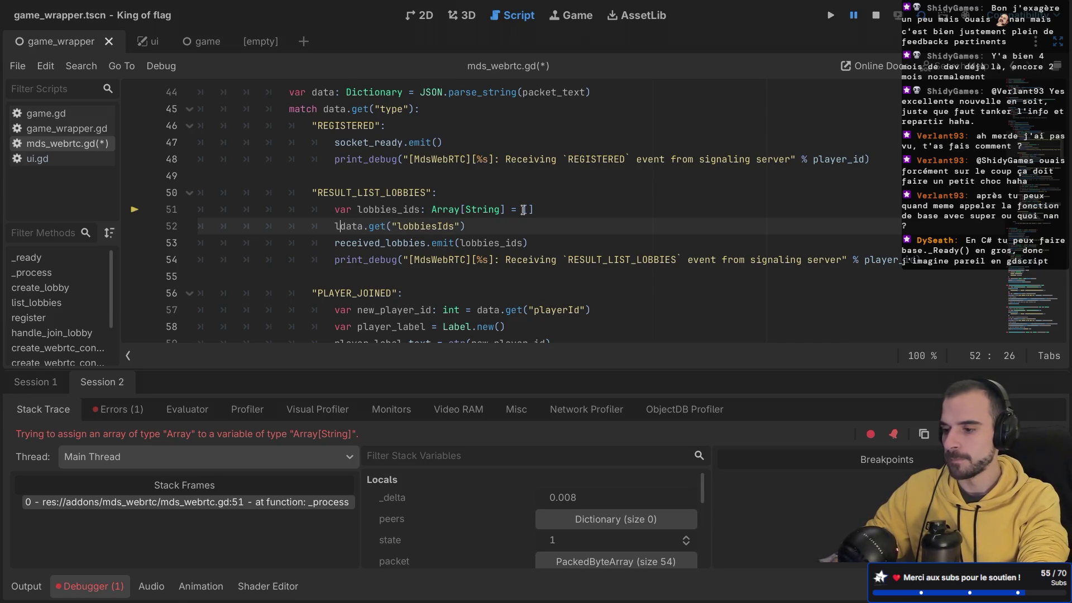
{"action": "type", "text": "lo"}
{"action": "key", "text": "Return"}
{"action": "type", "text": "."}
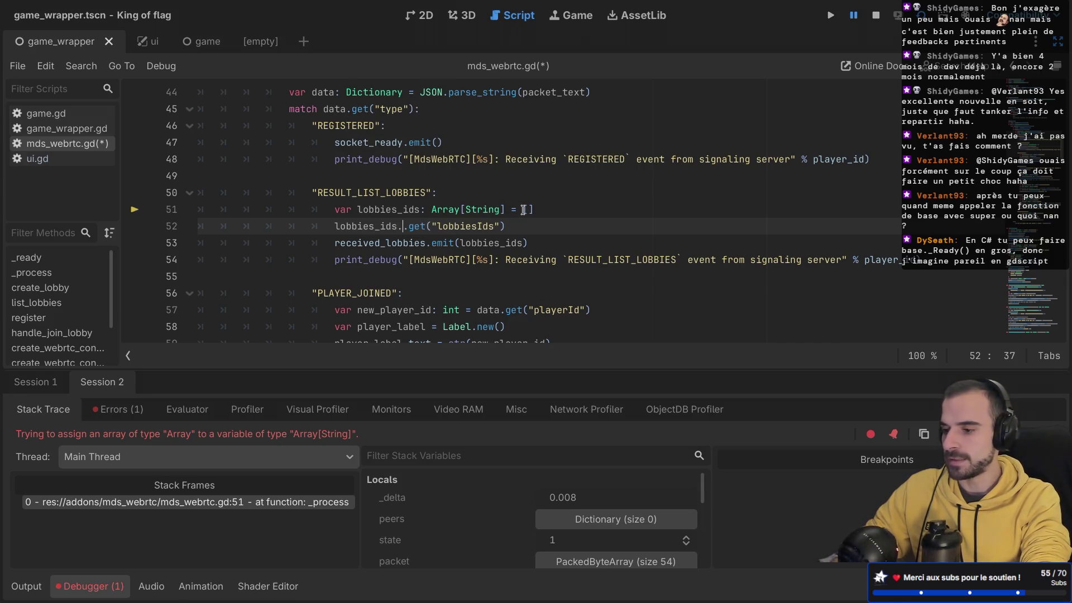
{"action": "key", "text": "Escape"}
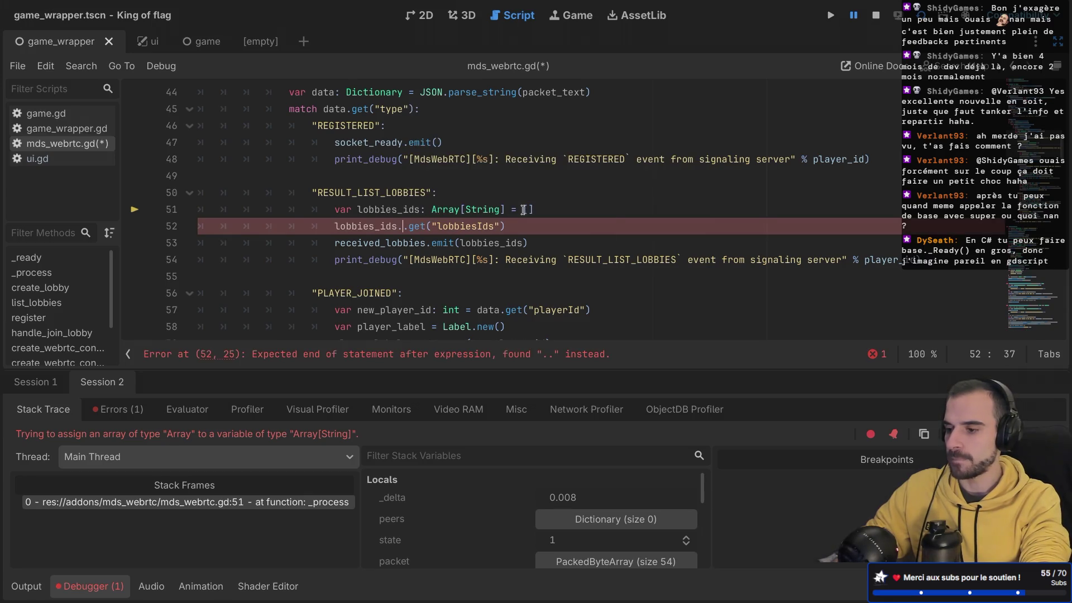
{"action": "key", "text": "ctrl+z"}
{"action": "key", "text": "ctrl+z"}
{"action": "key", "text": "ctrl+z"}
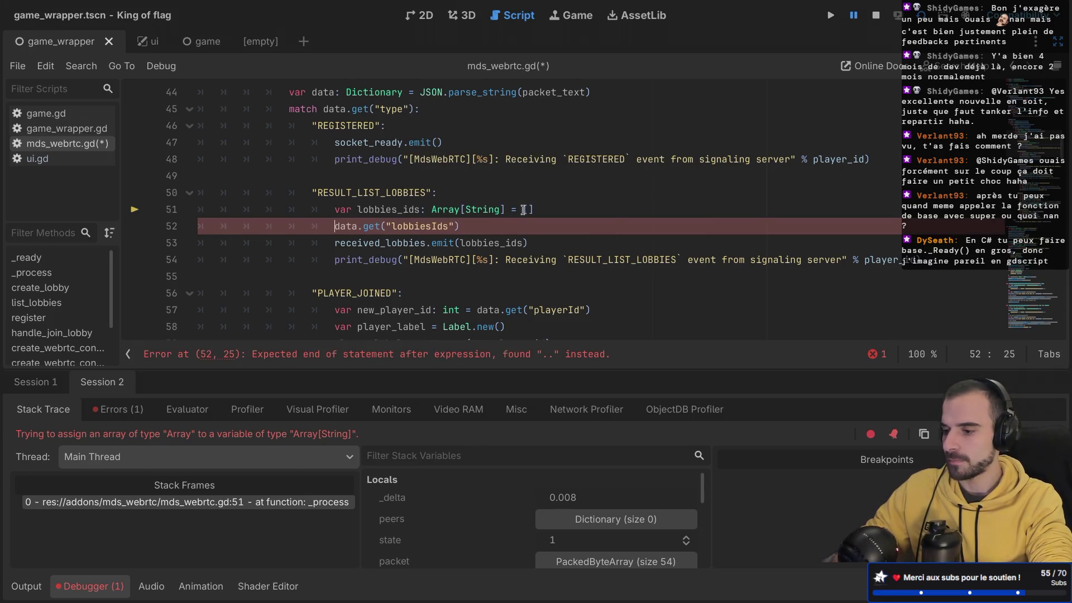
- Write lobbies_ids.assign(data.get("lobbiesIds")) on line 52 and save the script
{"action": "type", "text": "lobbies_ids"}
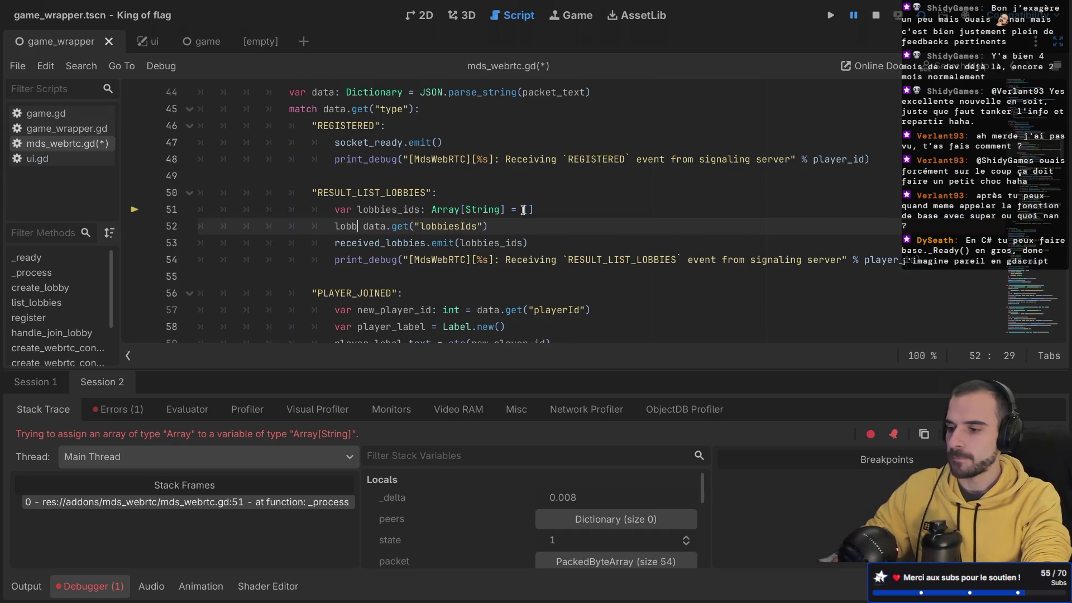
{"action": "type", "text": ".ass"}
{"action": "key", "text": "Return"}
{"action": "key", "text": "BackSpace"}
{"action": "key", "text": "BackSpace"}
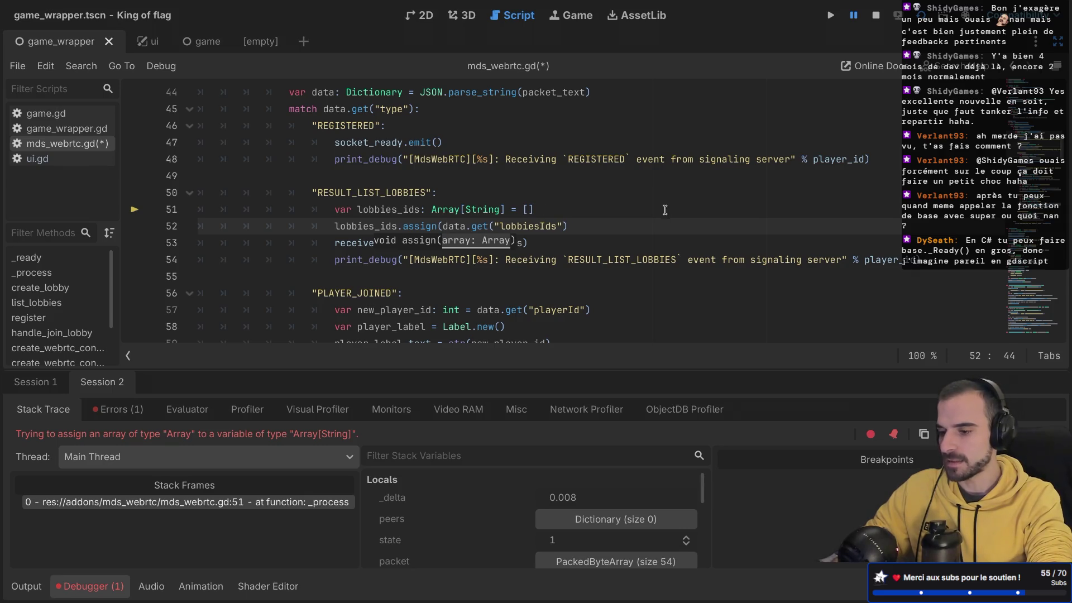
{"action": "left_click", "coordinate": [607, 228]}
{"action": "type", "text": ")"}
{"action": "key", "text": "ctrl+s"}
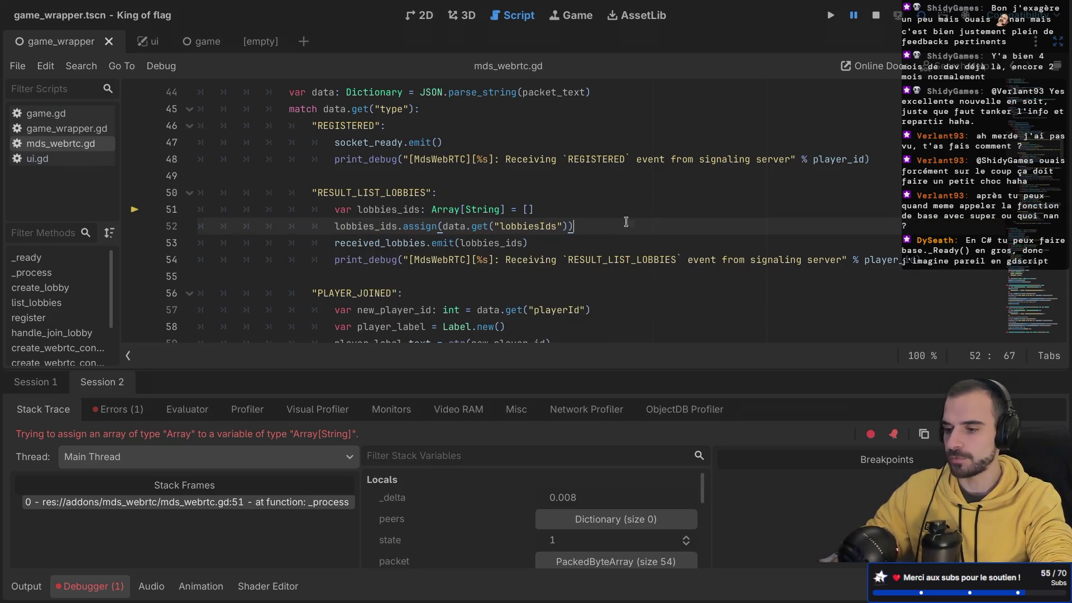
- Run the game, open Join Lobby, press the 61233 lobby button several times, then close it
{"action": "key", "text": "F5"}
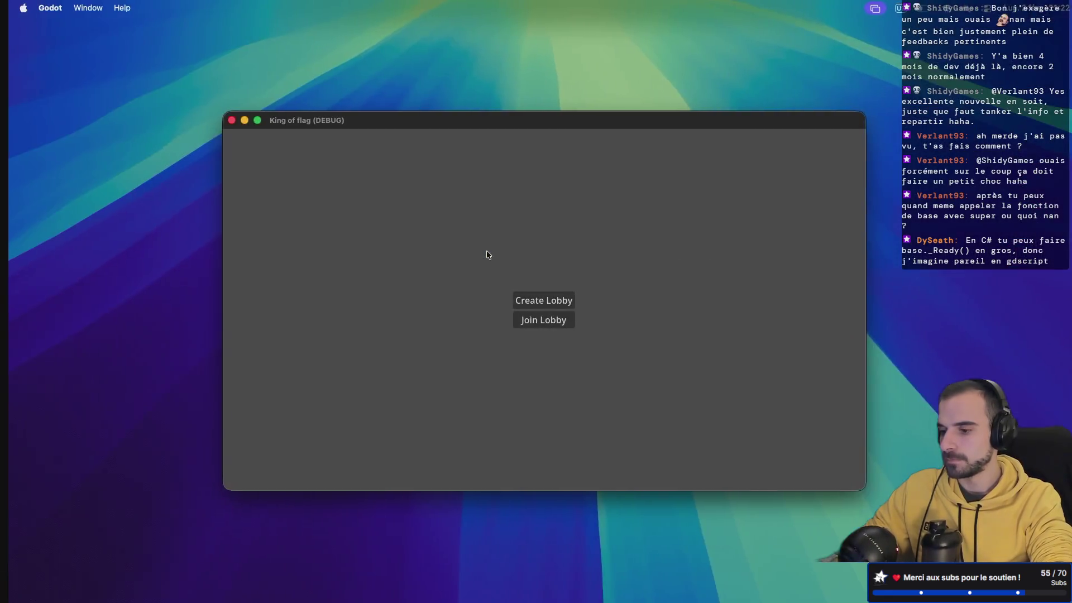
{"action": "left_click", "coordinate": [516, 317]}
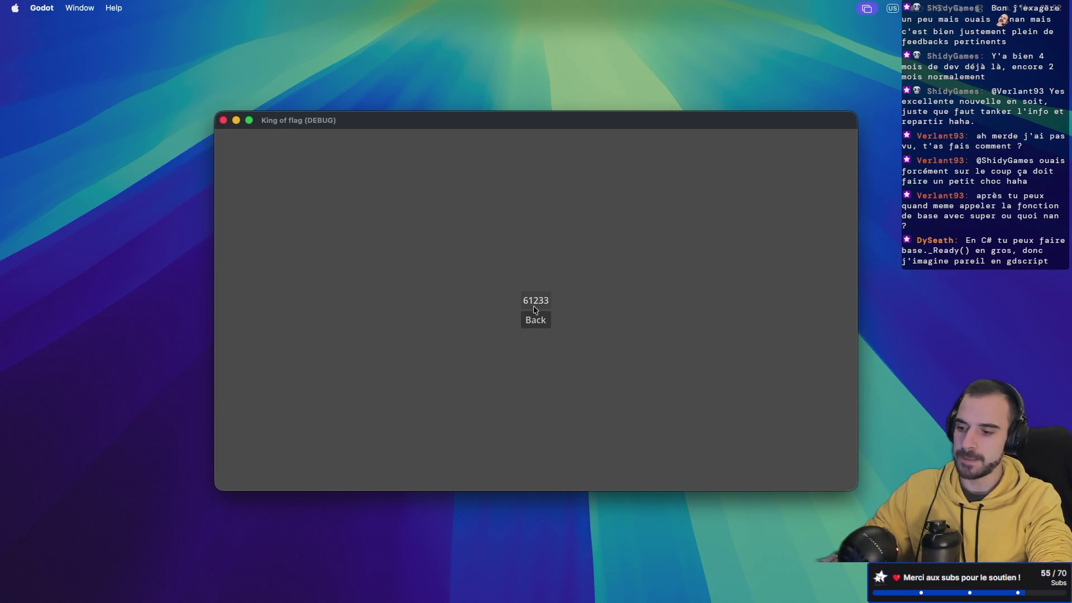
{"action": "left_click", "coordinate": [536, 307]}
{"action": "left_click", "coordinate": [536, 306]}
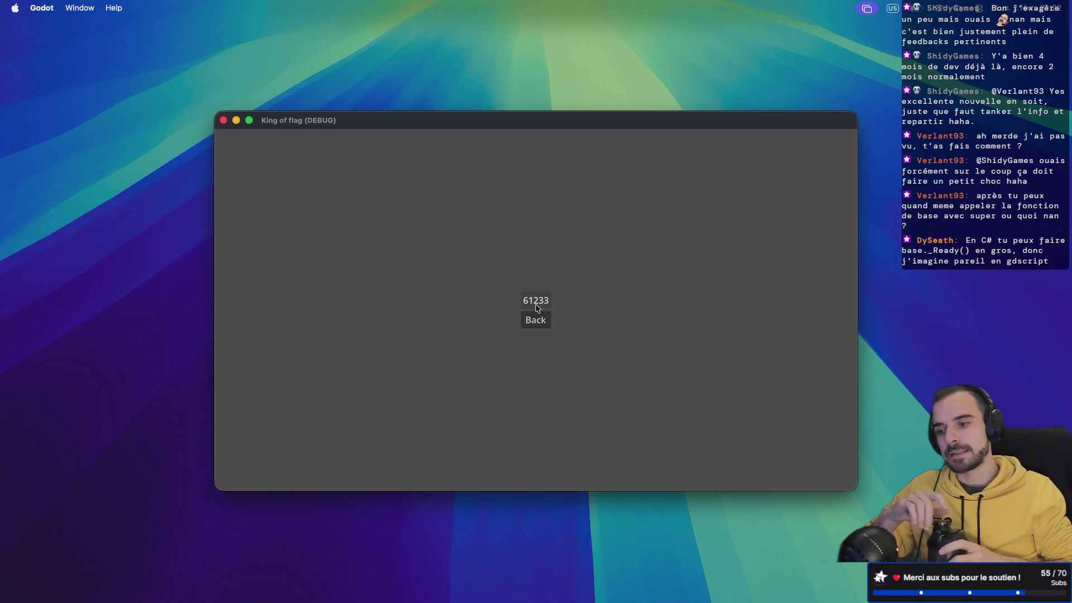
{"action": "left_click", "coordinate": [537, 306]}
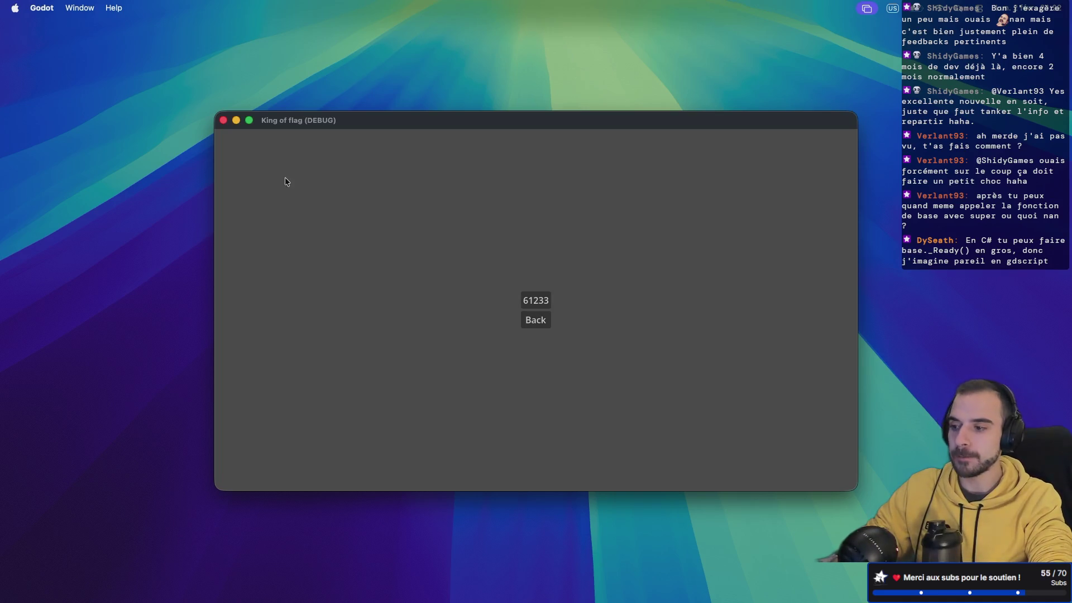
{"action": "left_click", "coordinate": [222, 121]}
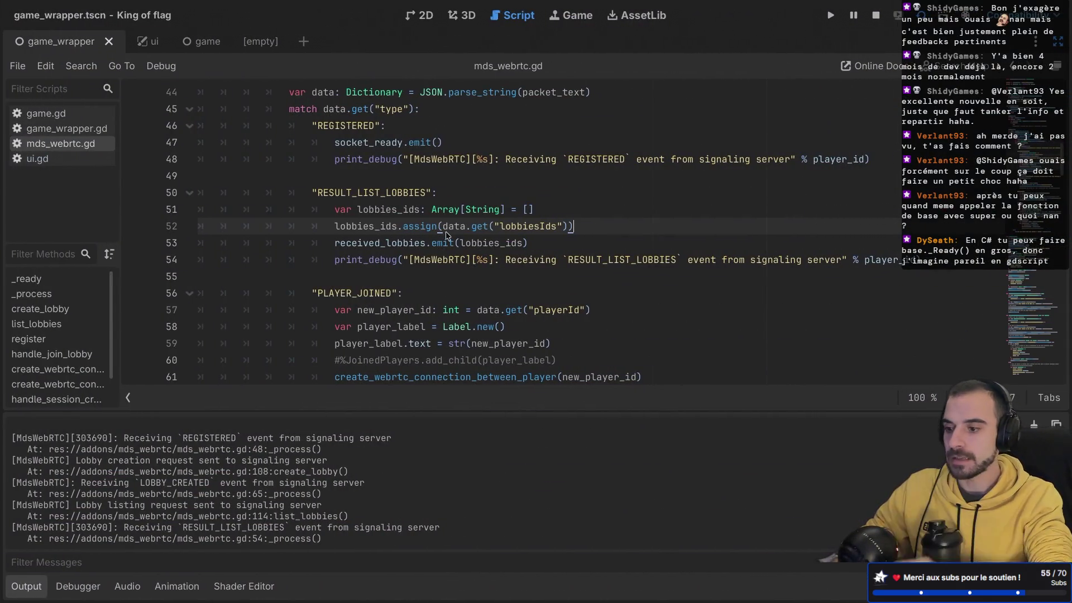
- Delete the commented-out #%JoinedPlayers add_child line
{"action": "scroll", "coordinate": [557, 264], "scroll_direction": "down", "scroll_amount": 3}
{"action": "scroll", "coordinate": [558, 263], "scroll_direction": "up", "scroll_amount": 5}
{"action": "scroll", "coordinate": [557, 263], "scroll_direction": "down", "scroll_amount": 4}
{"action": "left_click_drag", "start_coordinate": [578, 260], "coordinate": [577, 251]}
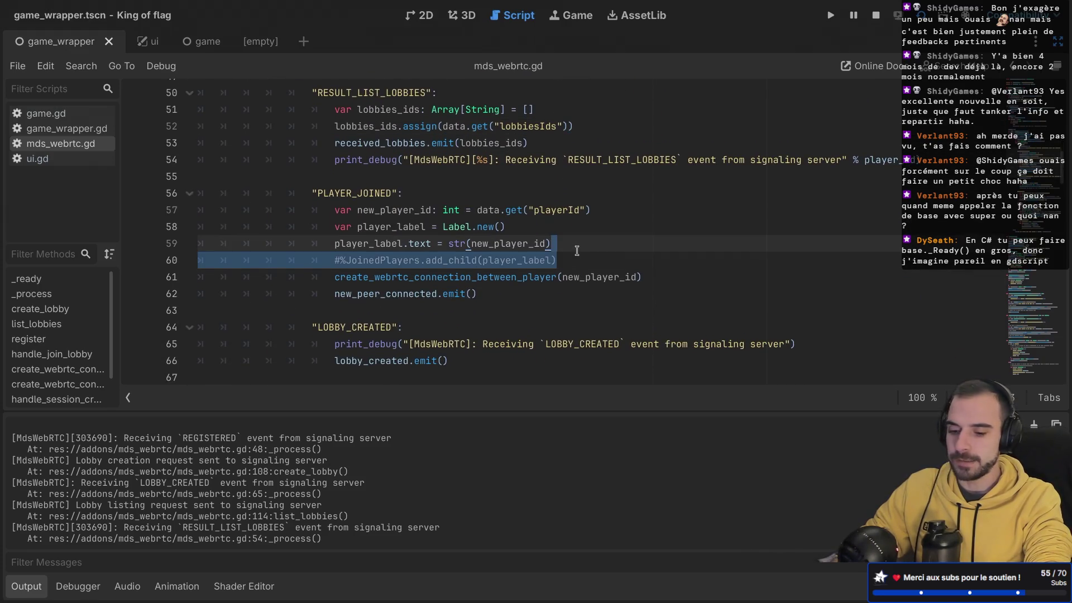
{"action": "key", "text": "BackSpace"}
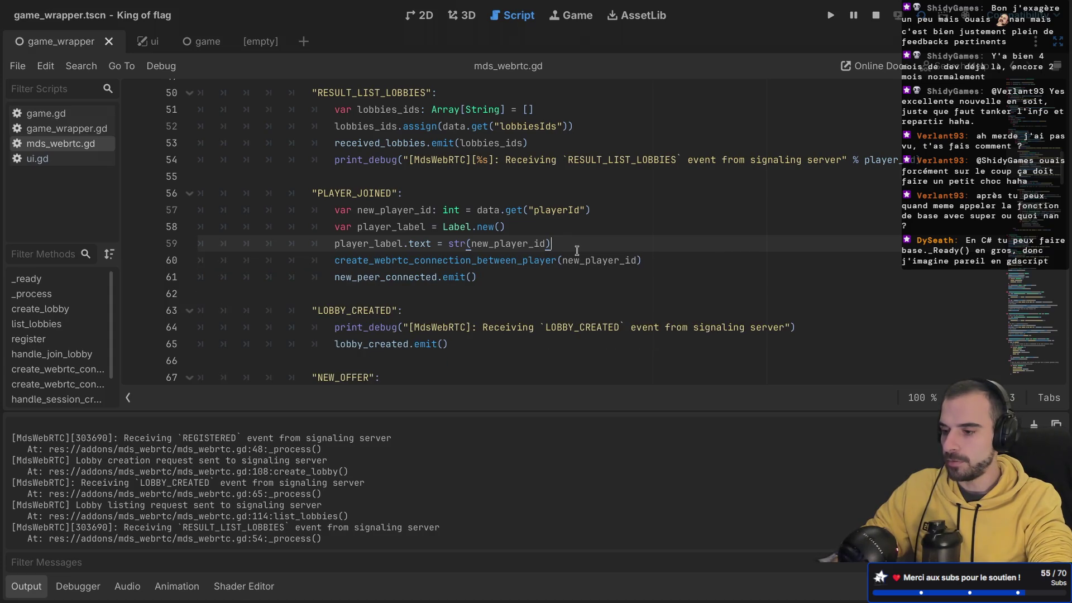
- Add a PLAYER_JOINED print_debug below new_peer_connected.emit(), copied from the RESULT_LIST_LOBBIES print
{"action": "left_click_drag", "start_coordinate": [930, 155], "coordinate": [930, 146]}
{"action": "key", "text": "ctrl+c"}
{"action": "left_click", "coordinate": [509, 279]}
{"action": "key", "text": "ctrl+v"}
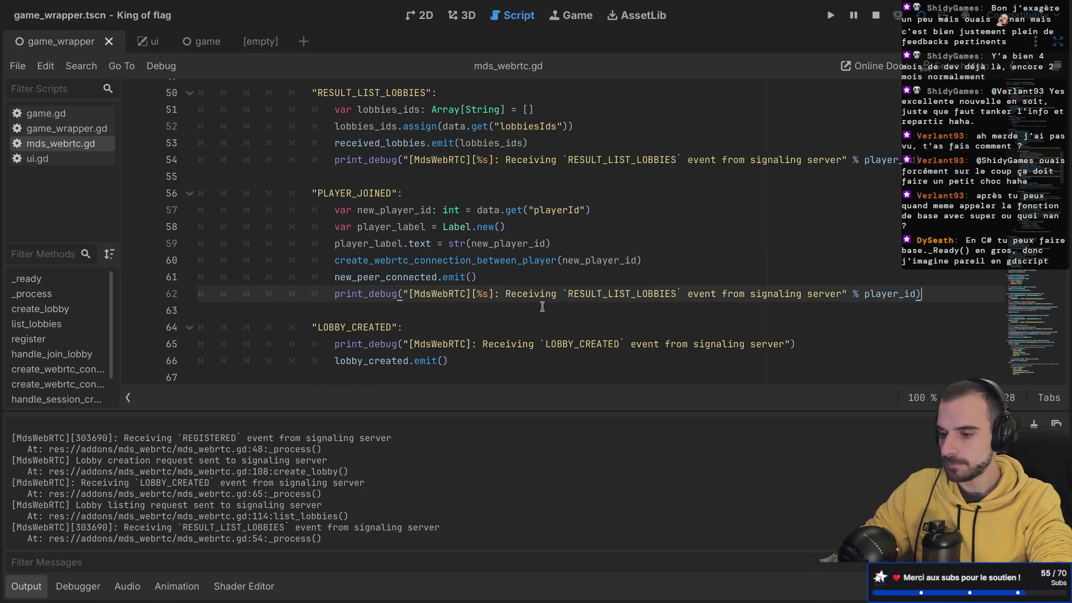
{"action": "double_click", "coordinate": [612, 298]}
{"action": "type", "text": "PLAYER_JOI"}
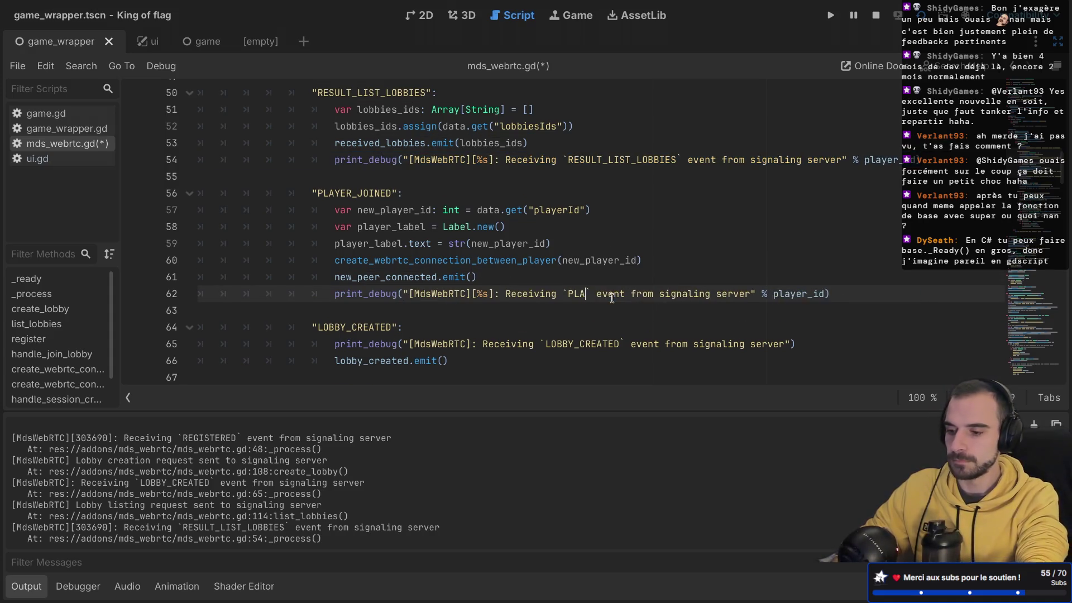
{"action": "type", "text": "NED"}
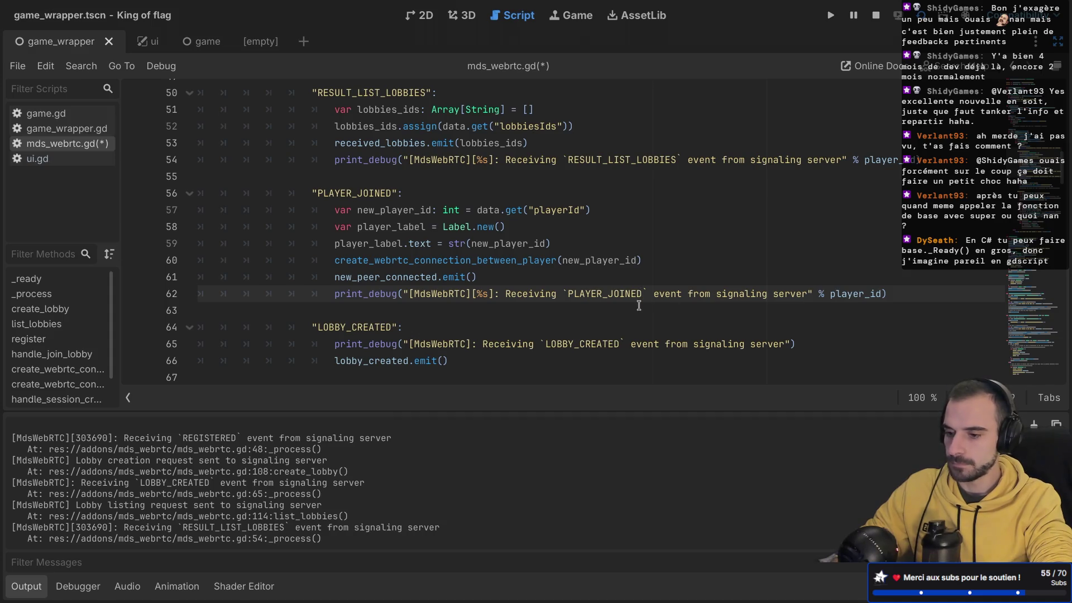
- Delete the commented NEW_OFFER print line and save mds_webrtc.gd
{"action": "scroll", "coordinate": [744, 269], "scroll_direction": "down", "scroll_amount": 1}
{"action": "scroll", "coordinate": [744, 269], "scroll_direction": "down", "scroll_amount": 2}
{"action": "scroll", "coordinate": [744, 269], "scroll_direction": "up", "scroll_amount": 3}
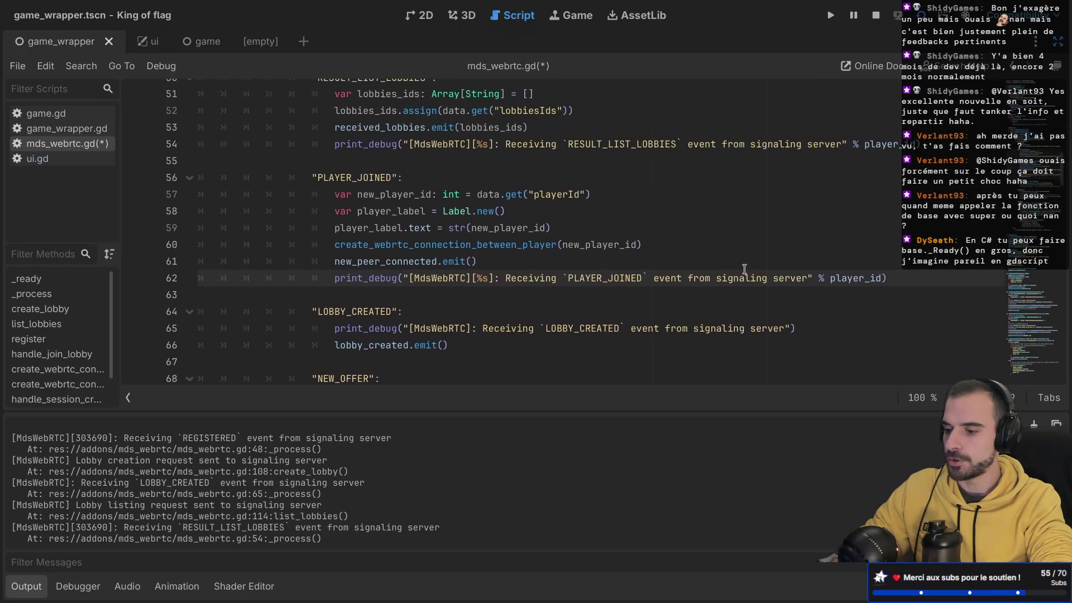
{"action": "scroll", "coordinate": [744, 269], "scroll_direction": "down", "scroll_amount": 2}
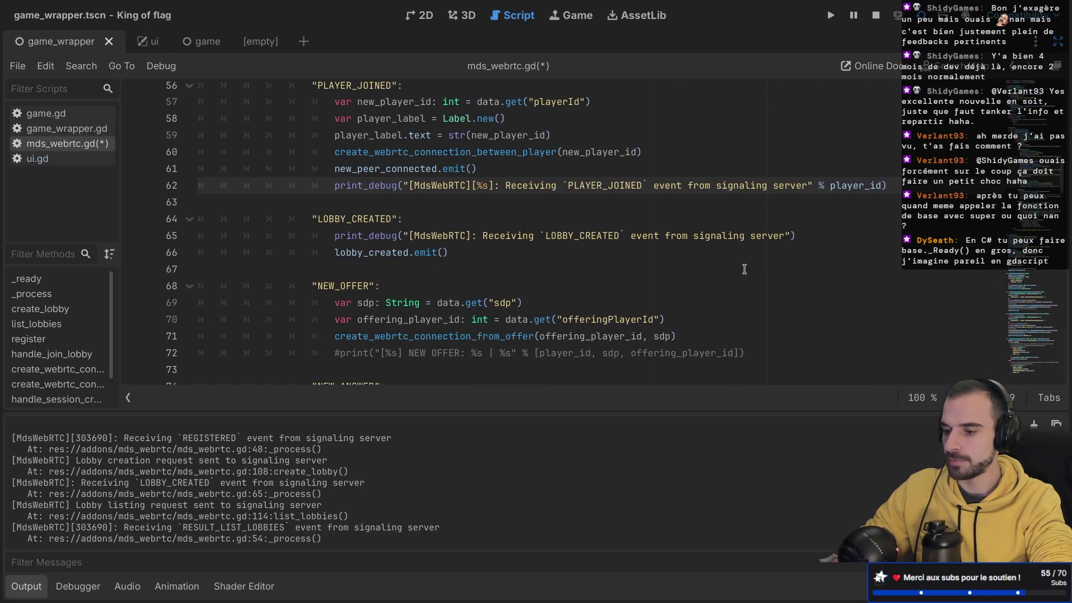
{"action": "left_click", "coordinate": [758, 354]}
{"action": "left_click", "coordinate": [757, 339], "text": "shift"}
{"action": "key", "text": "BackSpace"}
{"action": "key", "text": "ctrl+s"}
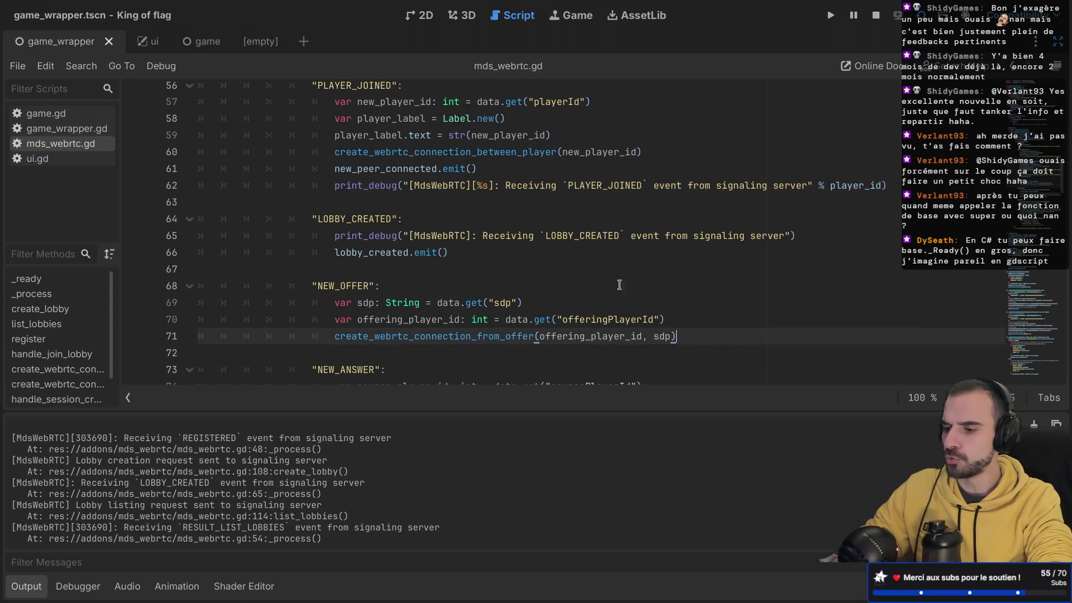
{"action": "scroll", "coordinate": [614, 274], "scroll_direction": "up", "scroll_amount": 3}
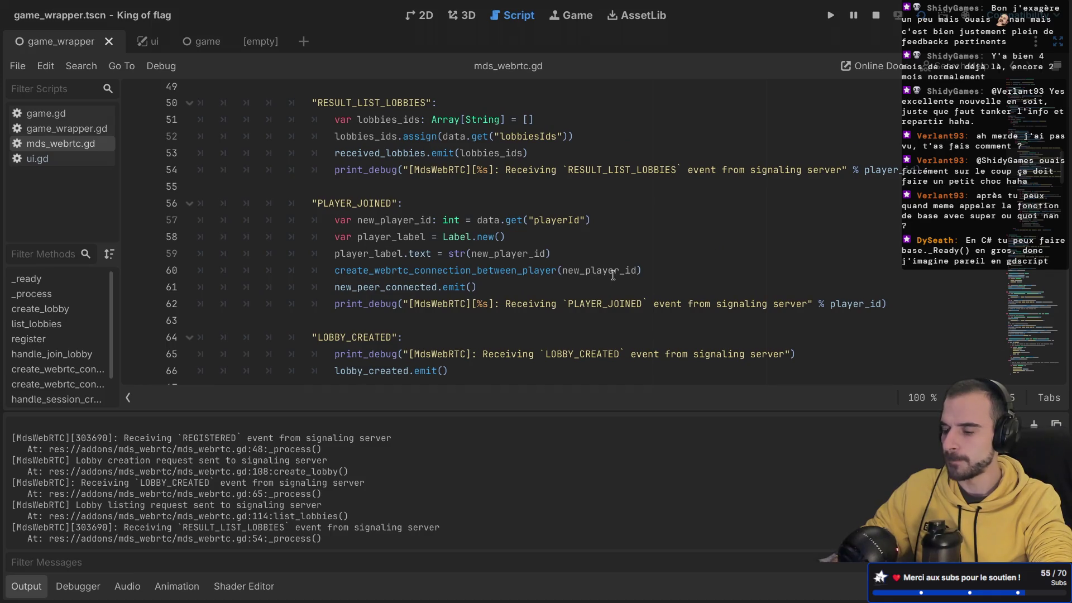
{"action": "scroll", "coordinate": [612, 274], "scroll_direction": "up", "scroll_amount": 1}
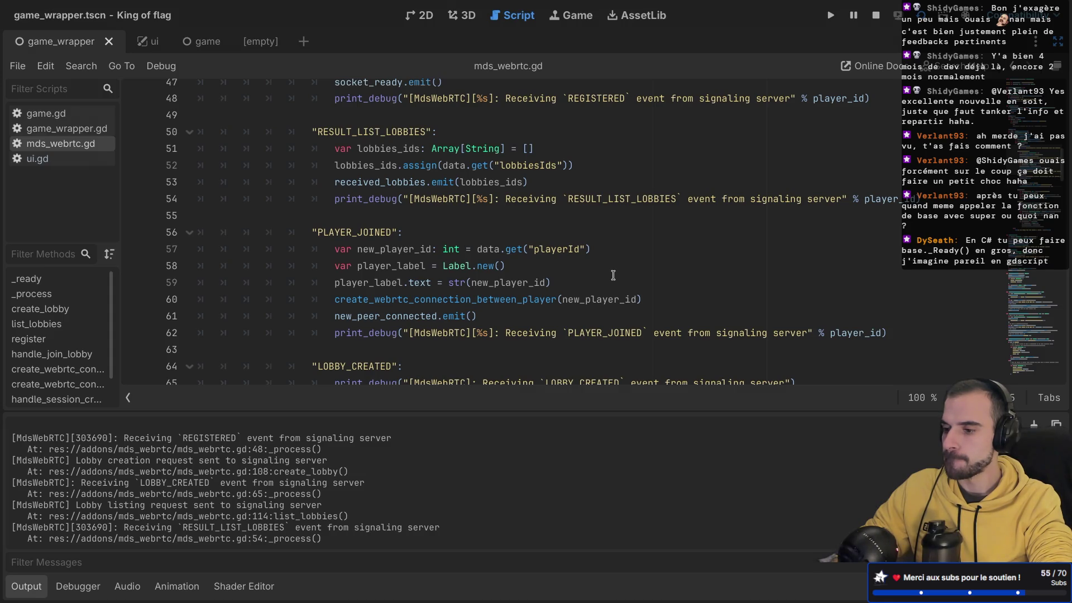
{"action": "scroll", "coordinate": [612, 275], "scroll_direction": "up", "scroll_amount": 2}
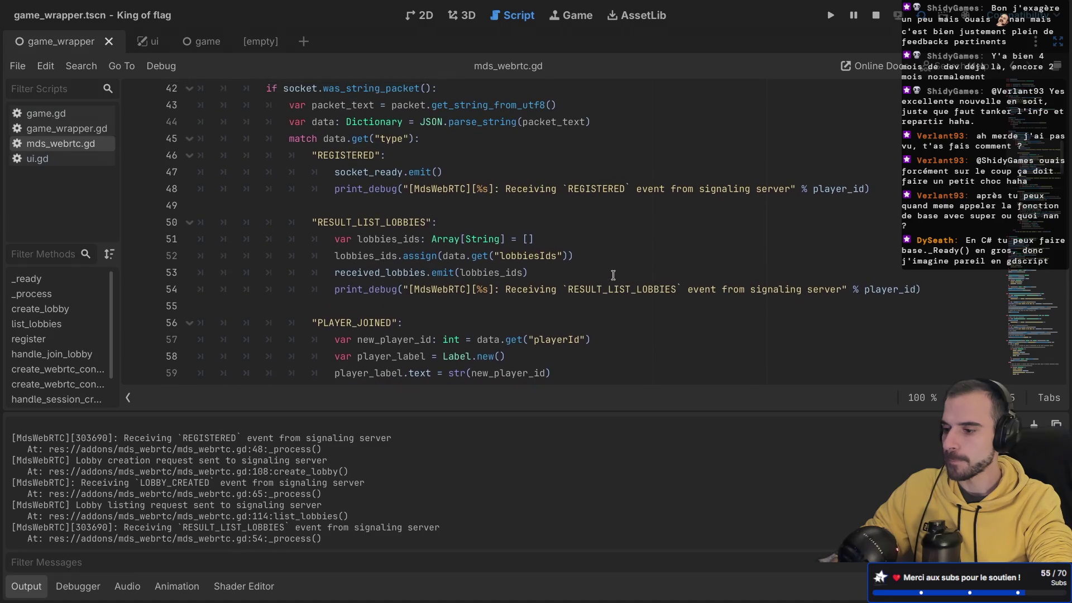
{"action": "scroll", "coordinate": [613, 275], "scroll_direction": "down", "scroll_amount": 4}
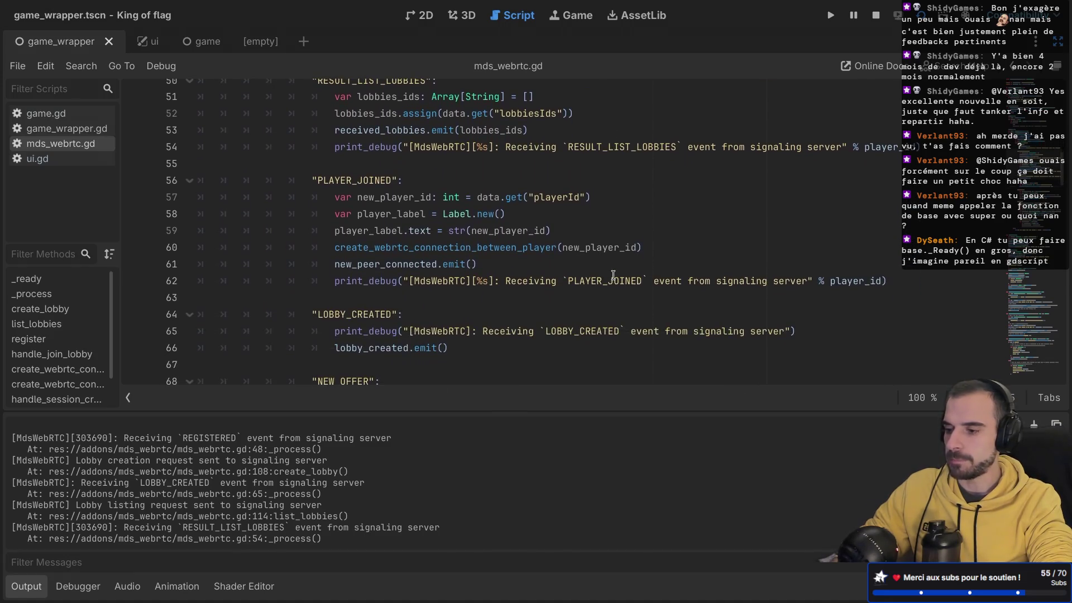
{"action": "scroll", "coordinate": [613, 275], "scroll_direction": "down", "scroll_amount": 15}
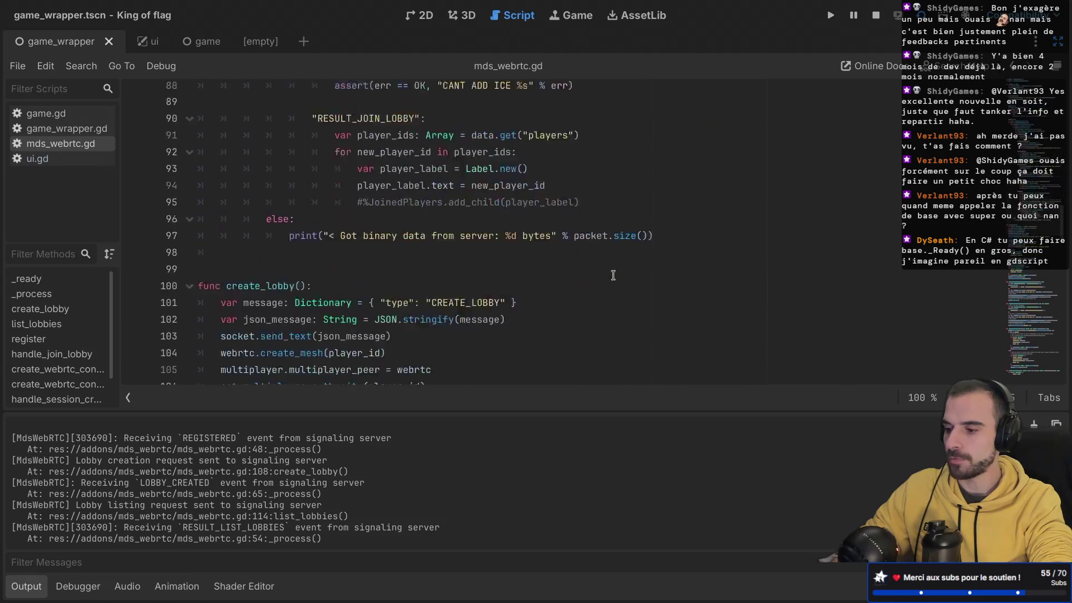
{"action": "scroll", "coordinate": [612, 275], "scroll_direction": "down", "scroll_amount": 3}
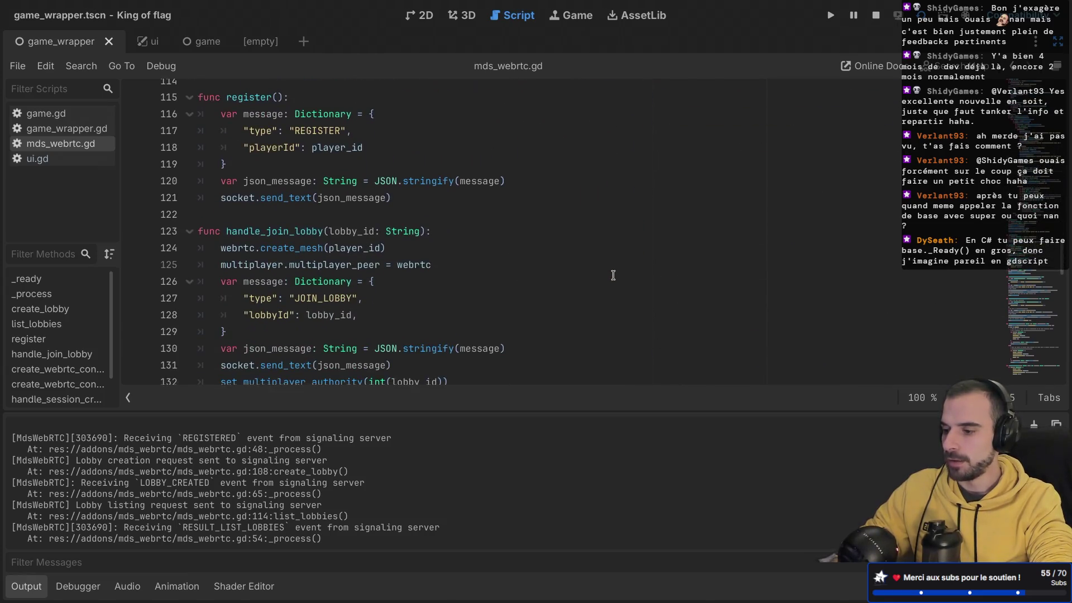
{"action": "scroll", "coordinate": [398, 303], "scroll_direction": "down", "scroll_amount": 3}
{"action": "scroll", "coordinate": [399, 303], "scroll_direction": "down", "scroll_amount": 8}
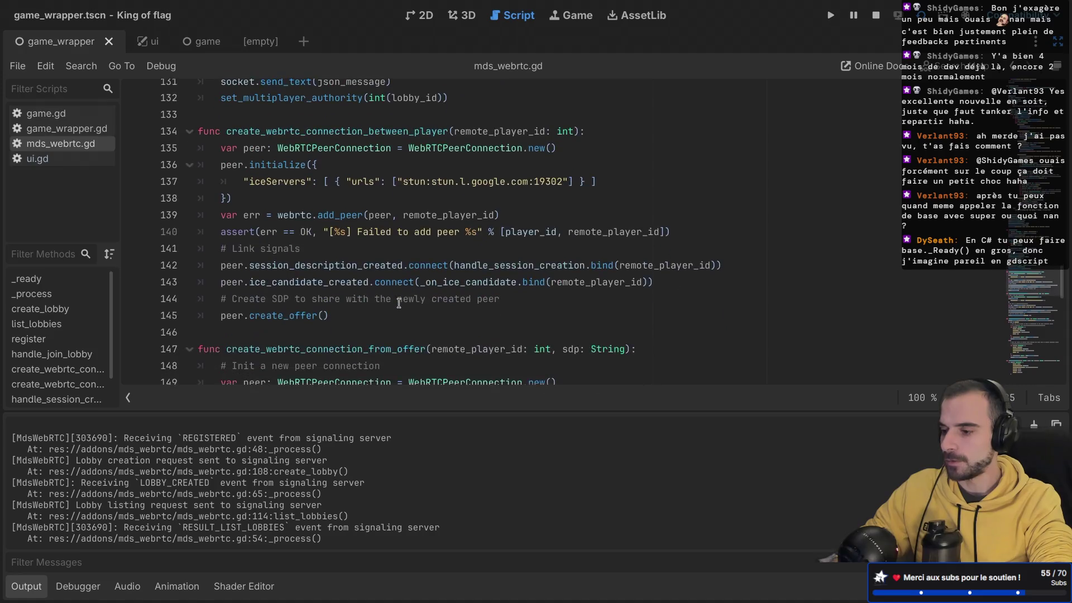
{"action": "scroll", "coordinate": [398, 302], "scroll_direction": "down", "scroll_amount": 4}
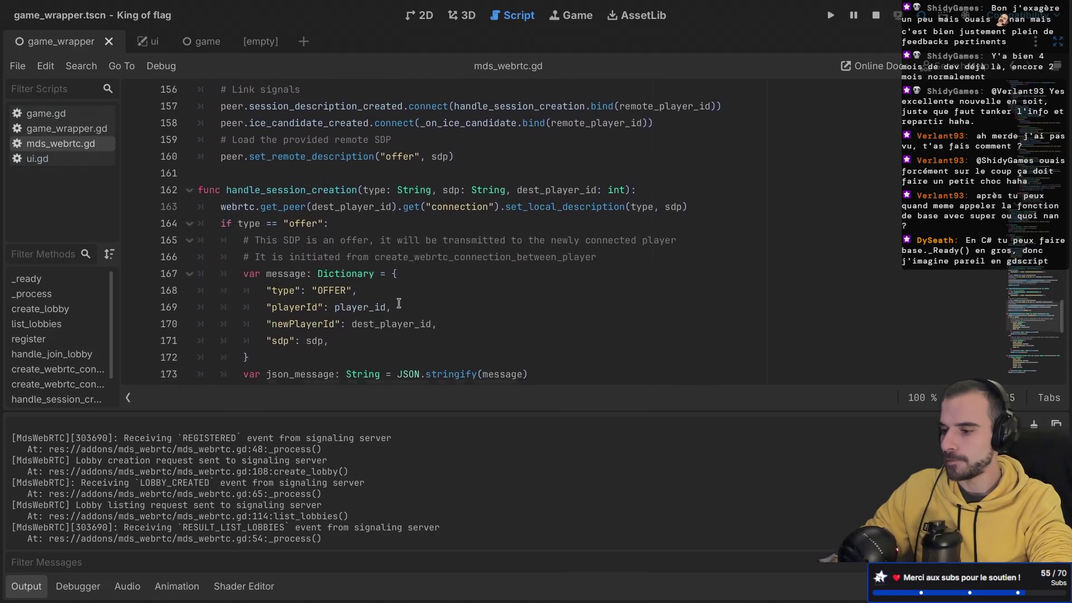
{"action": "scroll", "coordinate": [399, 302], "scroll_direction": "down", "scroll_amount": 8}
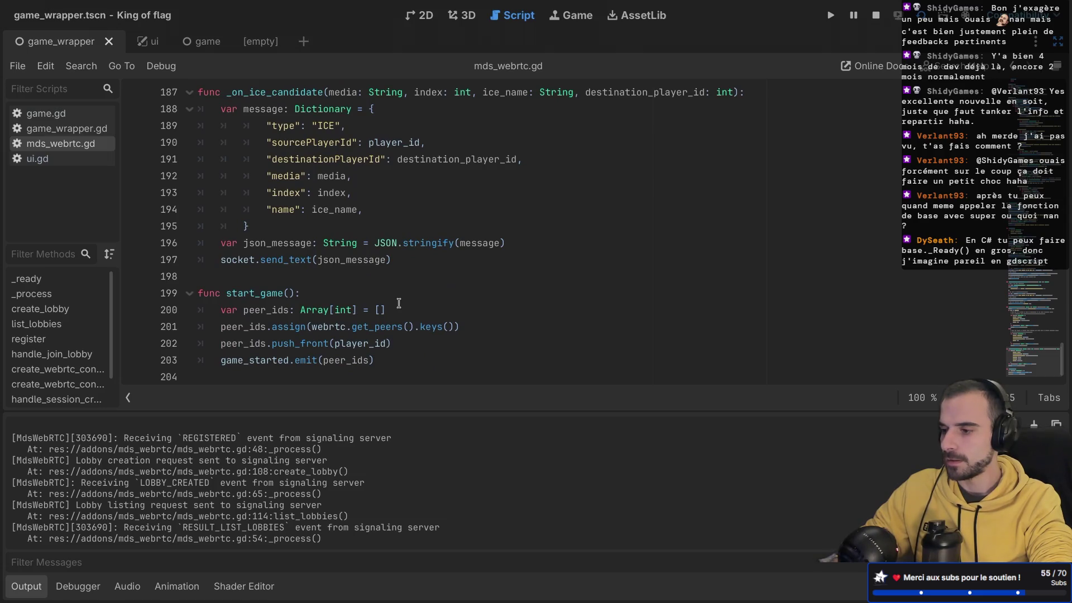
{"action": "scroll", "coordinate": [399, 302], "scroll_direction": "up", "scroll_amount": 1}
{"action": "scroll", "coordinate": [399, 303], "scroll_direction": "down", "scroll_amount": 1}
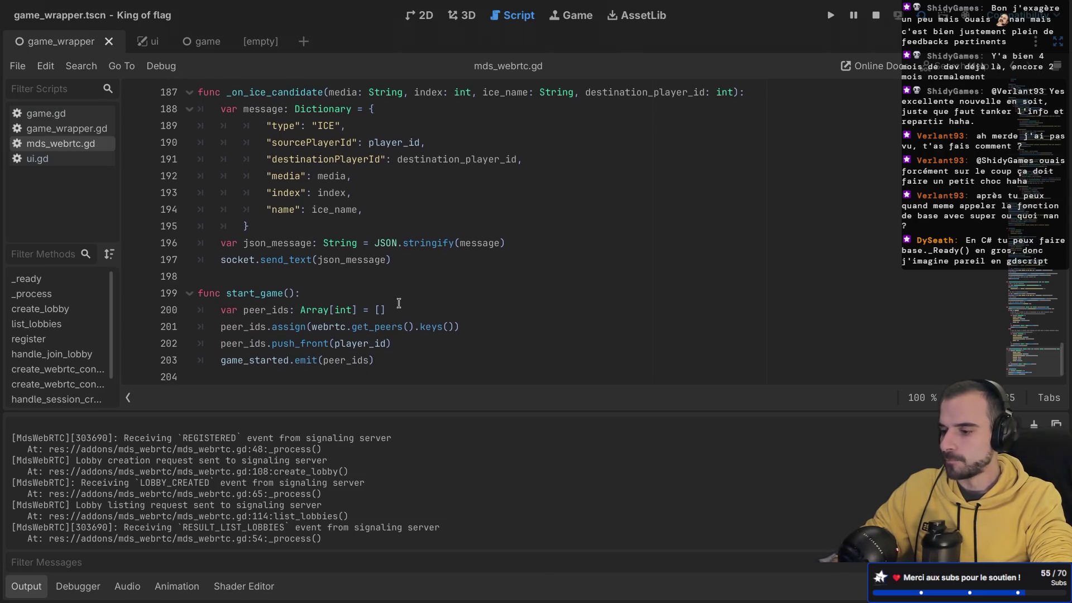
{"action": "scroll", "coordinate": [398, 303], "scroll_direction": "up", "scroll_amount": 15}
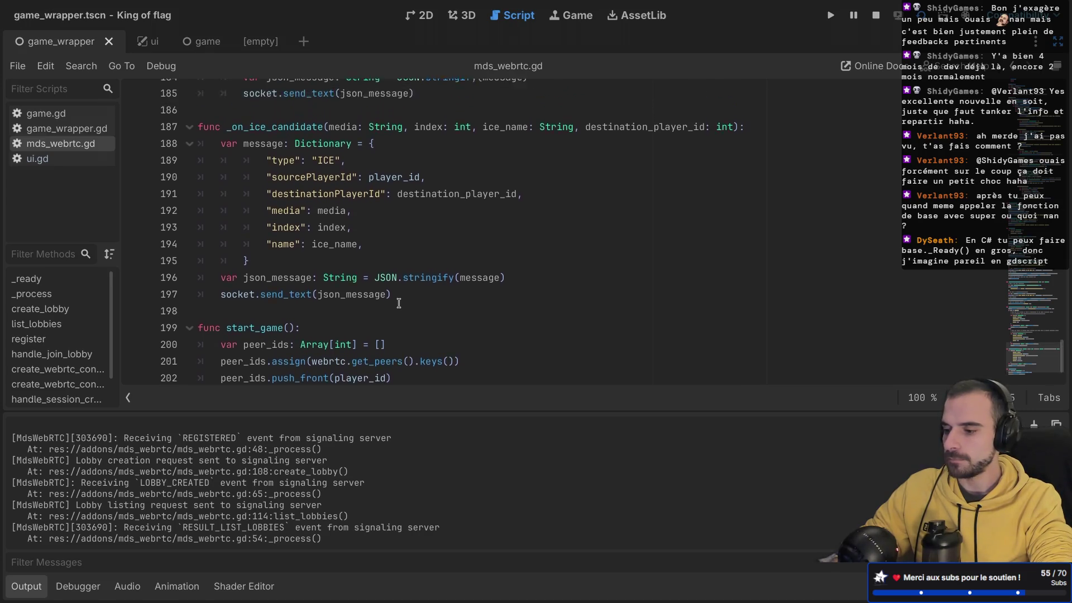
{"action": "scroll", "coordinate": [399, 303], "scroll_direction": "up", "scroll_amount": 8}
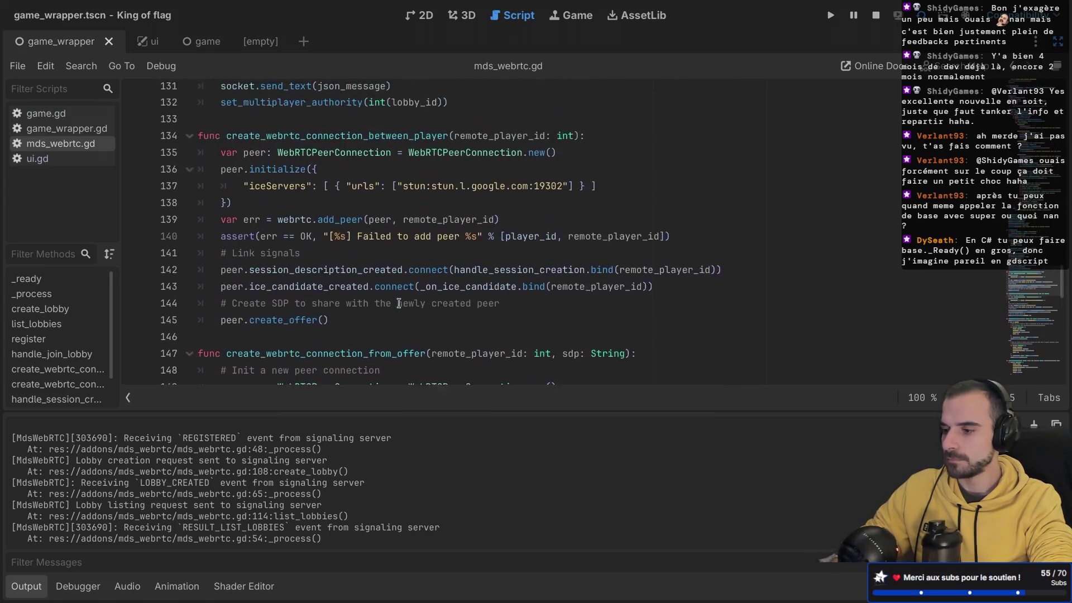
{"action": "scroll", "coordinate": [398, 303], "scroll_direction": "up", "scroll_amount": 5}
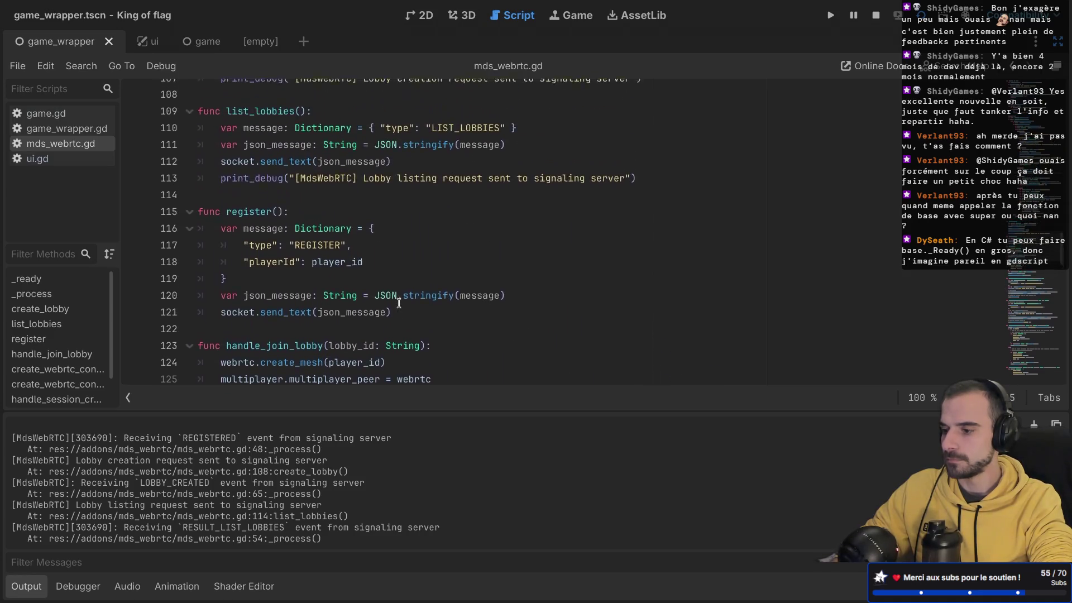
{"action": "scroll", "coordinate": [399, 302], "scroll_direction": "up", "scroll_amount": 8}
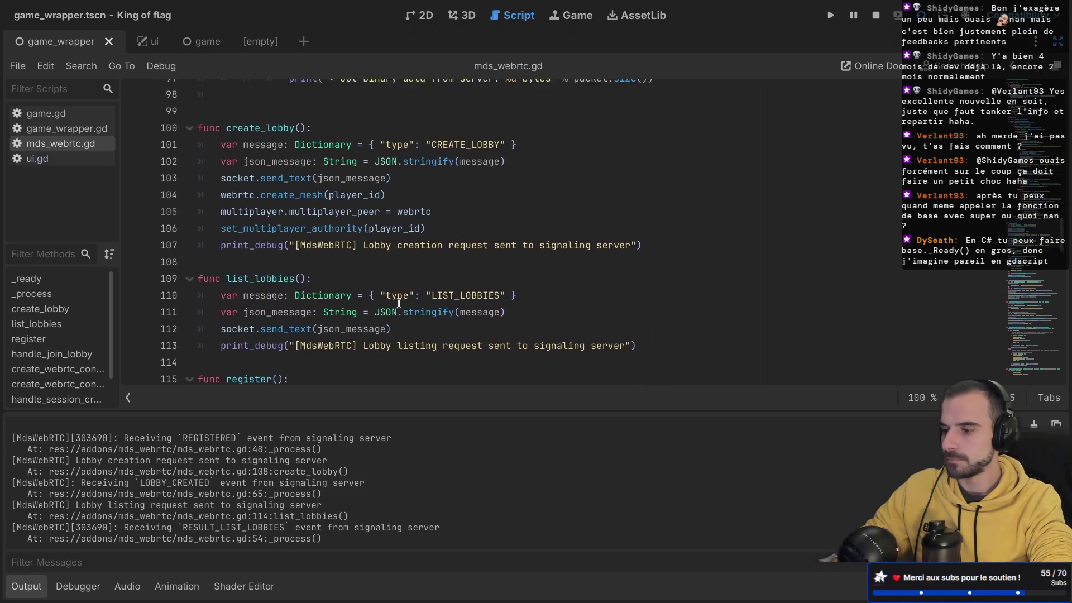
{"action": "scroll", "coordinate": [398, 302], "scroll_direction": "up", "scroll_amount": 2}
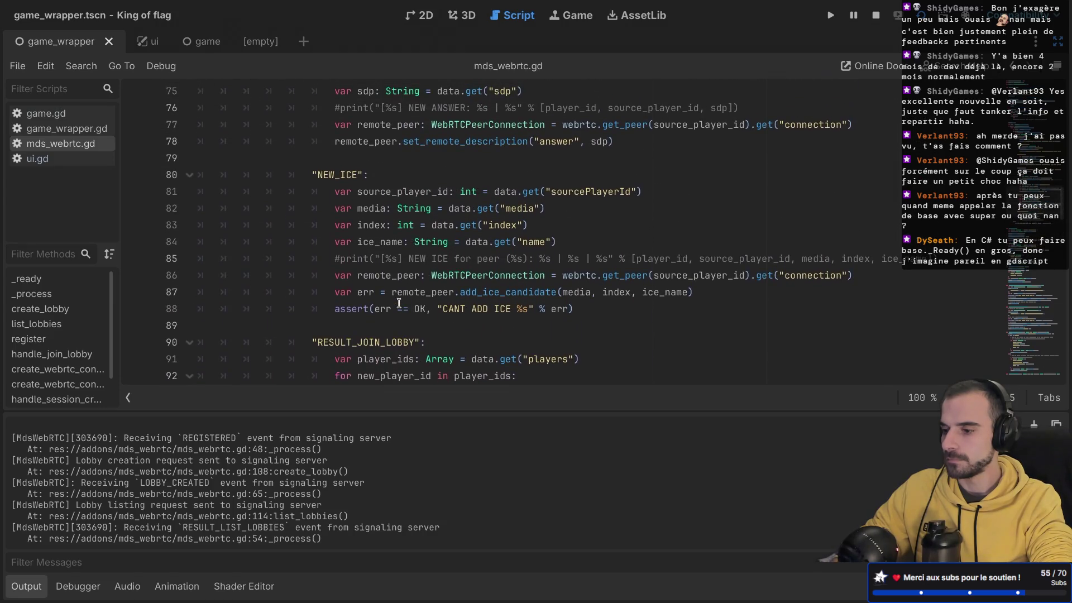
{"action": "scroll", "coordinate": [399, 302], "scroll_direction": "down", "scroll_amount": 5}
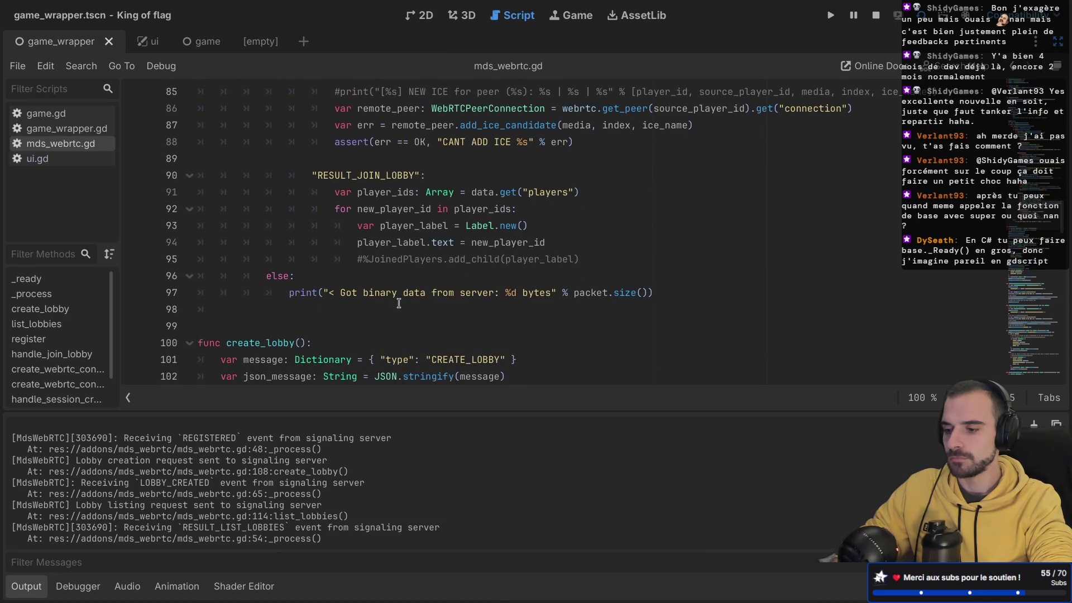
{"action": "left_click_drag", "start_coordinate": [598, 263], "coordinate": [601, 250]}
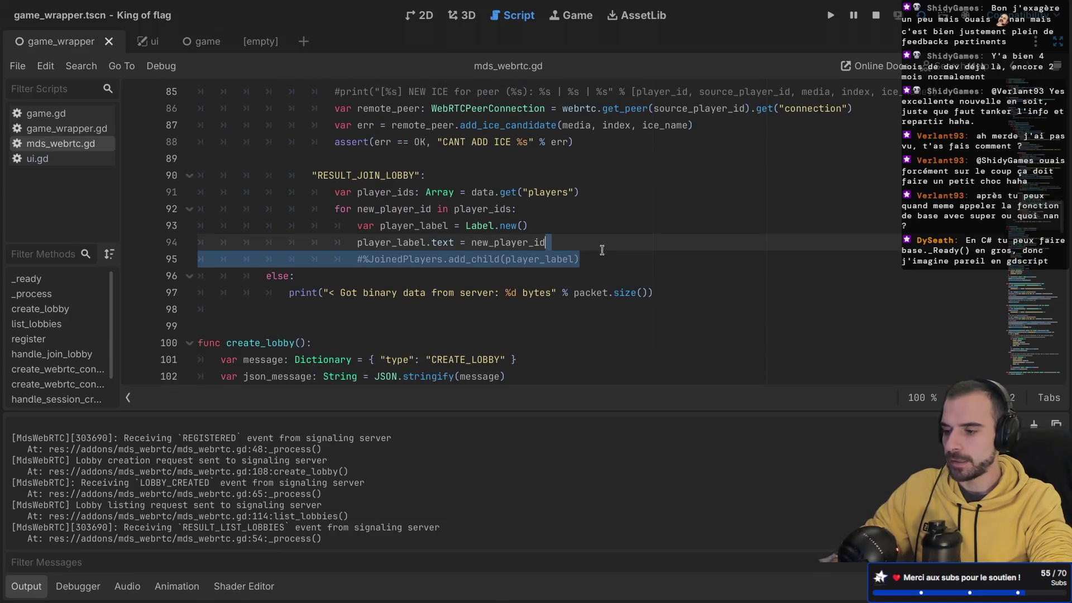
- Delete the commented #%JoinedPlayers.add_child line and inspect player_ids on line 91
{"action": "key", "text": "BackSpace"}
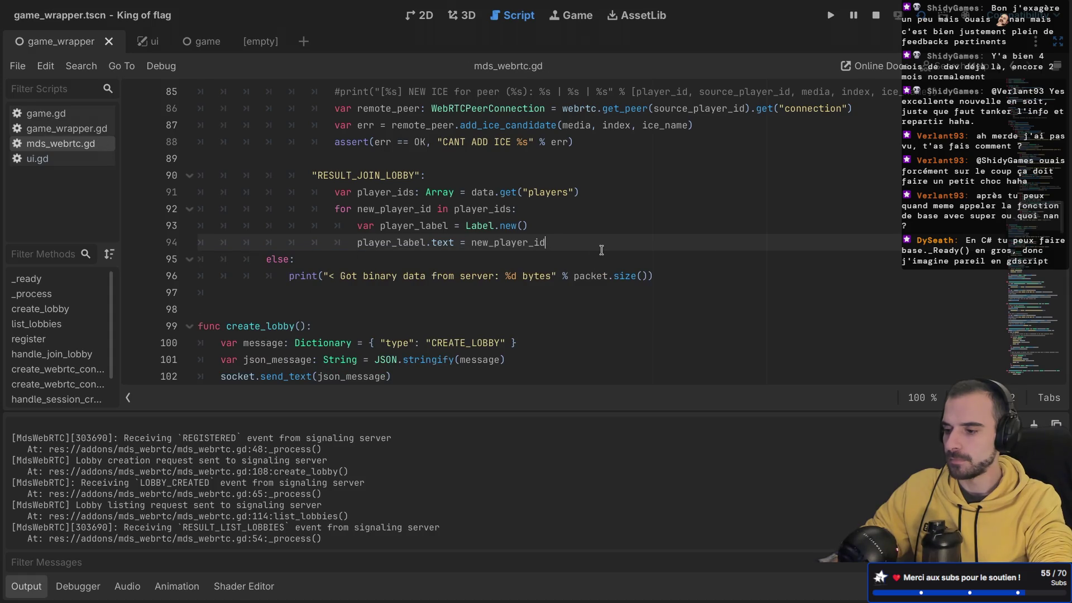
{"action": "double_click", "coordinate": [385, 192]}
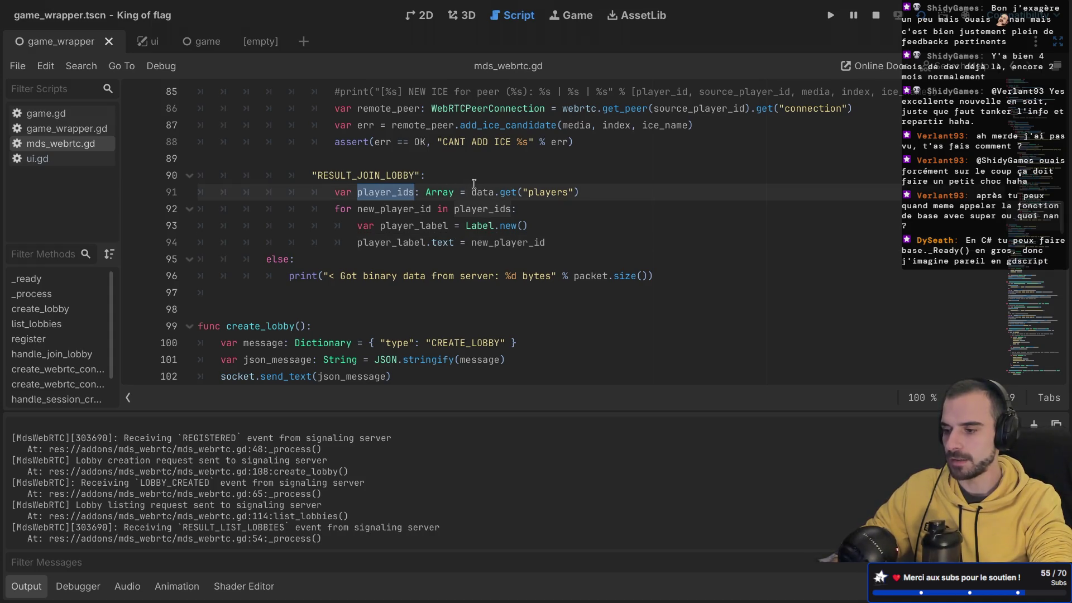
{"action": "scroll", "coordinate": [491, 187], "scroll_direction": "down", "scroll_amount": 2}
{"action": "scroll", "coordinate": [519, 194], "scroll_direction": "up", "scroll_amount": 2}
{"action": "scroll", "coordinate": [538, 198], "scroll_direction": "down", "scroll_amount": 2}
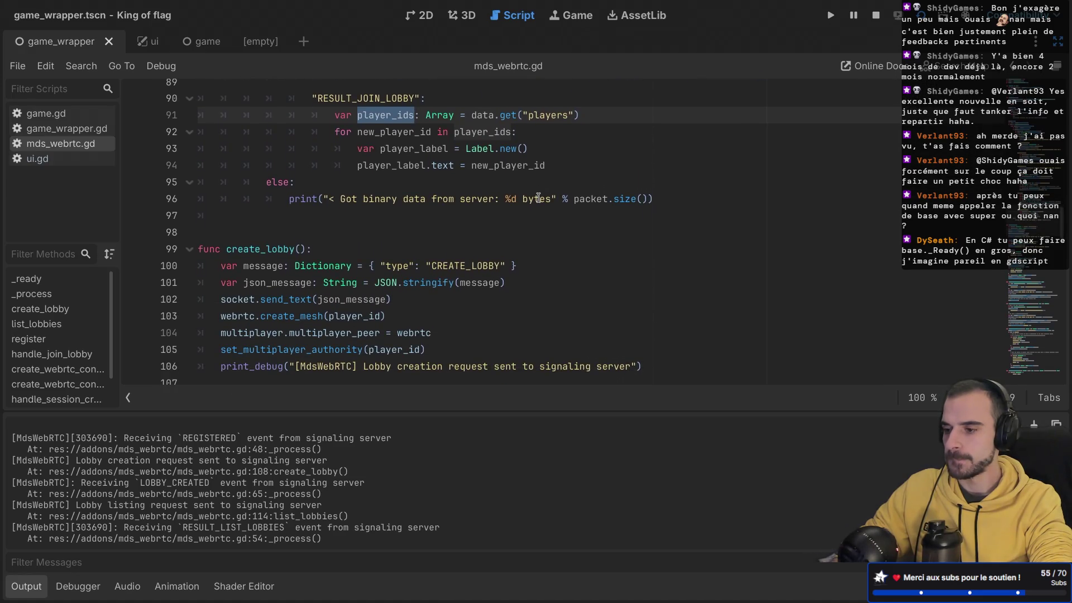
{"action": "scroll", "coordinate": [538, 198], "scroll_direction": "up", "scroll_amount": 8}
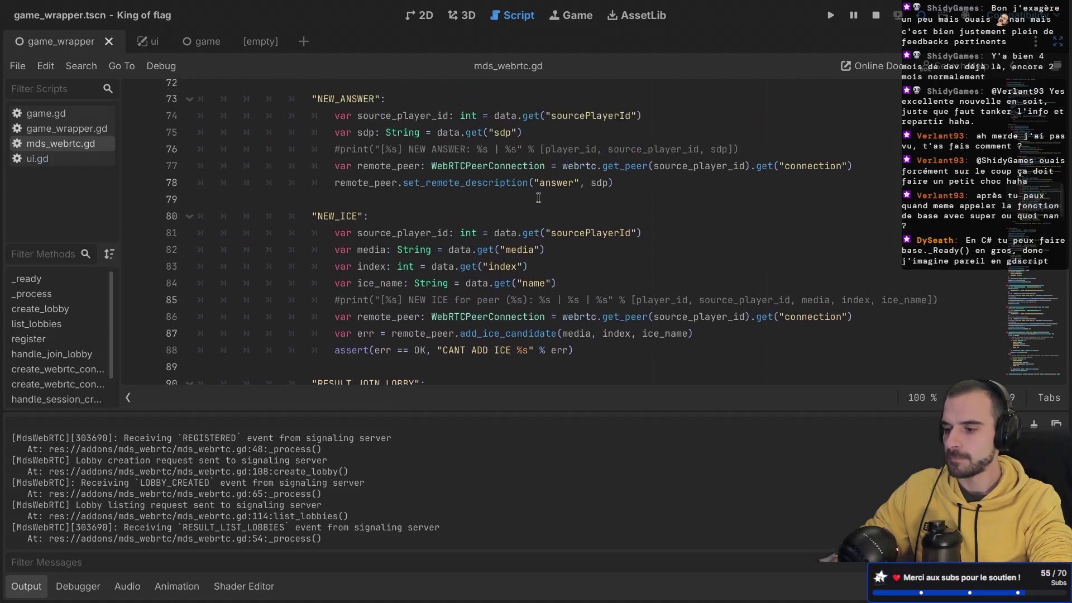
- Scroll down through the script and select the handle_join_lobby function name
{"action": "scroll", "coordinate": [538, 198], "scroll_direction": "down", "scroll_amount": 9}
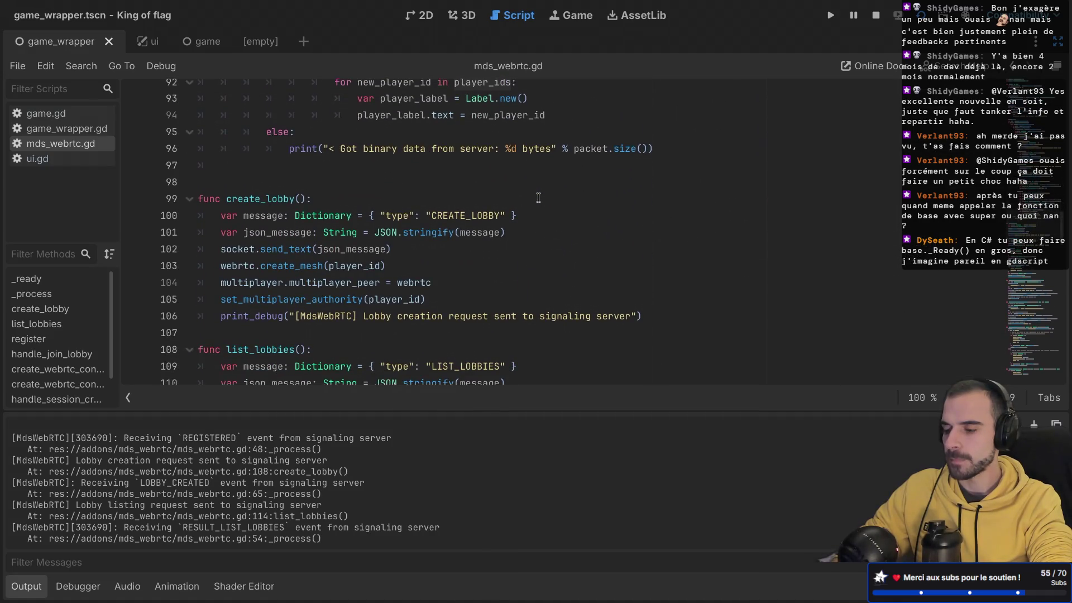
{"action": "scroll", "coordinate": [538, 197], "scroll_direction": "down", "scroll_amount": 2}
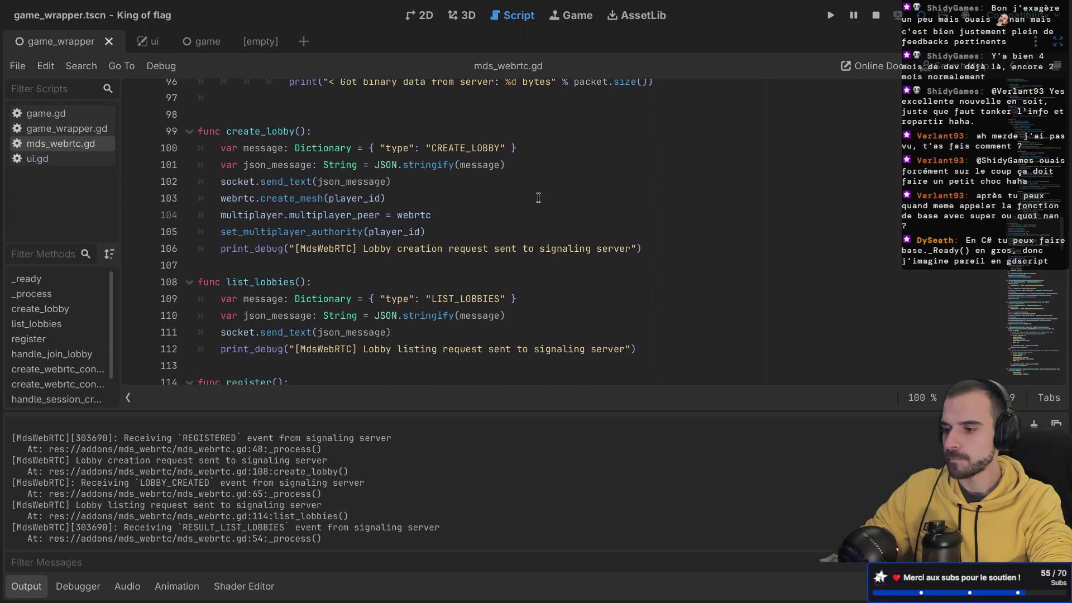
{"action": "scroll", "coordinate": [538, 197], "scroll_direction": "down", "scroll_amount": 1}
{"action": "scroll", "coordinate": [538, 197], "scroll_direction": "down", "scroll_amount": 1}
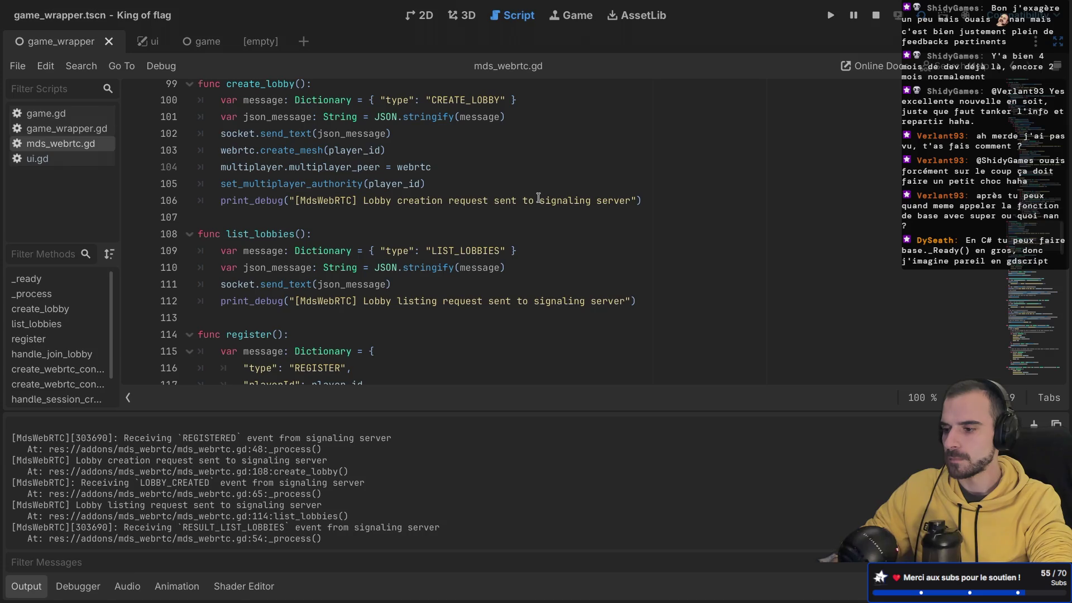
{"action": "scroll", "coordinate": [538, 197], "scroll_direction": "down", "scroll_amount": 4}
{"action": "scroll", "coordinate": [538, 198], "scroll_direction": "down", "scroll_amount": 2}
{"action": "double_click", "coordinate": [304, 204]}
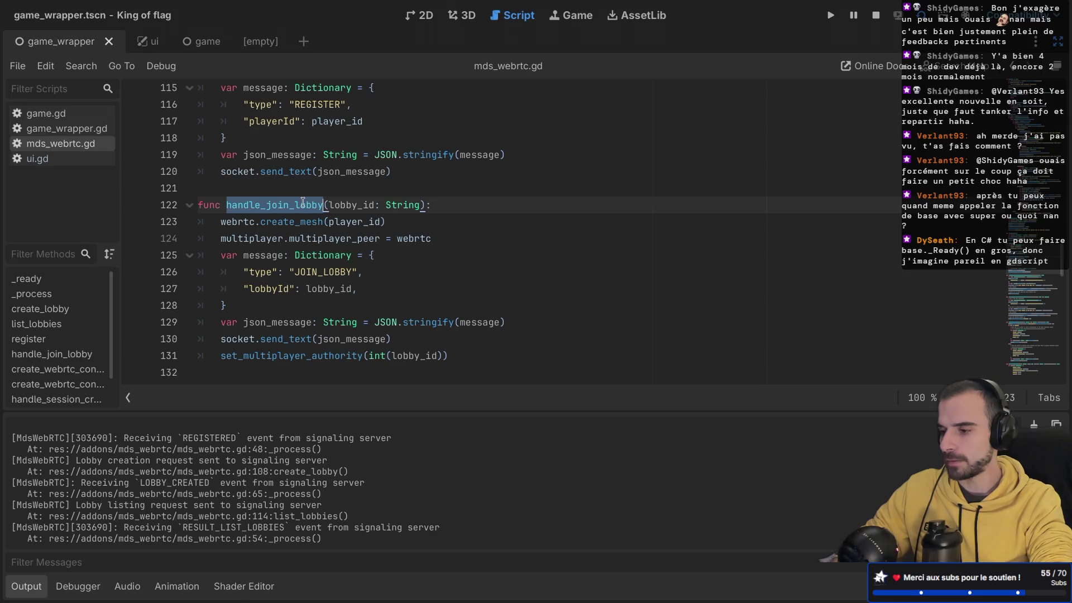
- Highlight lobby_id's uses in handle_join_lobby, then collapse the MainMenu node in the Scene dock
{"action": "scroll", "coordinate": [274, 230], "scroll_direction": "down", "scroll_amount": 1}
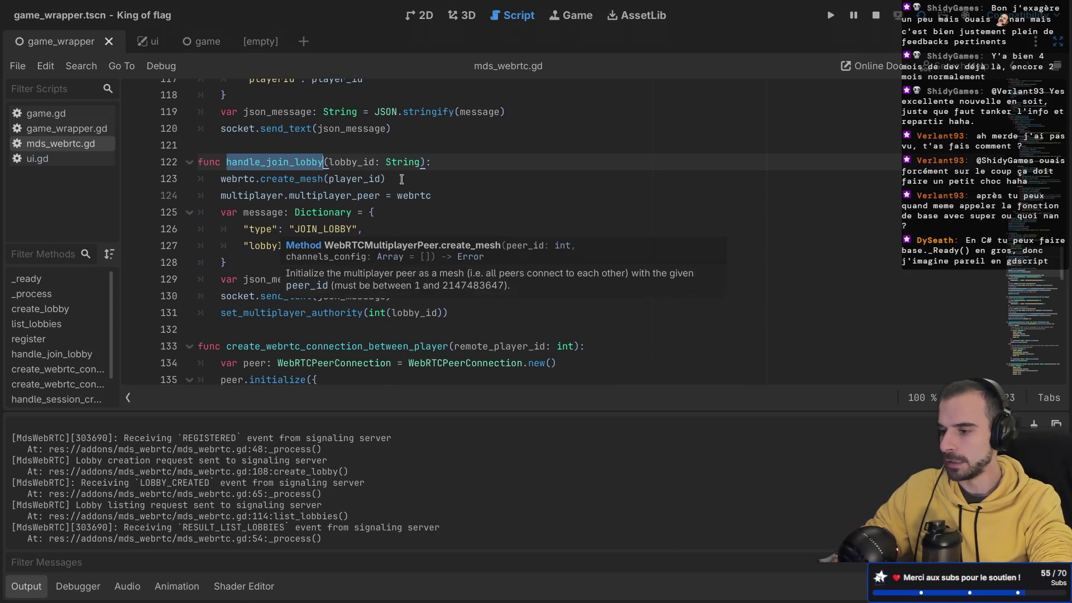
{"action": "left_click", "coordinate": [453, 183]}
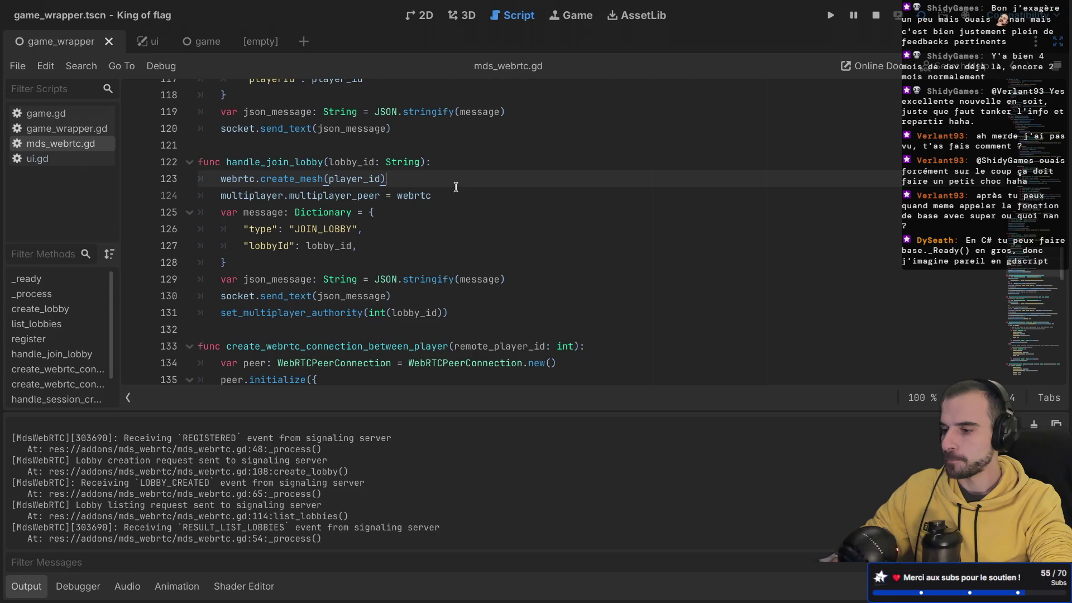
{"action": "double_click", "coordinate": [295, 163]}
{"action": "double_click", "coordinate": [363, 161]}
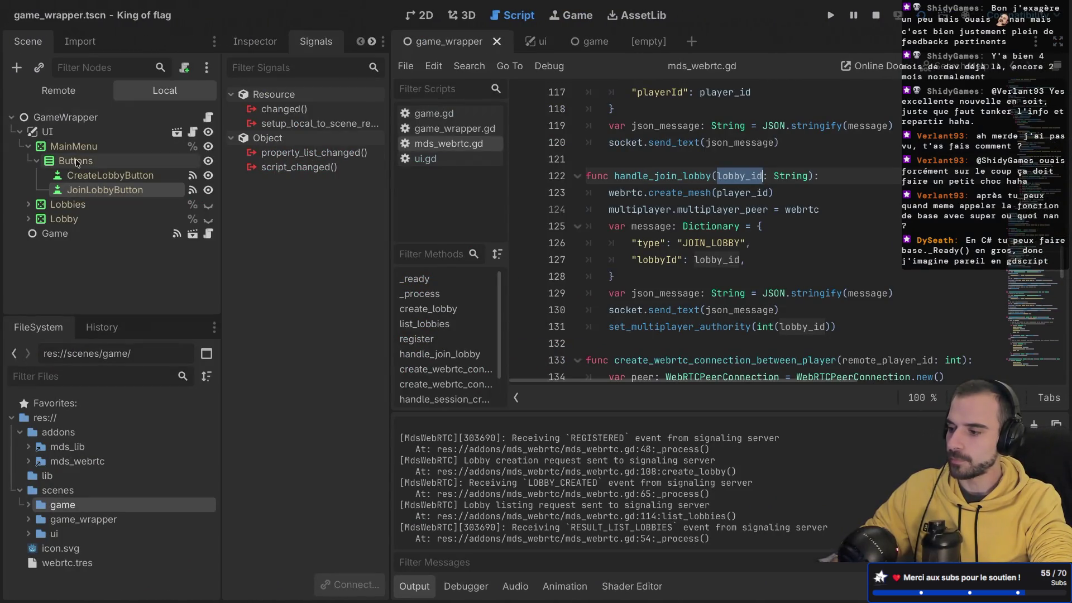
{"action": "left_click", "coordinate": [27, 147]}
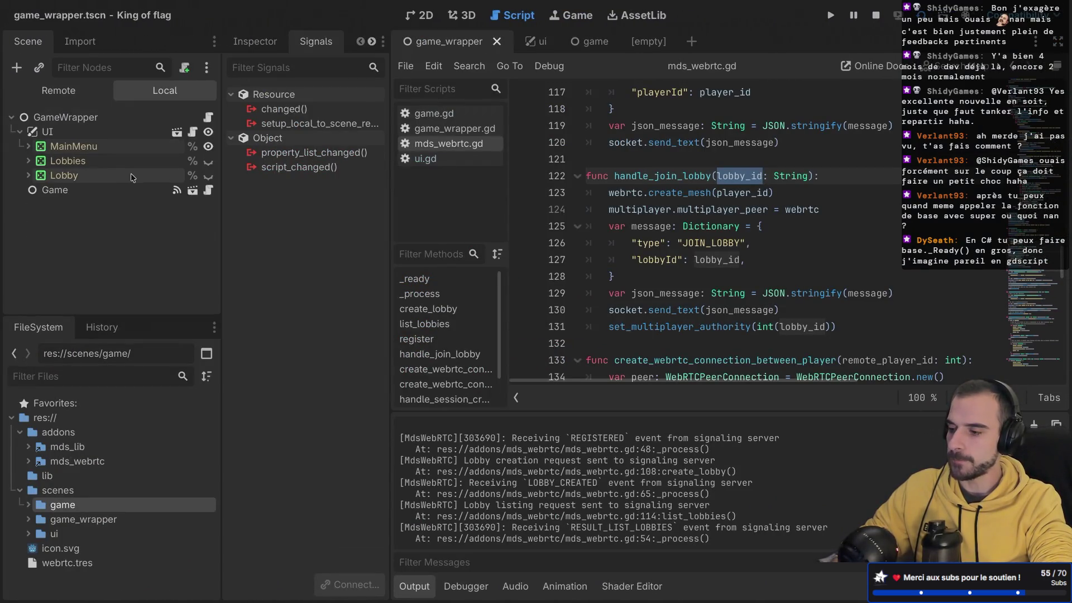
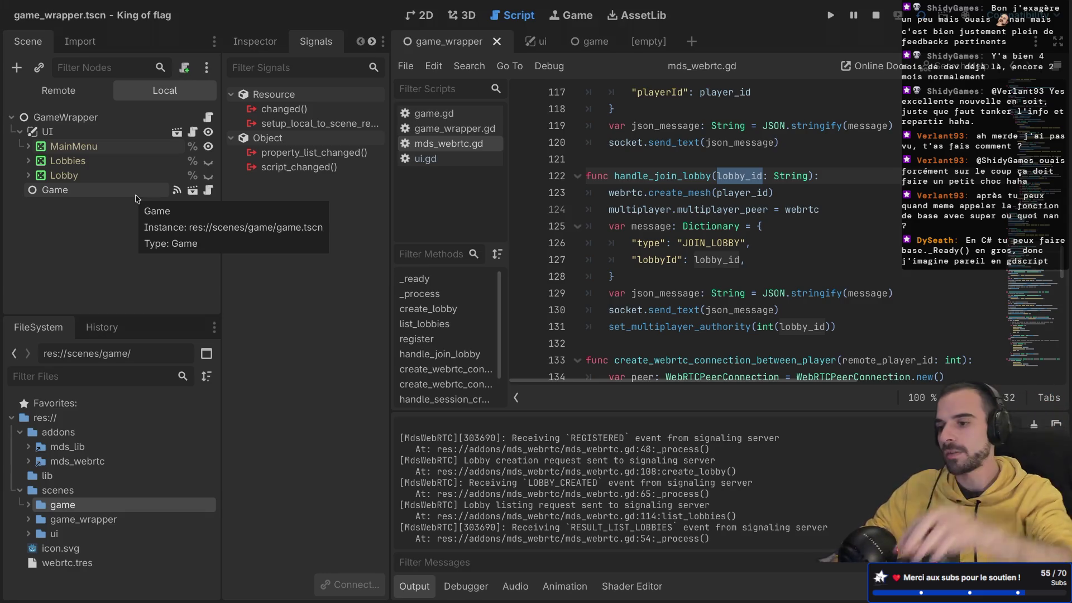
- Open ui.gd from the ui scene and reword the lobby TODO comment to 'Make it clean'
{"action": "left_click", "coordinate": [536, 48]}
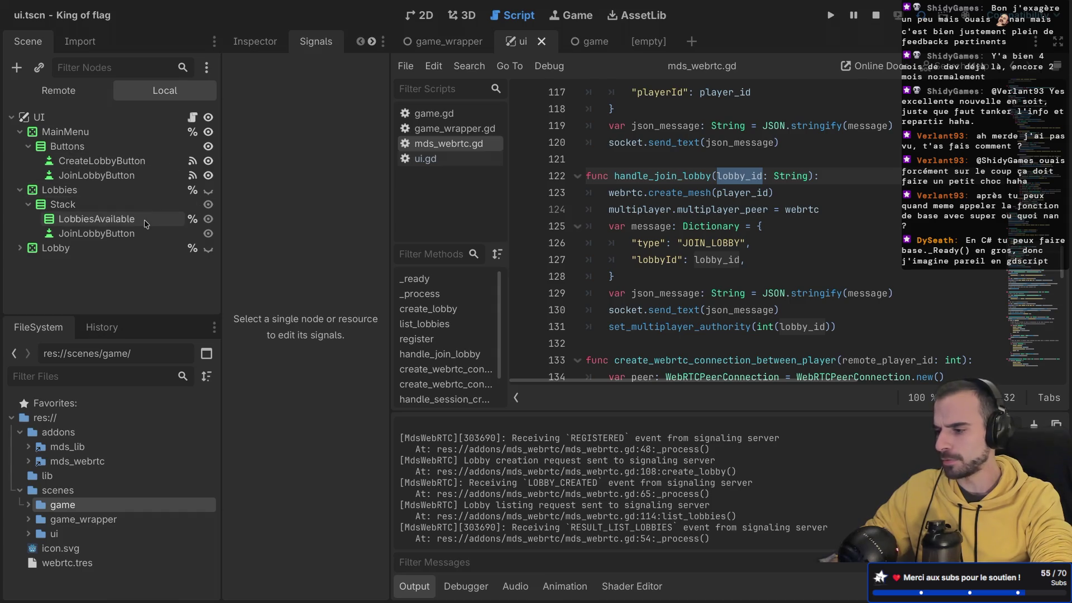
{"action": "left_click", "coordinate": [192, 117]}
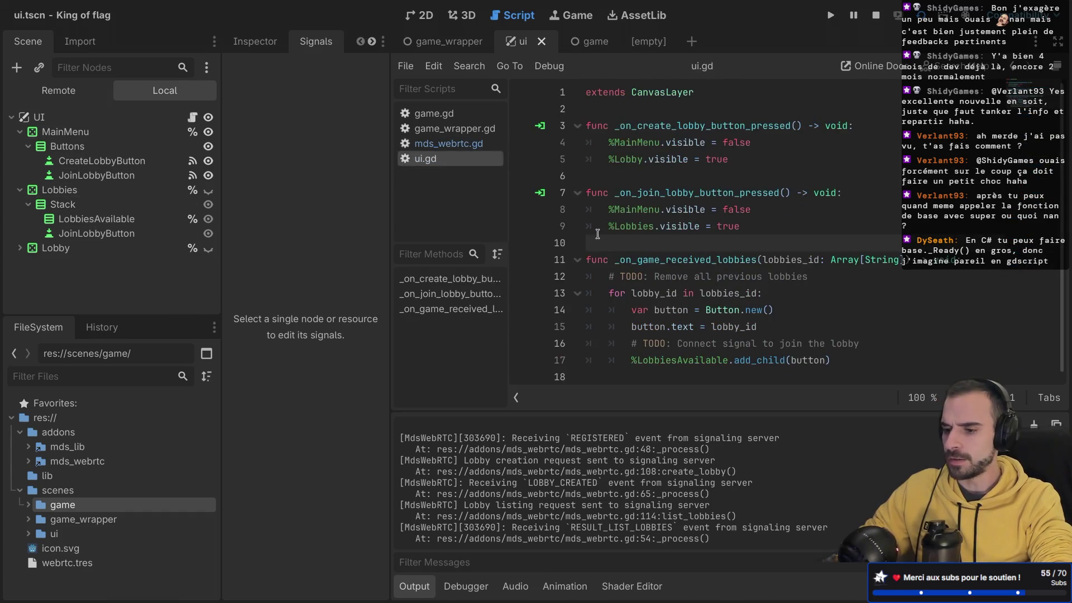
{"action": "left_click", "coordinate": [864, 343]}
{"action": "key", "text": "Return"}
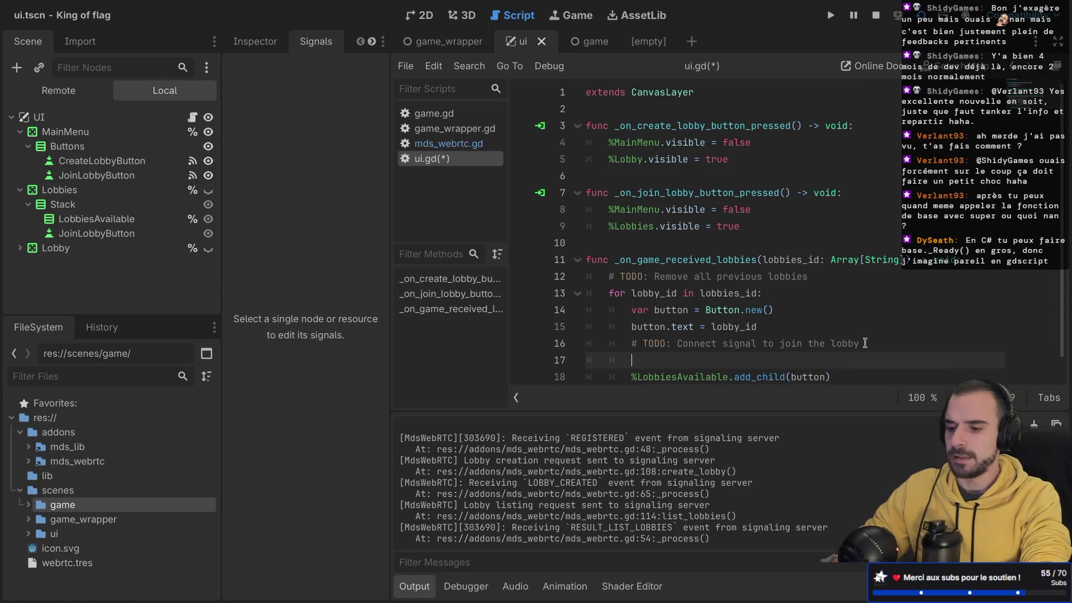
{"action": "left_click_drag", "start_coordinate": [677, 343], "coordinate": [868, 345]}
{"action": "type", "text": "M"}
{"action": "key", "text": "BackSpace"}
{"action": "type", "text": "t clean"}
- On a new line below it, enter get_tree().root.get_node("") using autocomplete
{"action": "key", "text": "Return"}
{"action": "type", "text": "get_t"}
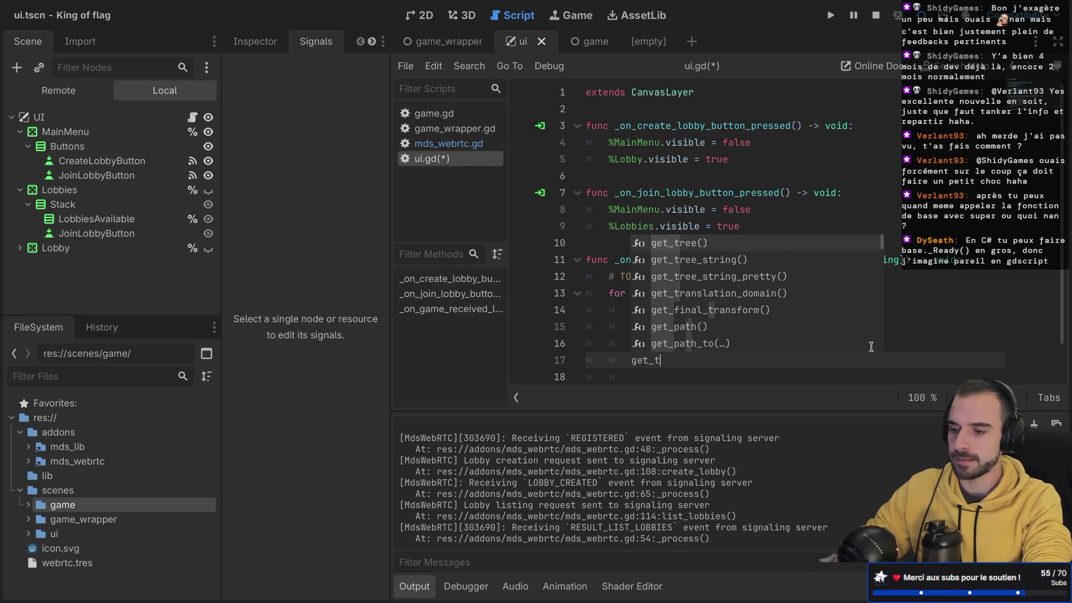
{"action": "key", "text": "Return"}
{"action": "scroll", "coordinate": [871, 346], "scroll_direction": "down", "scroll_amount": 1}
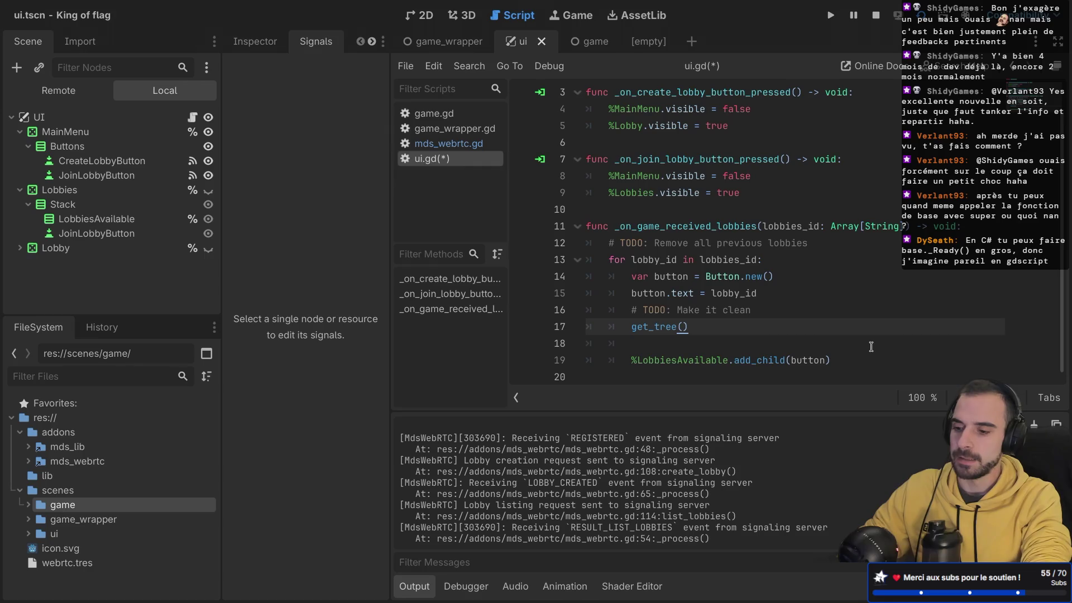
{"action": "type", "text": ".g"}
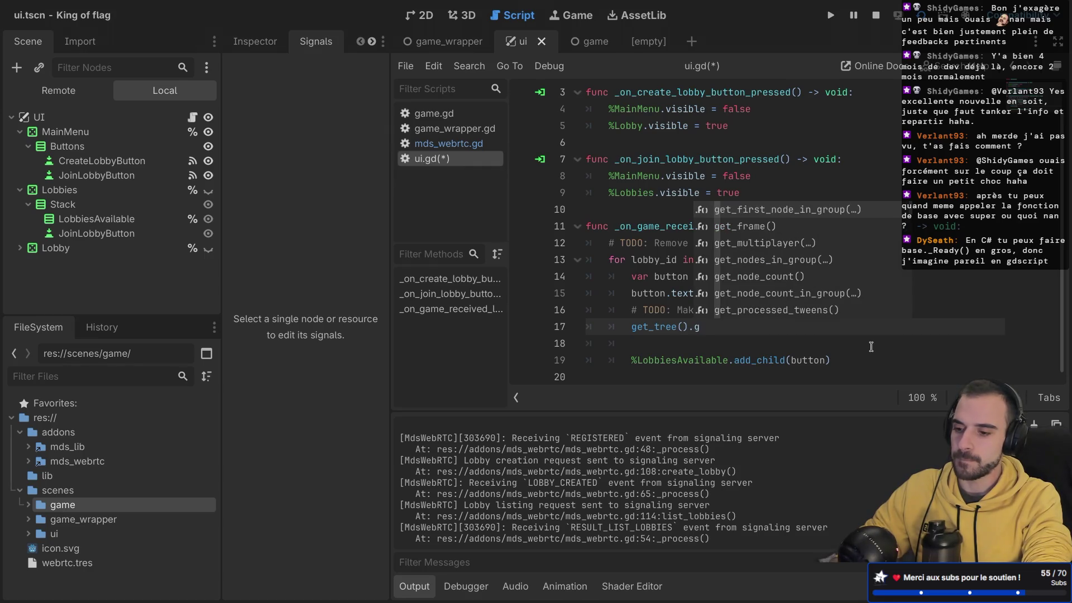
{"action": "key", "text": "BackSpace"}
{"action": "type", "text": "ro"}
{"action": "key", "text": "Return"}
{"action": "type", "text": ".get_"}
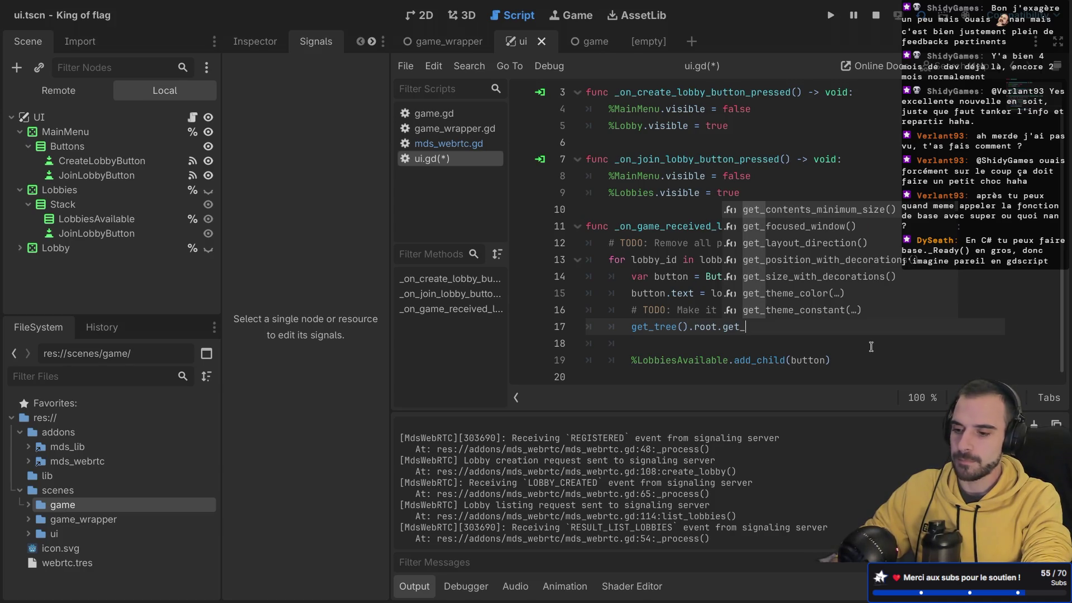
{"action": "type", "text": "no"}
{"action": "key", "text": "Return"}
{"action": "type", "text": "\""}
{"action": "left_click", "coordinate": [444, 41]}
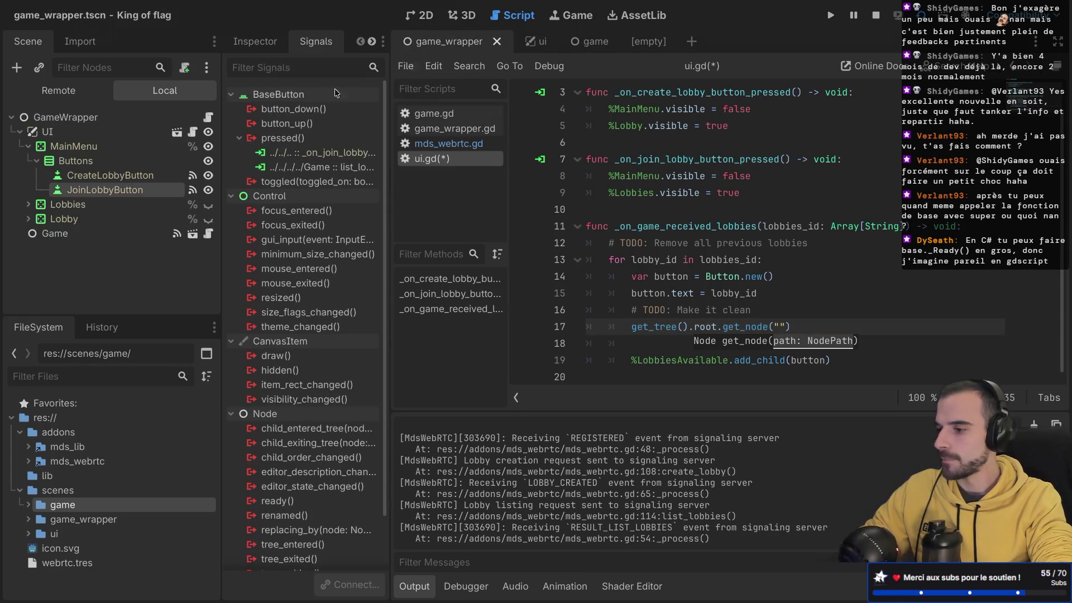
- Fill get_node() with the copied Game node path as "GameWrapper/Game" and save ui.gd
{"action": "left_click", "coordinate": [777, 327]}
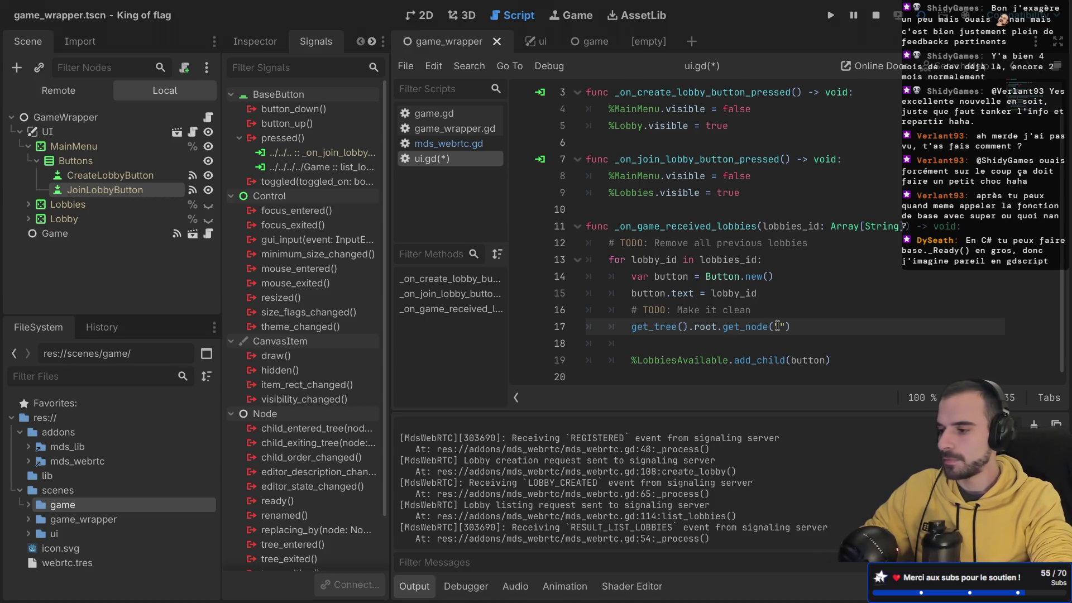
{"action": "right_click", "coordinate": [125, 234]}
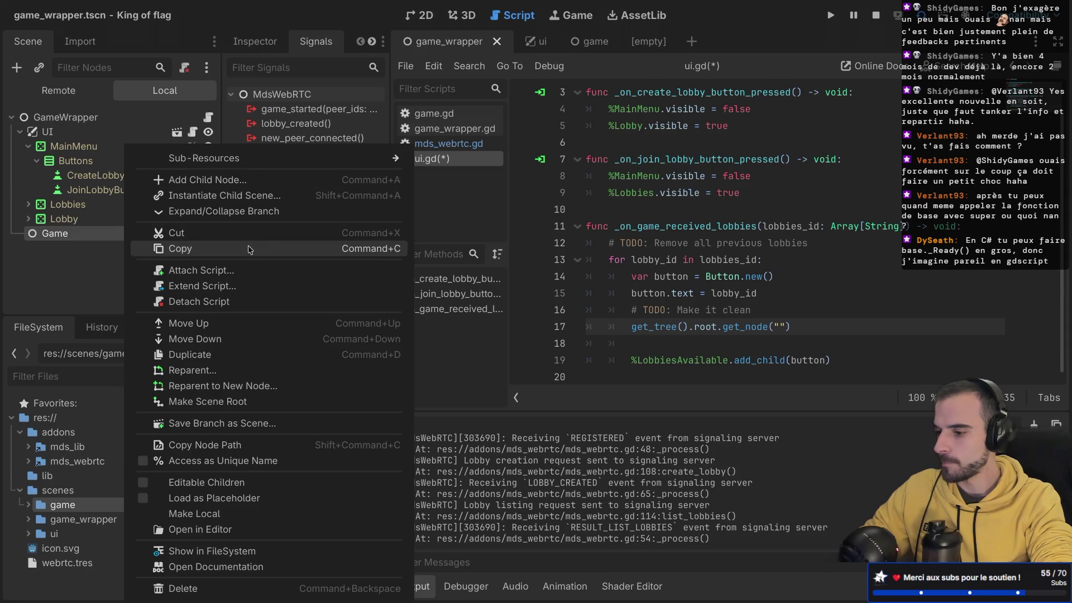
{"action": "left_click", "coordinate": [272, 442]}
{"action": "key", "text": "super+v"}
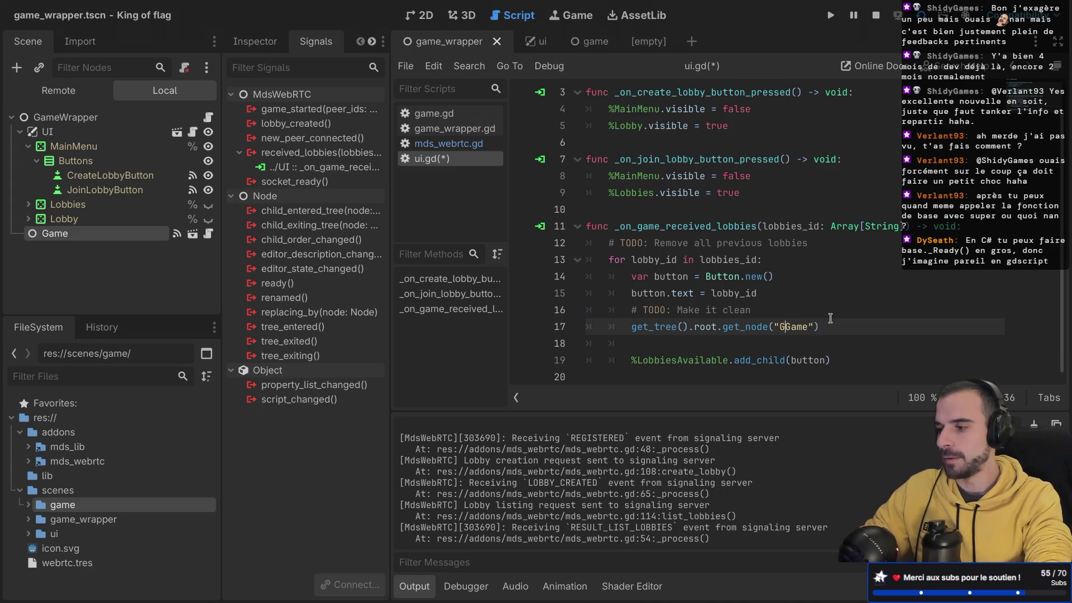
{"action": "key", "text": "ctrl+v"}
{"action": "type", "text": "Wrapper/"}
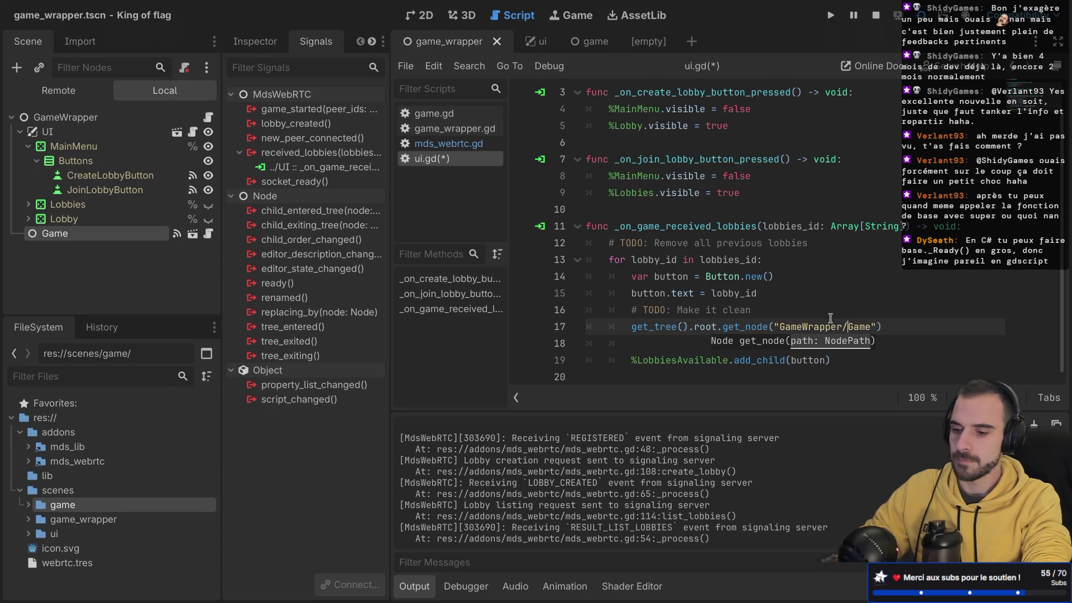
{"action": "key", "text": "ctrl+s"}
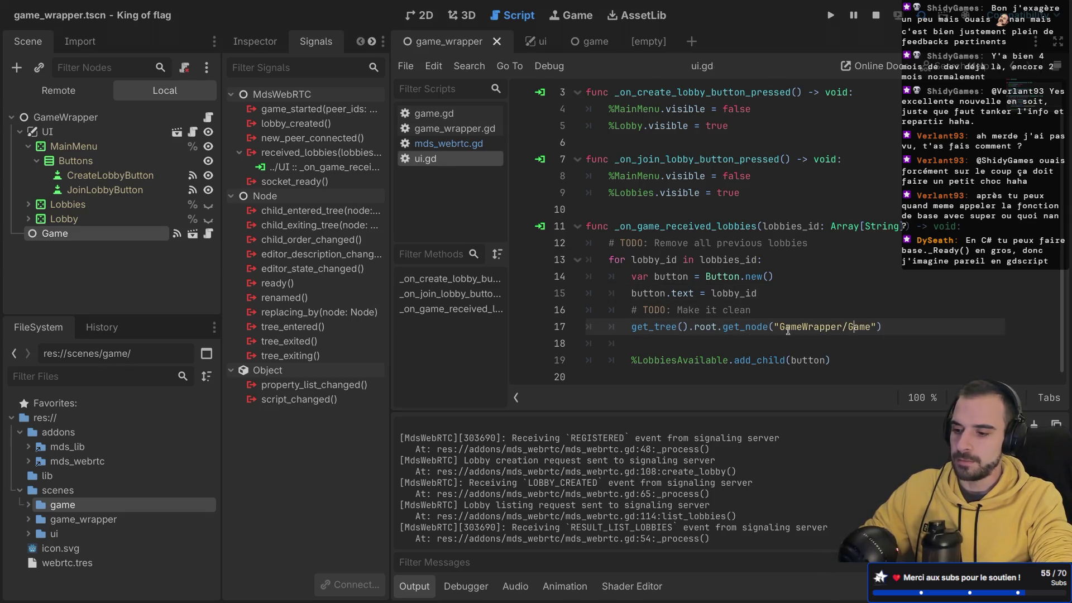
- Store the result in a variable declared var game: MdsWebRTC and save the script
{"action": "left_click", "coordinate": [631, 326]}
{"action": "type", "text": "var"}
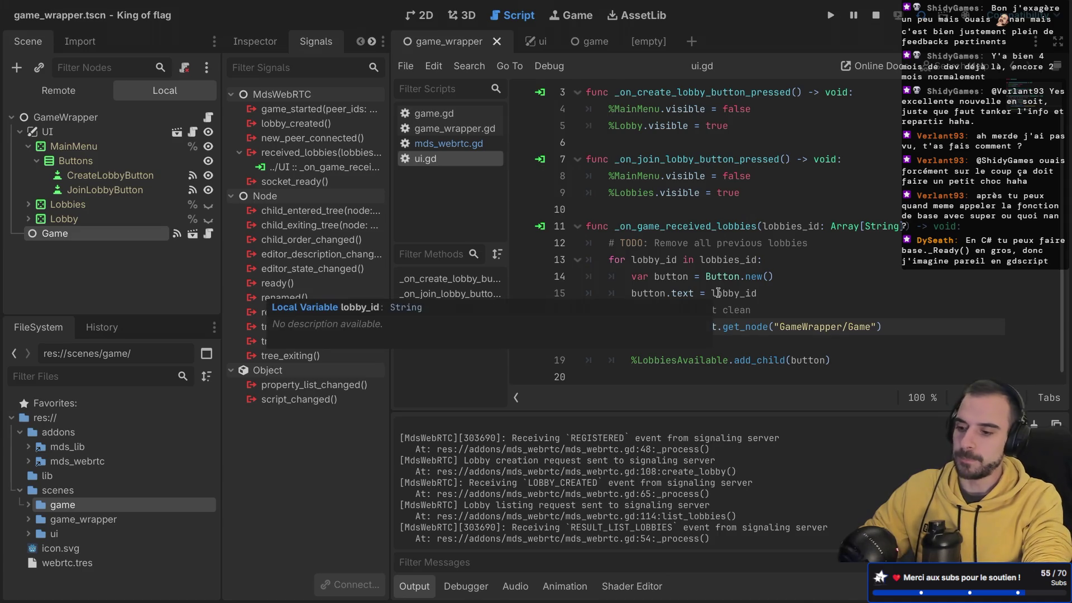
{"action": "type", "text": " game"}
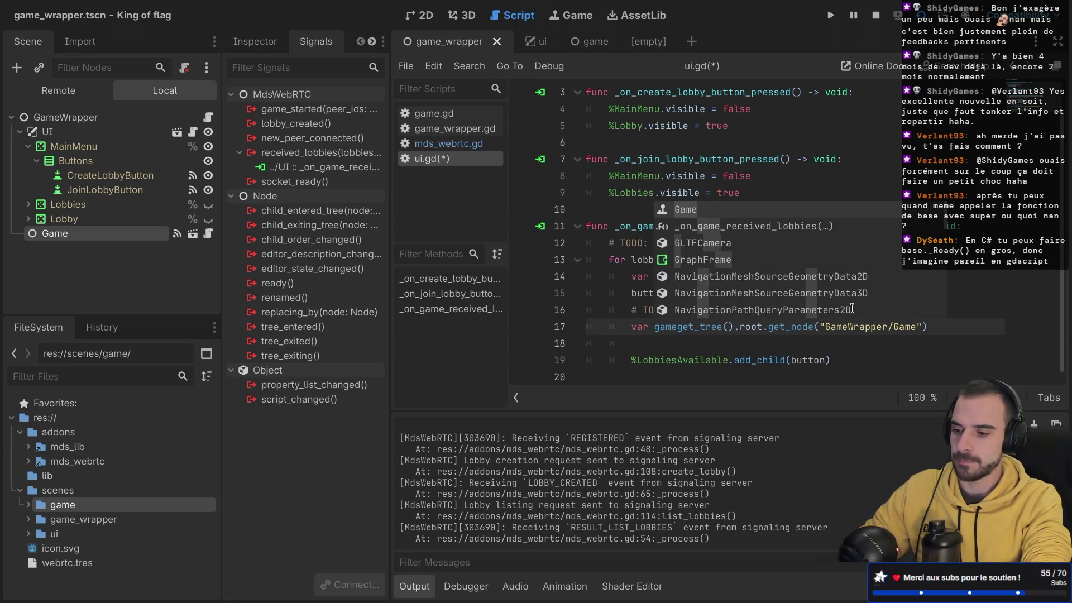
{"action": "type", "text": ": Web"}
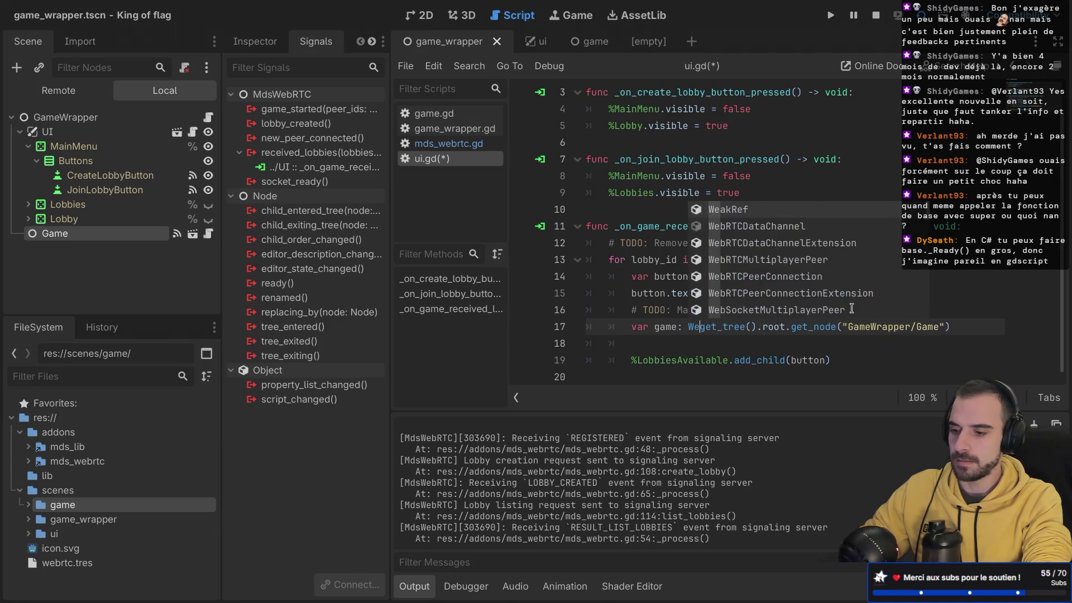
{"action": "key", "text": "BackSpace"}
{"action": "key", "text": "BackSpace"}
{"action": "key", "text": "BackSpace"}
{"action": "type", "text": "= "}
{"action": "type", "text": "MdsWebRTC"}
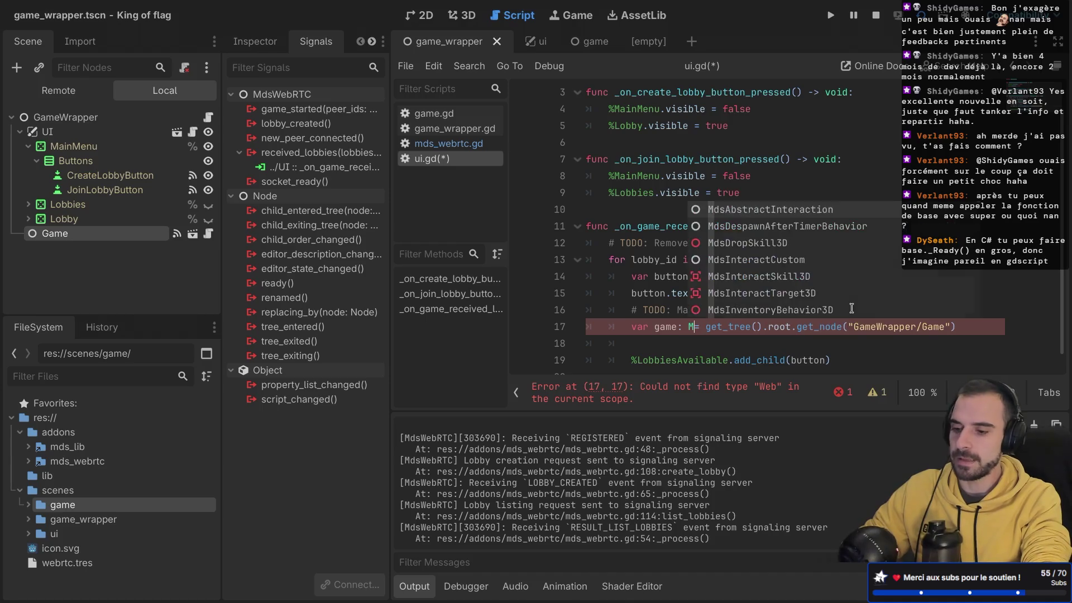
{"action": "key", "text": "ctrl+s"}
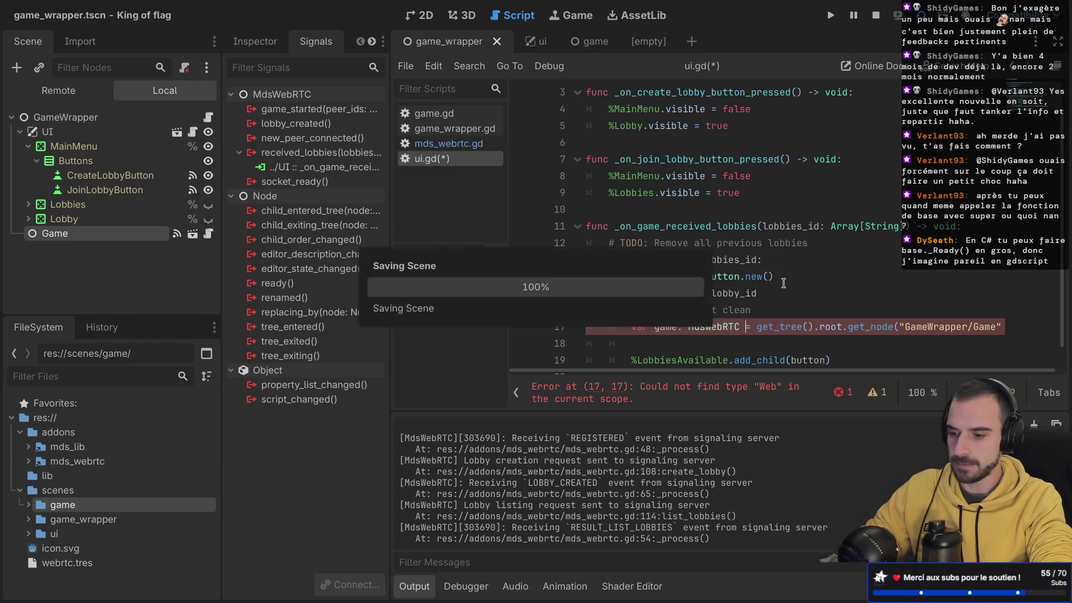
{"action": "key", "text": "ctrl+shift+F11"}
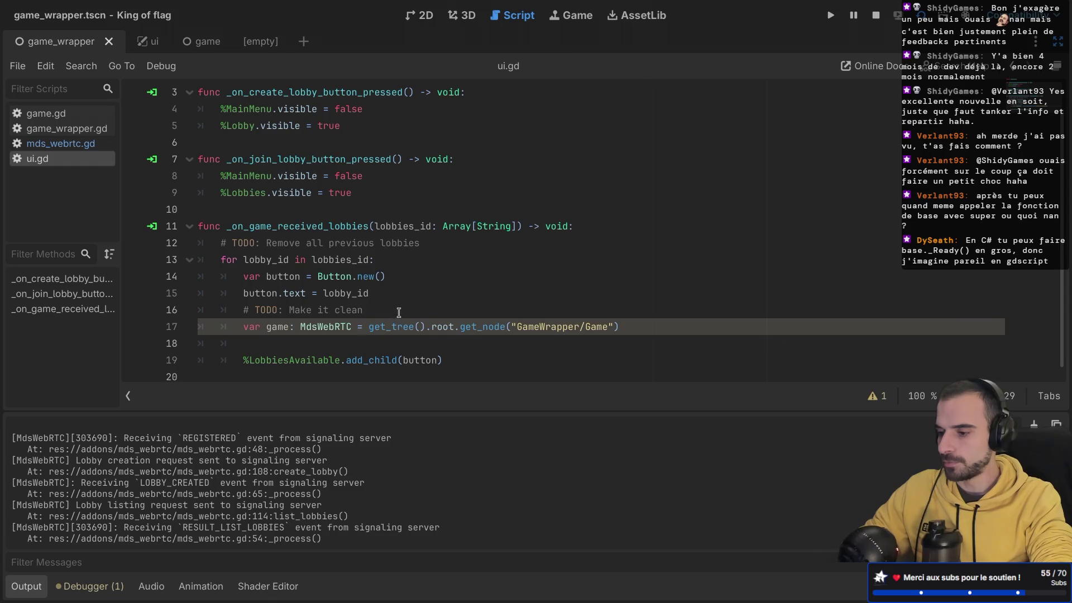
- Delete the 'Make it clean' TODO line and save ui.gd
{"action": "left_click_drag", "start_coordinate": [398, 312], "coordinate": [400, 298]}
{"action": "key", "text": "BackSpace"}
{"action": "key", "text": "ctrl+s"}
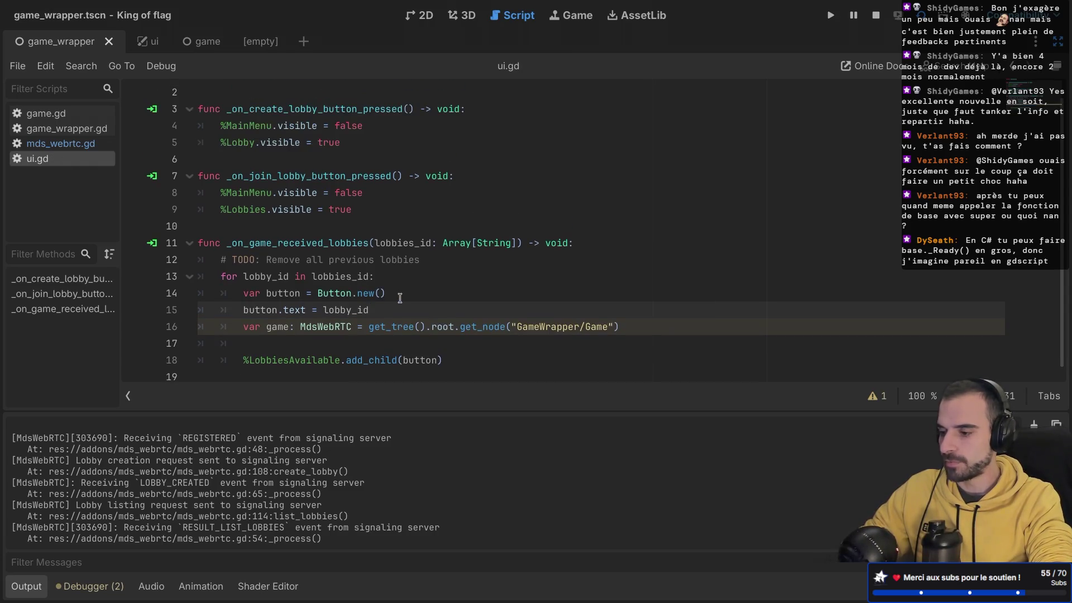
- Add button.pressed.connect(func(): game.handle_join_lobby(lobby_id)) on line 17 and save
{"action": "key", "text": "Return"}
{"action": "type", "text": "button."}
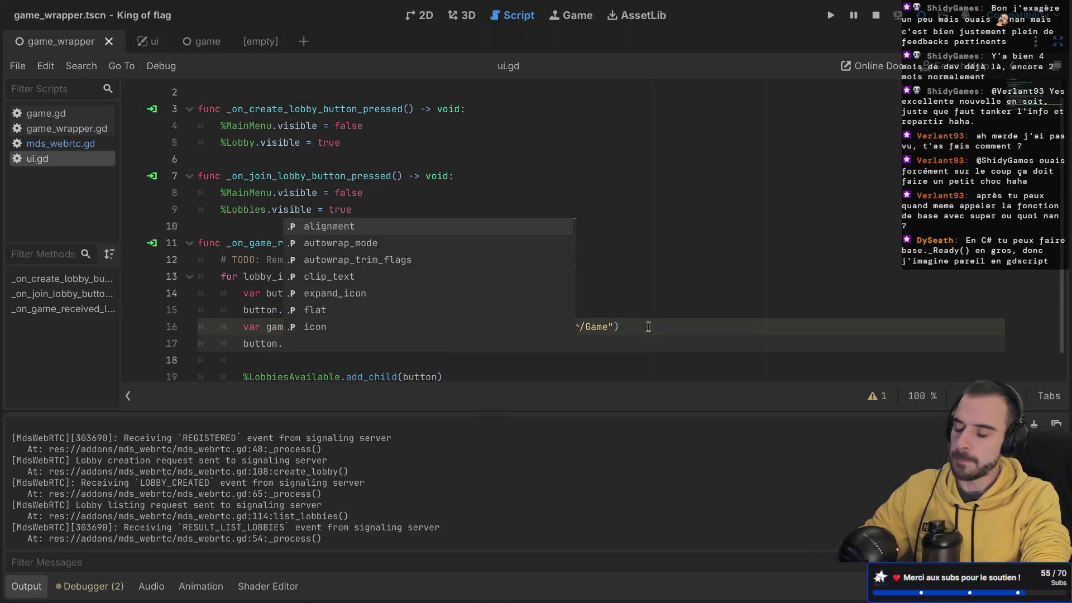
{"action": "type", "text": "pressed."}
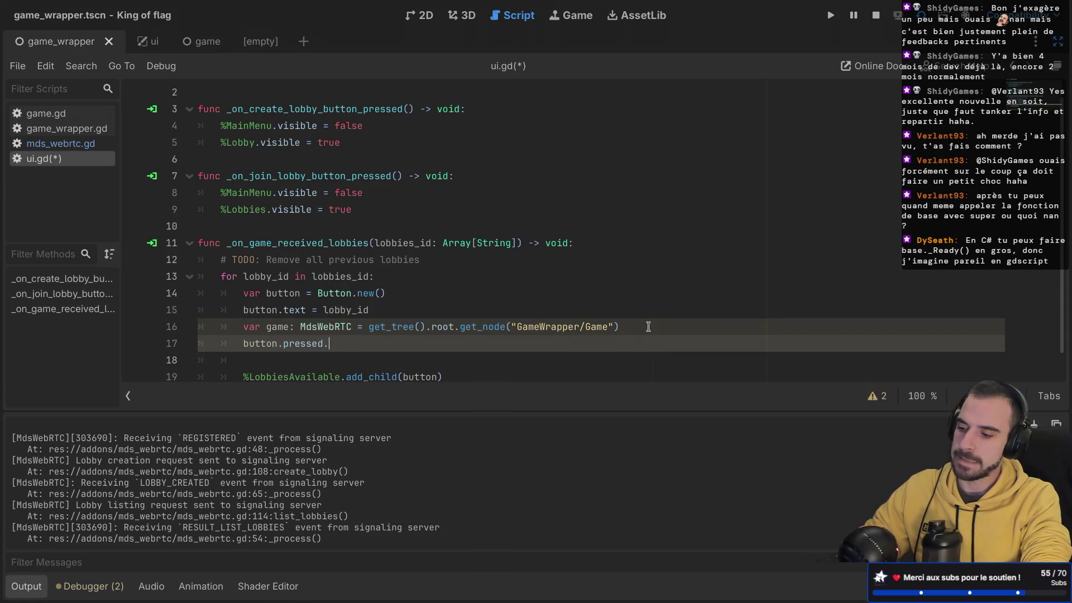
{"action": "type", "text": "e"}
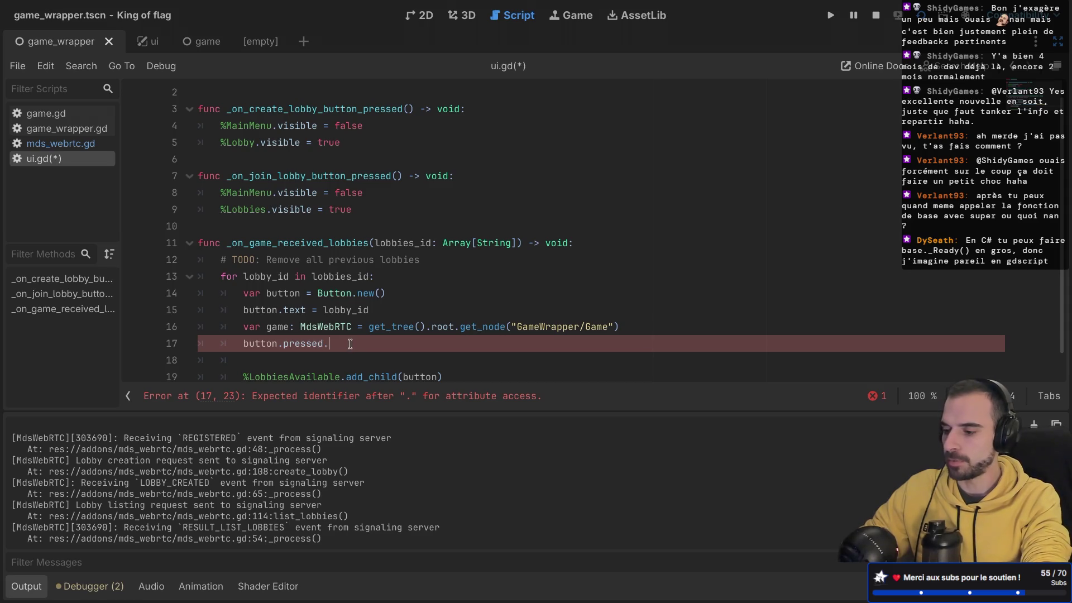
{"action": "type", "text": "c"}
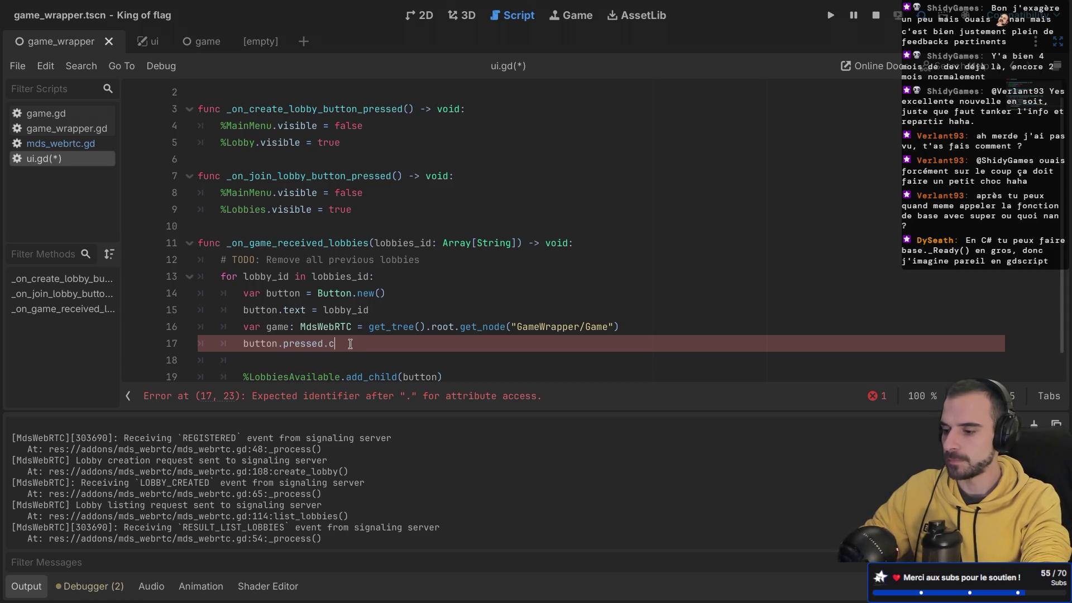
{"action": "type", "text": "onnect(func() game."}
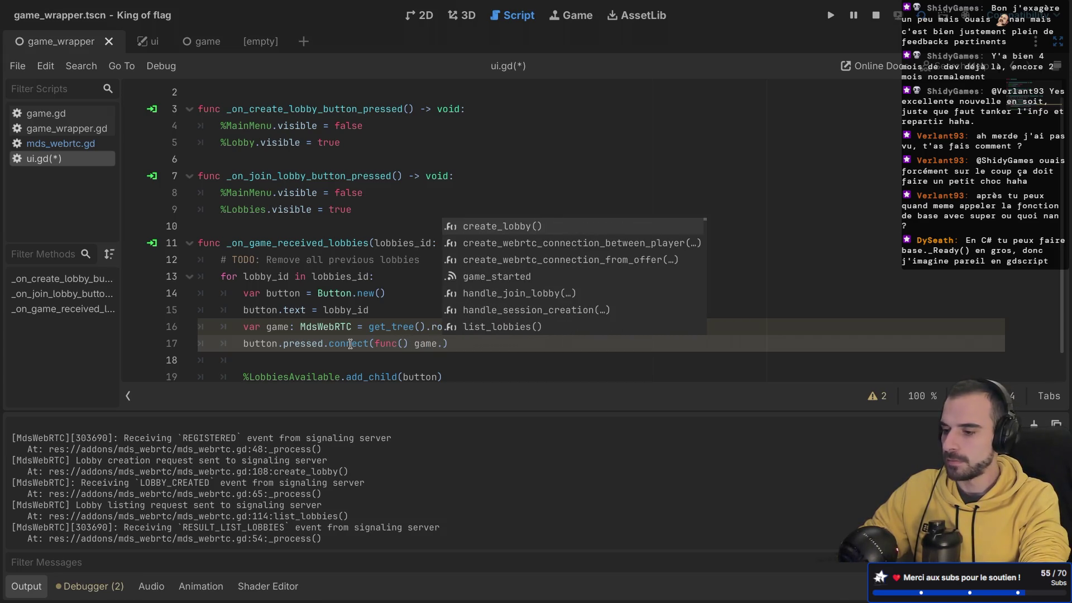
{"action": "type", "text": "joi"}
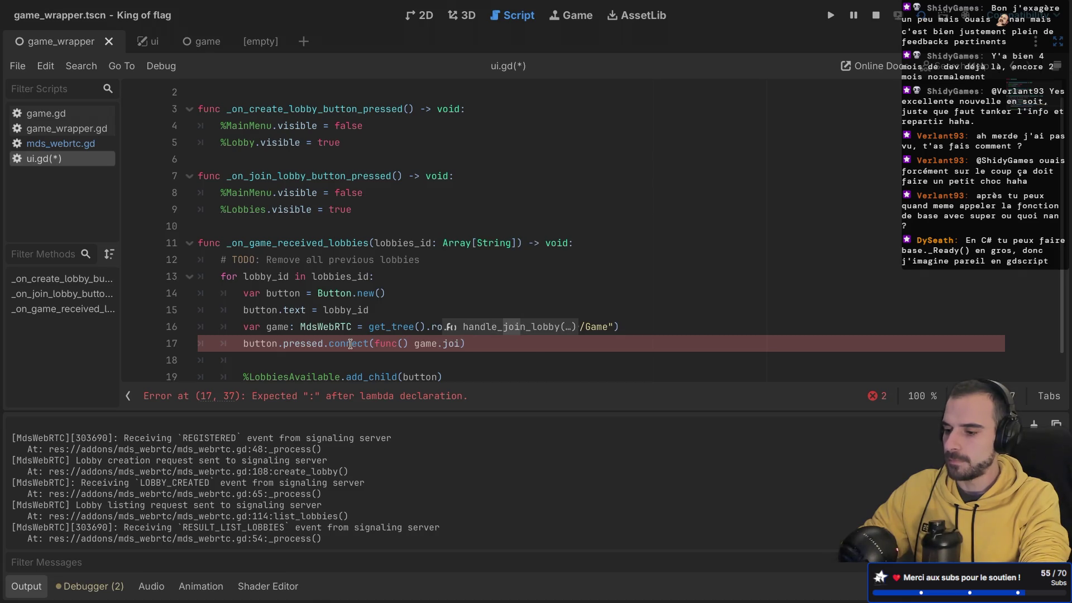
{"action": "key", "text": "Return"}
{"action": "type", "text": "lob"}
{"action": "key", "text": "Return"}
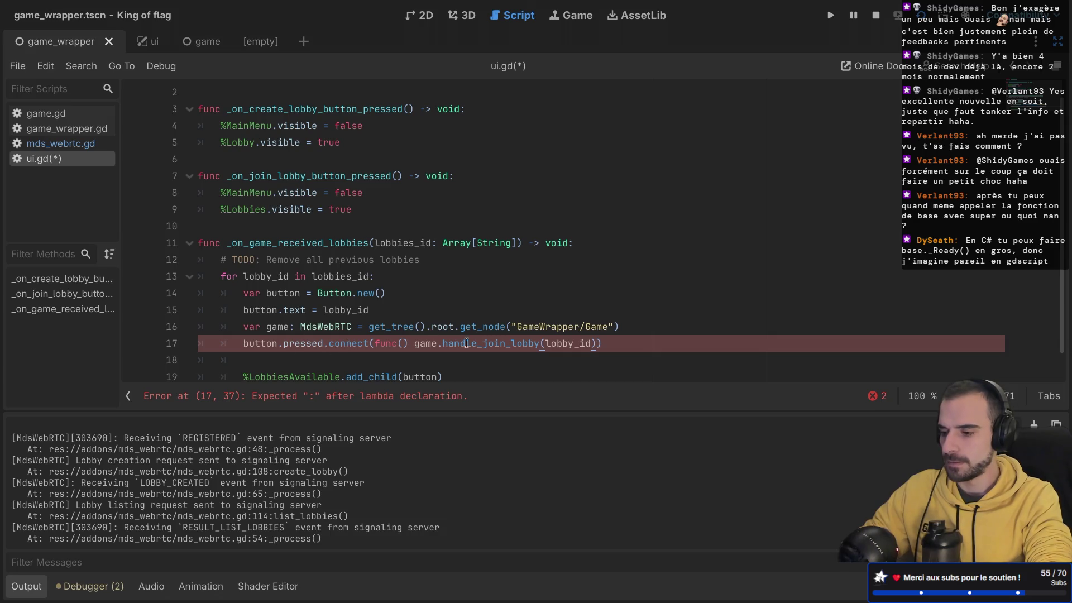
{"action": "left_click", "coordinate": [408, 343]}
{"action": "type", "text": ":"}
{"action": "left_click", "coordinate": [629, 338]}
{"action": "key", "text": "ctrl+s"}
{"action": "left_click", "coordinate": [270, 343]}
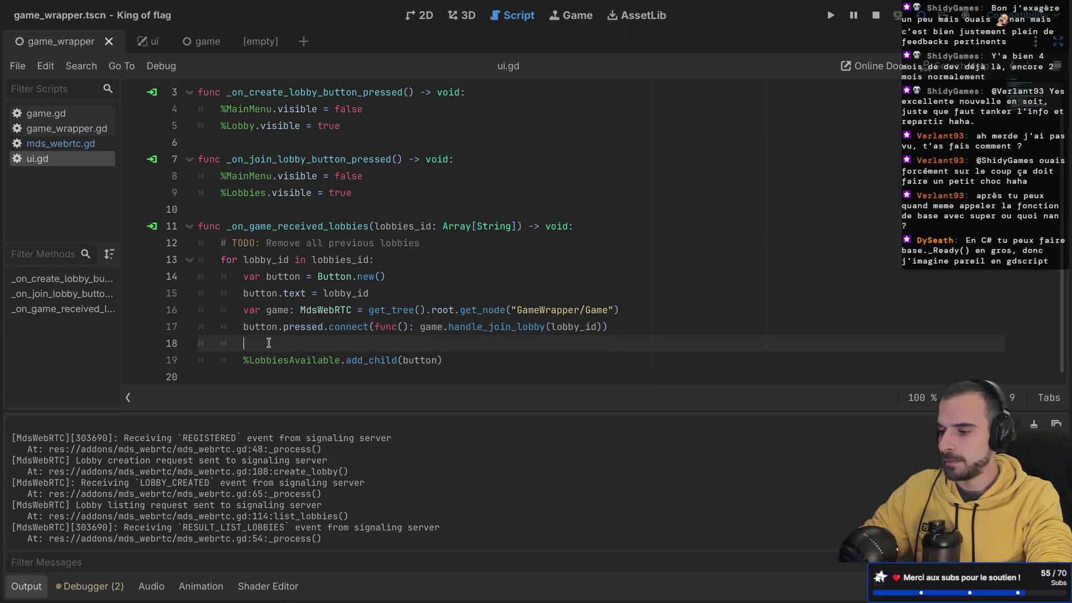
- Split the pressed.connect lambda so the join call and closing parenthesis sit on their own lines
{"action": "key", "text": "BackSpace"}
{"action": "key", "text": "BackSpace"}
{"action": "key", "text": "BackSpace"}
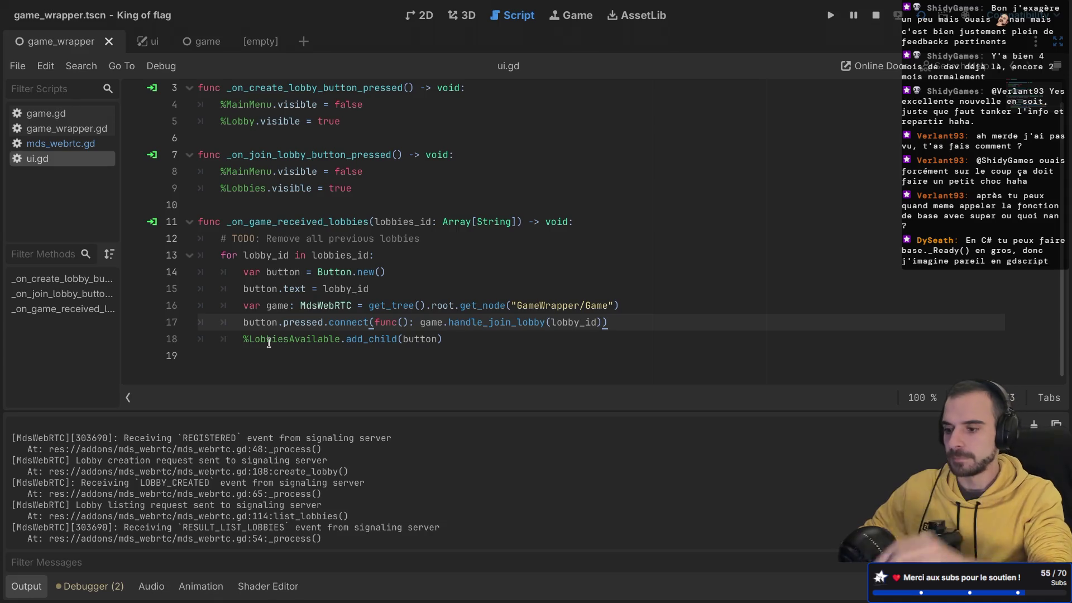
{"action": "left_click", "coordinate": [421, 322]}
{"action": "key", "text": "Return"}
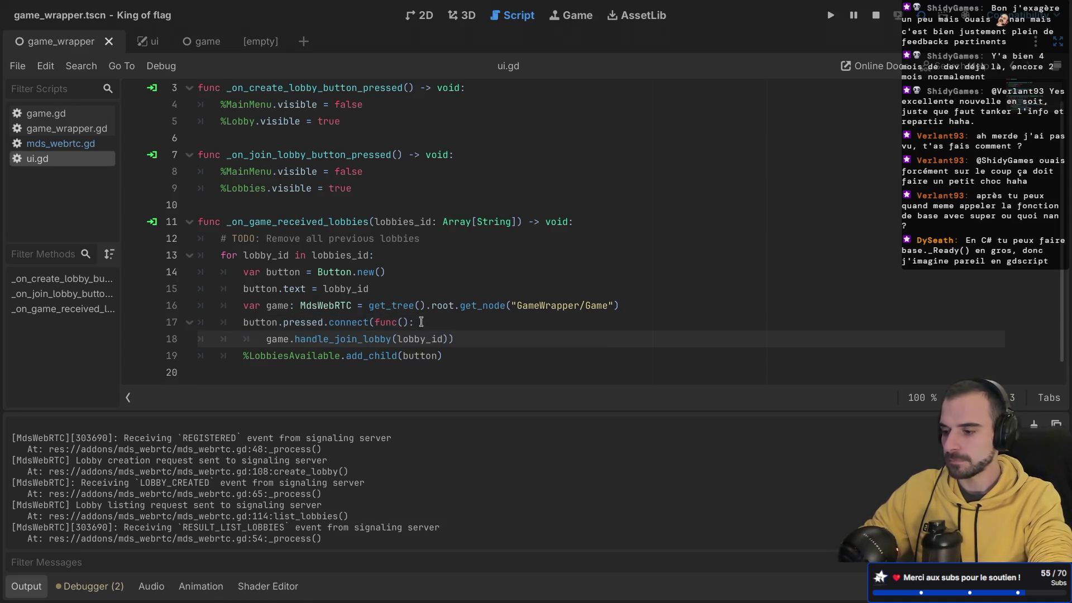
{"action": "left_click", "coordinate": [448, 338]}
{"action": "key", "text": "Return"}
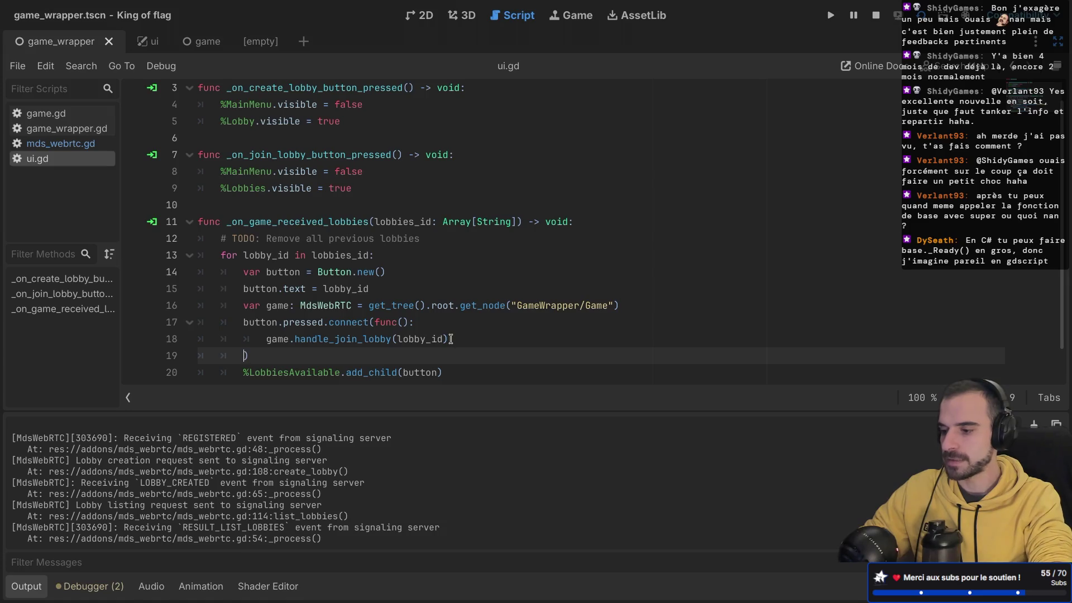
- Select the two visibility lines from the create-lobby handler at lines 4–5
{"action": "scroll", "coordinate": [453, 337], "scroll_direction": "up", "scroll_amount": 1}
{"action": "scroll", "coordinate": [453, 337], "scroll_direction": "down", "scroll_amount": 1}
{"action": "left_click_drag", "start_coordinate": [357, 176], "coordinate": [154, 165]}
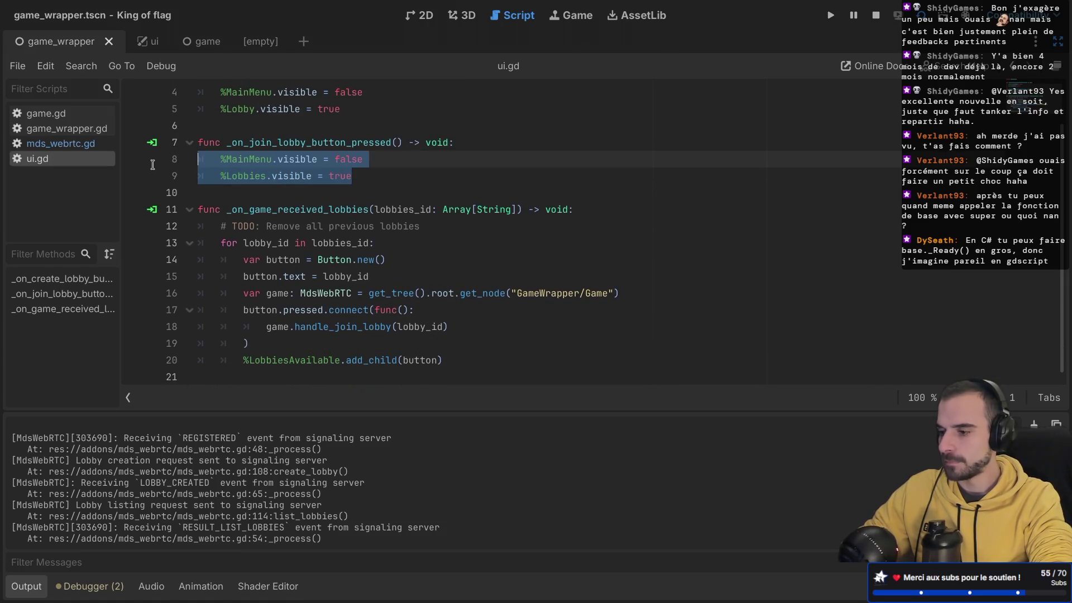
{"action": "scroll", "coordinate": [434, 260], "scroll_direction": "up", "scroll_amount": 1}
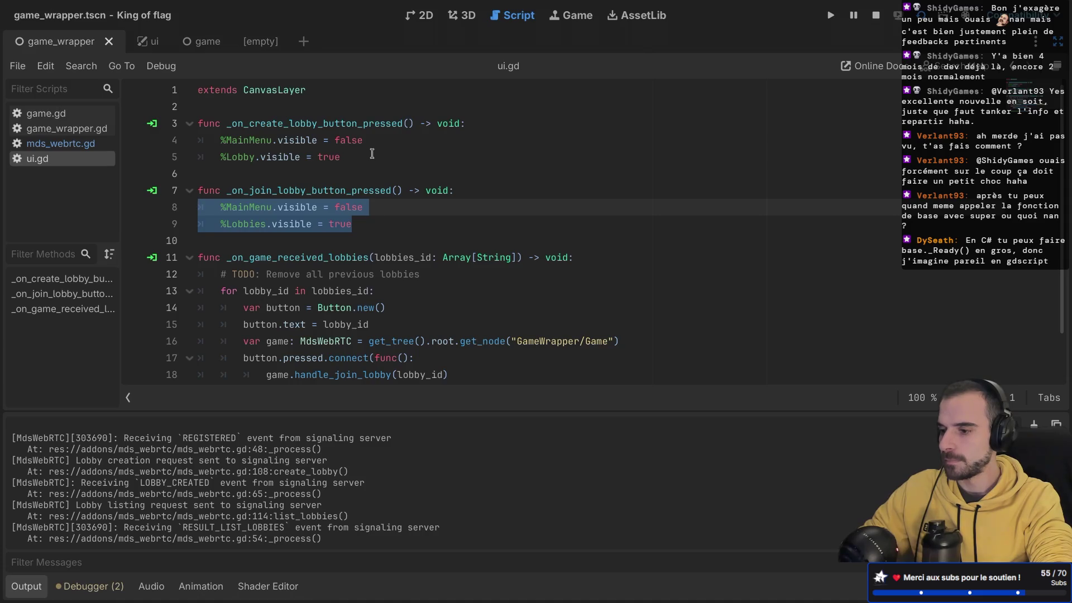
{"action": "left_click", "coordinate": [343, 157]}
{"action": "mouse_move", "coordinate": [341, 157]}
{"action": "left_mouse_down"}
{"action": "mouse_move", "coordinate": [195, 122]}
{"action": "mouse_move", "coordinate": [192, 137]}
{"action": "left_mouse_up"}
{"action": "key", "text": "ctrl+c"}
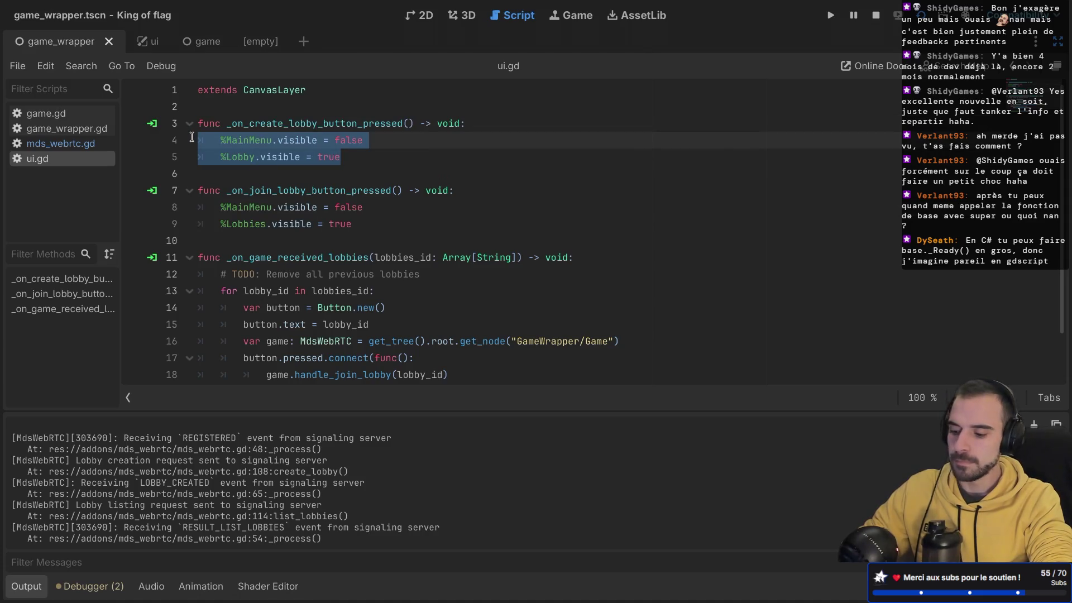
{"action": "scroll", "coordinate": [350, 163], "scroll_direction": "down", "scroll_amount": 1}
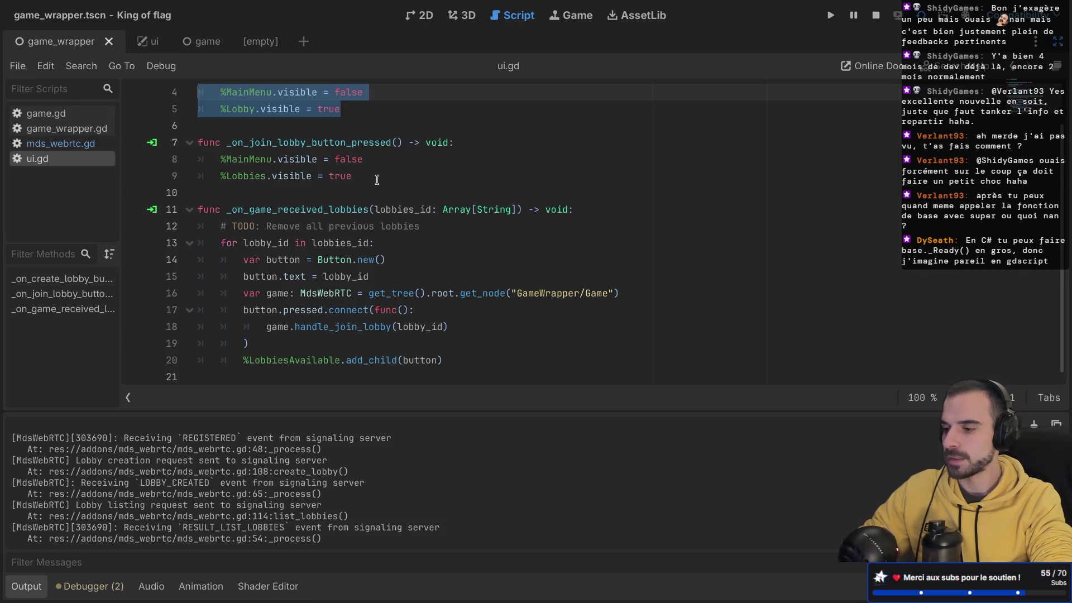
- Paste them into the join callback, edited to hide %Lobbies and show %Lobby, and save
{"action": "left_click", "coordinate": [446, 311]}
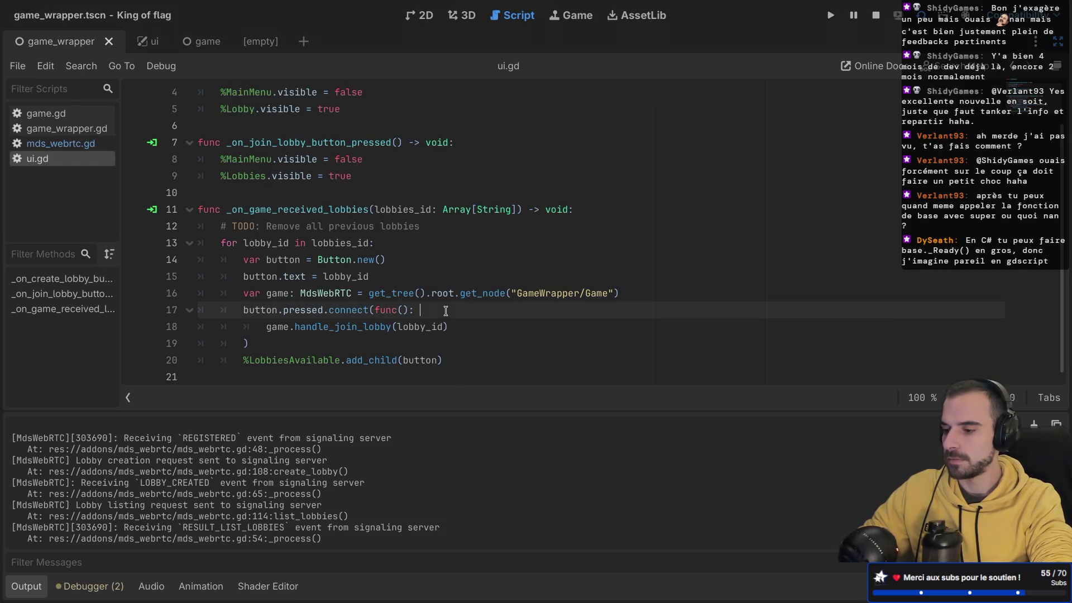
{"action": "key", "text": "Return"}
{"action": "key", "text": "ctrl+v"}
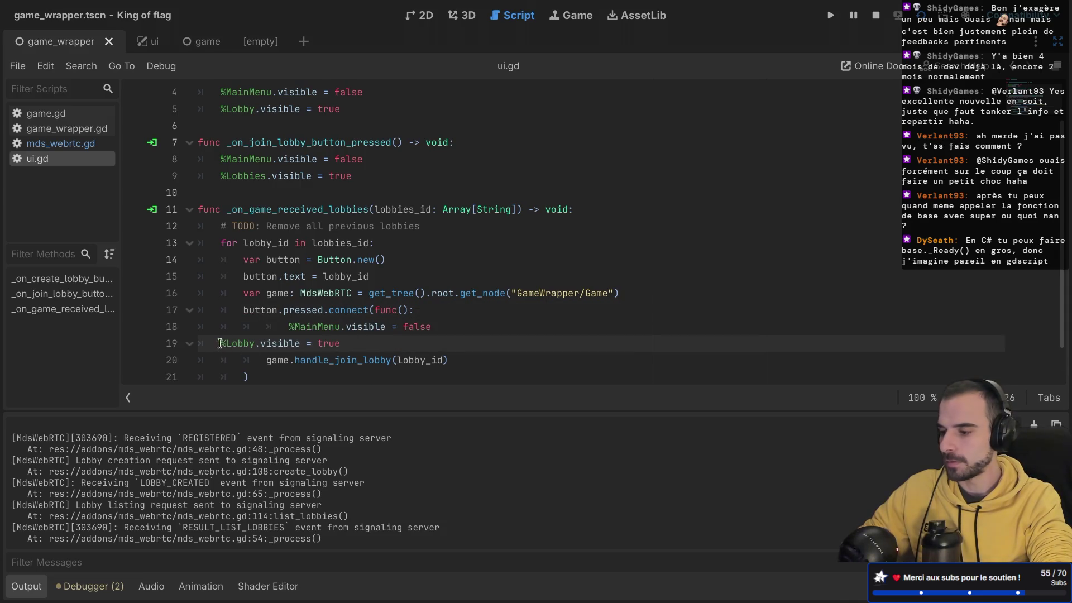
{"action": "key", "text": "Tab"}
{"action": "left_click", "coordinate": [285, 326]}
{"action": "key", "text": "shift+Tab"}
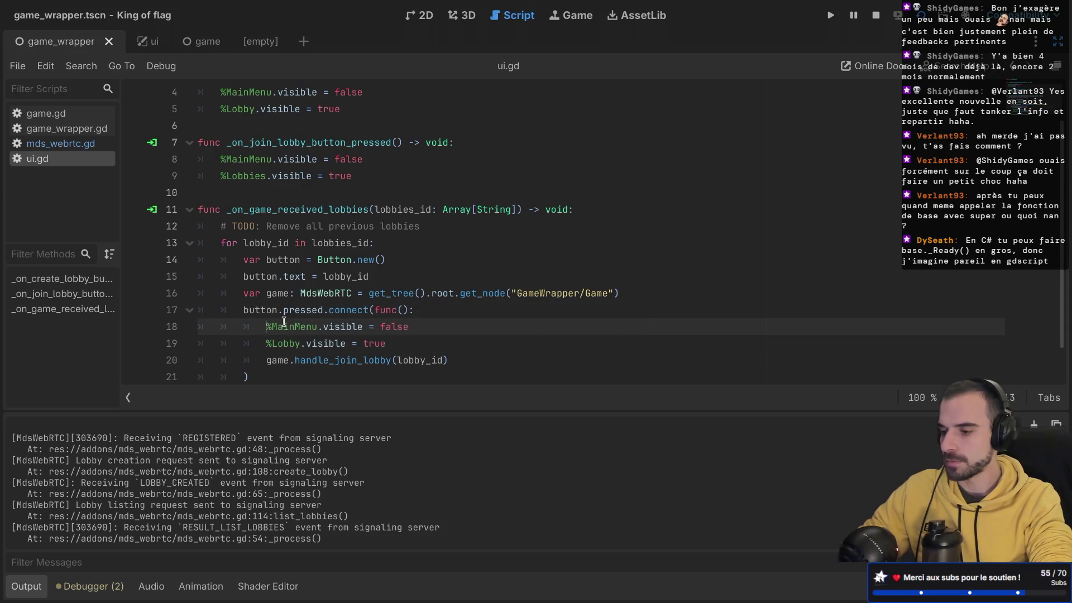
{"action": "double_click", "coordinate": [284, 327]}
{"action": "type", "text": "Lobbies"}
{"action": "key", "text": "Return"}
{"action": "left_click", "coordinate": [472, 328]}
{"action": "scroll", "coordinate": [472, 328], "scroll_direction": "down", "scroll_amount": 1}
{"action": "key", "text": "ctrl+s"}
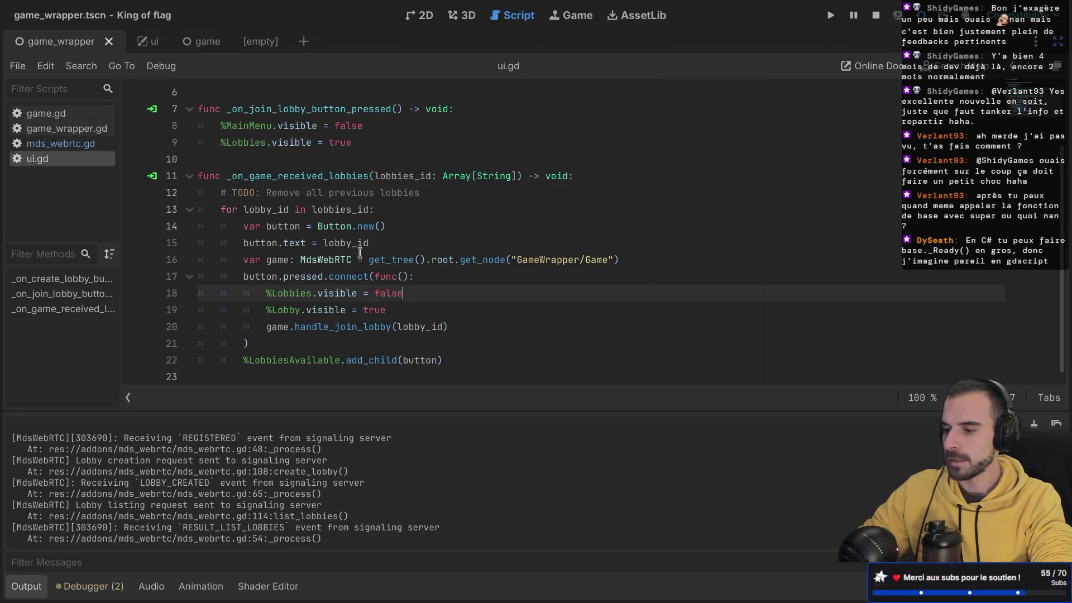
- Add a '# TODO: Make it clean' comment after line 15 and run the game with F5
{"action": "left_click", "coordinate": [394, 248]}
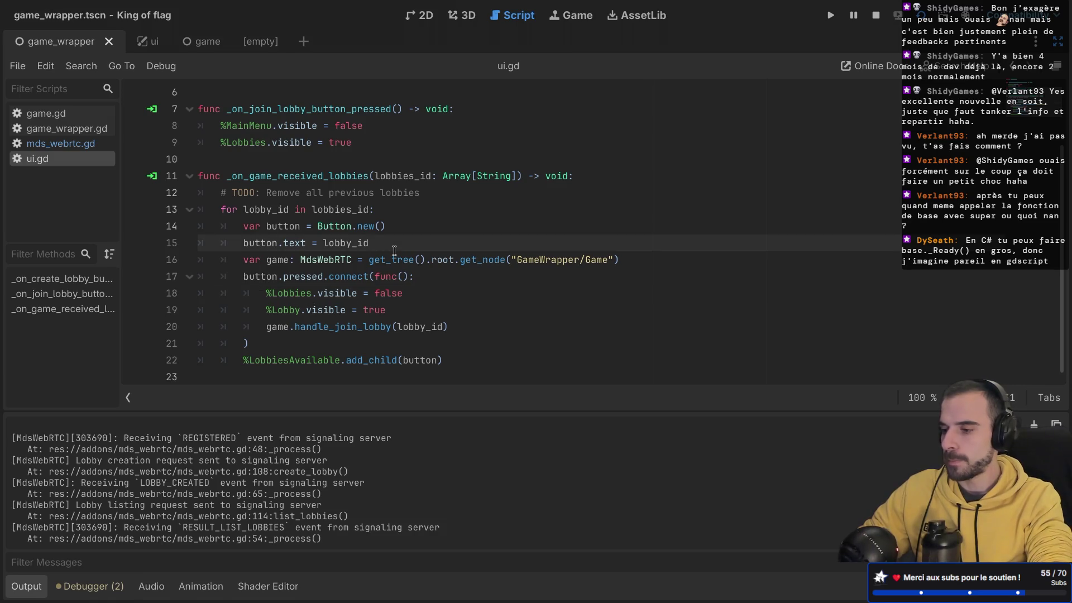
{"action": "key", "text": "Return"}
{"action": "type", "text": "# TODO: Make it cleaan"}
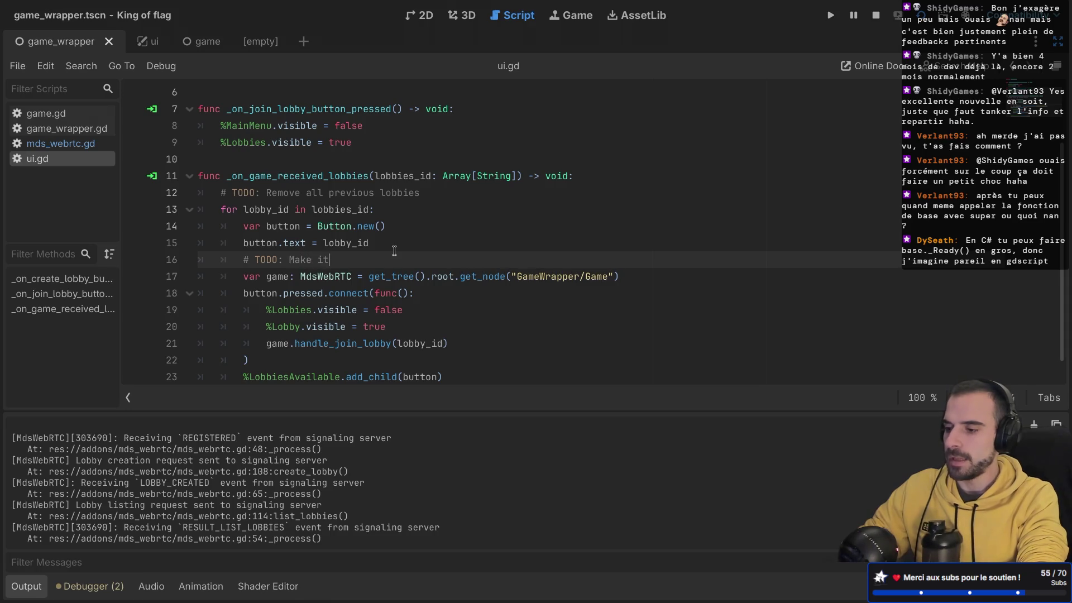
{"action": "key", "text": "BackSpace"}
{"action": "key", "text": "BackSpace"}
{"action": "type", "text": "n"}
{"action": "scroll", "coordinate": [445, 342], "scroll_direction": "down", "scroll_amount": 1}
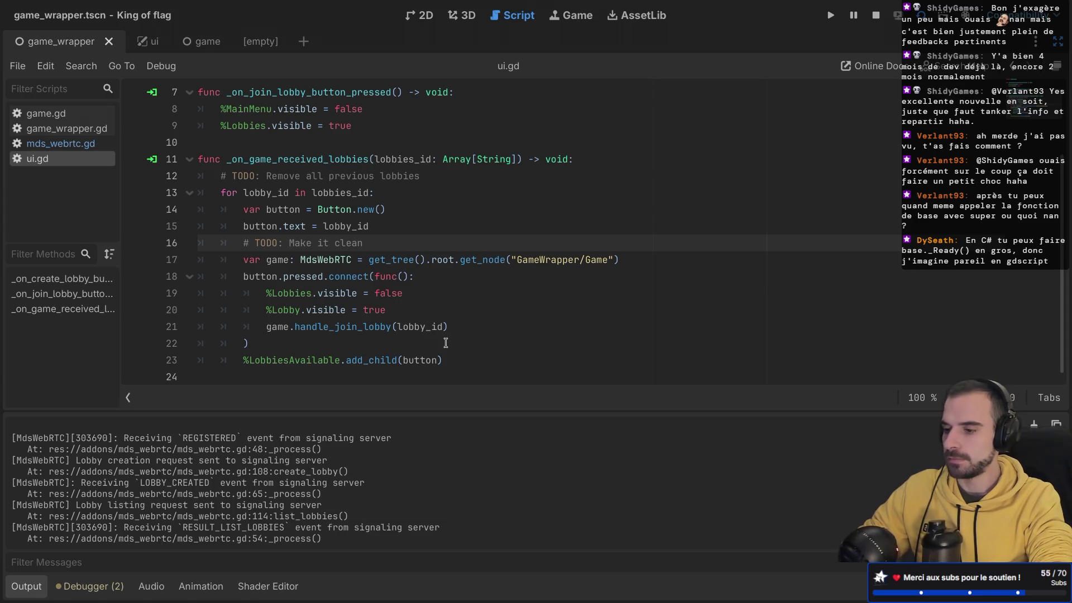
{"action": "key", "text": "F5"}
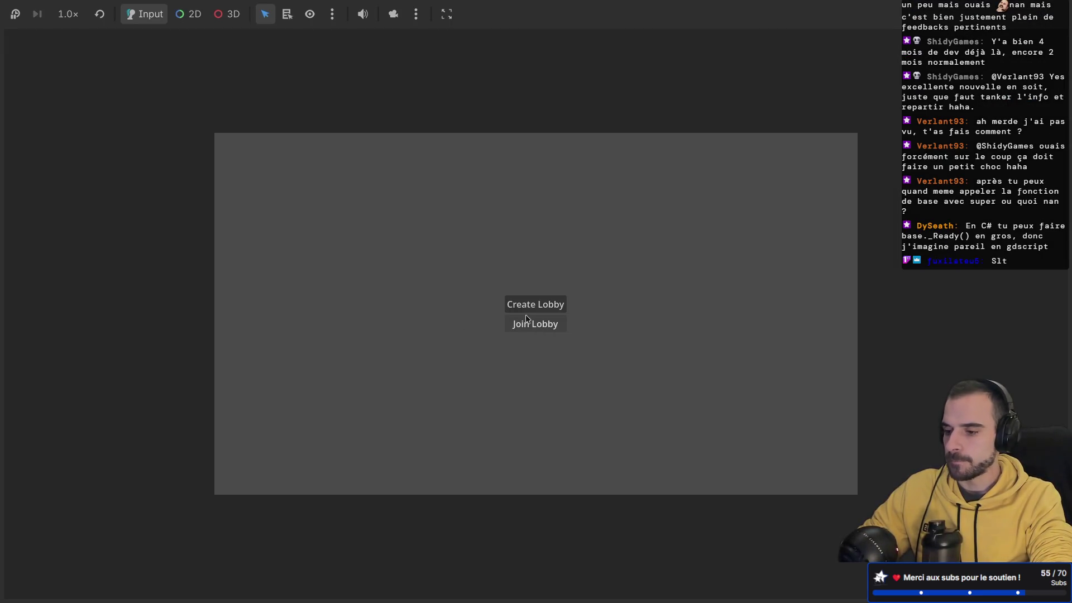
- Create a lobby in one game window, join from the other, and inspect the add-peer assertion failure
{"action": "left_click", "coordinate": [533, 303]}
{"action": "key", "text": "ctrl+Left"}
{"action": "key", "text": "ctrl+Left"}
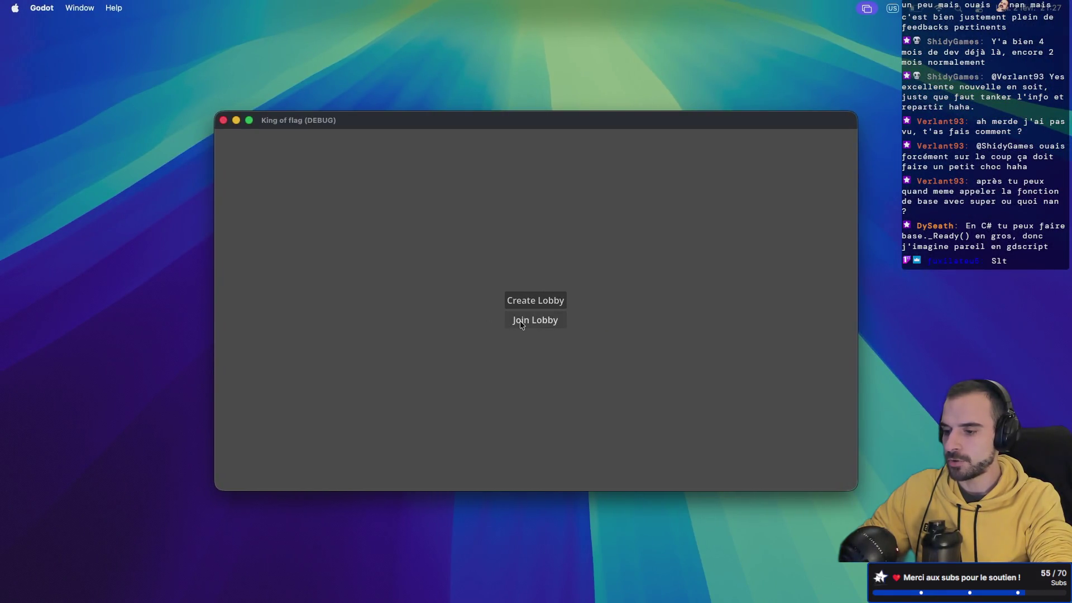
{"action": "left_click", "coordinate": [520, 321]}
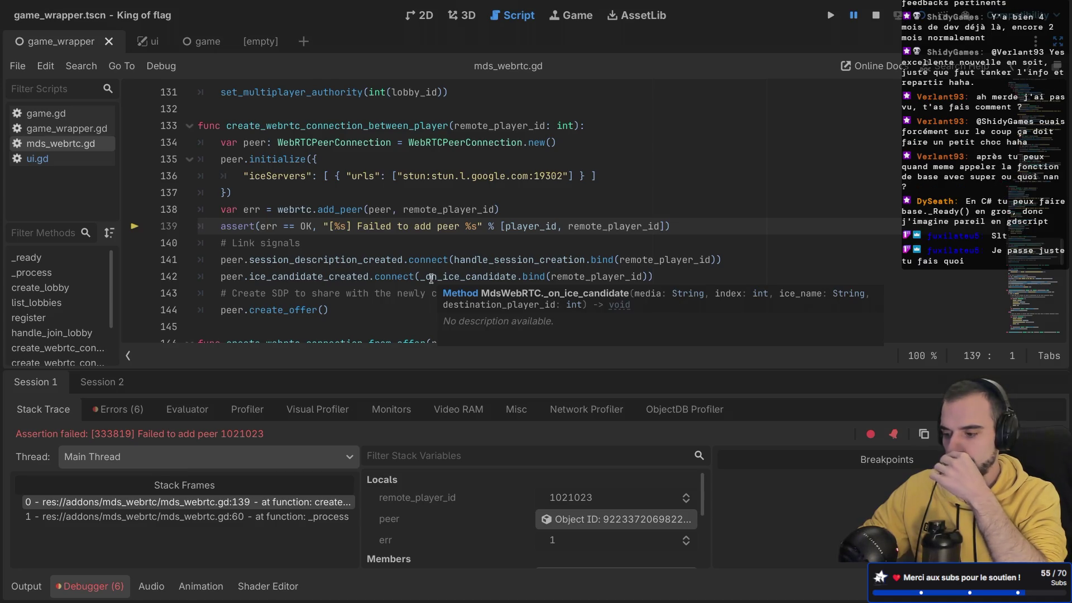
{"action": "scroll", "coordinate": [296, 218], "scroll_direction": "up", "scroll_amount": 1}
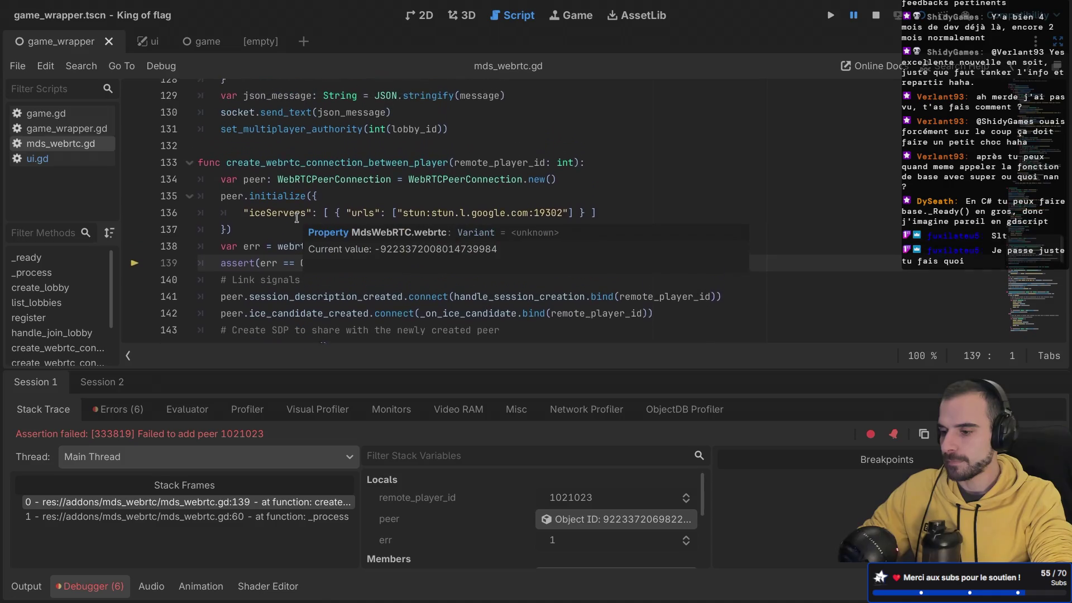
{"action": "scroll", "coordinate": [296, 218], "scroll_direction": "up", "scroll_amount": 1}
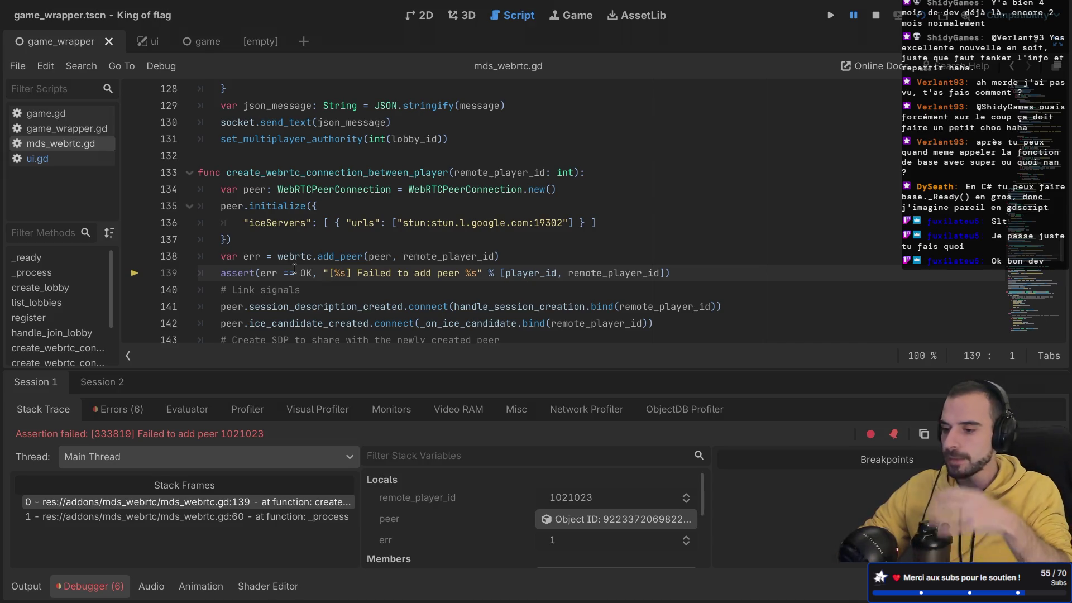
{"action": "scroll", "coordinate": [302, 248], "scroll_direction": "down", "scroll_amount": 1}
{"action": "scroll", "coordinate": [302, 249], "scroll_direction": "down", "scroll_amount": 1}
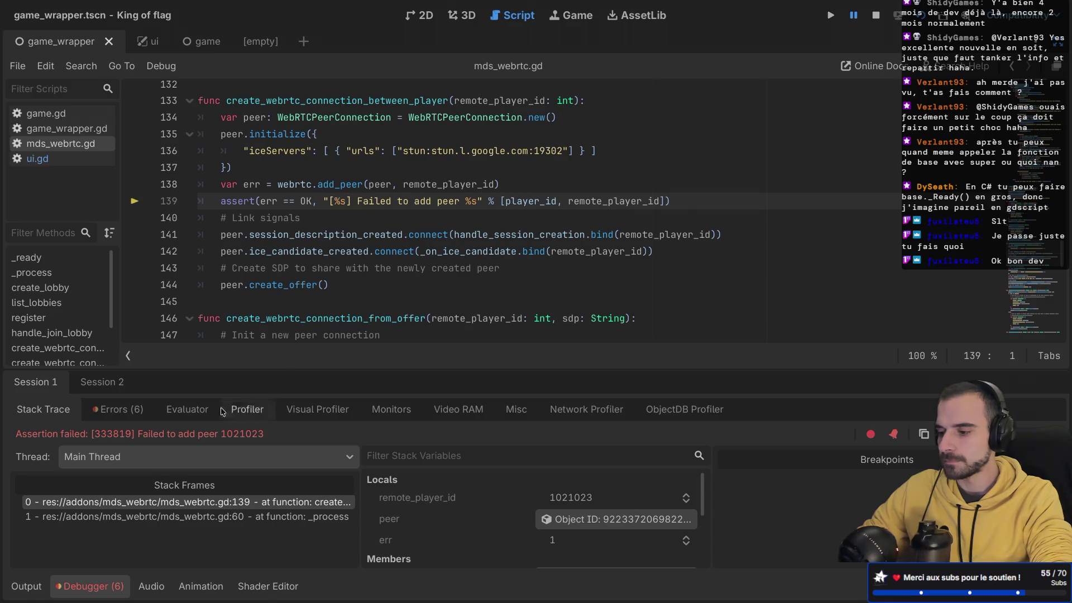
- Read the six missing-WebRTC-extension errors in the debugger's Errors tab, then stop the game
{"action": "left_click", "coordinate": [118, 409]}
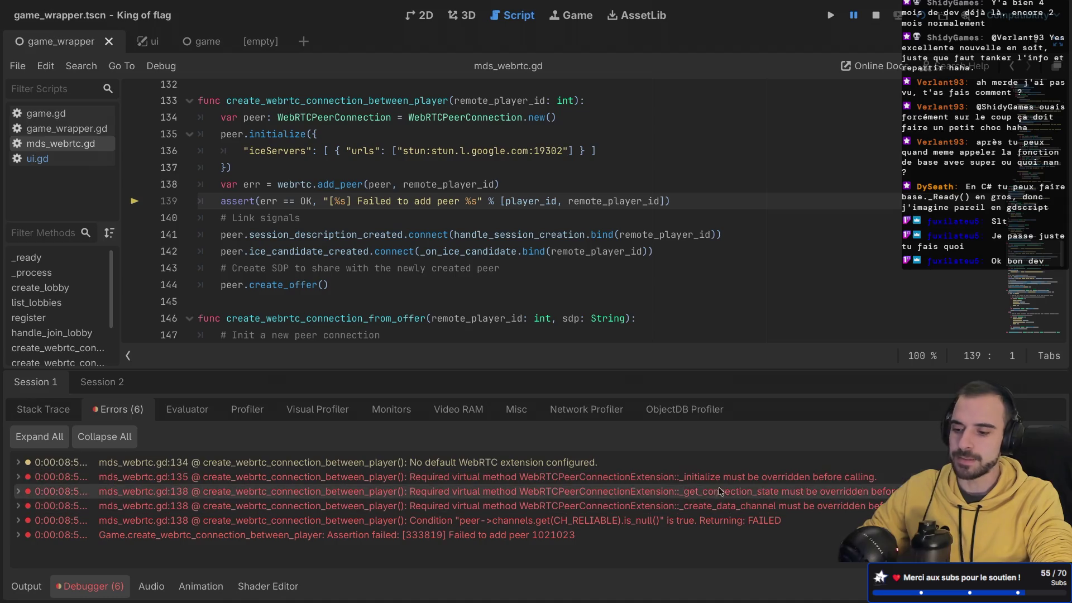
{"action": "mouse_move", "coordinate": [709, 505]}
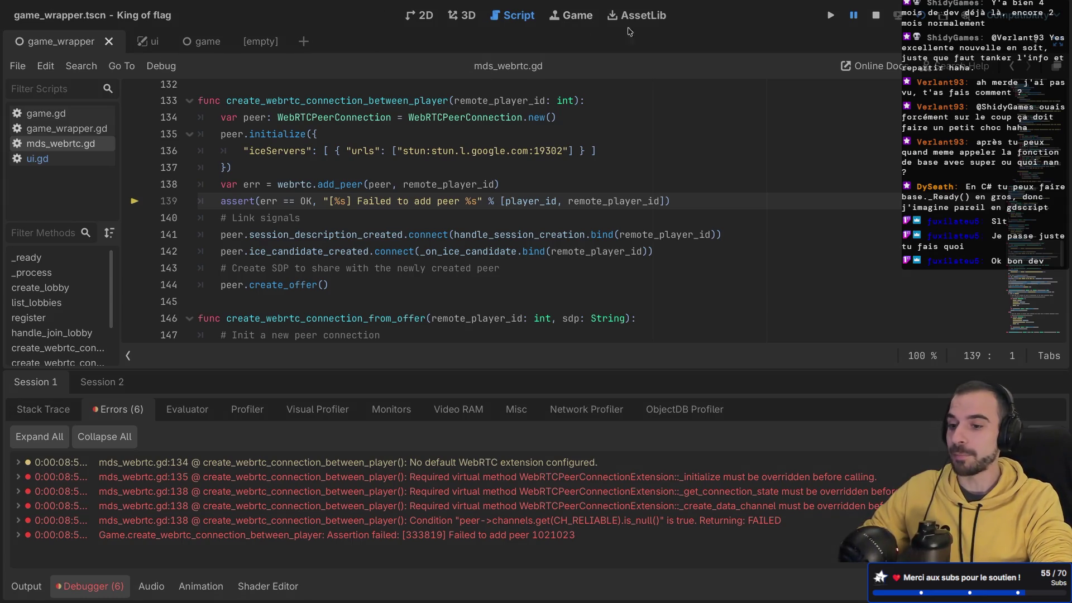
{"action": "left_click", "coordinate": [875, 17]}
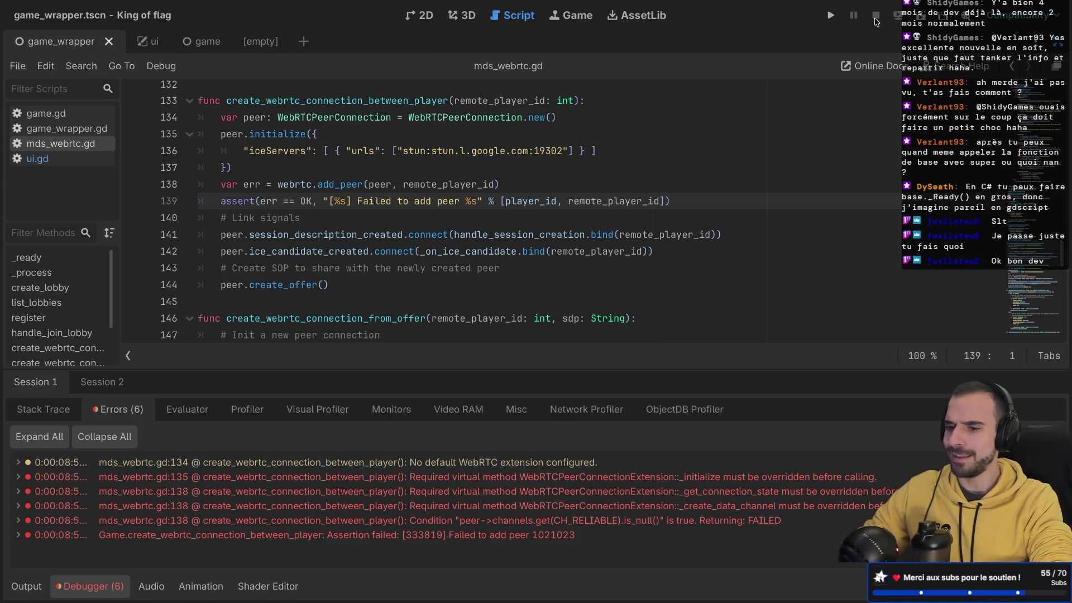
- Quit Godot, relaunch it via system search, and open the King of flag project
{"action": "key", "text": "super+q"}
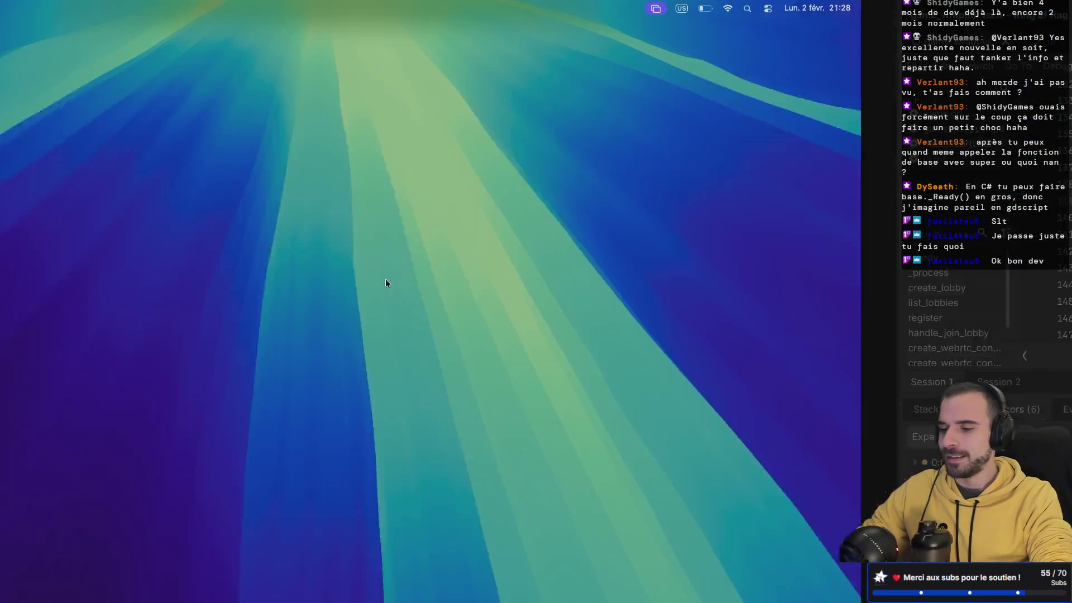
{"action": "key", "text": "super+space"}
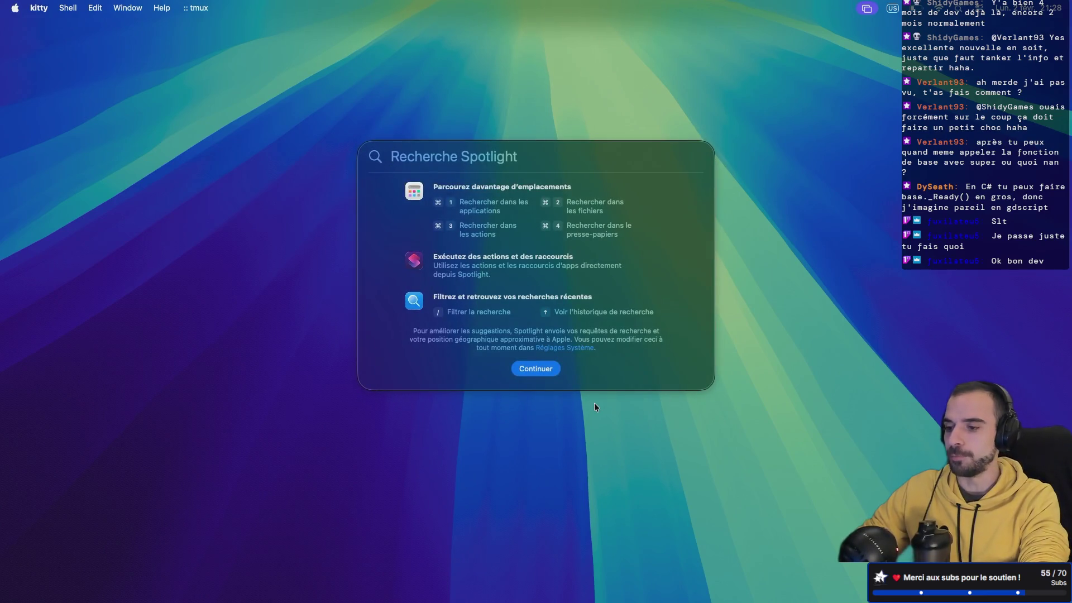
{"action": "type", "text": "godot"}
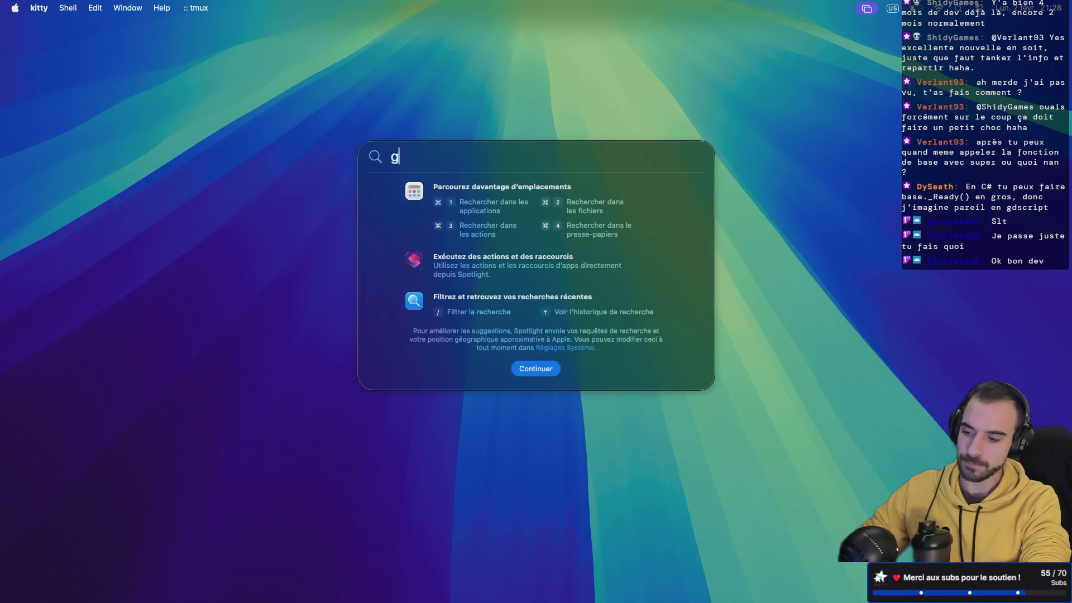
{"action": "key", "text": "Return"}
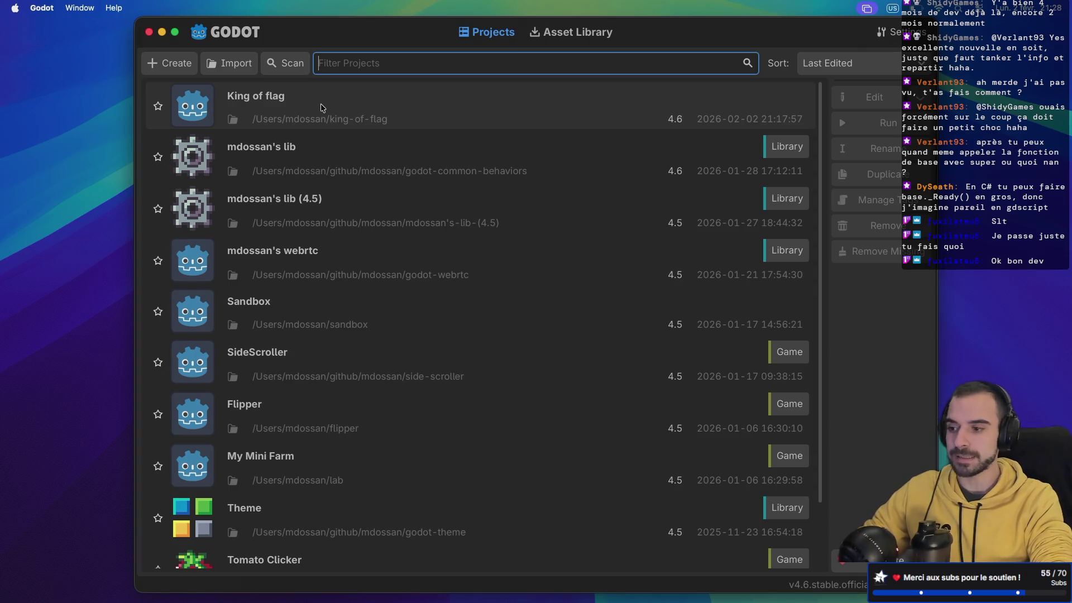
{"action": "double_click", "coordinate": [322, 108]}
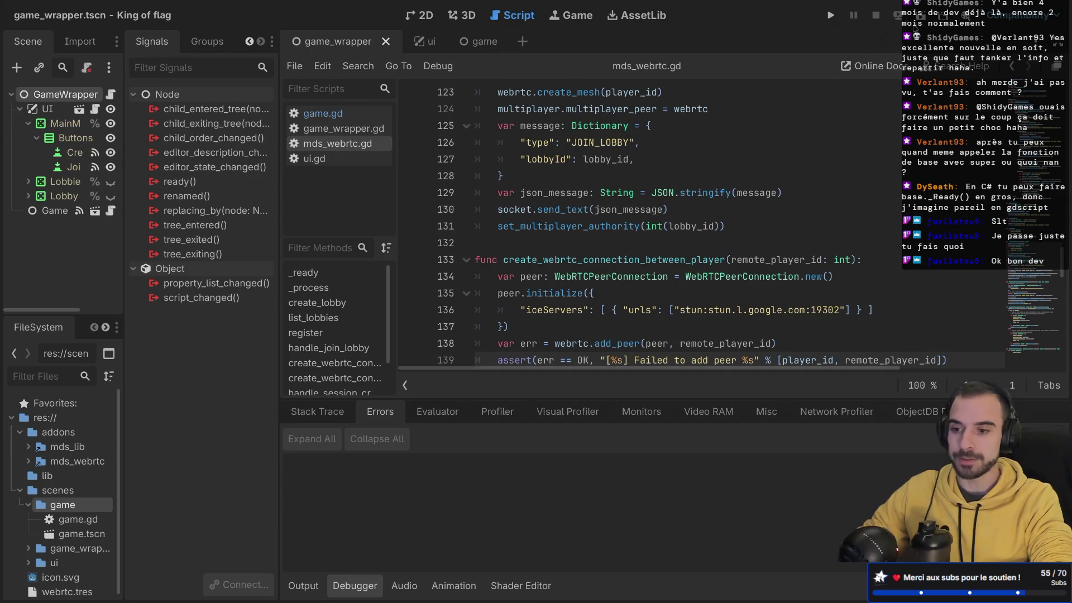
- Run the game, create a lobby, and join it from the second game instance
{"action": "left_click", "coordinate": [831, 15]}
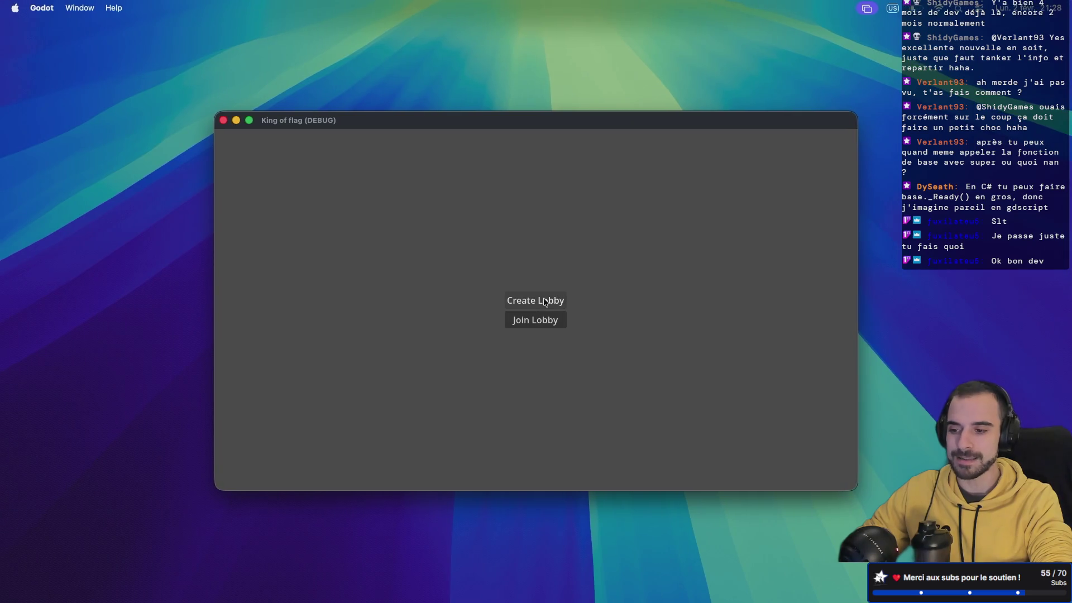
{"action": "left_click", "coordinate": [547, 301]}
{"action": "key", "text": "ctrl+Right"}
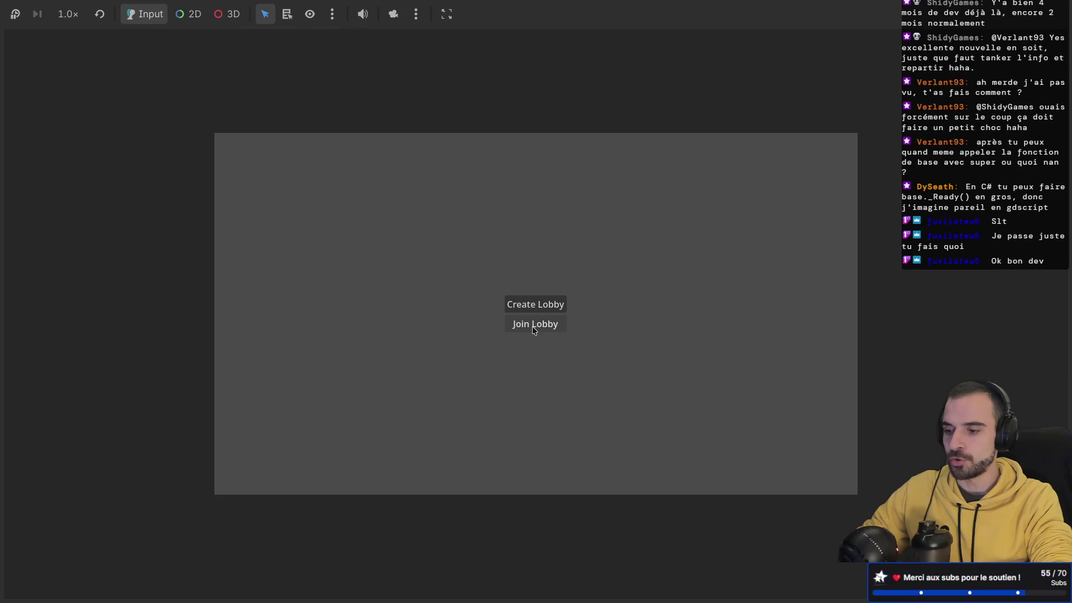
{"action": "left_click", "coordinate": [533, 330]}
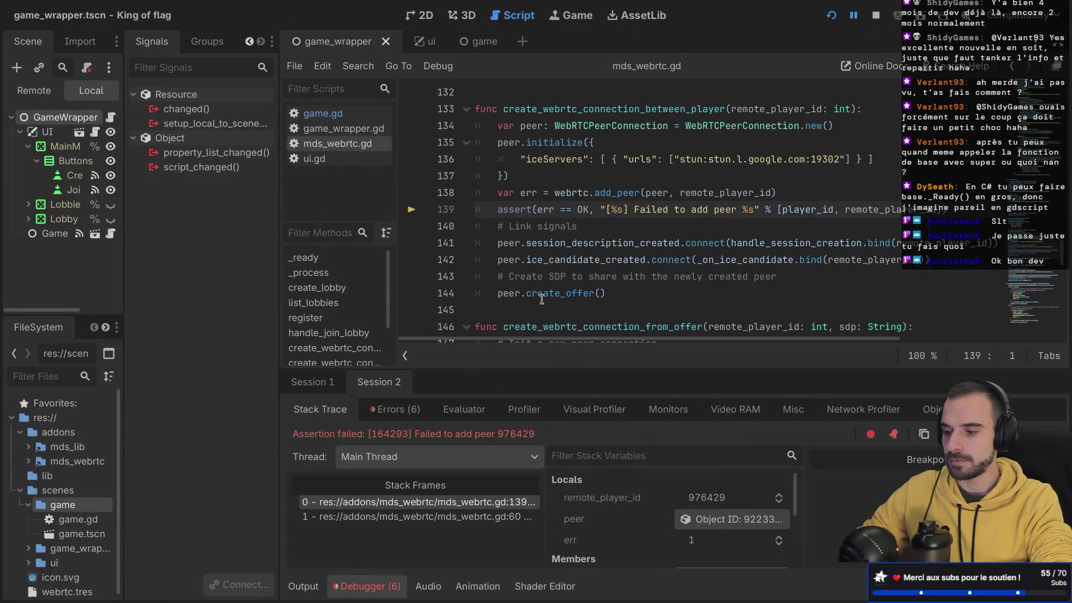
{"action": "mouse_move", "coordinate": [542, 299]}
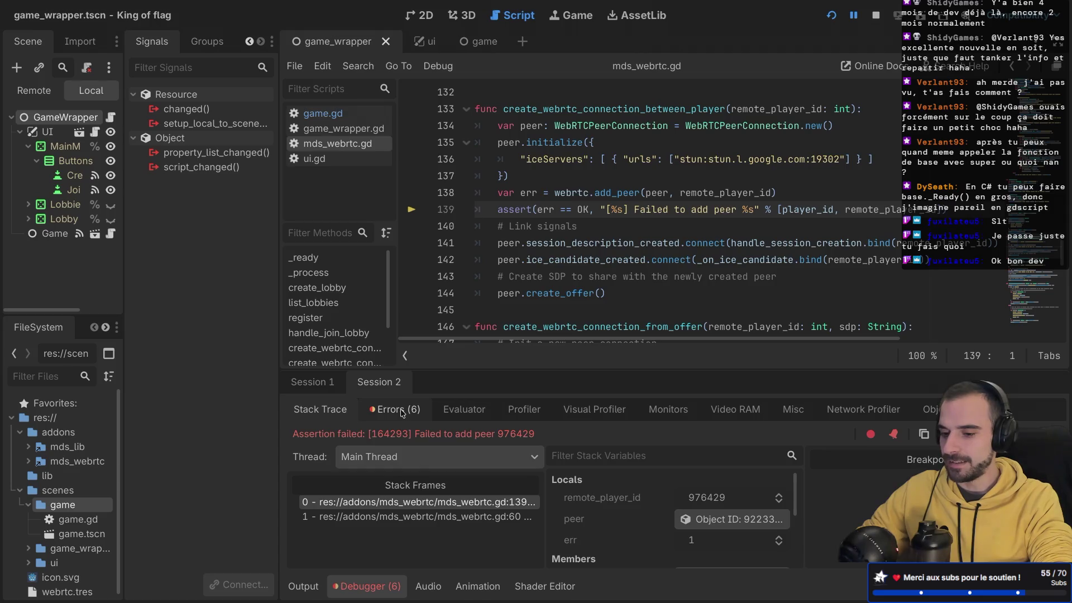
{"action": "left_click", "coordinate": [119, 7]}
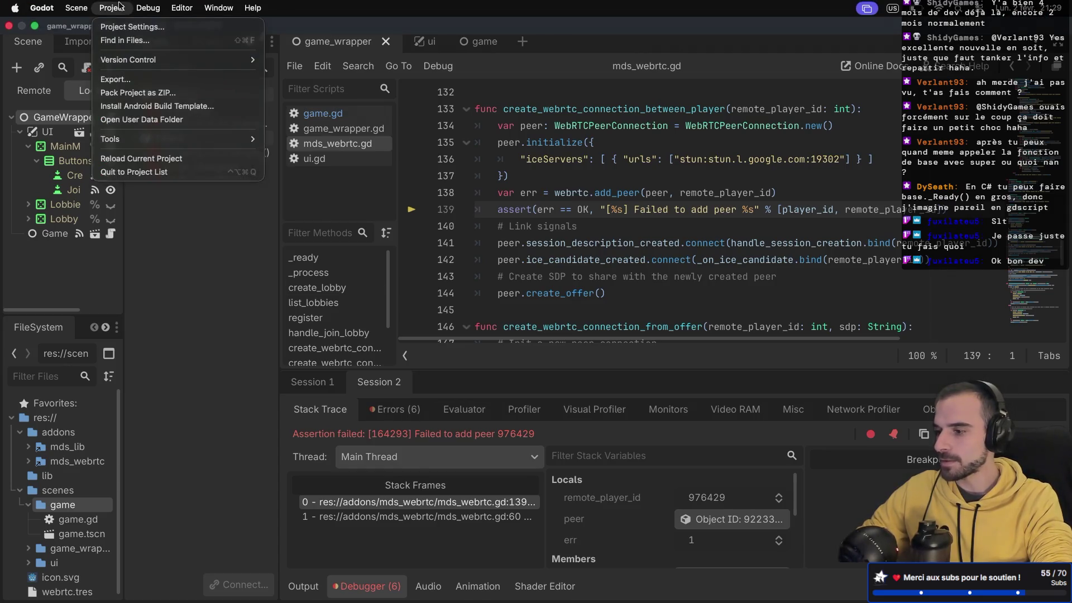
{"action": "mouse_move", "coordinate": [150, 12]}
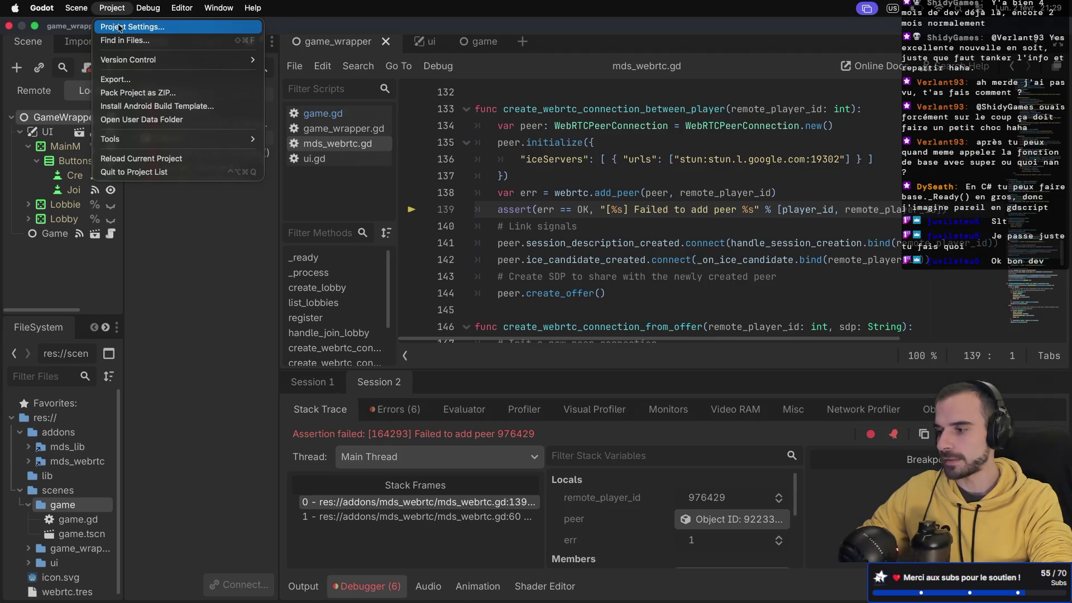
{"action": "left_click", "coordinate": [119, 27]}
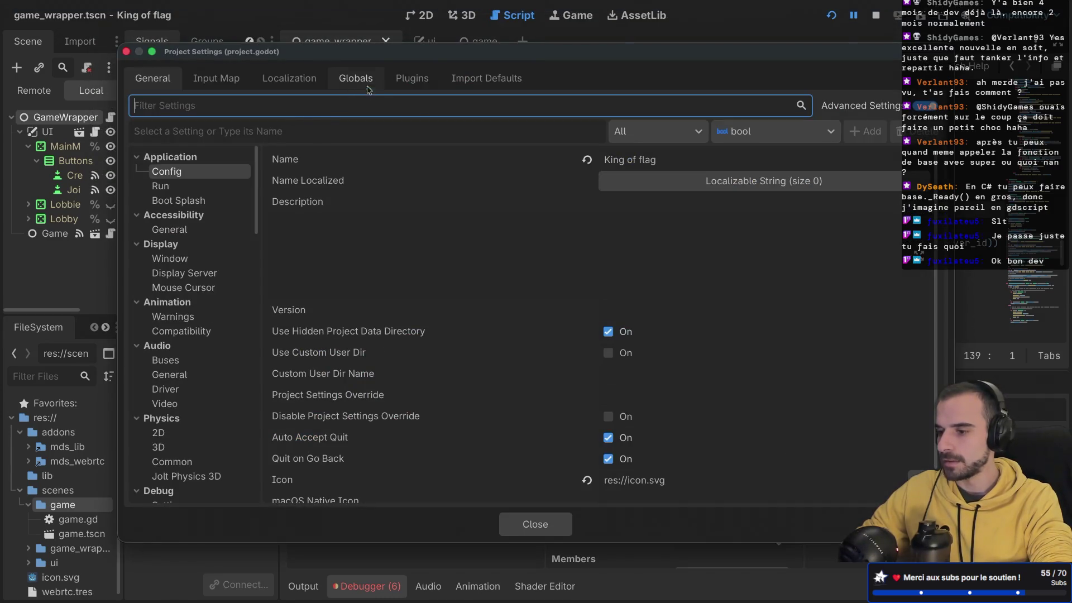
{"action": "left_click", "coordinate": [410, 81]}
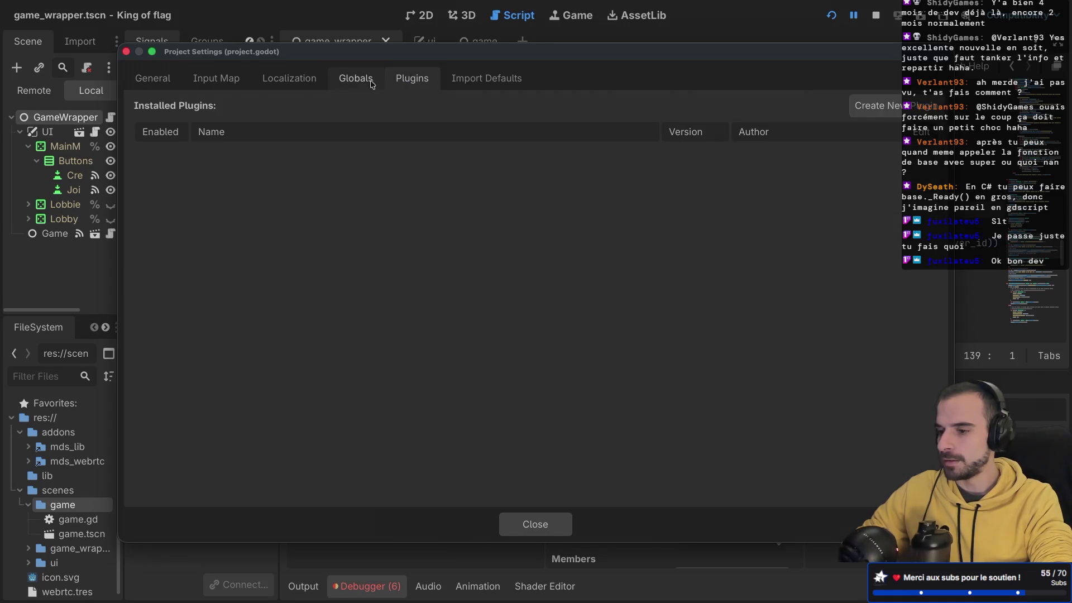
{"action": "left_click", "coordinate": [352, 82]}
{"action": "left_click", "coordinate": [286, 83]}
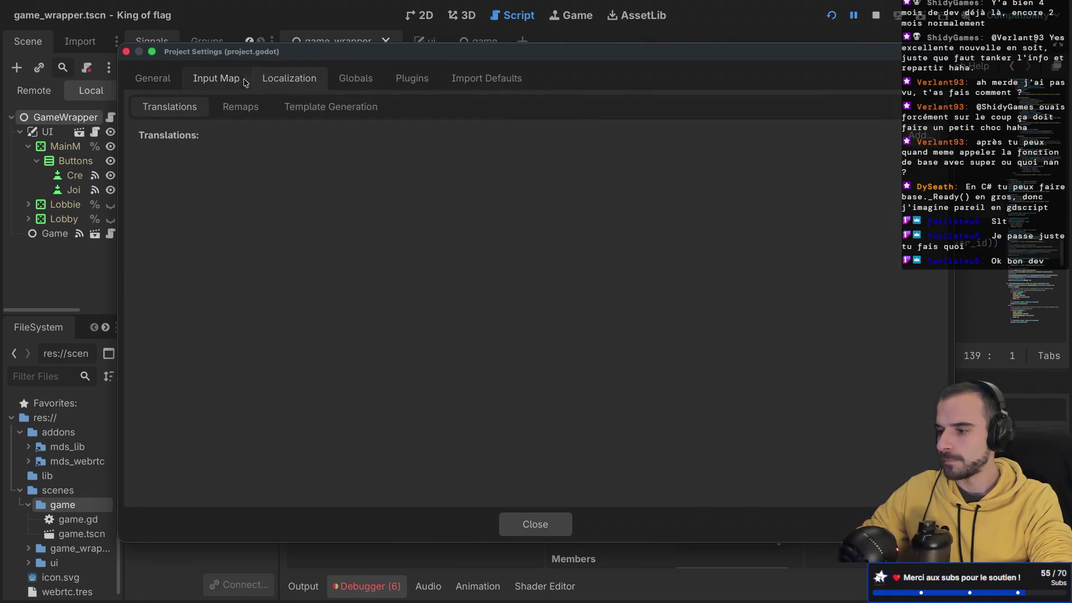
{"action": "left_click", "coordinate": [217, 81]}
{"action": "left_click", "coordinate": [170, 82]}
{"action": "scroll", "coordinate": [300, 205], "scroll_direction": "down", "scroll_amount": 2}
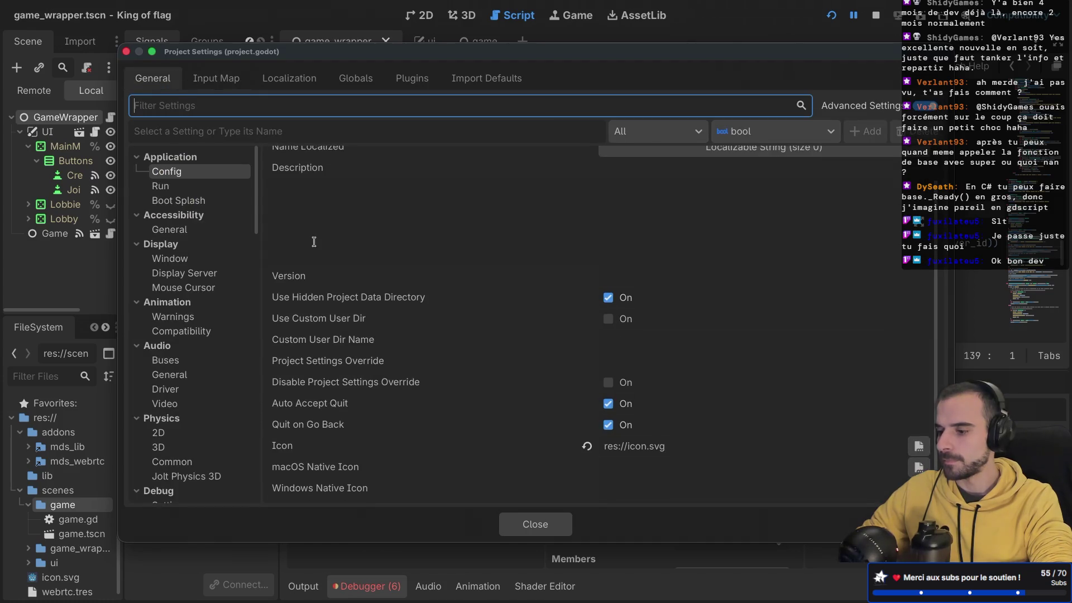
{"action": "scroll", "coordinate": [221, 313], "scroll_direction": "down", "scroll_amount": 10}
{"action": "scroll", "coordinate": [222, 317], "scroll_direction": "down", "scroll_amount": 8}
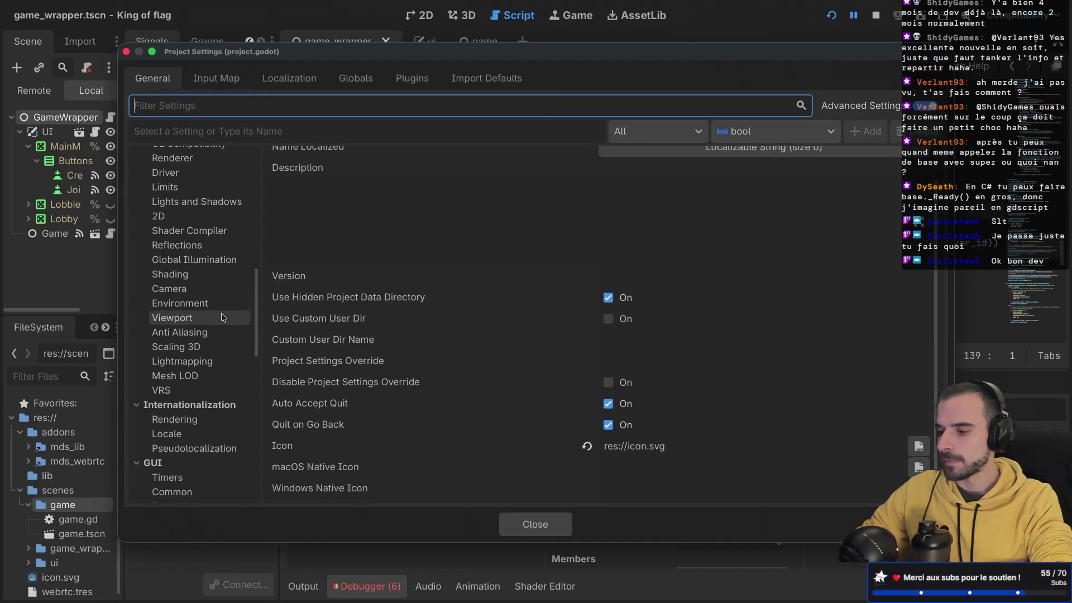
{"action": "scroll", "coordinate": [222, 317], "scroll_direction": "down", "scroll_amount": 8}
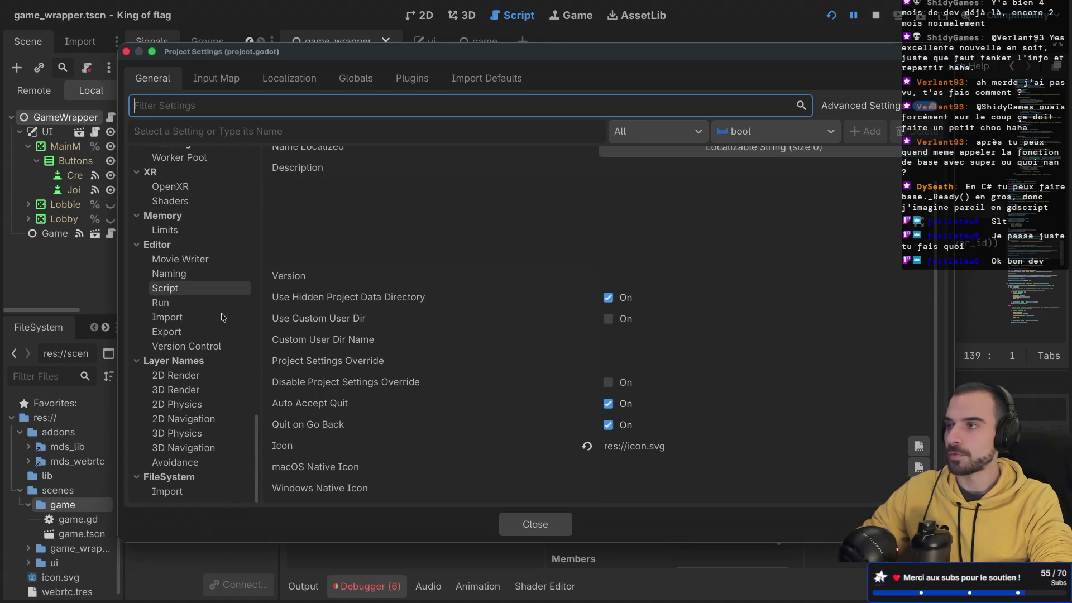
{"action": "left_click", "coordinate": [126, 52]}
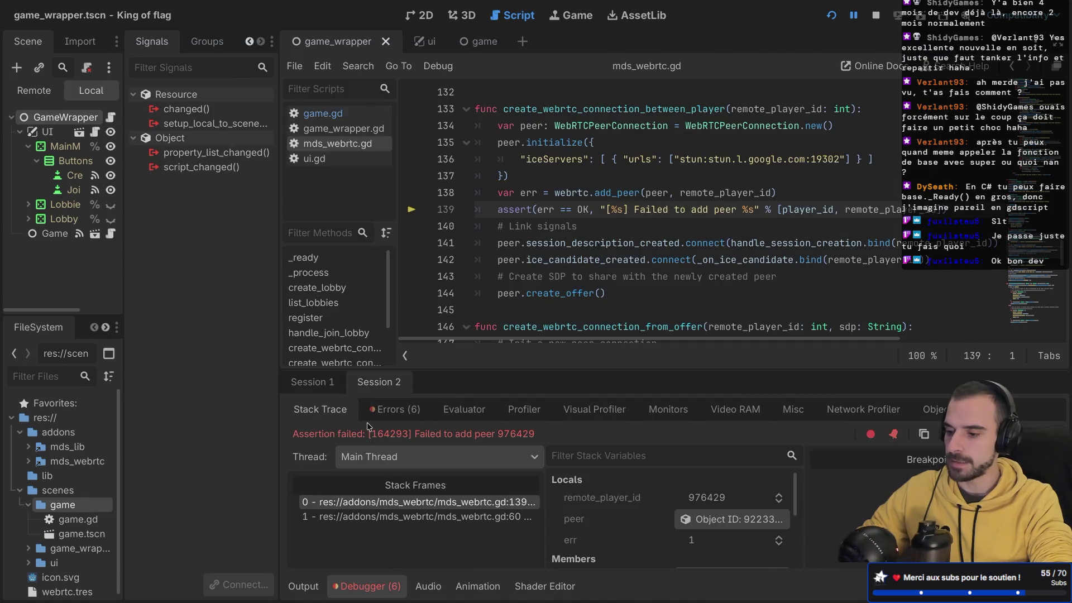
- Show the debugger's Errors (6) list and scroll through the WebRTC extension errors before switching to the browser
{"action": "left_click", "coordinate": [376, 591]}
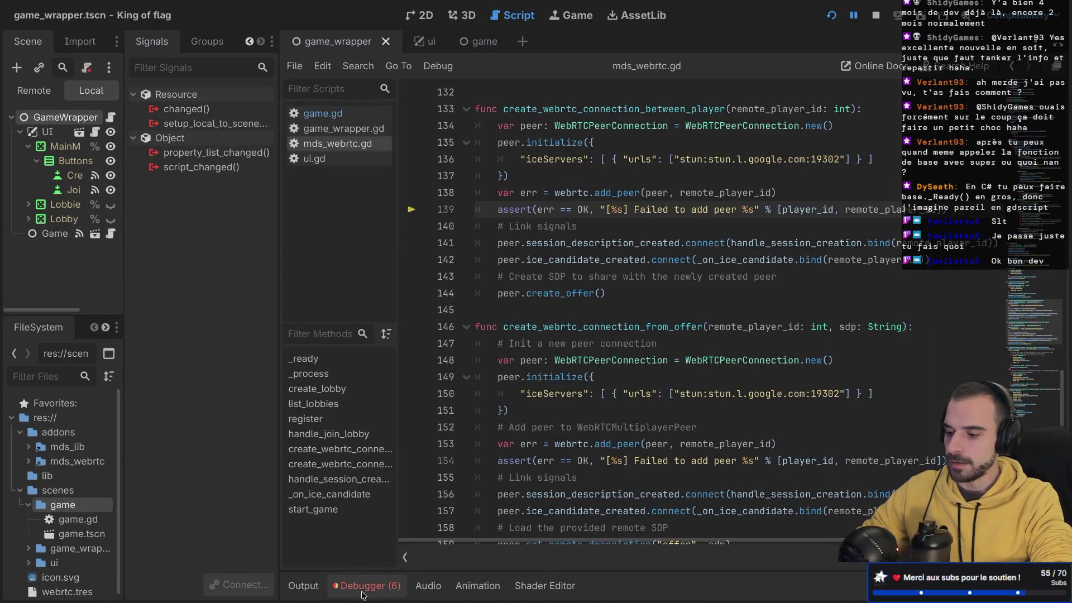
{"action": "left_click", "coordinate": [366, 586]}
{"action": "left_click", "coordinate": [395, 409]}
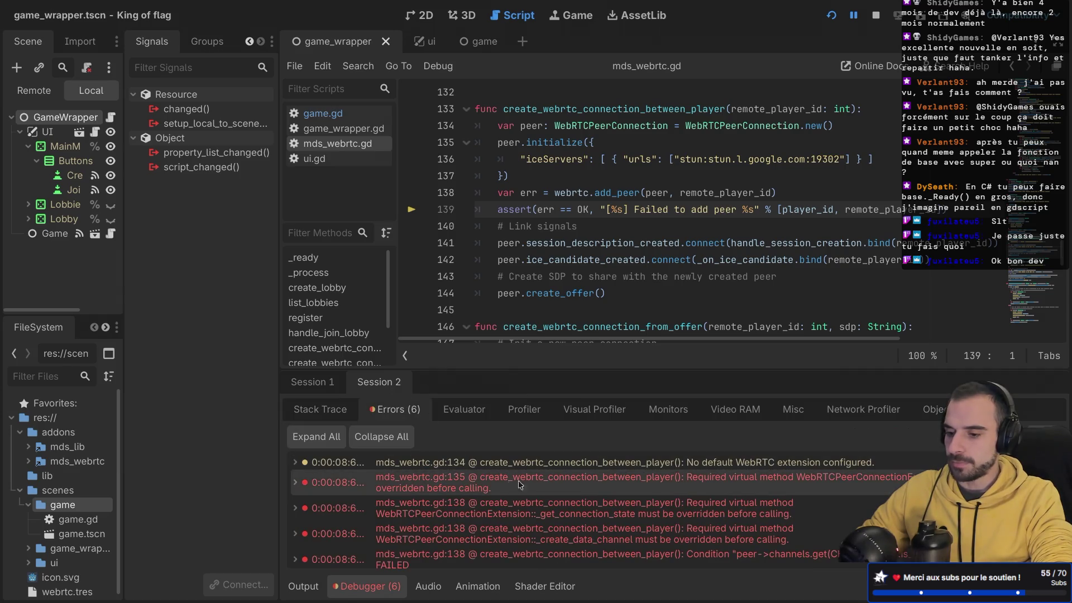
{"action": "mouse_move", "coordinate": [563, 505]}
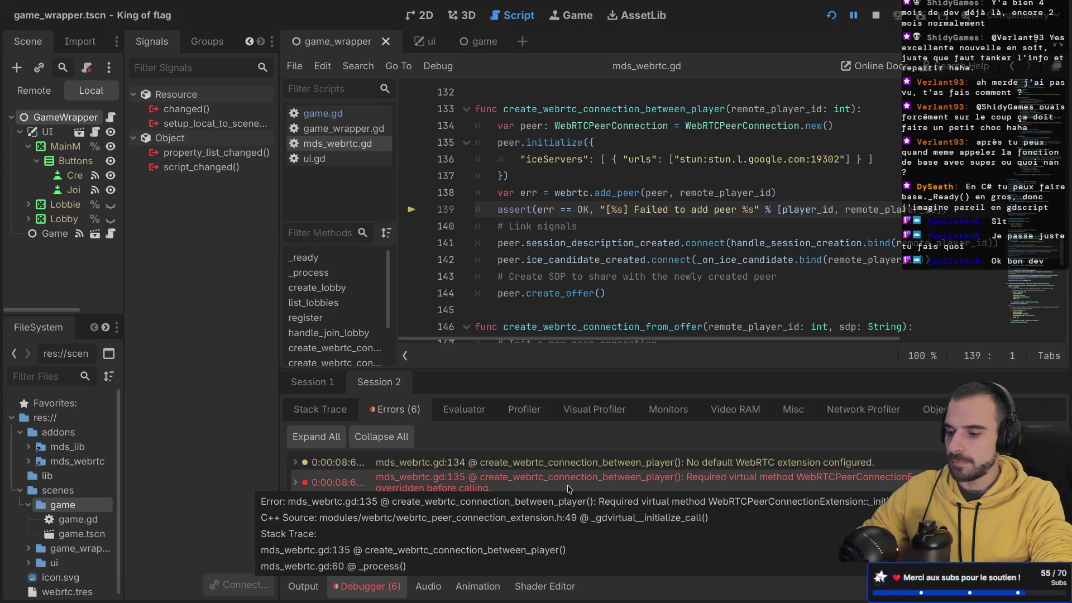
{"action": "scroll", "coordinate": [606, 266], "scroll_direction": "down", "scroll_amount": 1}
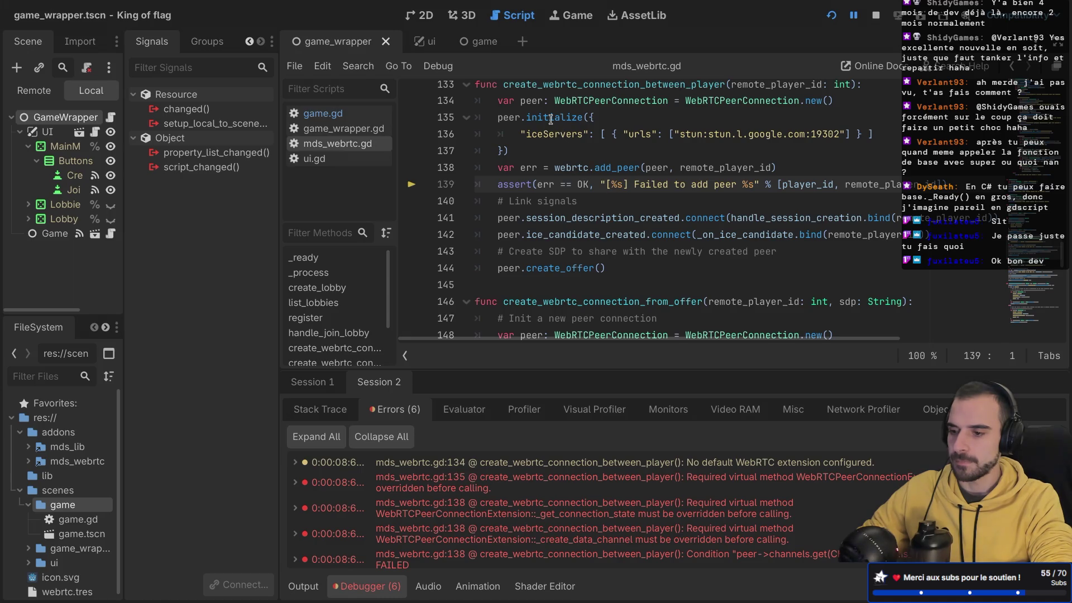
{"action": "mouse_move", "coordinate": [551, 119]}
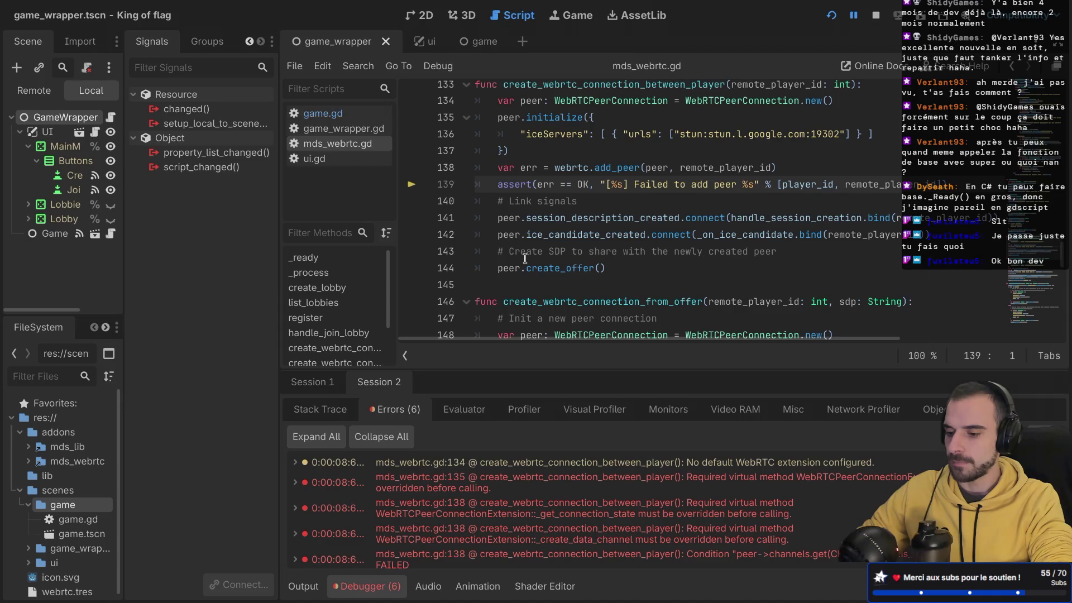
{"action": "scroll", "coordinate": [525, 258], "scroll_direction": "down", "scroll_amount": 1}
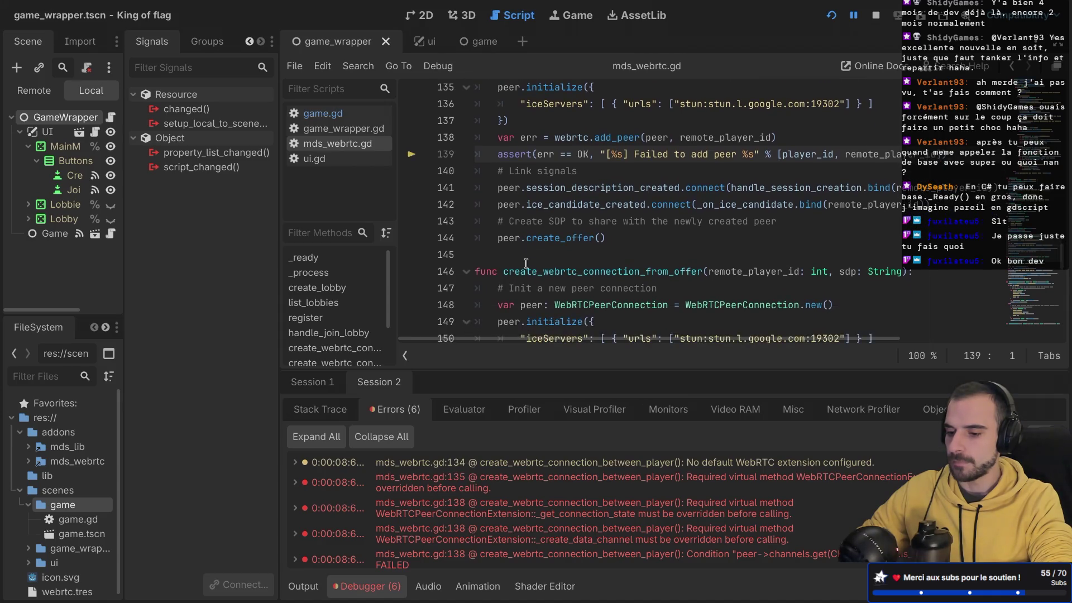
{"action": "scroll", "coordinate": [550, 461], "scroll_direction": "down", "scroll_amount": 1}
{"action": "scroll", "coordinate": [550, 461], "scroll_direction": "up", "scroll_amount": 1}
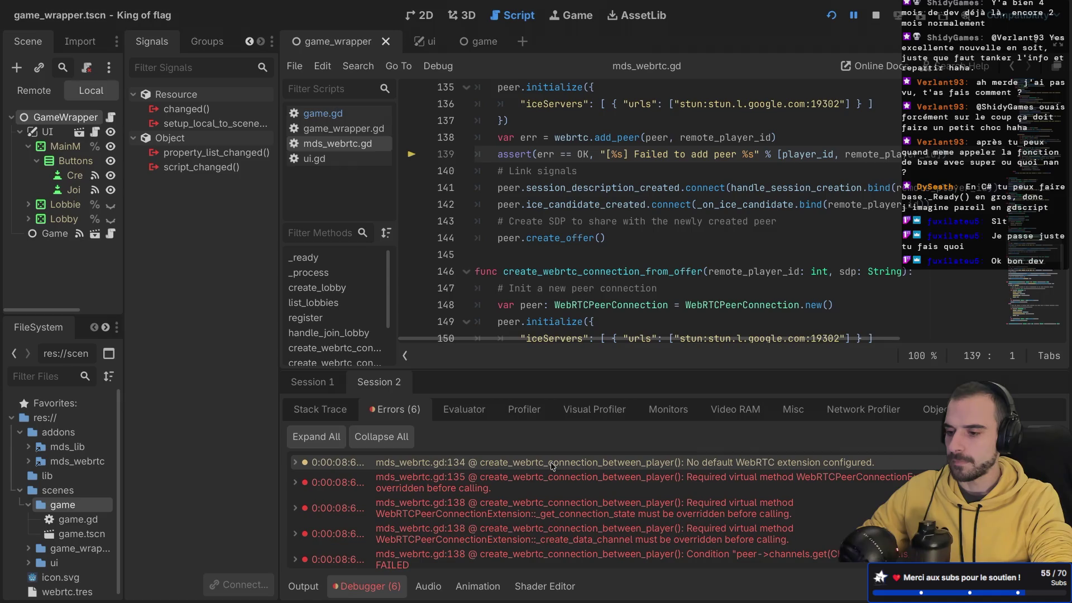
{"action": "scroll", "coordinate": [580, 239], "scroll_direction": "up", "scroll_amount": 2}
{"action": "scroll", "coordinate": [580, 238], "scroll_direction": "up", "scroll_amount": 3}
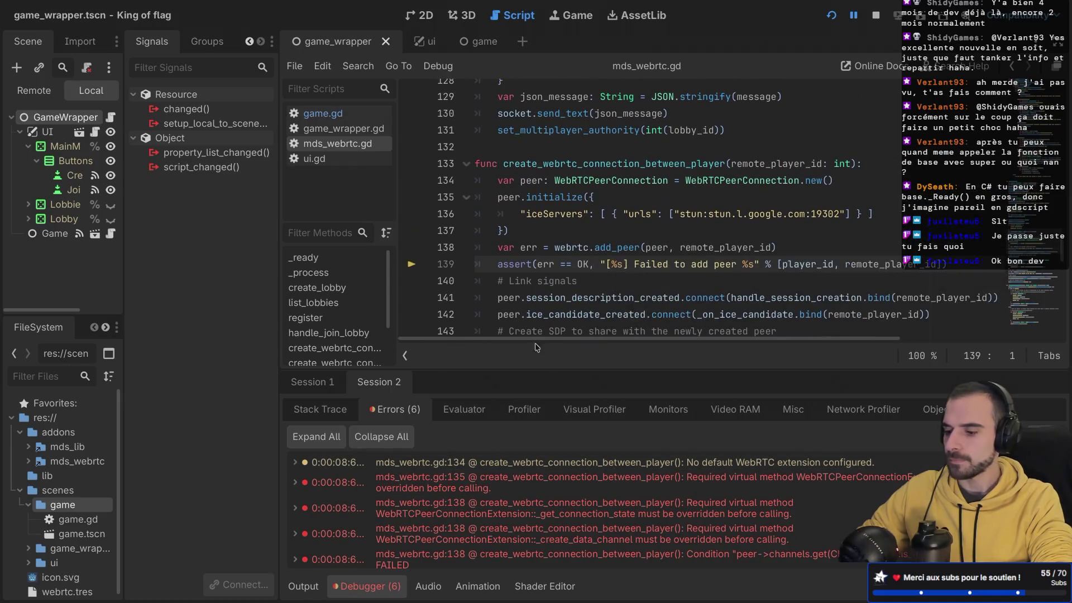
{"action": "key", "text": "ctrl+Right"}
{"action": "key", "text": "ctrl+Right"}
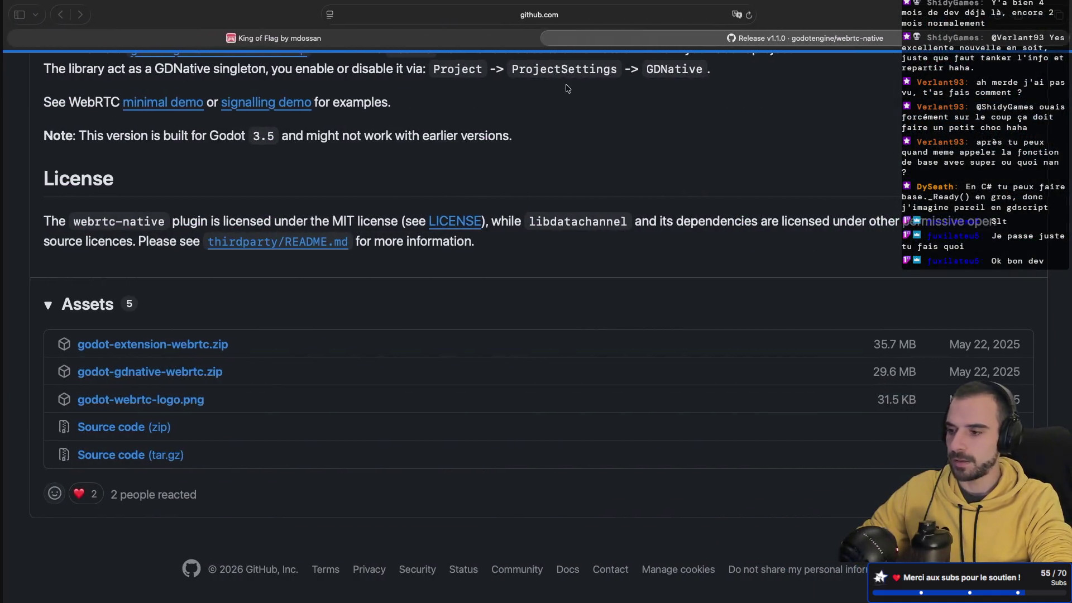
- Scroll up the webrtc-native v1.1.0 release notes to its GDExtension install instructions
{"action": "scroll", "coordinate": [482, 196], "scroll_direction": "up", "scroll_amount": 5}
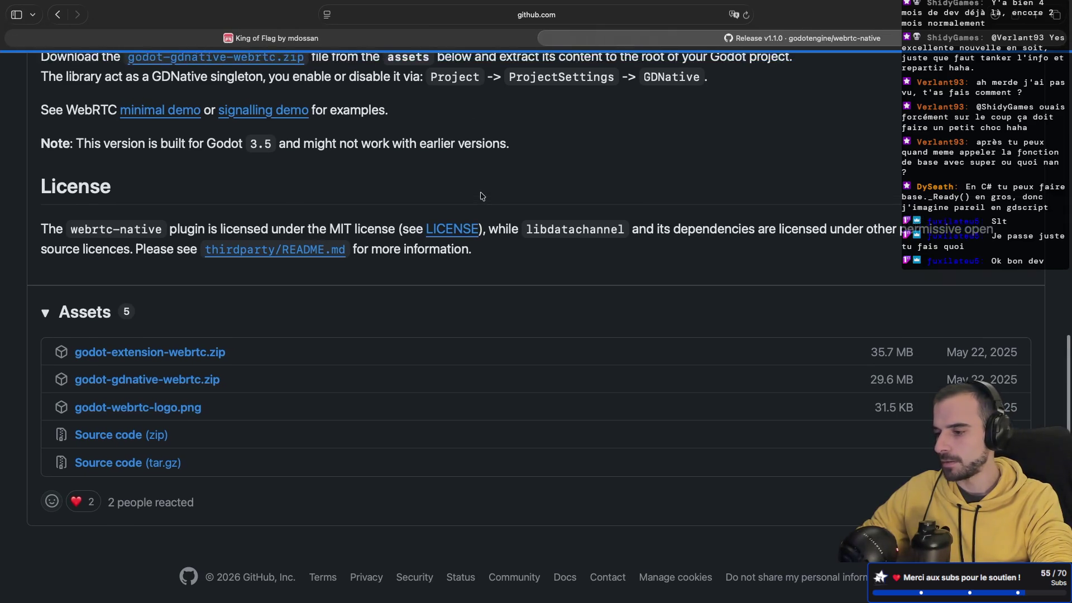
{"action": "scroll", "coordinate": [482, 196], "scroll_direction": "up", "scroll_amount": 1}
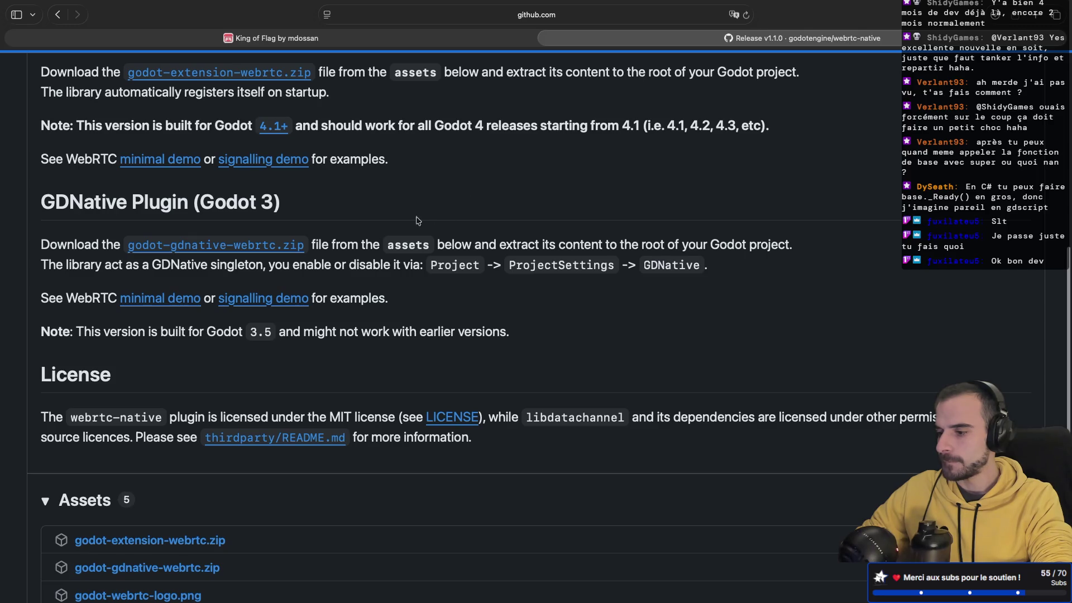
{"action": "scroll", "coordinate": [348, 227], "scroll_direction": "up", "scroll_amount": 6}
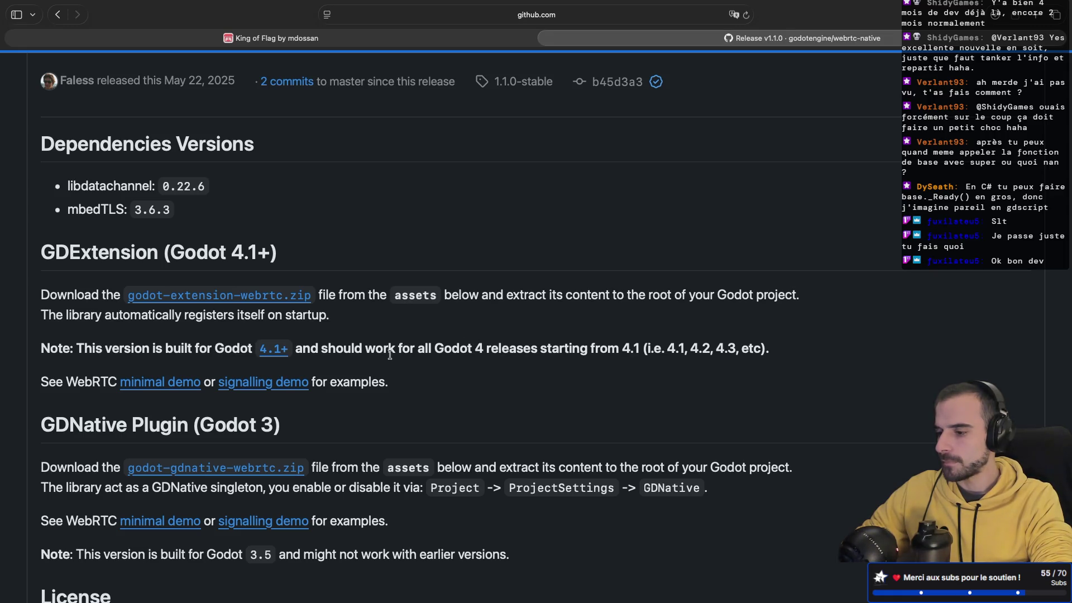
{"action": "scroll", "coordinate": [161, 368], "scroll_direction": "up", "scroll_amount": 2}
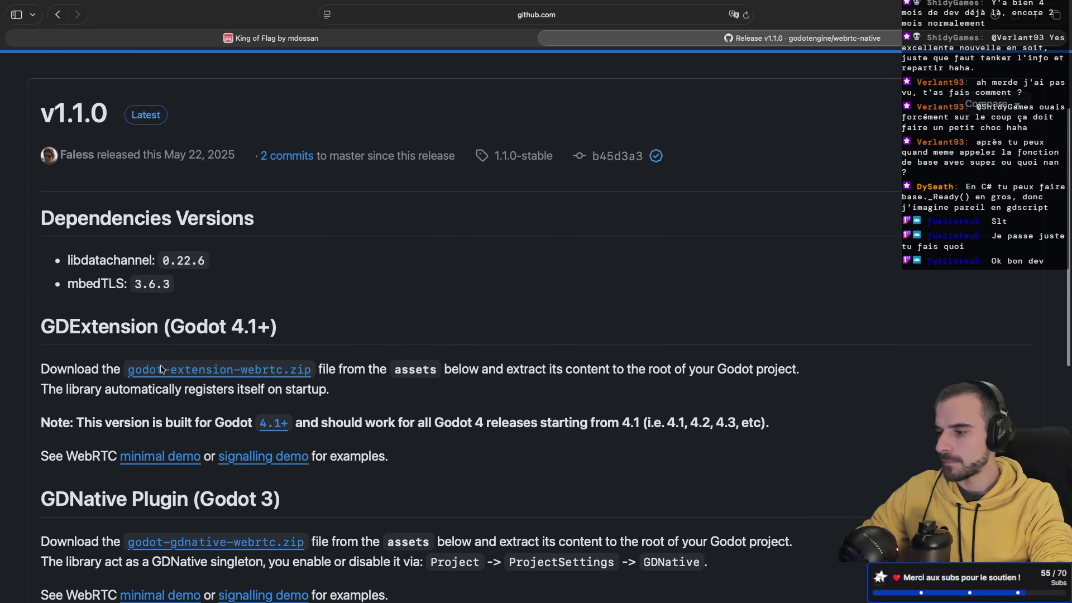
{"action": "key", "text": "super+Tab"}
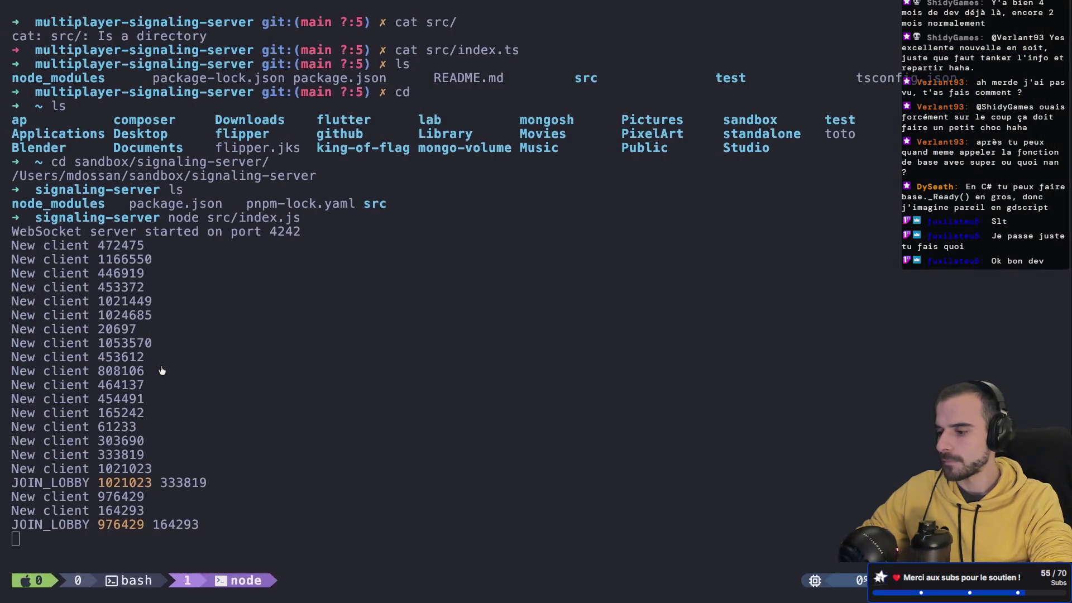
- Back in Godot, widen the scene and file docks and collapse the game folder
{"action": "key", "text": "super+Tab"}
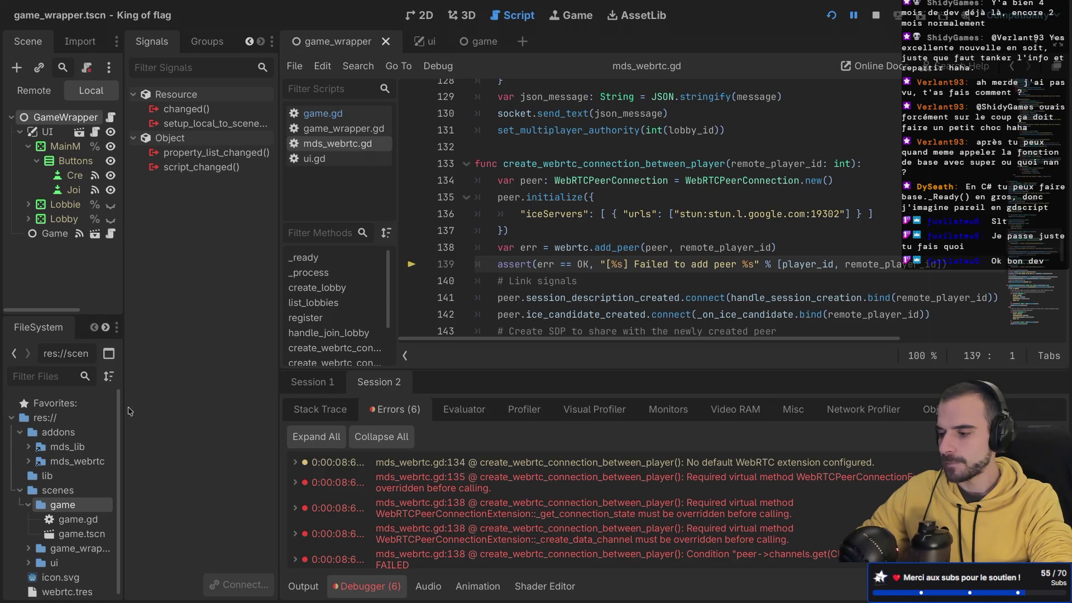
{"action": "left_click_drag", "start_coordinate": [124, 396], "coordinate": [223, 395]}
{"action": "scroll", "coordinate": [139, 473], "scroll_direction": "down", "scroll_amount": 1}
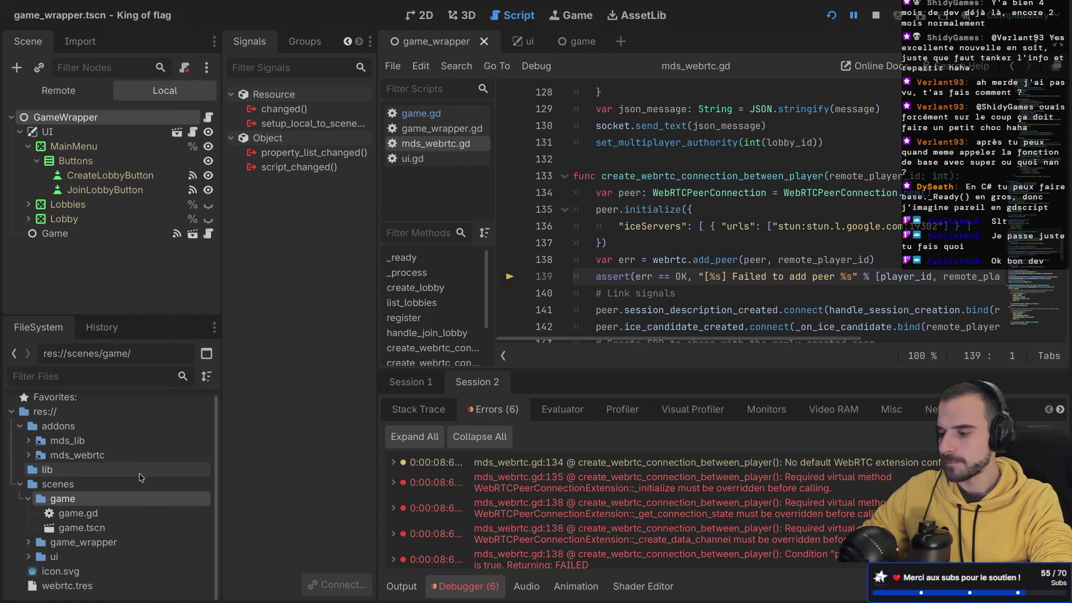
{"action": "left_click", "coordinate": [27, 501]}
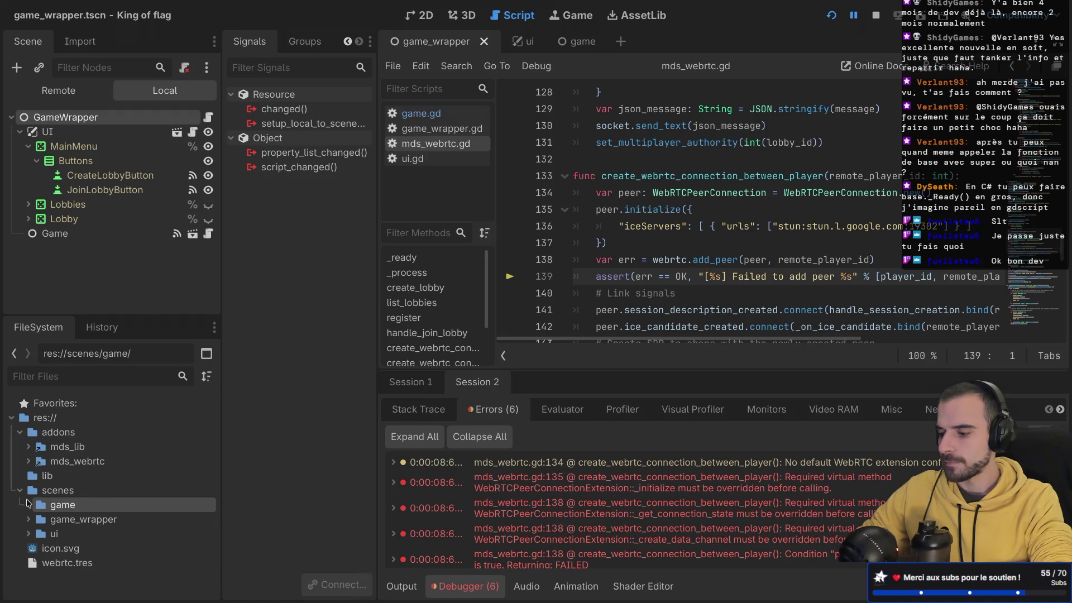
- In the FileSystem dock, collapse the scenes folder and expand the lib folder instead
{"action": "left_click", "coordinate": [21, 489]}
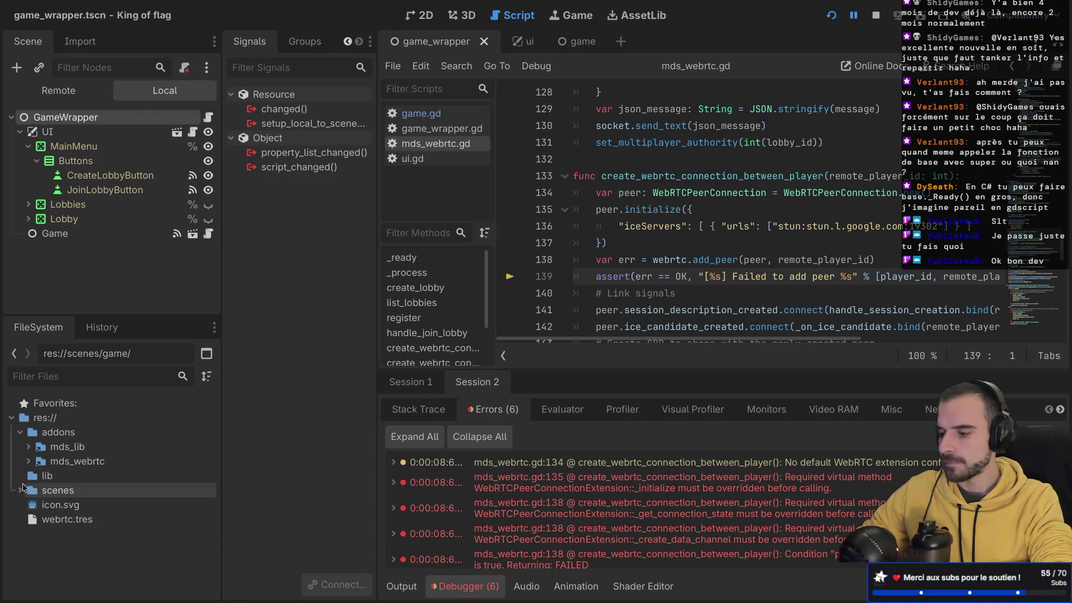
{"action": "left_click", "coordinate": [35, 478]}
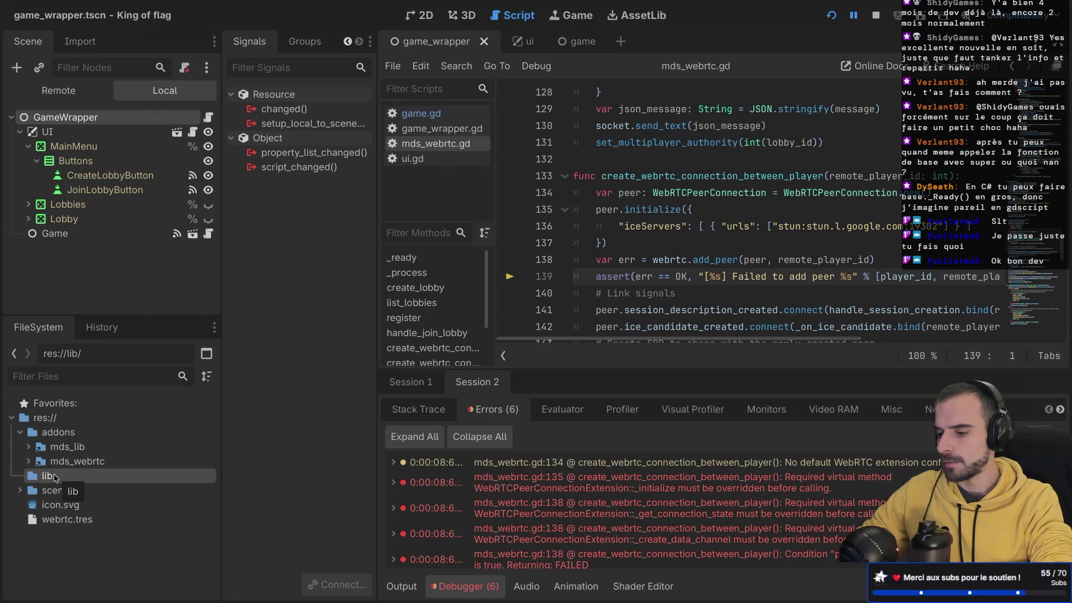
{"action": "key", "text": "super+Tab"}
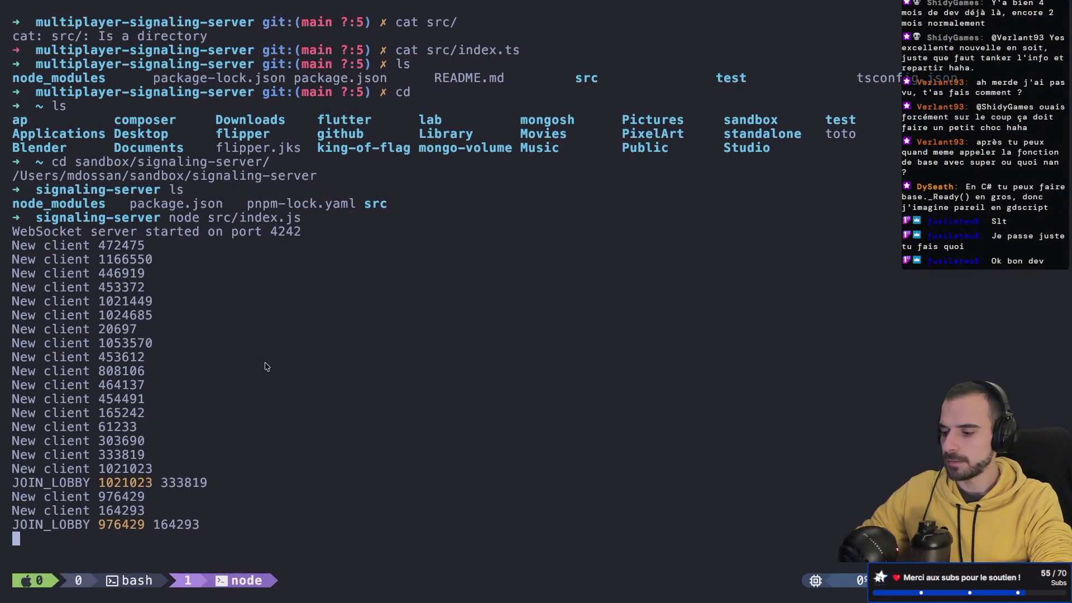
- In the king-of-flag tmux shell, list lib's libwebrtc_native builds, then open a new tmux window
{"action": "key", "text": "ctrl+b"}
{"action": "key", "text": "w"}
{"action": "key", "text": "Return"}
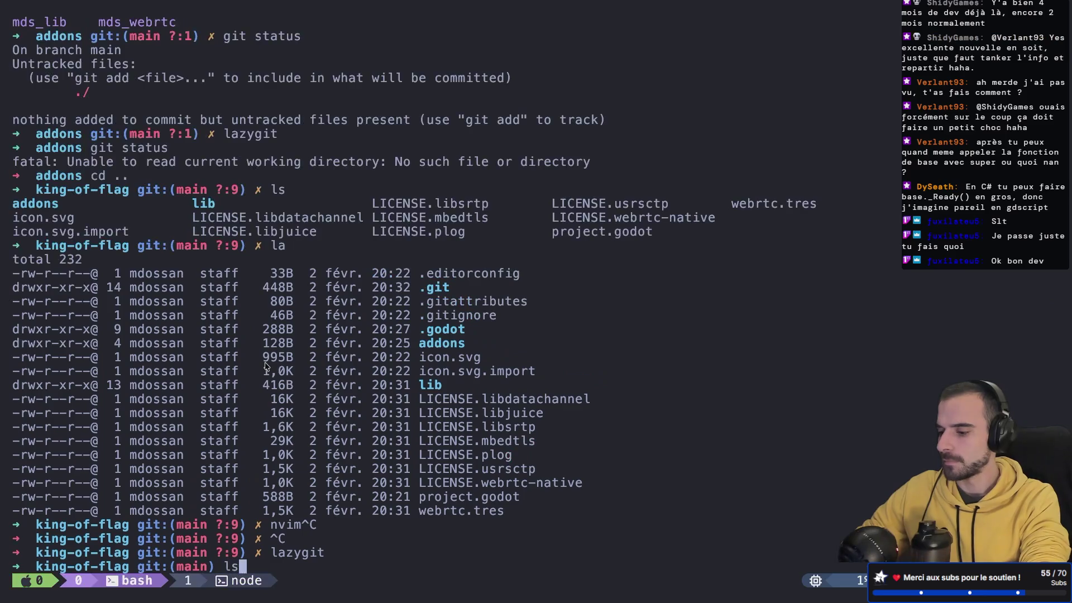
{"action": "type", "text": "ls li"}
{"action": "key", "text": "Tab"}
{"action": "key", "text": "Return"}
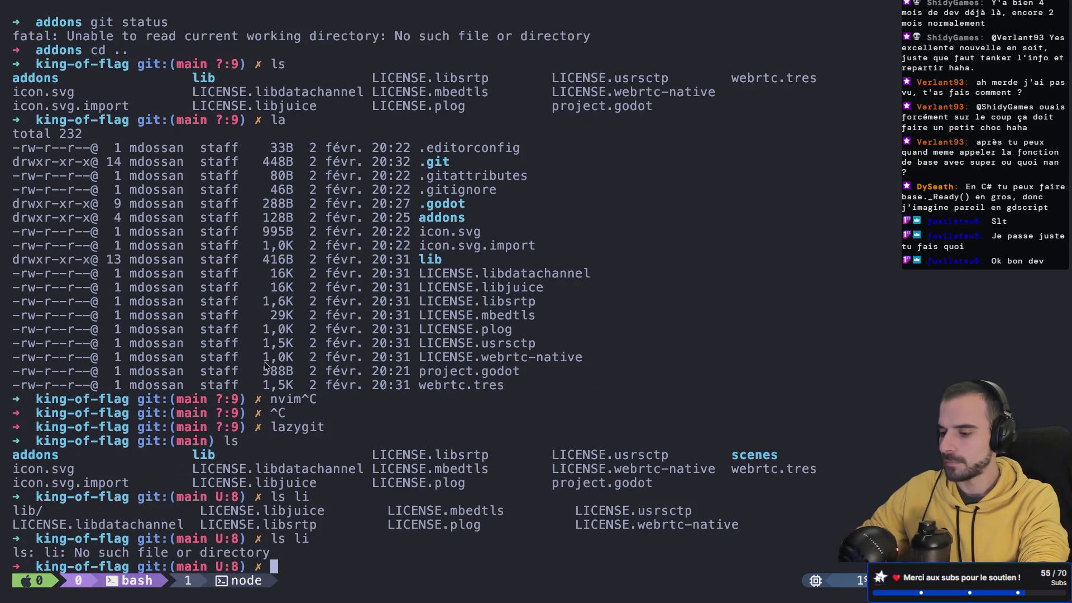
{"action": "type", "text": "ls lib"}
{"action": "key", "text": "Return"}
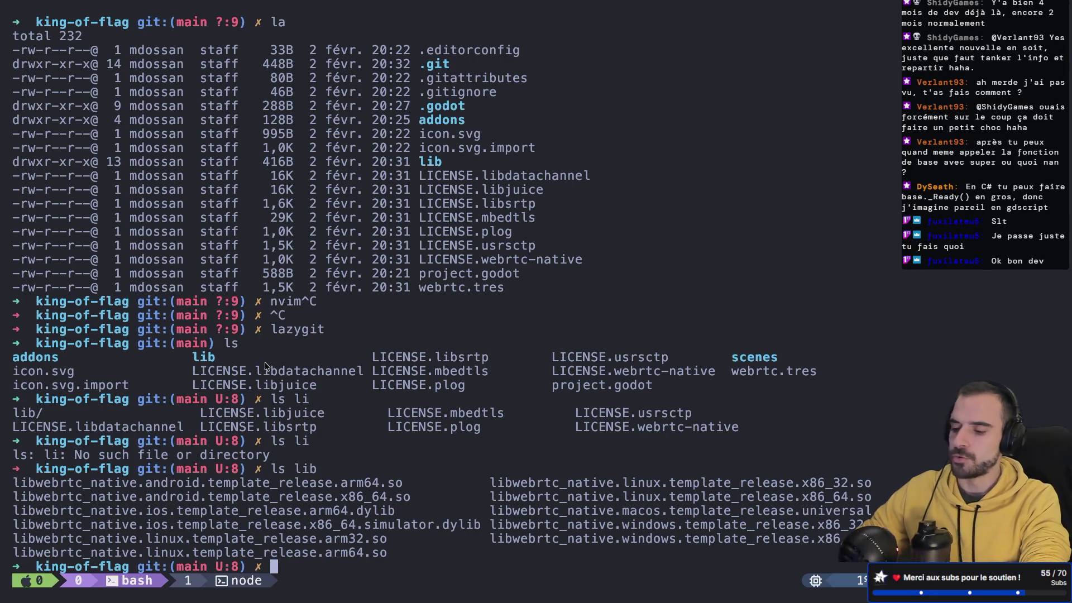
{"action": "key", "text": "ctrl+b"}
{"action": "type", "text": "ccd sn"}
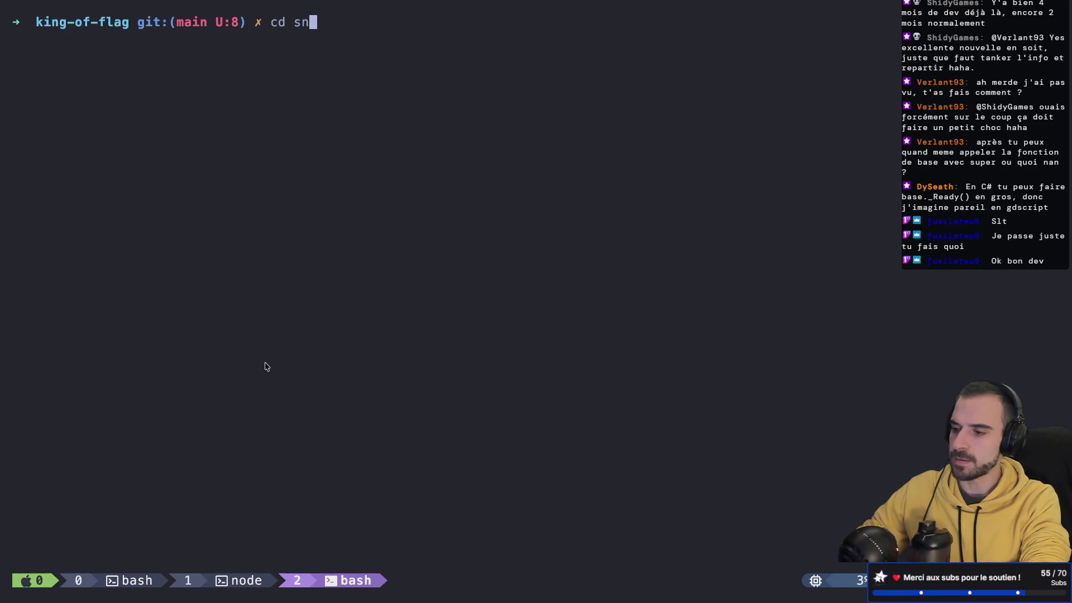
{"action": "type", "text": "n"}
- Go home, cd into sandbox and list it, showing webrtc.gdextension and a webrtc folder
{"action": "key", "text": "BackSpace"}
{"action": "key", "text": "BackSpace"}
{"action": "key", "text": "BackSpace"}
{"action": "key", "text": "Return"}
{"action": "type", "text": "cd s"}
{"action": "key", "text": "Tab"}
{"action": "key", "text": "Return"}
{"action": "type", "text": "ls"}
{"action": "key", "text": "Return"}
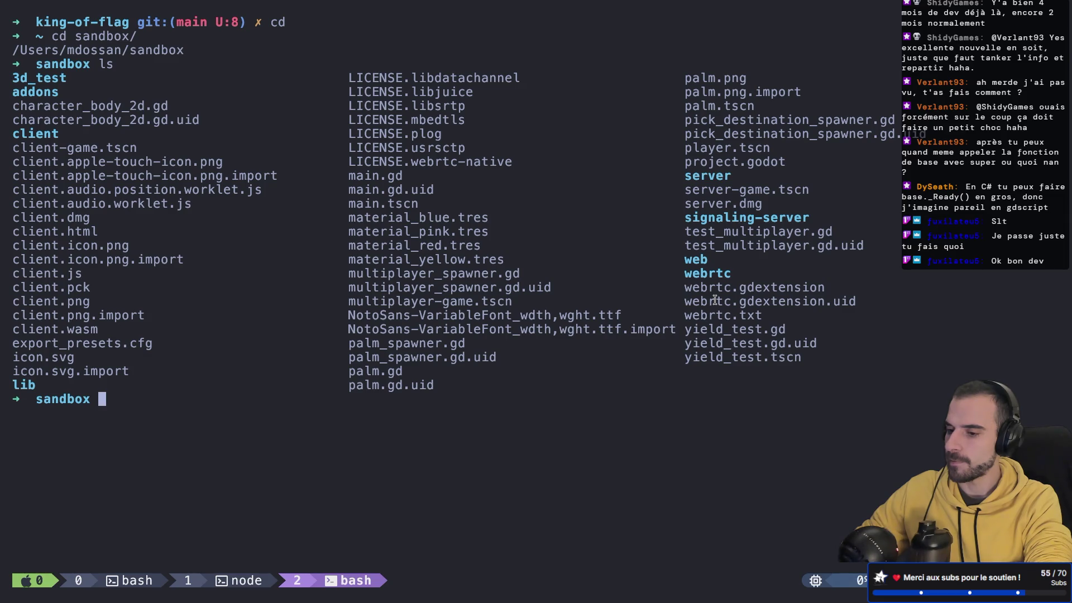
- Move between the Godot and terminal spaces, ending on the webrtc-native v1.1.0 release page
{"action": "key", "text": "super+Tab"}
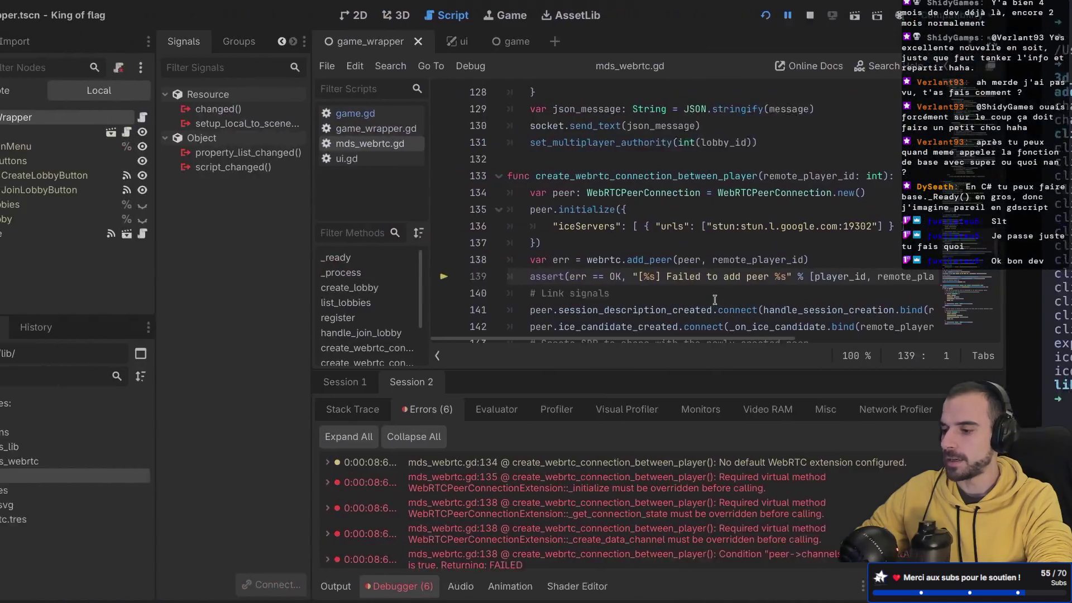
{"action": "key", "text": "super+Tab"}
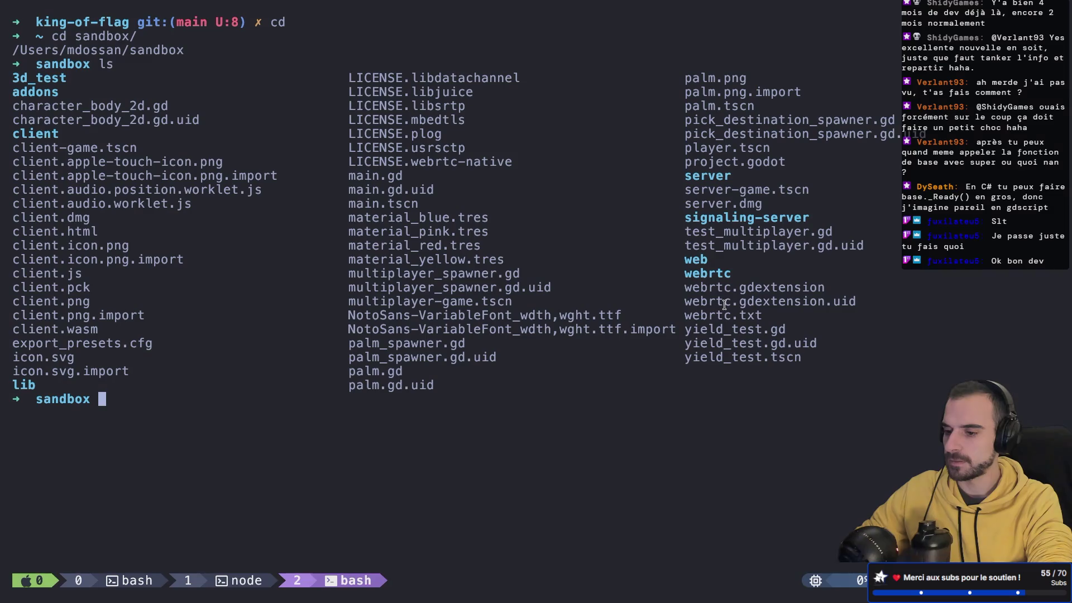
{"action": "key", "text": "ctrl+Left"}
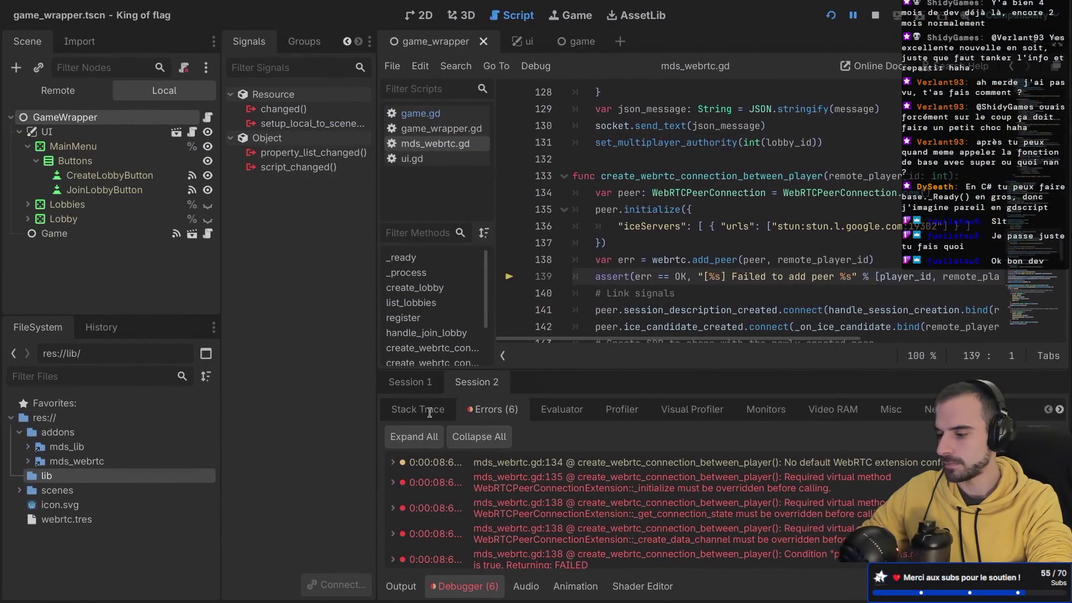
{"action": "key", "text": "ctrl+Right"}
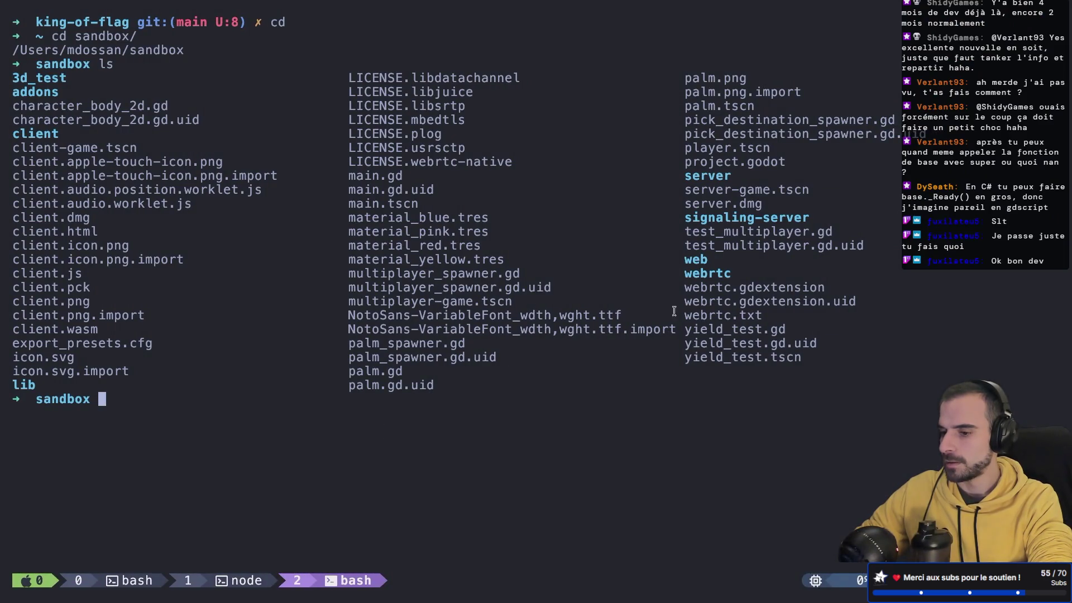
{"action": "key", "text": "ctrl+Right"}
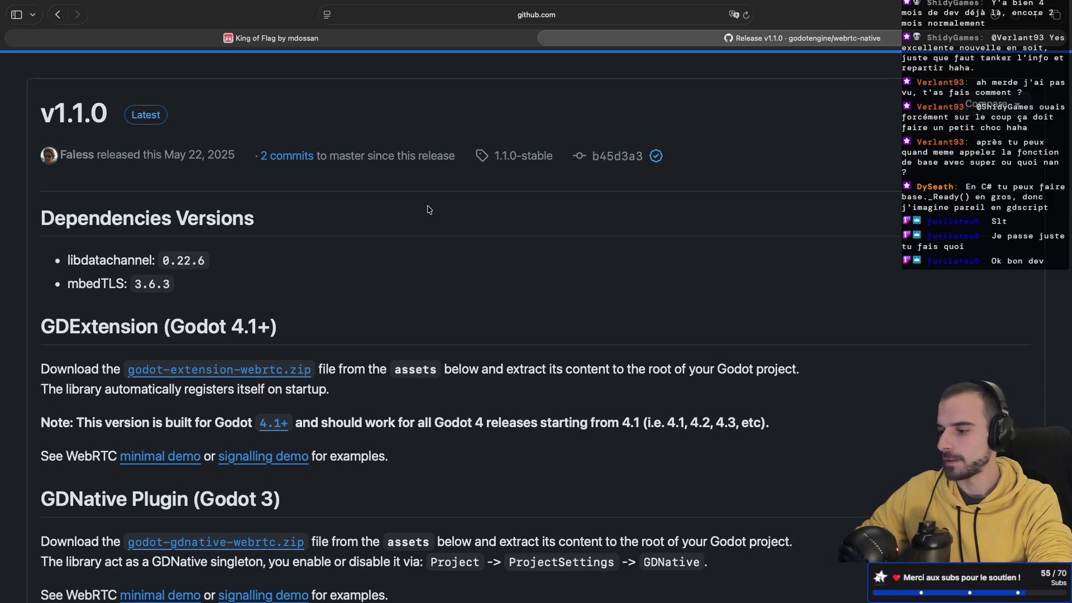
- Scroll the webrtc-native v1.1.0 release page down to its Assets list and back up
{"action": "scroll", "coordinate": [428, 210], "scroll_direction": "down", "scroll_amount": 5}
{"action": "scroll", "coordinate": [428, 210], "scroll_direction": "down", "scroll_amount": 4}
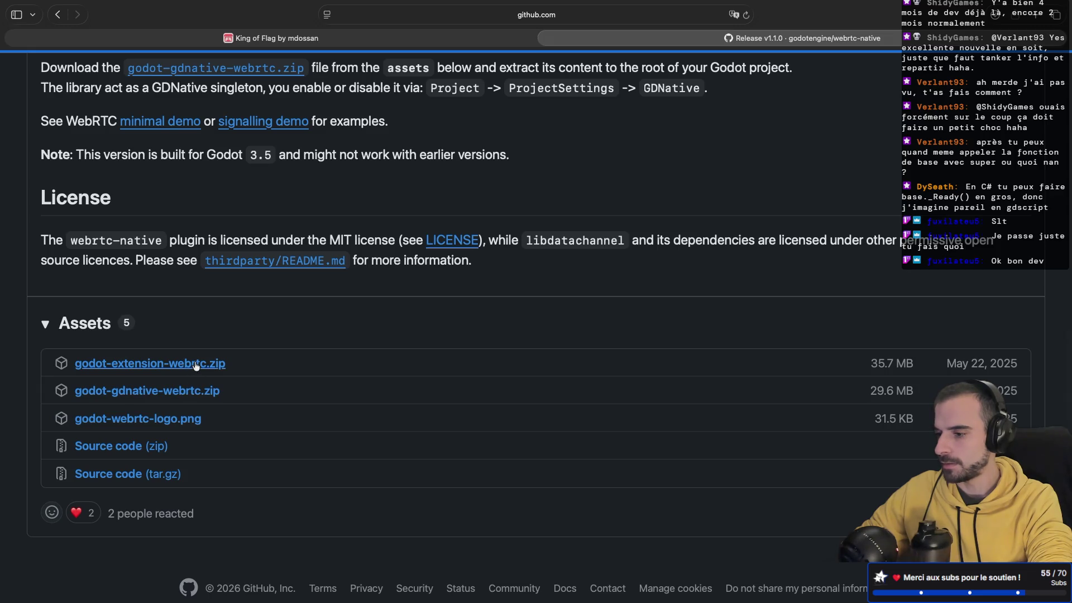
{"action": "scroll", "coordinate": [195, 366], "scroll_direction": "up", "scroll_amount": 4}
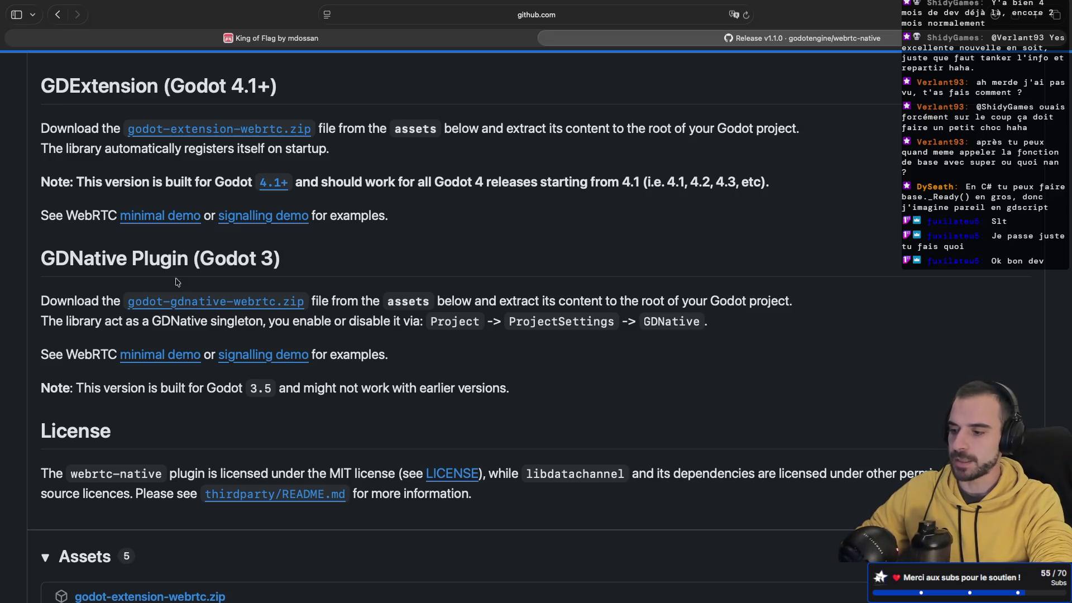
- Return to the terminal space and choose window 0 in the tmux window list
{"action": "key", "text": "ctrl+Right"}
{"action": "key", "text": "ctrl+Right"}
{"action": "key", "text": "ctrl+Left"}
{"action": "key", "text": "ctrl+b"}
{"action": "key", "text": "w"}
{"action": "key", "text": "Up"}
{"action": "key", "text": "Up"}
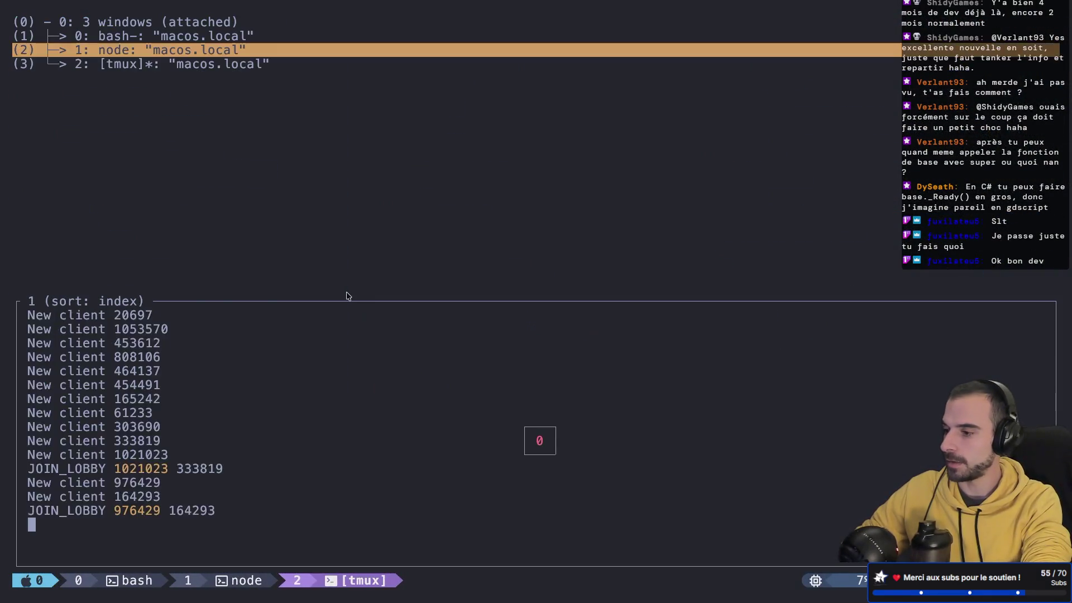
- In the project shell, list the folder and delete the LICENSE.* files with rm -rf
{"action": "key", "text": "Return"}
{"action": "type", "text": "ls"}
{"action": "key", "text": "Return"}
{"action": "type", "text": "rm "}
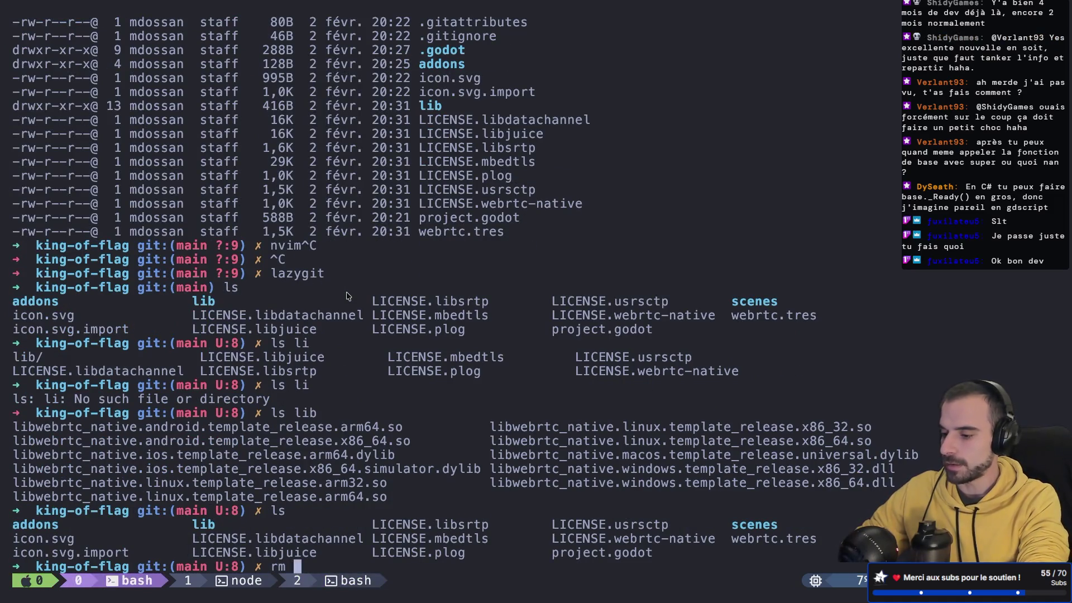
{"action": "type", "text": "-rf LI"}
{"action": "key", "text": "Tab"}
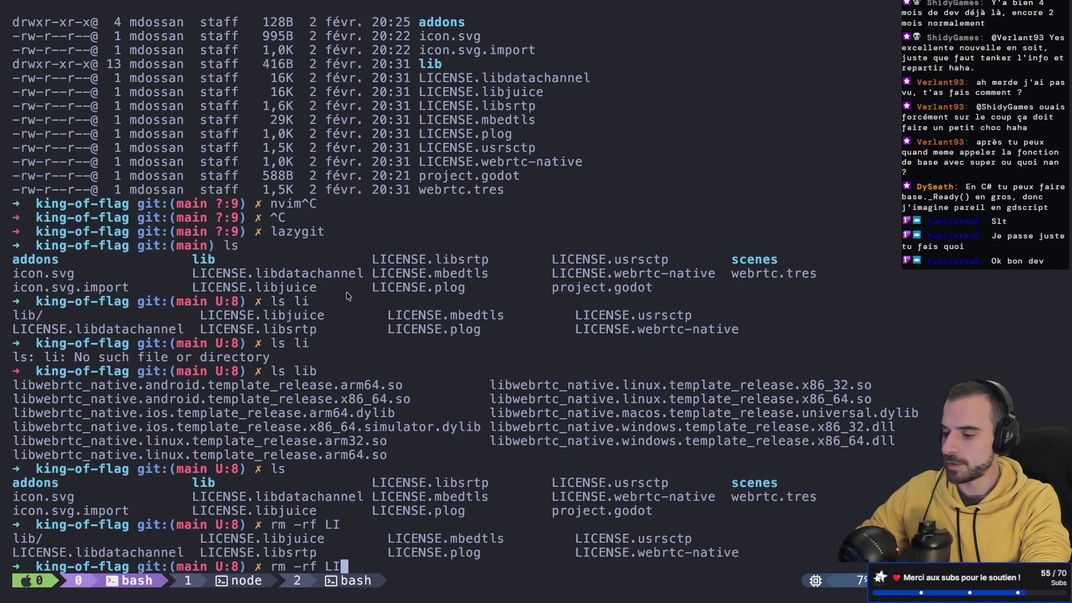
{"action": "type", "text": "C"}
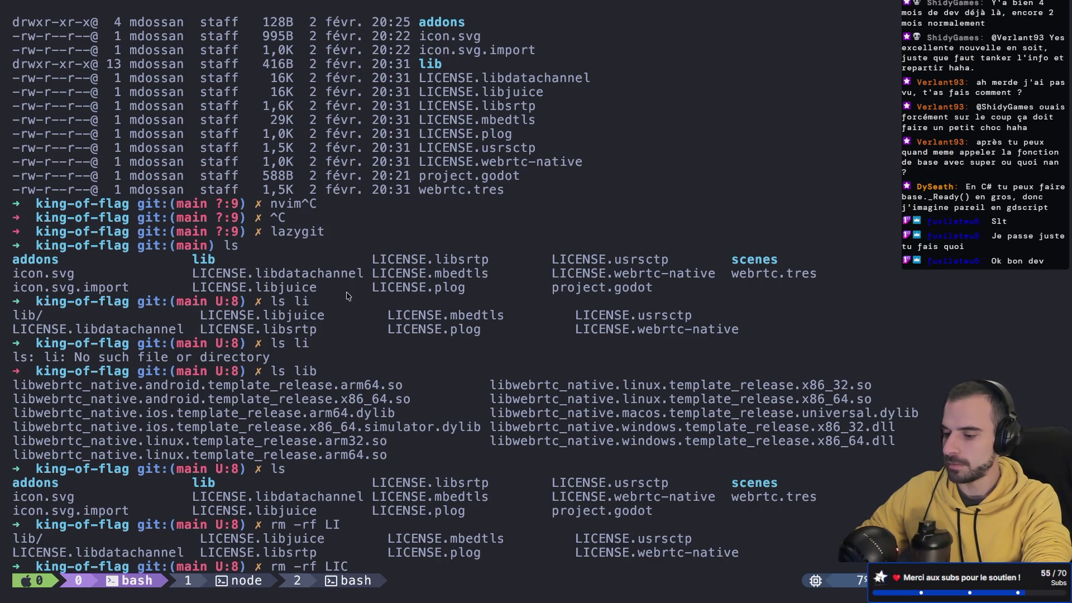
{"action": "type", "text": "ENSE"}
{"action": "key", "text": "Tab"}
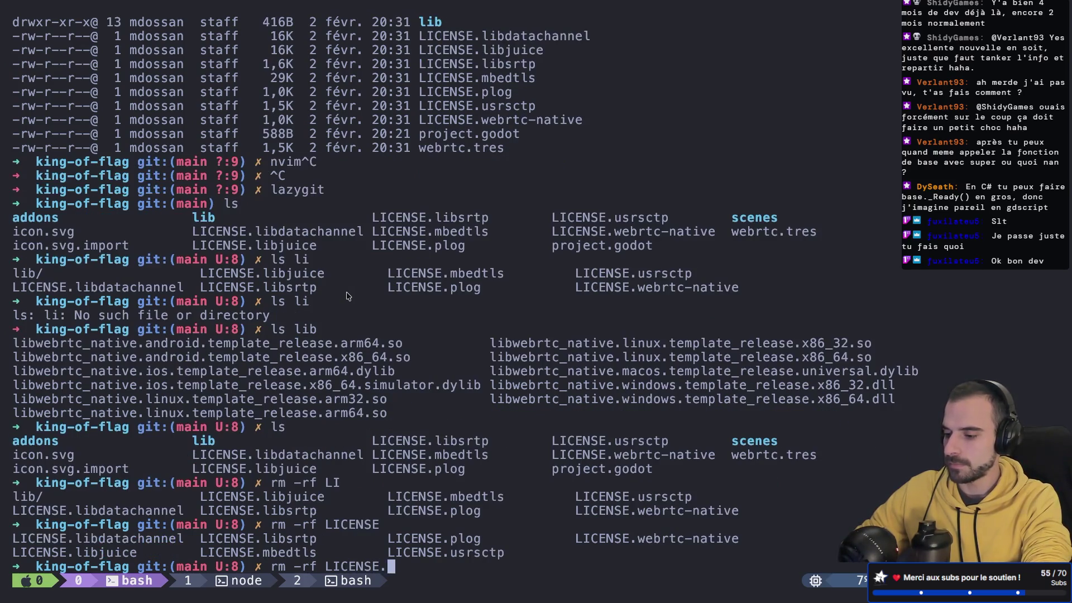
{"action": "type", "text": "*"}
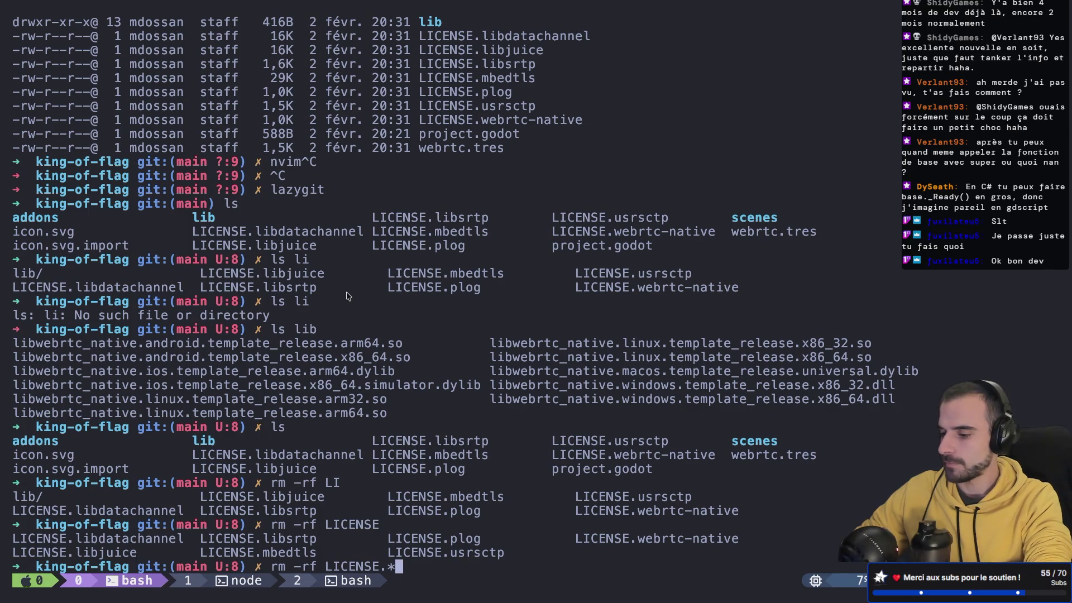
{"action": "key", "text": "Return"}
- Delete the lib folder and webrtc.tres with rm -rf lib/ webrtc.tres
{"action": "type", "text": "ls"}
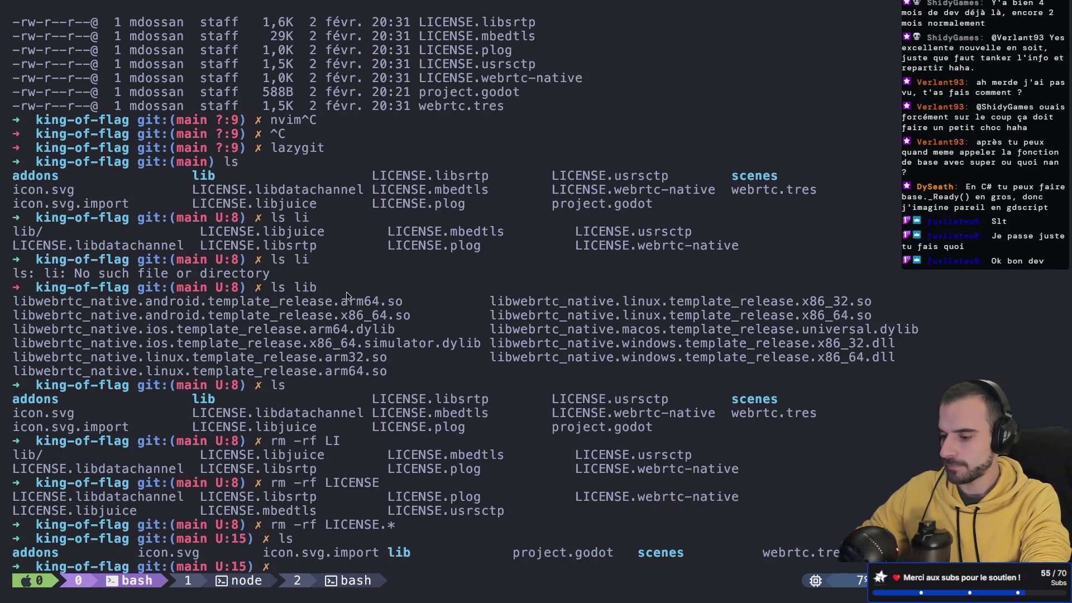
{"action": "type", "text": "rm -rf lib/"}
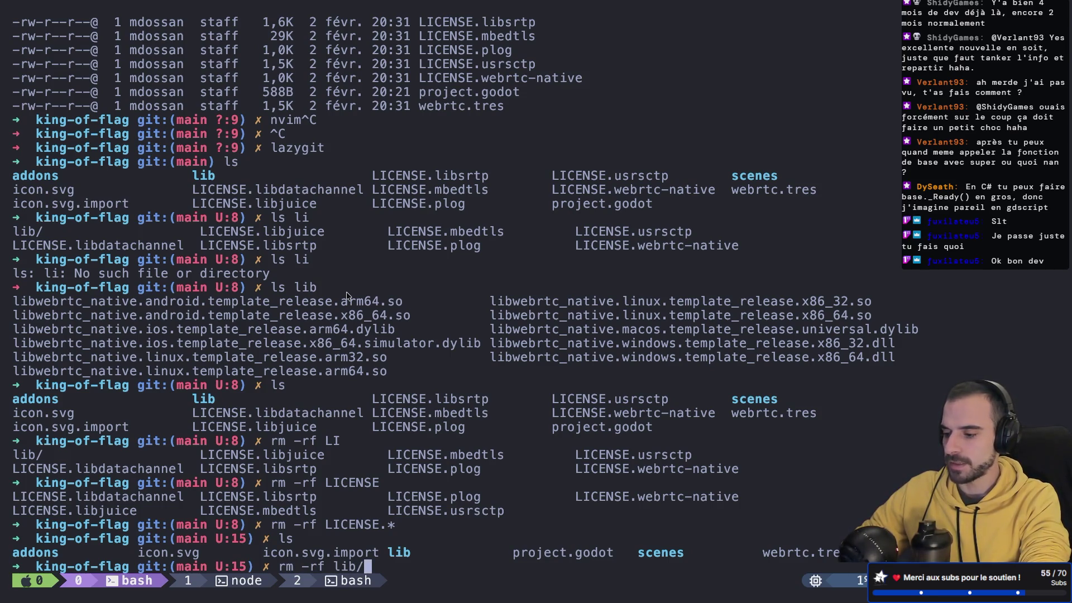
{"action": "type", "text": " web"}
{"action": "key", "text": "Tab"}
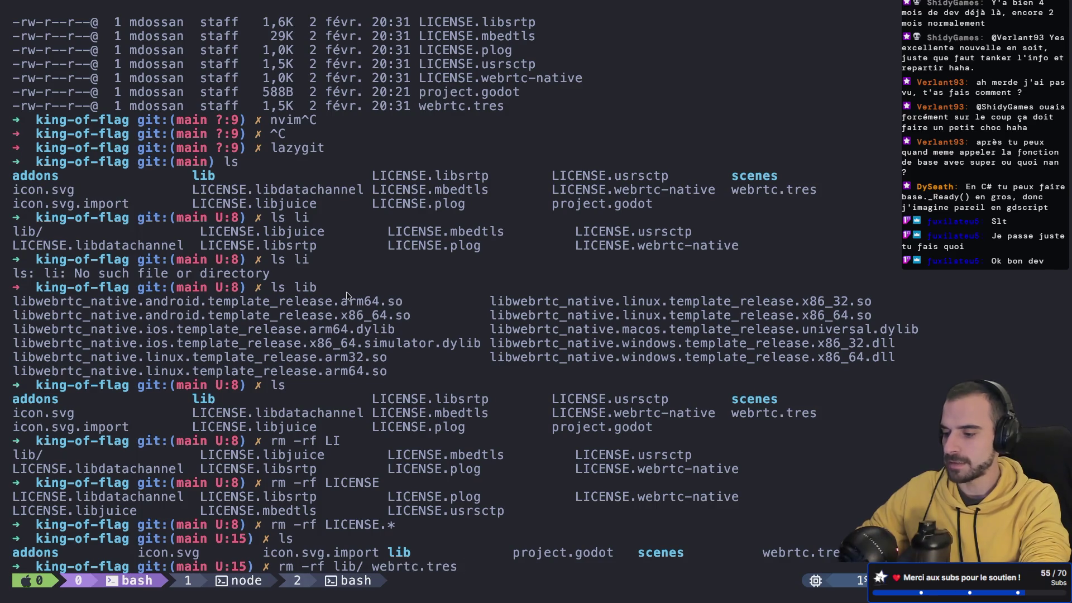
{"action": "key", "text": "Return"}
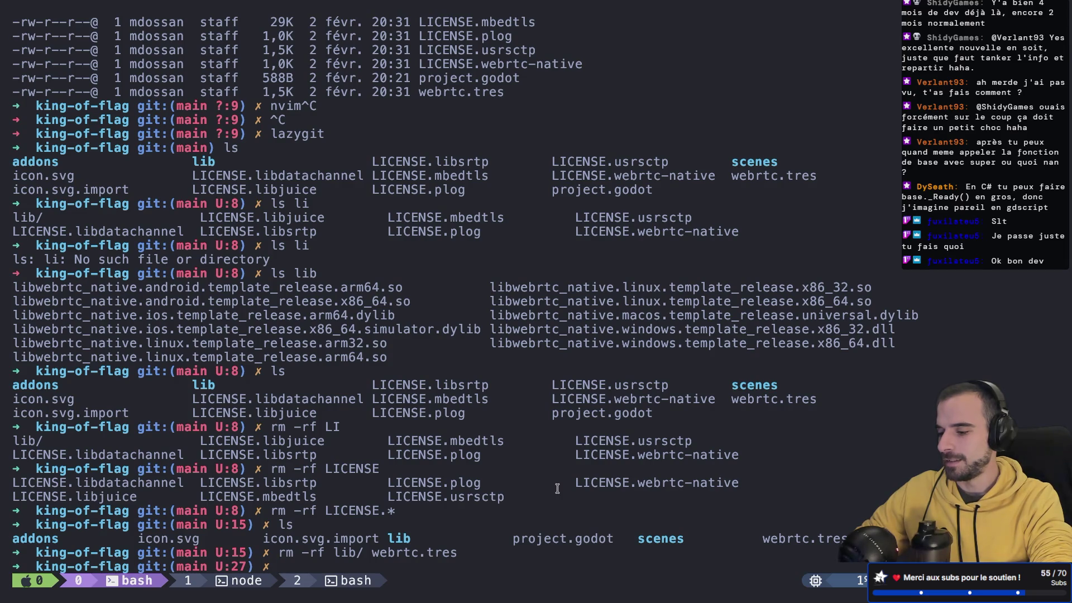
{"action": "key", "text": "ctrl+Right"}
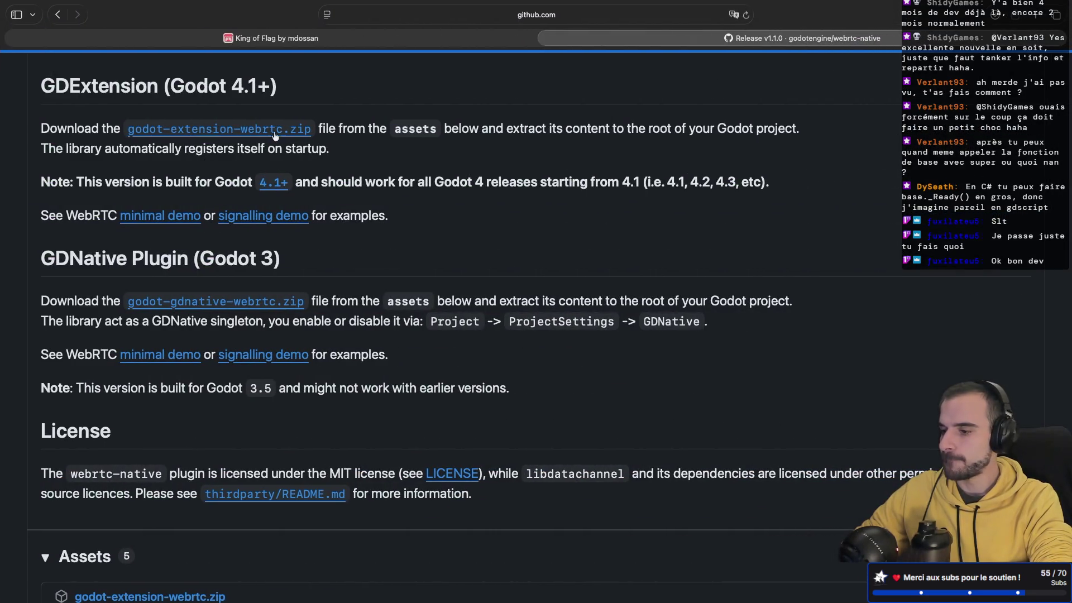
- Download godot-extension-webrtc.zip and open its extracted webrtc folder from Safari's Downloads list
{"action": "left_click", "coordinate": [260, 133]}
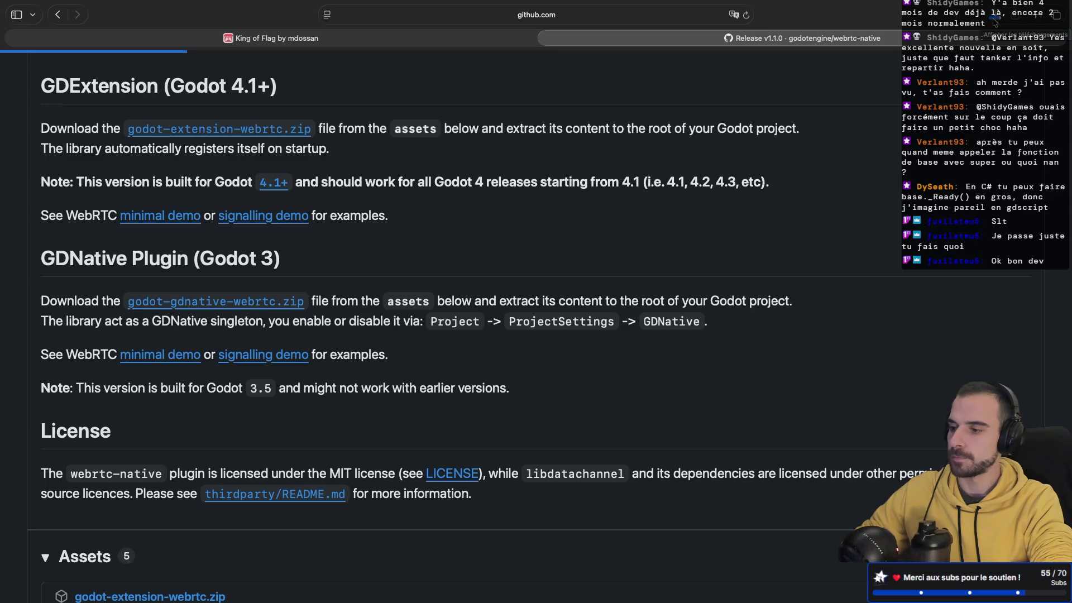
{"action": "left_click", "coordinate": [994, 20]}
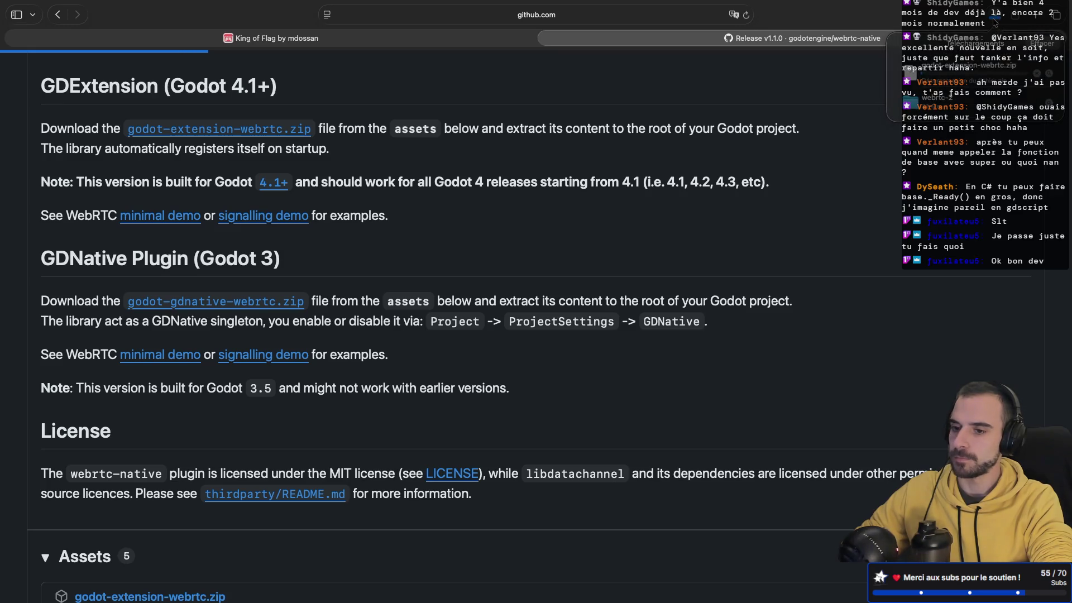
{"action": "double_click", "coordinate": [939, 74]}
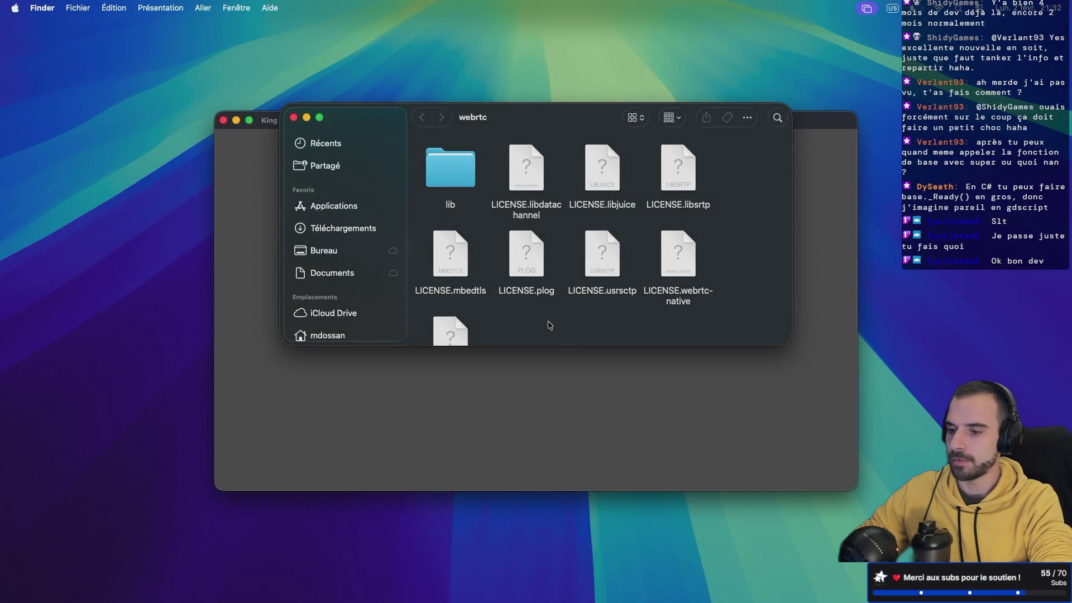
- Scroll through the extracted webrtc folder in Finder and select all its files
{"action": "scroll", "coordinate": [578, 256], "scroll_direction": "down", "scroll_amount": 3}
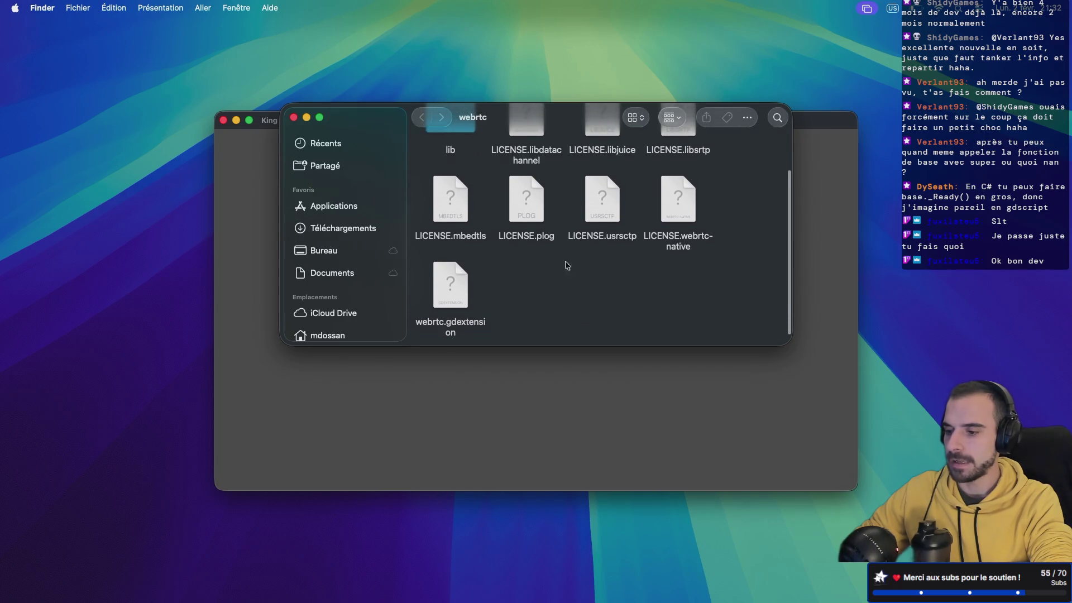
{"action": "scroll", "coordinate": [527, 288], "scroll_direction": "up", "scroll_amount": 2}
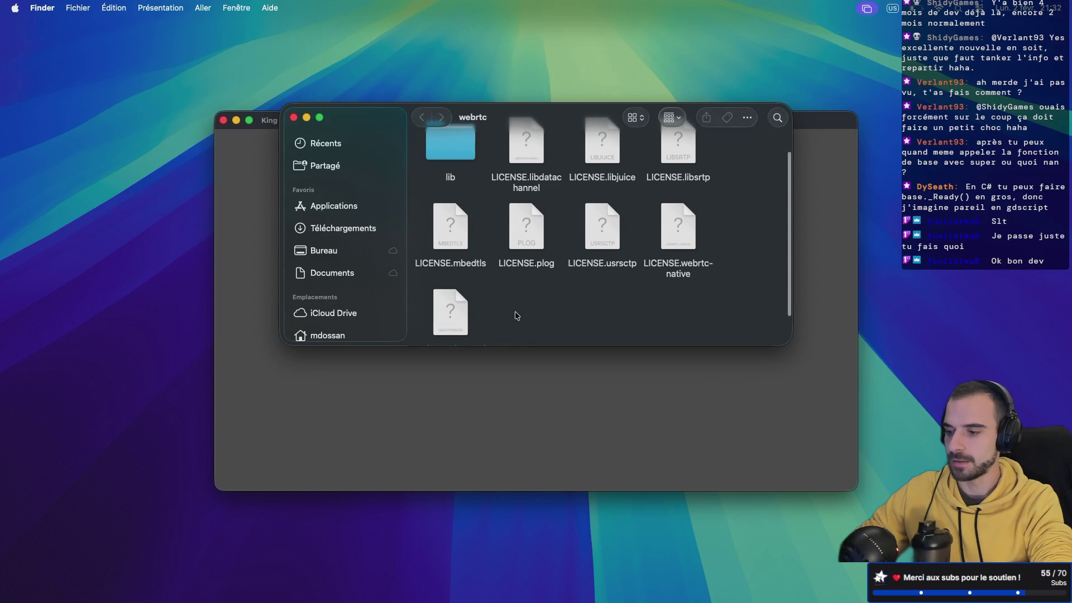
{"action": "scroll", "coordinate": [510, 316], "scroll_direction": "down", "scroll_amount": 2}
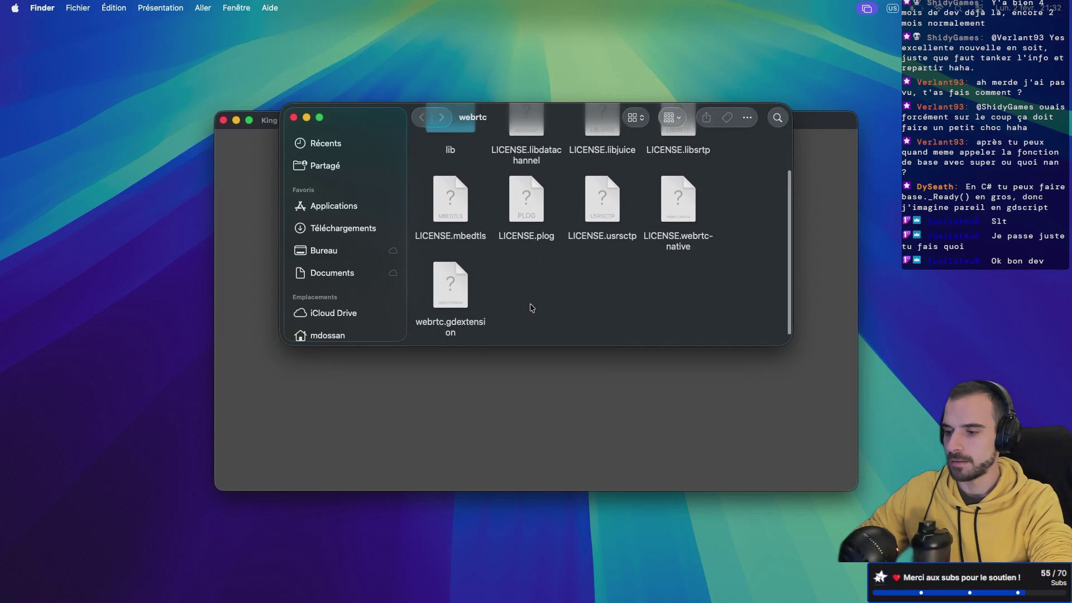
{"action": "mouse_move", "coordinate": [720, 326]}
{"action": "left_mouse_down"}
{"action": "mouse_move", "coordinate": [558, 123]}
{"action": "mouse_move", "coordinate": [562, 155]}
{"action": "left_mouse_up"}
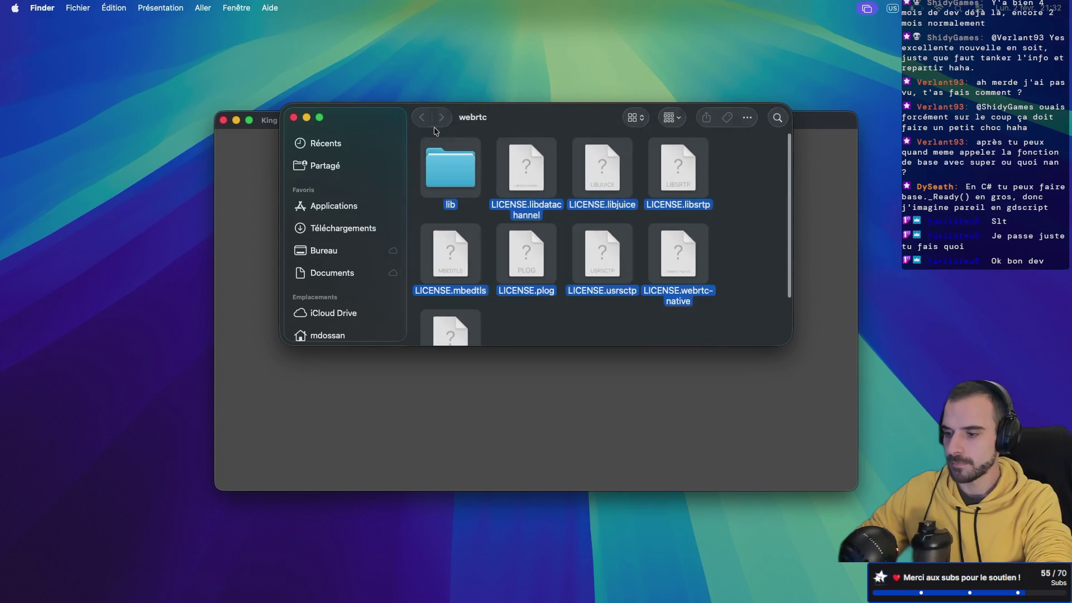
- Bring the Godot editor space forward, exit fullscreen and maximize the editor window
{"action": "key", "text": "super+Tab"}
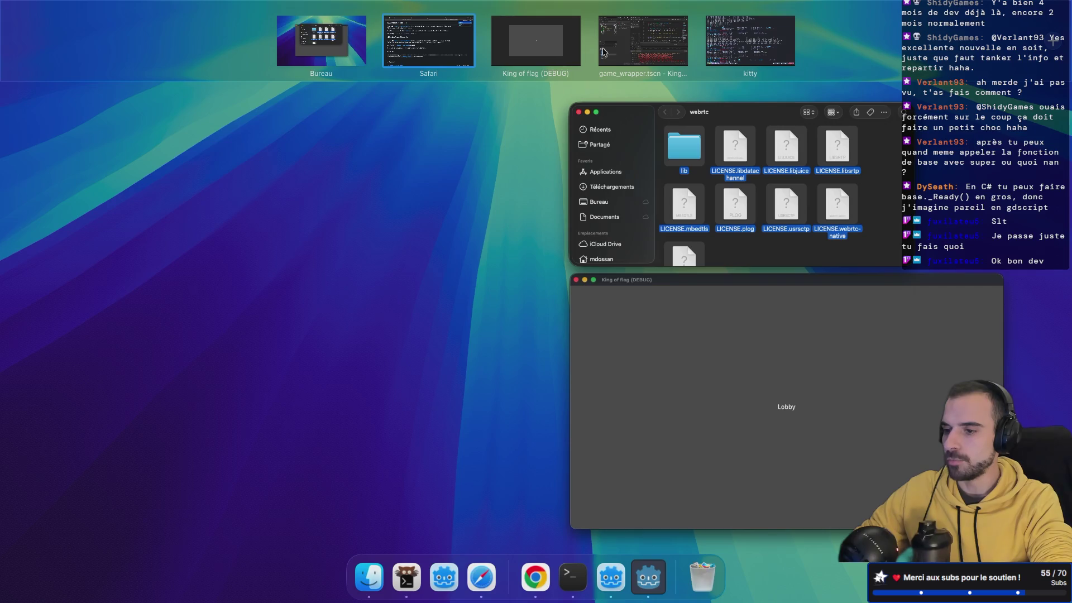
{"action": "left_click_drag", "start_coordinate": [603, 52], "coordinate": [383, 15]}
{"action": "left_click", "coordinate": [391, 22]}
{"action": "mouse_move", "coordinate": [124, 3]}
{"action": "left_click", "coordinate": [35, 25]}
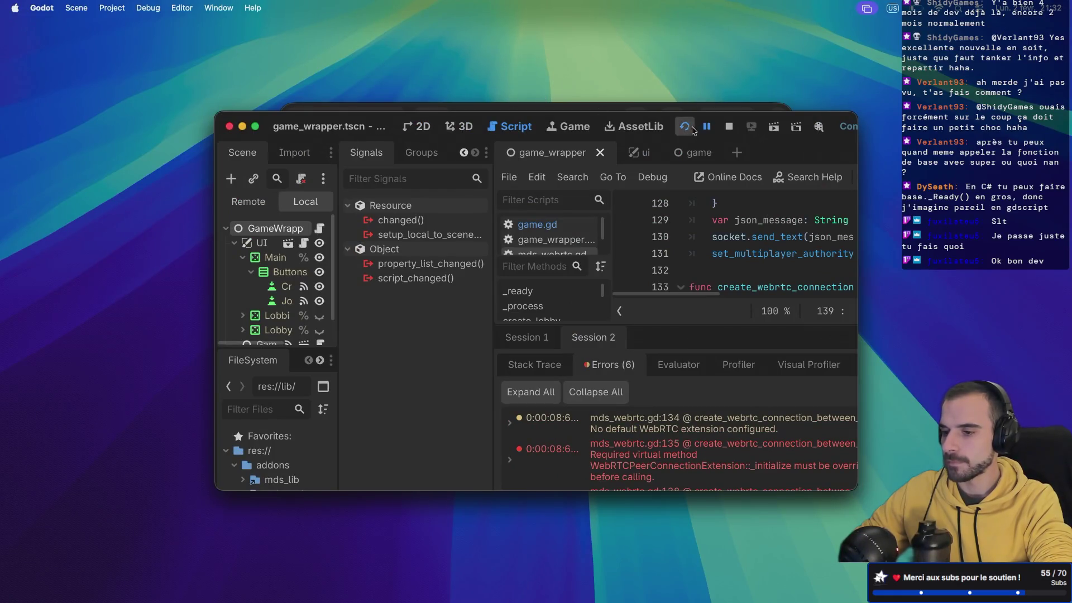
{"action": "double_click", "coordinate": [270, 127]}
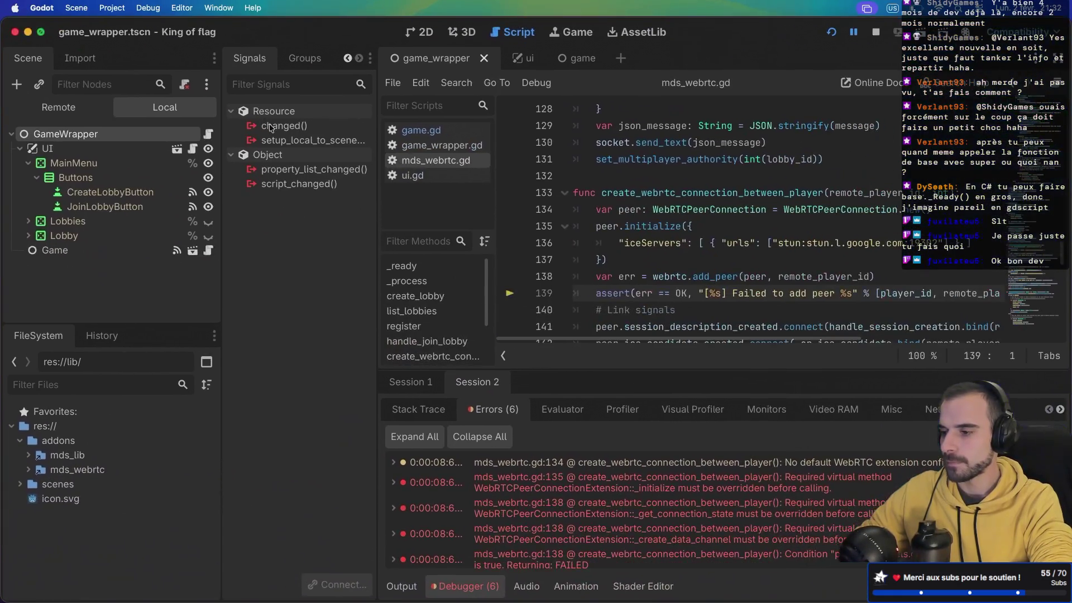
- Bring Finder's webrtc folder forward and Quick Look the webrtc.gdextension file
{"action": "key", "text": "ctrl+Right"}
{"action": "key", "text": "super+Tab"}
{"action": "key", "text": "super+Tab"}
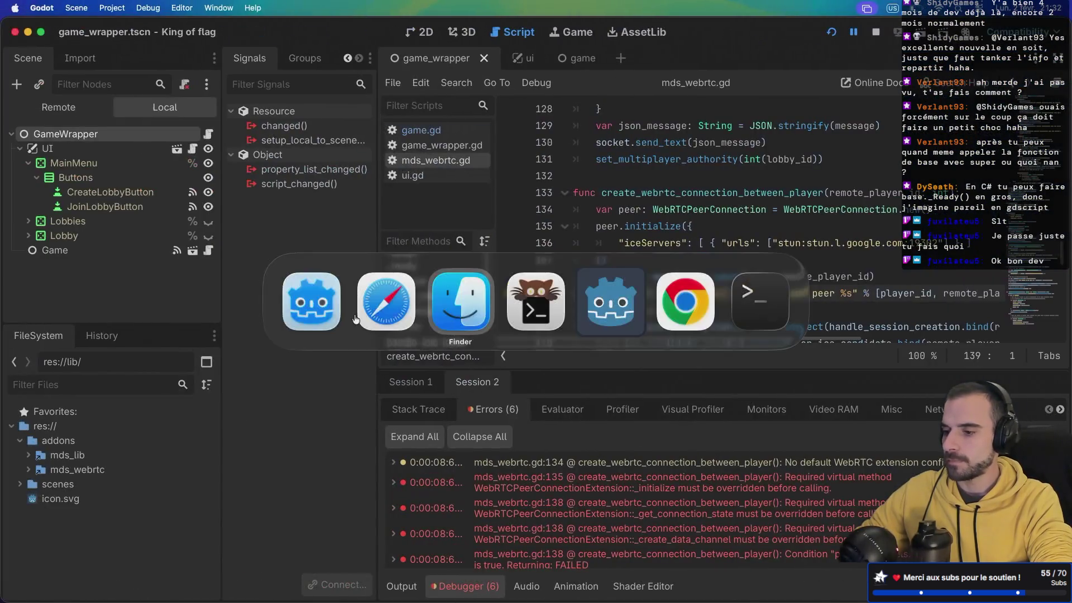
{"action": "scroll", "coordinate": [529, 311], "scroll_direction": "down", "scroll_amount": 3}
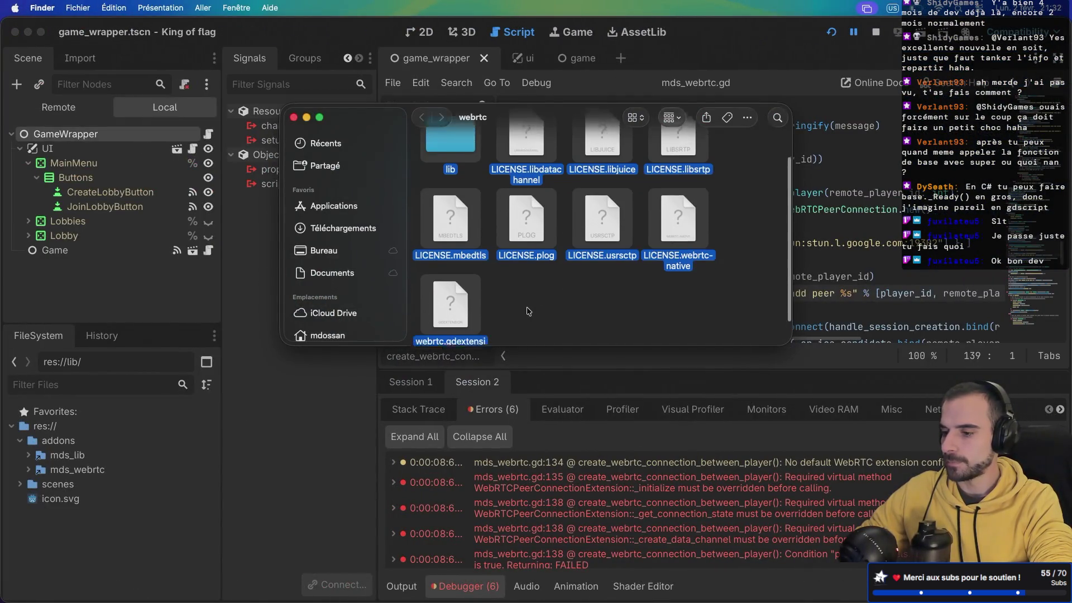
{"action": "left_click", "coordinate": [447, 297]}
{"action": "key", "text": "space"}
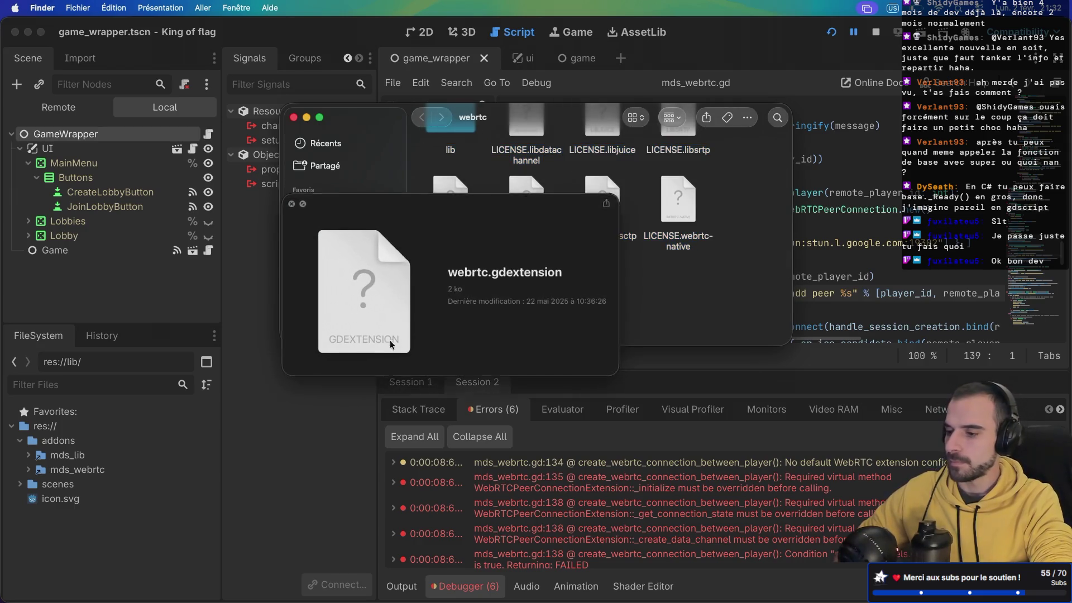
{"action": "left_click", "coordinate": [291, 204]}
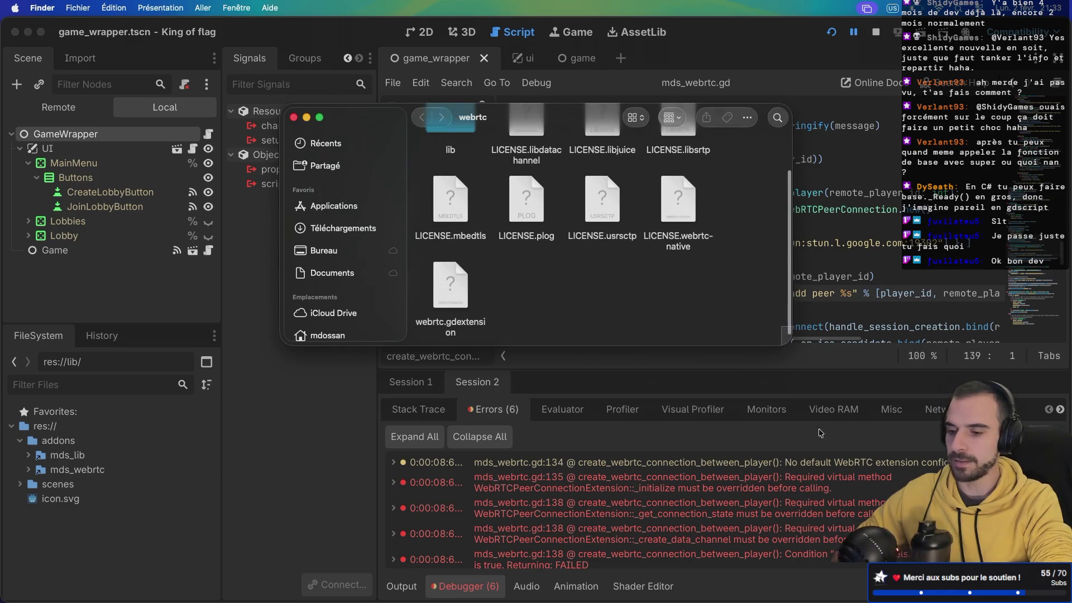
- Enlarge the Finder window, preview lib, select all nine files, then expand scenes in Godot
{"action": "left_click_drag", "start_coordinate": [781, 346], "coordinate": [886, 496]}
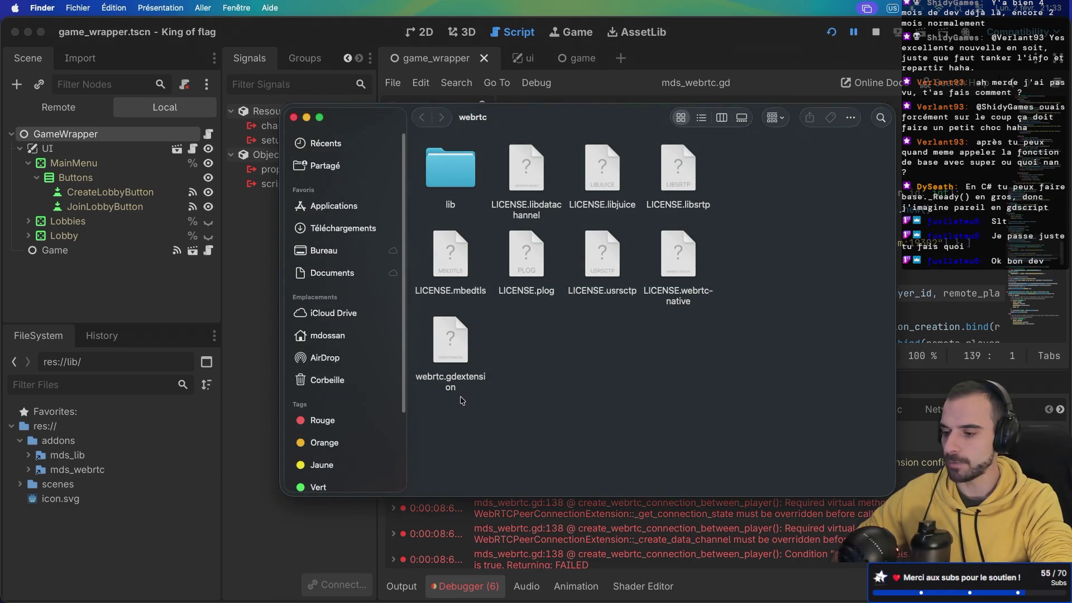
{"action": "mouse_move", "coordinate": [724, 468]}
{"action": "left_mouse_down"}
{"action": "mouse_move", "coordinate": [446, 262]}
{"action": "mouse_move", "coordinate": [432, 176]}
{"action": "mouse_move", "coordinate": [455, 177]}
{"action": "left_mouse_up"}
{"action": "key", "text": "space"}
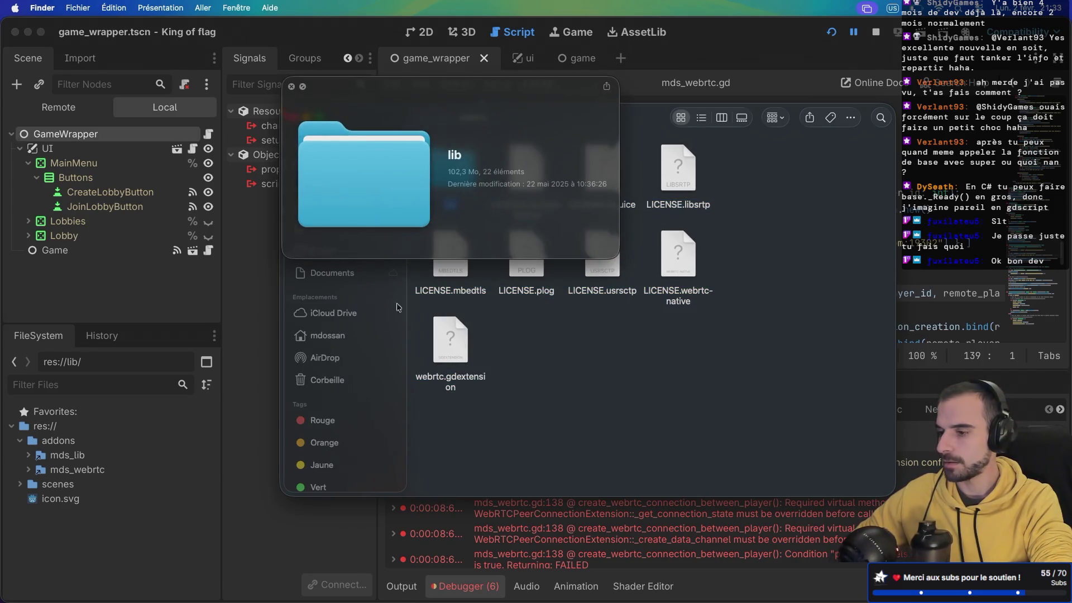
{"action": "left_click", "coordinate": [291, 87]}
{"action": "mouse_move", "coordinate": [714, 426]}
{"action": "left_mouse_down"}
{"action": "mouse_move", "coordinate": [457, 184]}
{"action": "mouse_move", "coordinate": [413, 293]}
{"action": "left_mouse_up"}
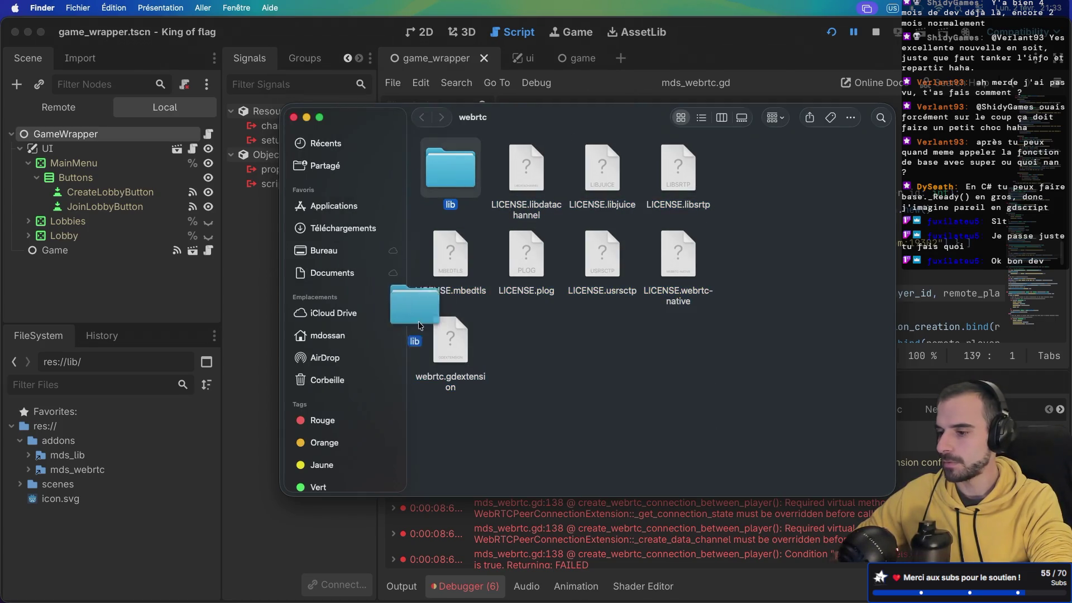
{"action": "left_click", "coordinate": [462, 177]}
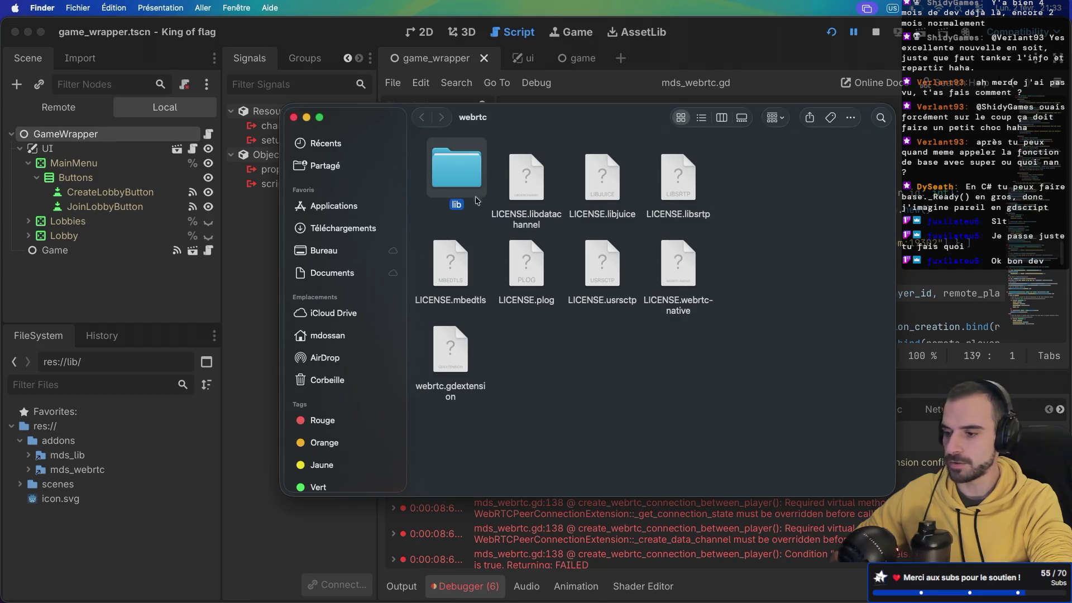
{"action": "mouse_move", "coordinate": [742, 482]}
{"action": "left_mouse_down"}
{"action": "mouse_move", "coordinate": [489, 147]}
{"action": "mouse_move", "coordinate": [270, 390]}
{"action": "mouse_move", "coordinate": [66, 564]}
{"action": "left_mouse_up"}
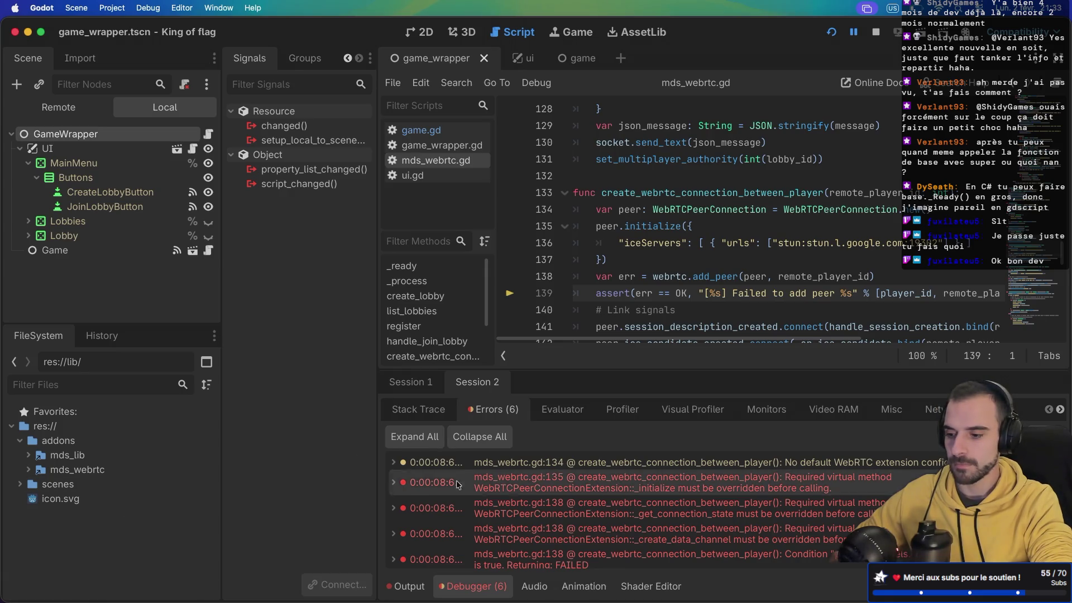
{"action": "scroll", "coordinate": [520, 515], "scroll_direction": "down", "scroll_amount": 1}
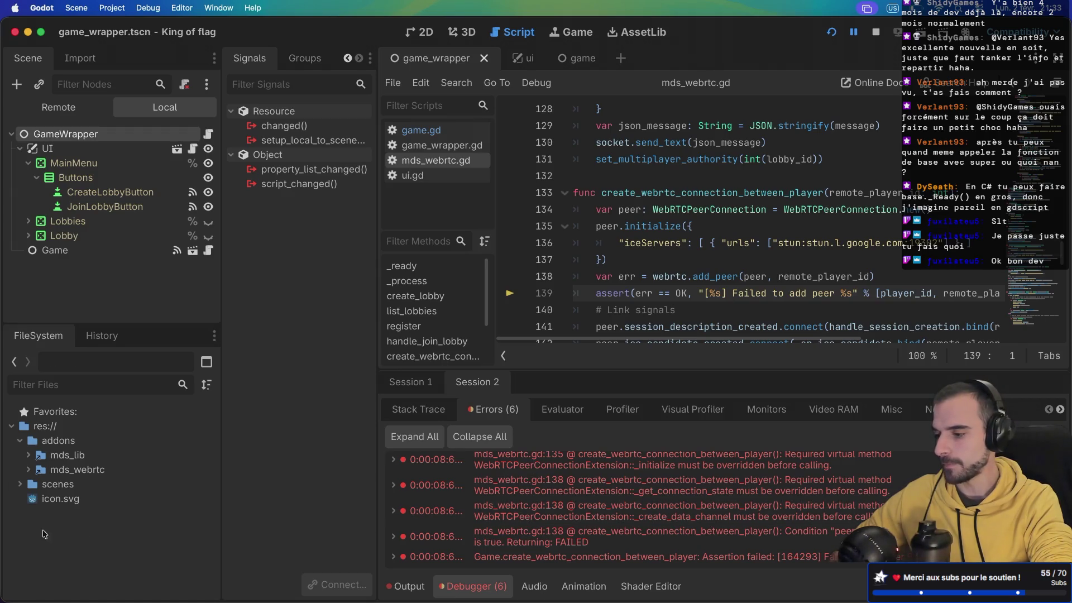
{"action": "left_click", "coordinate": [20, 484]}
- Collapse scenes and addons in Godot, then run ls in kitty to confirm lib and LICENSE files are gone
{"action": "left_click", "coordinate": [20, 484]}
{"action": "left_click", "coordinate": [21, 440]}
{"action": "key", "text": "ctrl+Right"}
{"action": "key", "text": "ctrl+Right"}
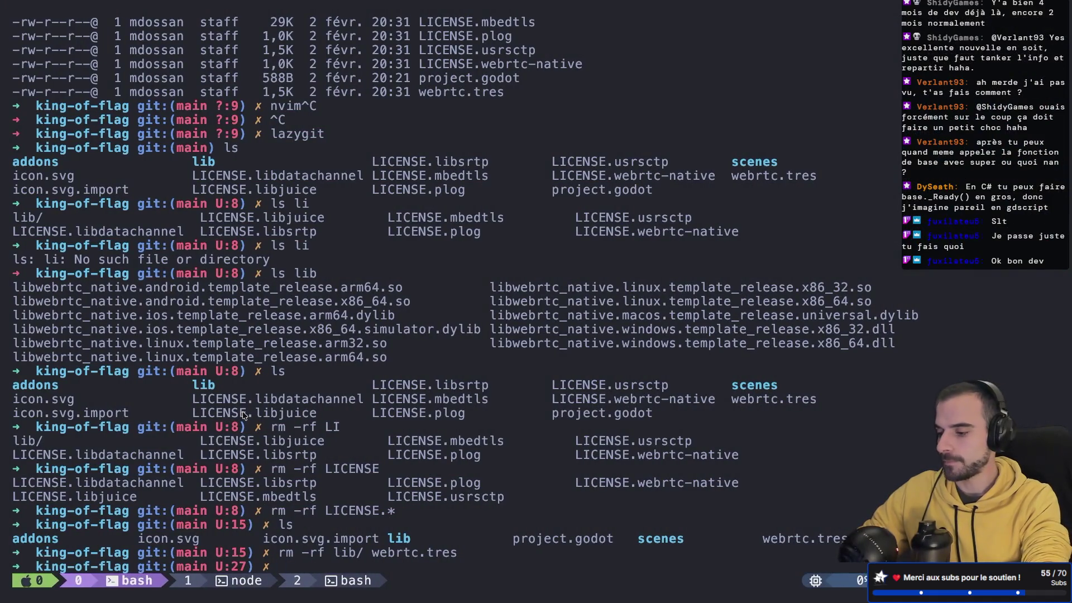
{"action": "type", "text": "ls"}
{"action": "key", "text": "Return"}
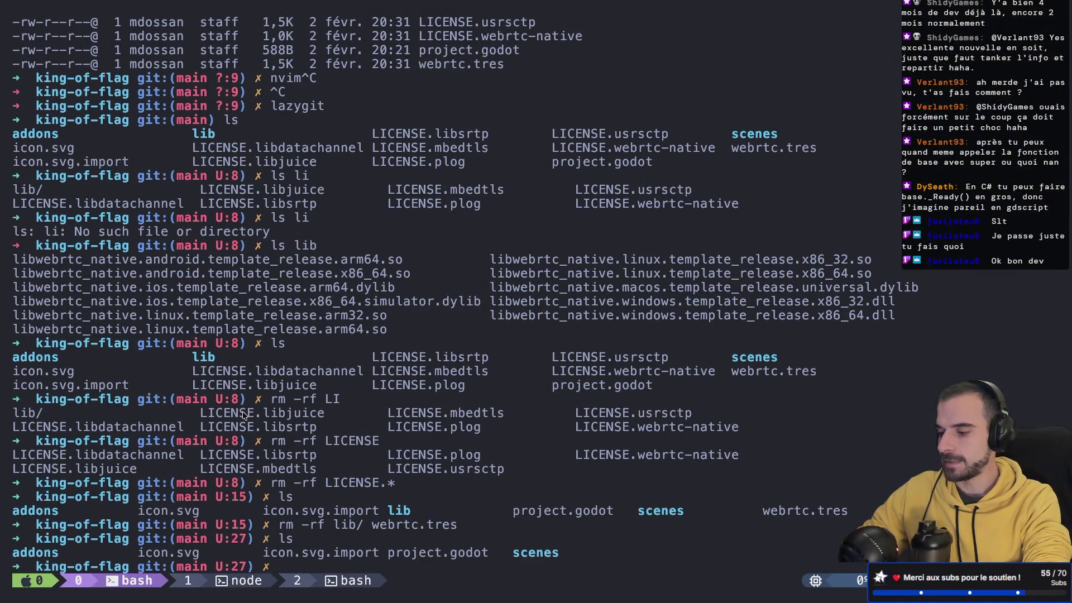
- Switch spaces back to the Godot editor and bring up Finder's webrtc window
{"action": "key", "text": "ctrl+Left"}
{"action": "key", "text": "ctrl+Left"}
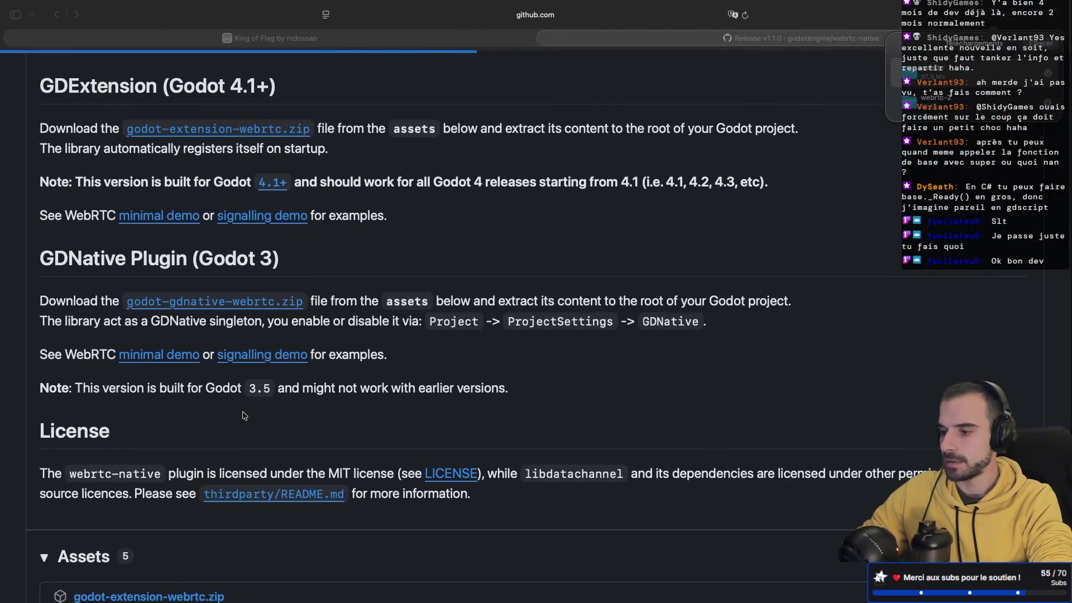
{"action": "key", "text": "ctrl+Right"}
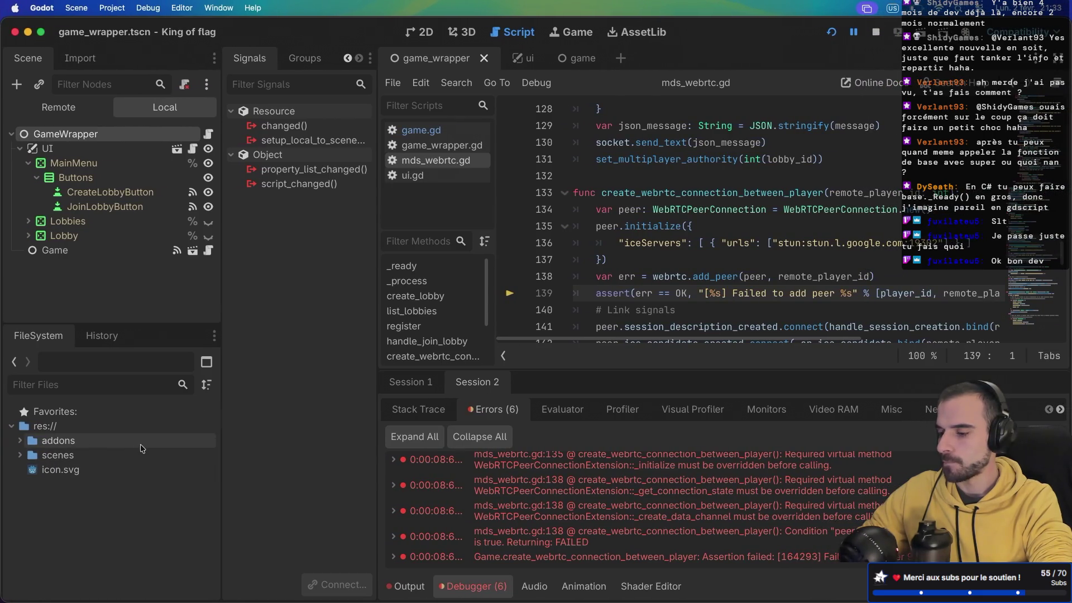
{"action": "key", "text": "super+Tab"}
{"action": "key", "text": "super+Tab"}
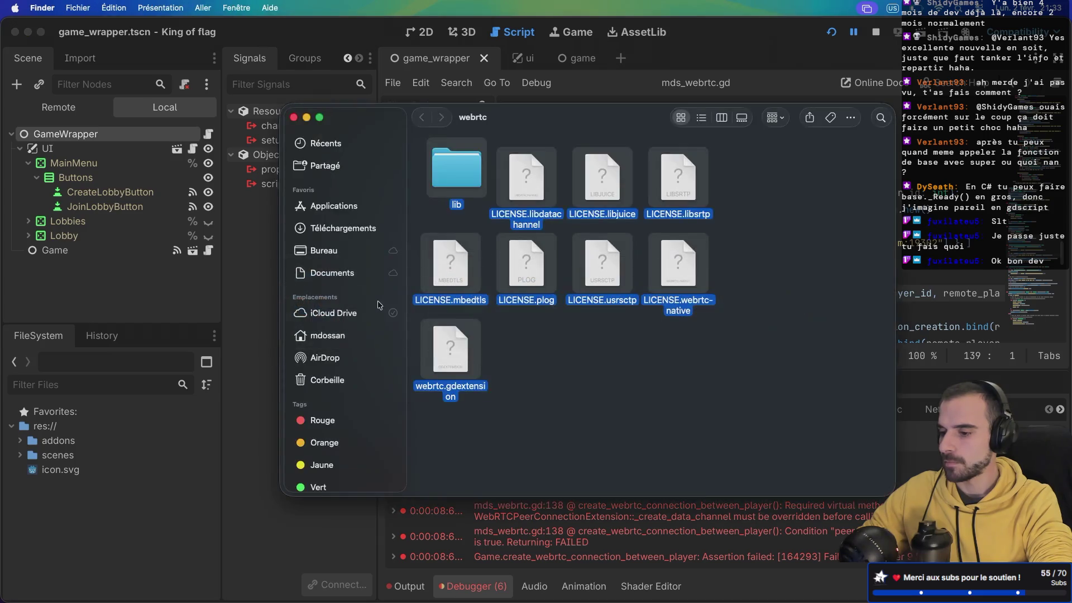
- Drag all extracted webrtc files into Godot's res:// root and expand the new lib folder
{"action": "mouse_move", "coordinate": [418, 443]}
{"action": "left_mouse_down"}
{"action": "mouse_move", "coordinate": [663, 148]}
{"action": "mouse_move", "coordinate": [692, 154]}
{"action": "left_mouse_up"}
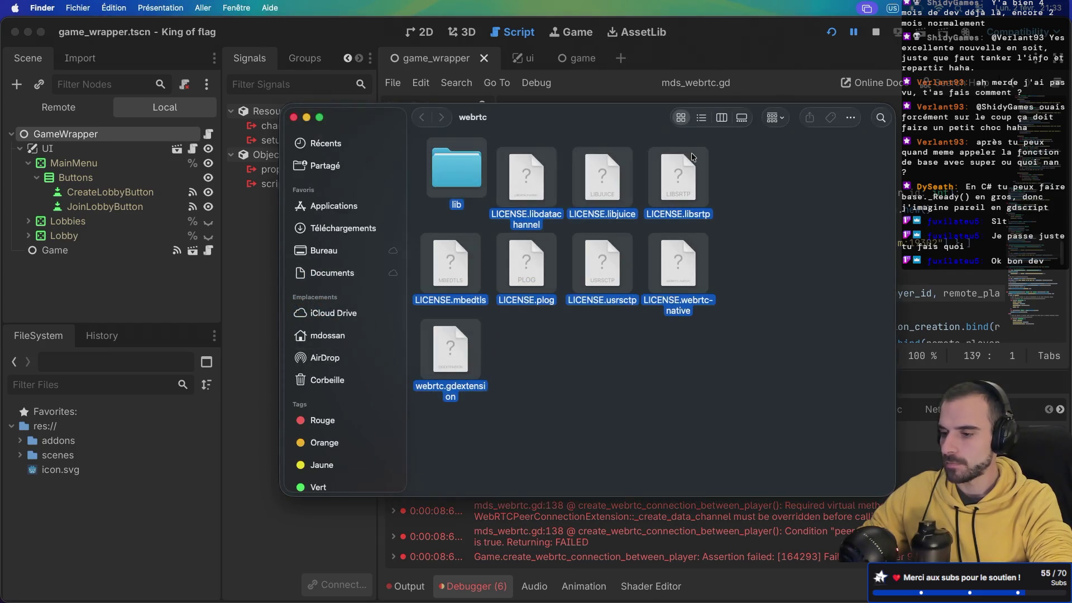
{"action": "mouse_move", "coordinate": [463, 169]}
{"action": "left_mouse_down"}
{"action": "mouse_move", "coordinate": [90, 407]}
{"action": "mouse_move", "coordinate": [76, 530]}
{"action": "mouse_move", "coordinate": [77, 504]}
{"action": "left_mouse_up"}
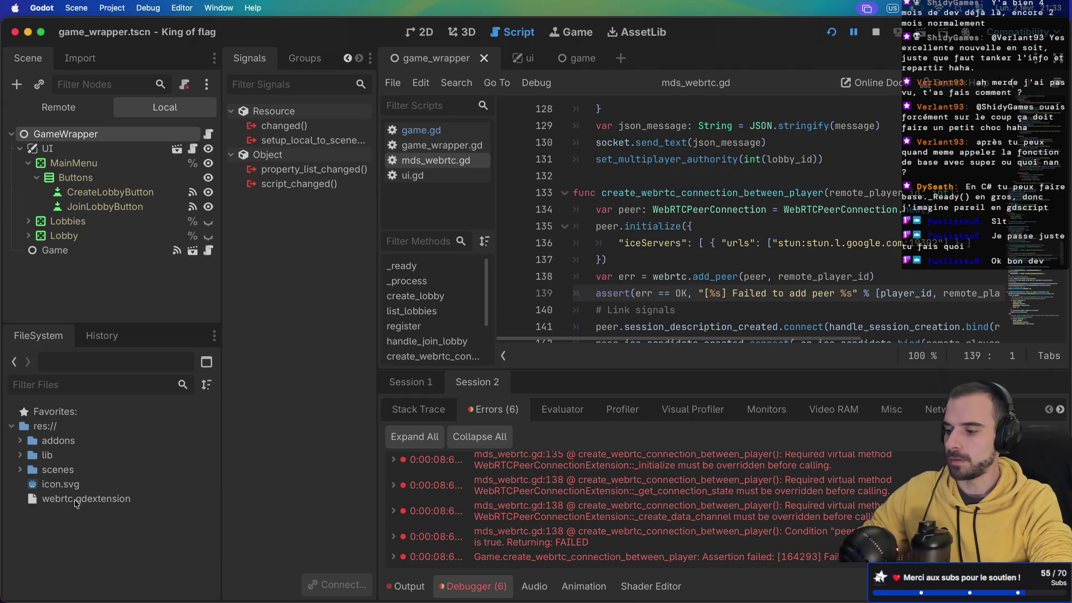
{"action": "left_click", "coordinate": [21, 456]}
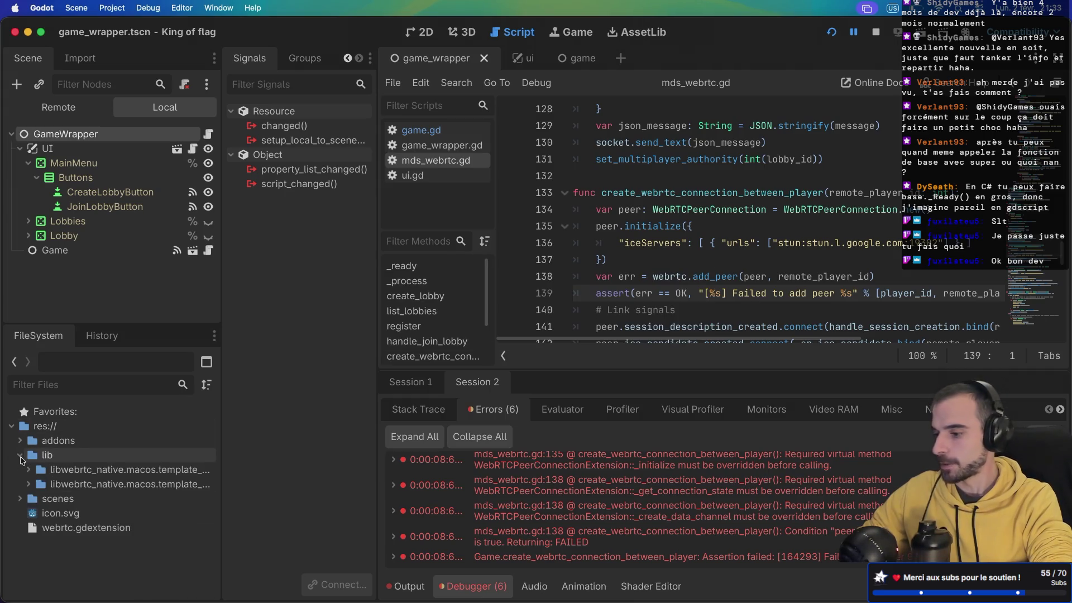
- Widen the FileSystem dock to inspect the macOS webrtc debug and release frameworks, then quit Godot
{"action": "left_click_drag", "start_coordinate": [221, 435], "coordinate": [359, 435]}
{"action": "left_click", "coordinate": [30, 471]}
{"action": "left_click", "coordinate": [30, 470]}
{"action": "left_click", "coordinate": [29, 484]}
{"action": "left_click", "coordinate": [29, 485]}
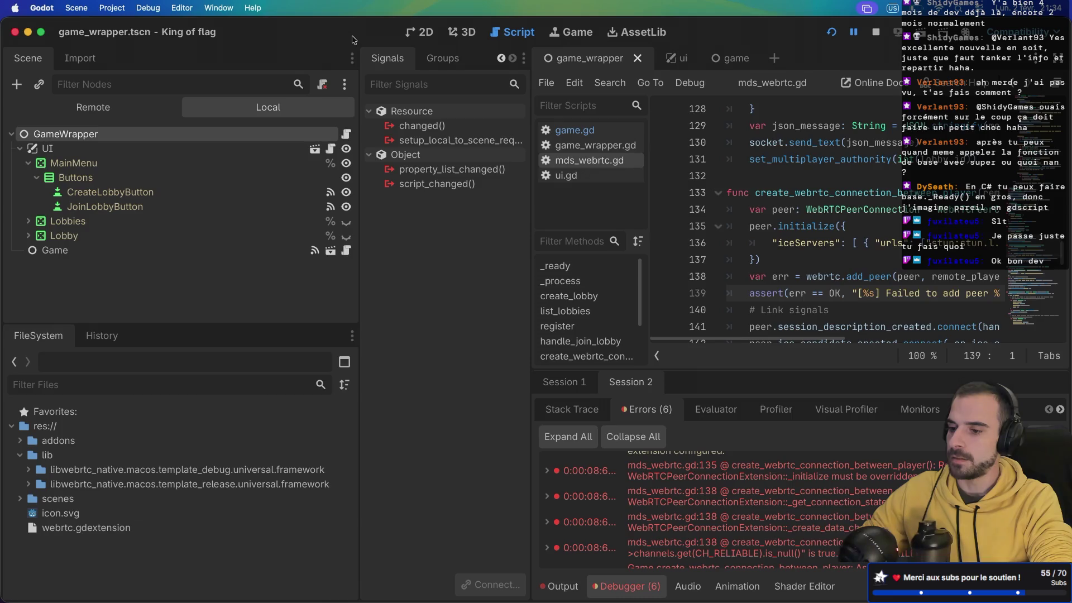
{"action": "key", "text": "super+shift+q"}
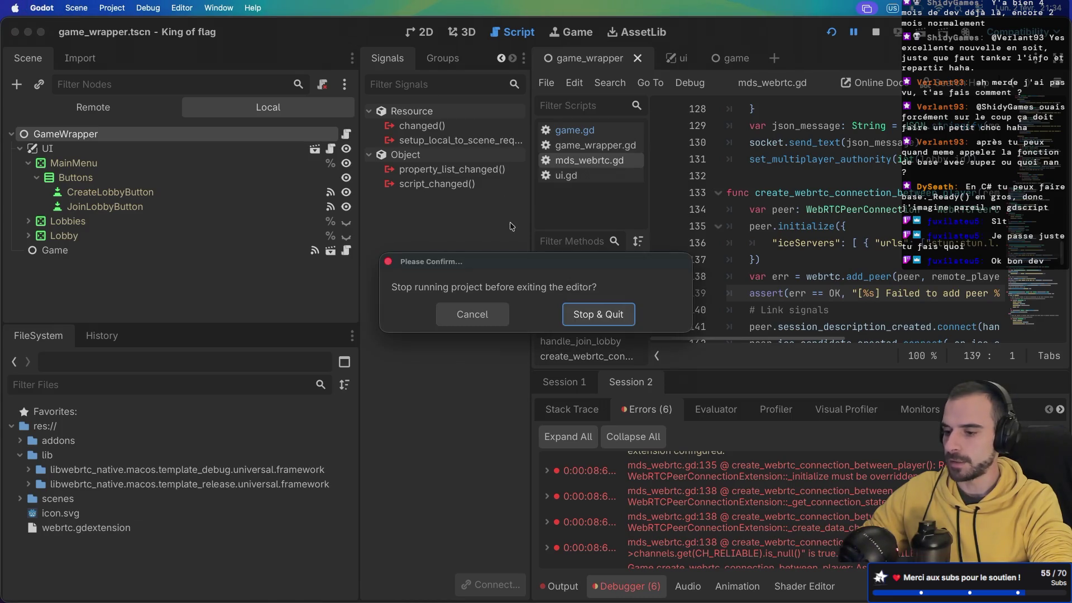
- Stop and quit Godot, relaunch it, and open the King of flag project maximized
{"action": "left_click", "coordinate": [583, 316]}
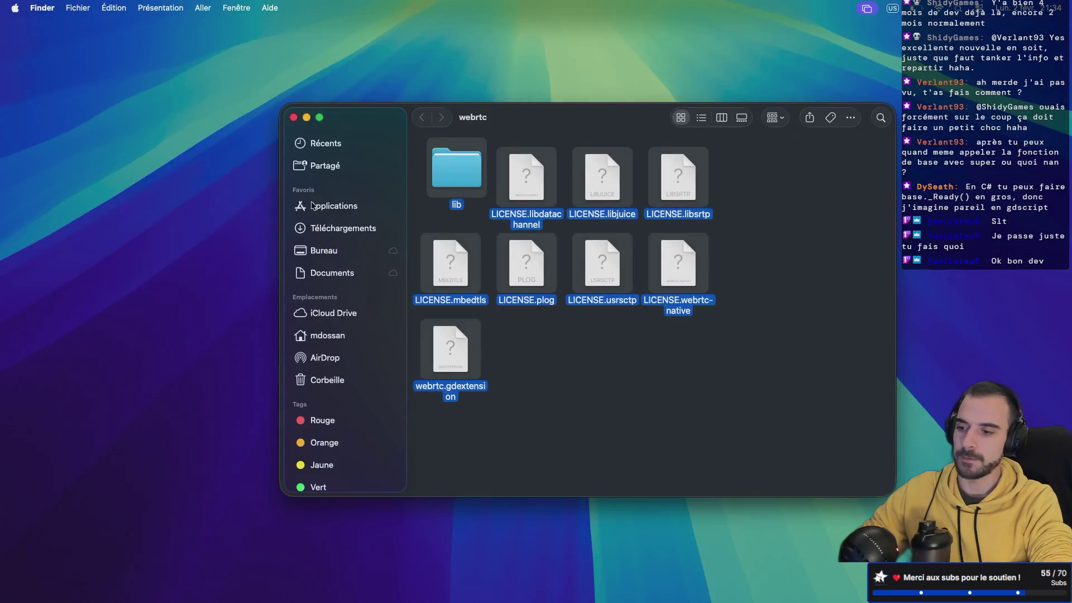
{"action": "key", "text": "super+space"}
{"action": "type", "text": "godot"}
{"action": "key", "text": "Return"}
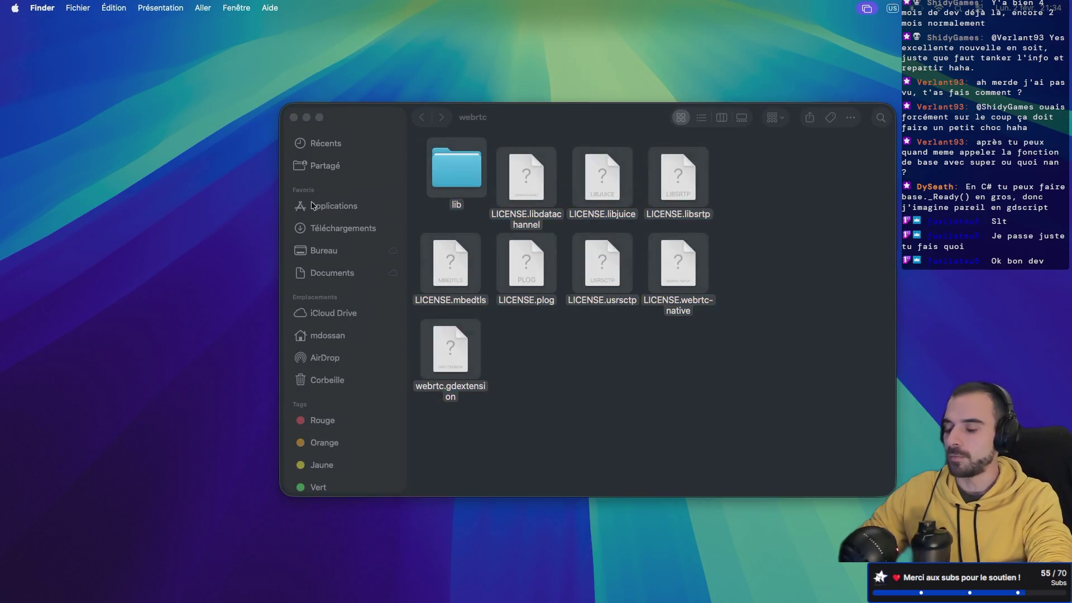
{"action": "double_click", "coordinate": [299, 107]}
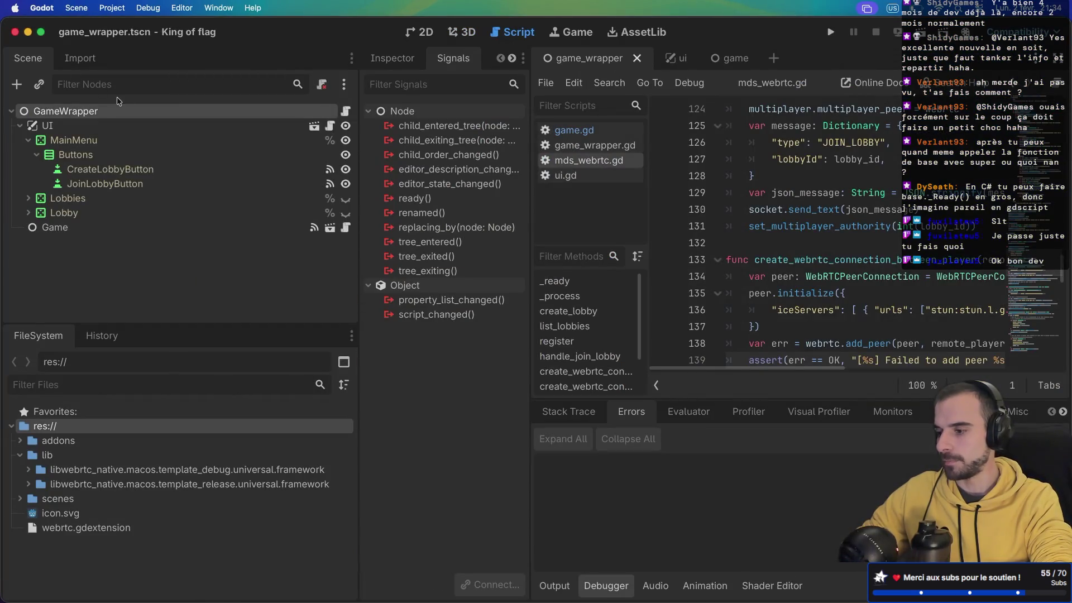
{"action": "left_click", "coordinate": [41, 33]}
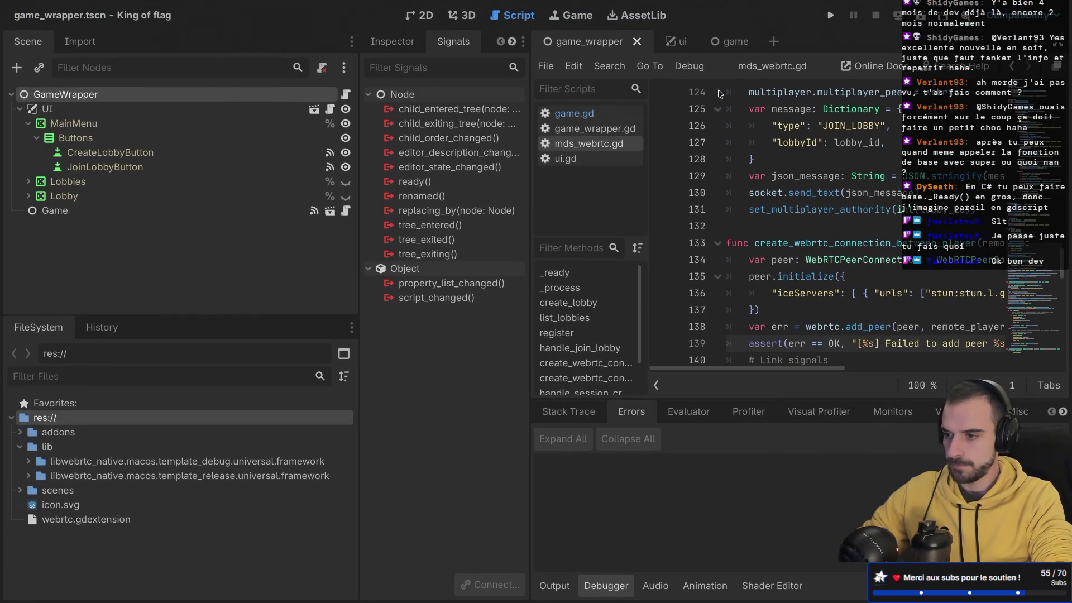
- Run the project, create a lobby in the game, and return to the editor output
{"action": "left_click", "coordinate": [830, 15]}
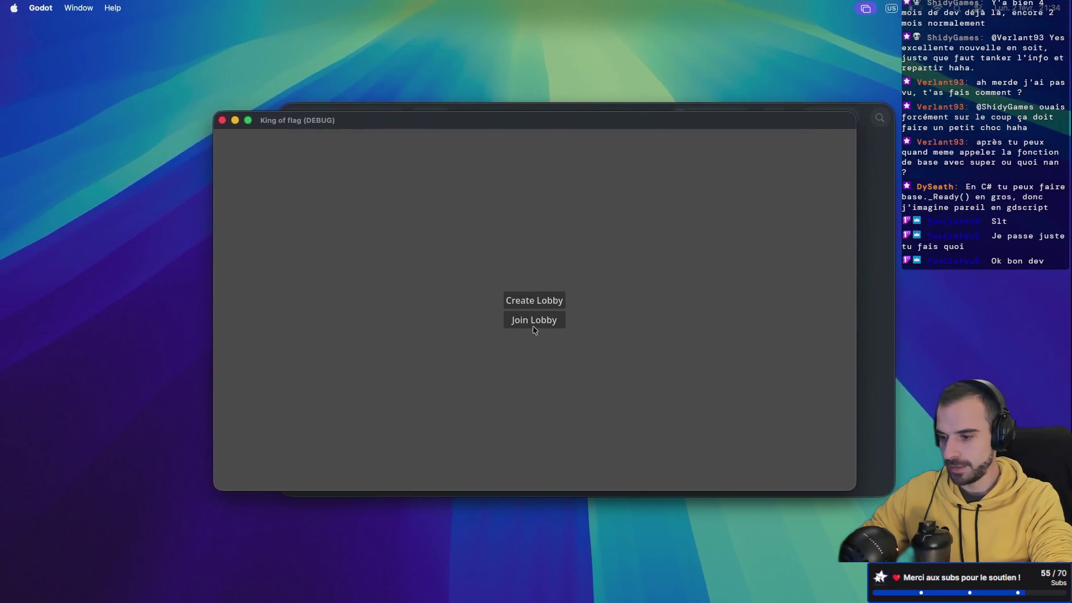
{"action": "left_click", "coordinate": [536, 300]}
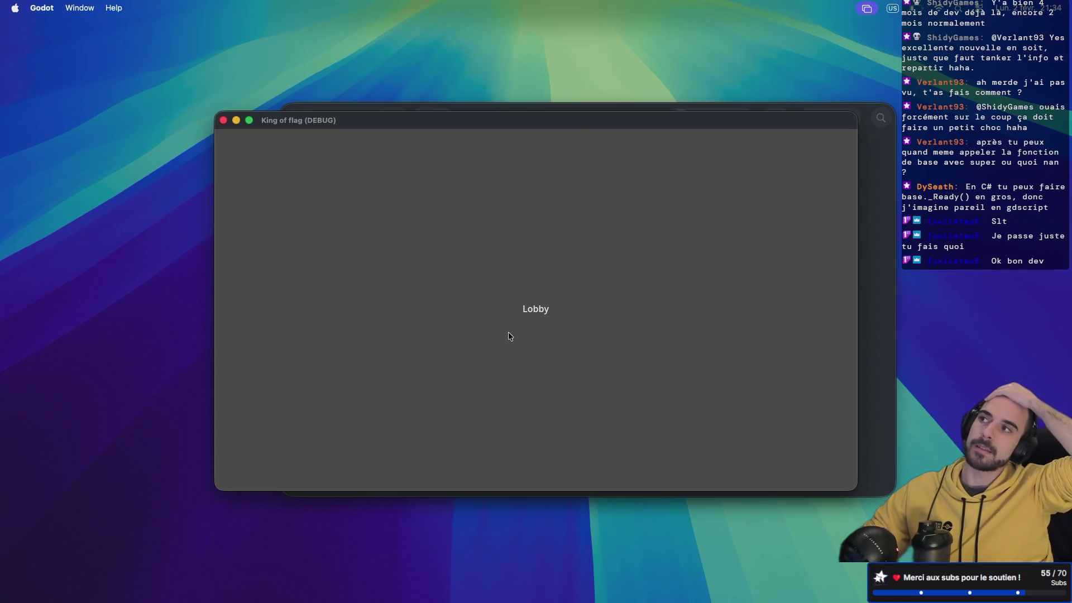
{"action": "key", "text": "ctrl+Right"}
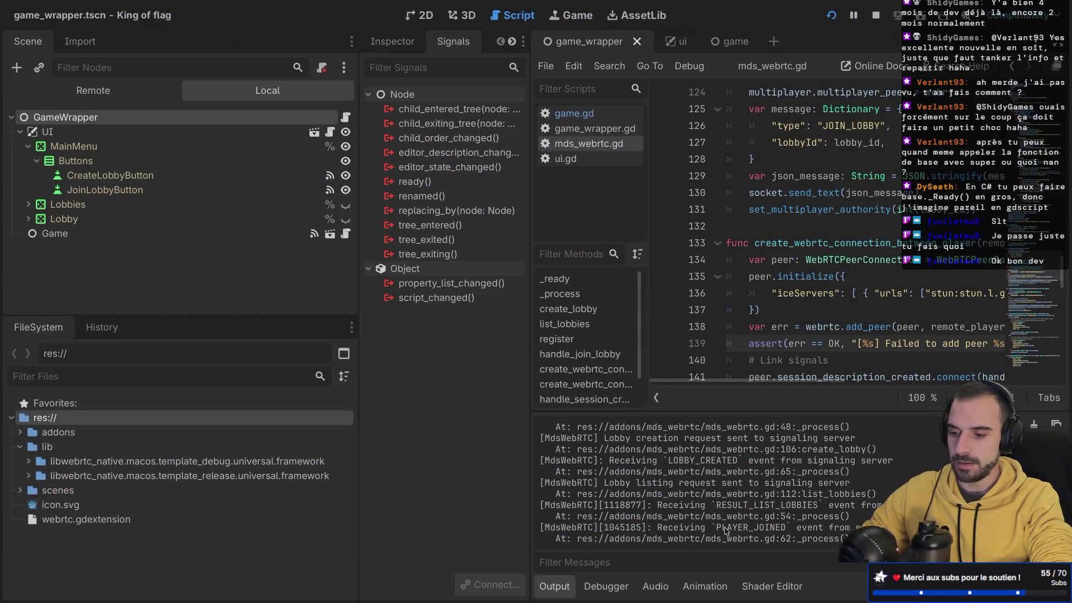
- Narrow the scene dock, collapse MainMenu and UI, and widen the script editor
{"action": "left_click_drag", "start_coordinate": [731, 528], "coordinate": [790, 528]}
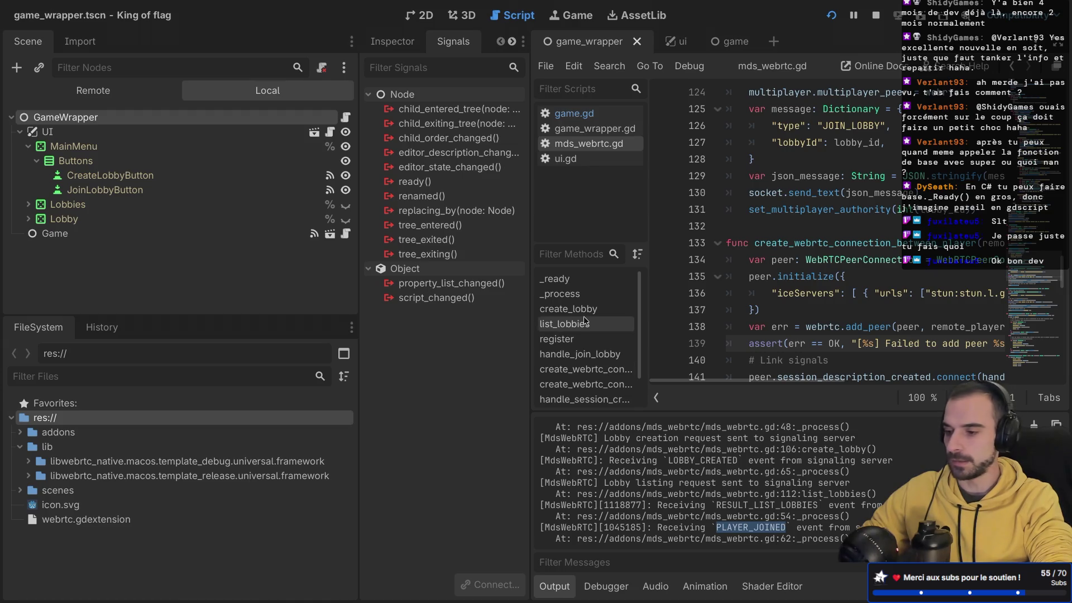
{"action": "left_click_drag", "start_coordinate": [358, 224], "coordinate": [214, 223]}
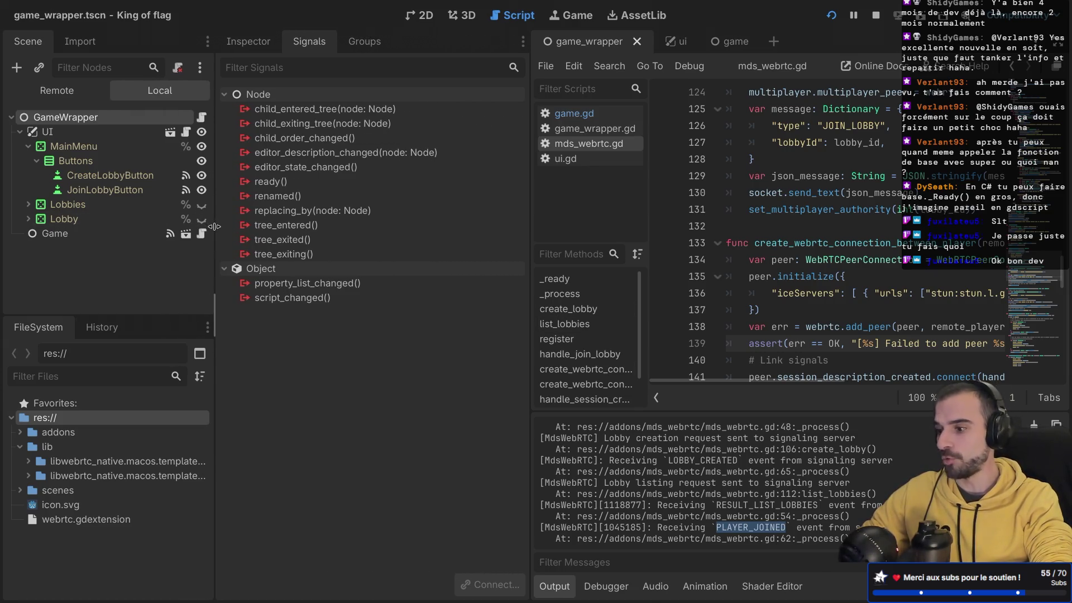
{"action": "left_click", "coordinate": [26, 147]}
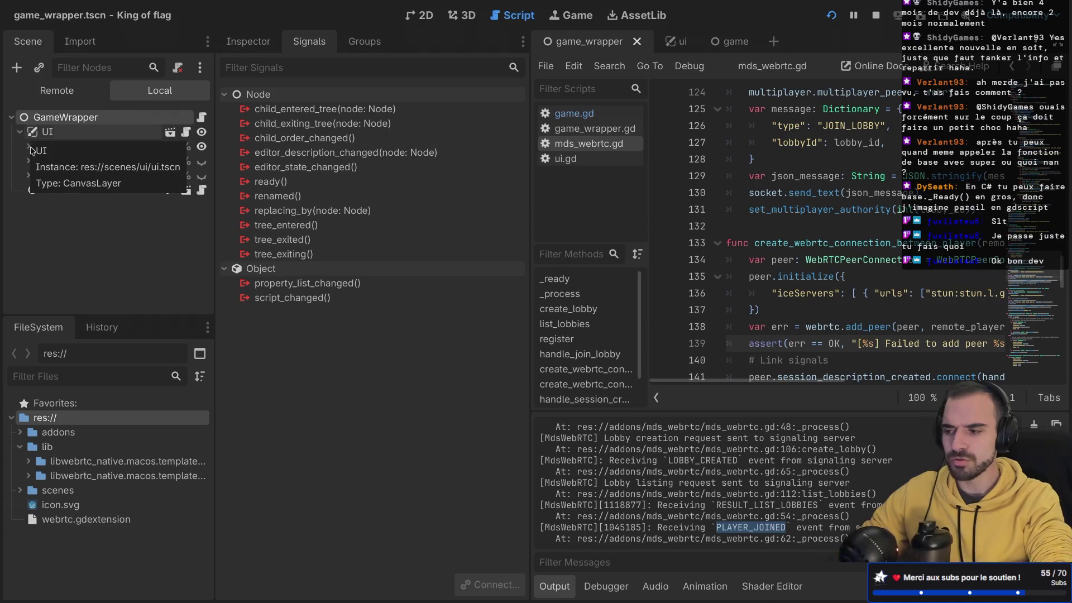
{"action": "left_click", "coordinate": [20, 133]}
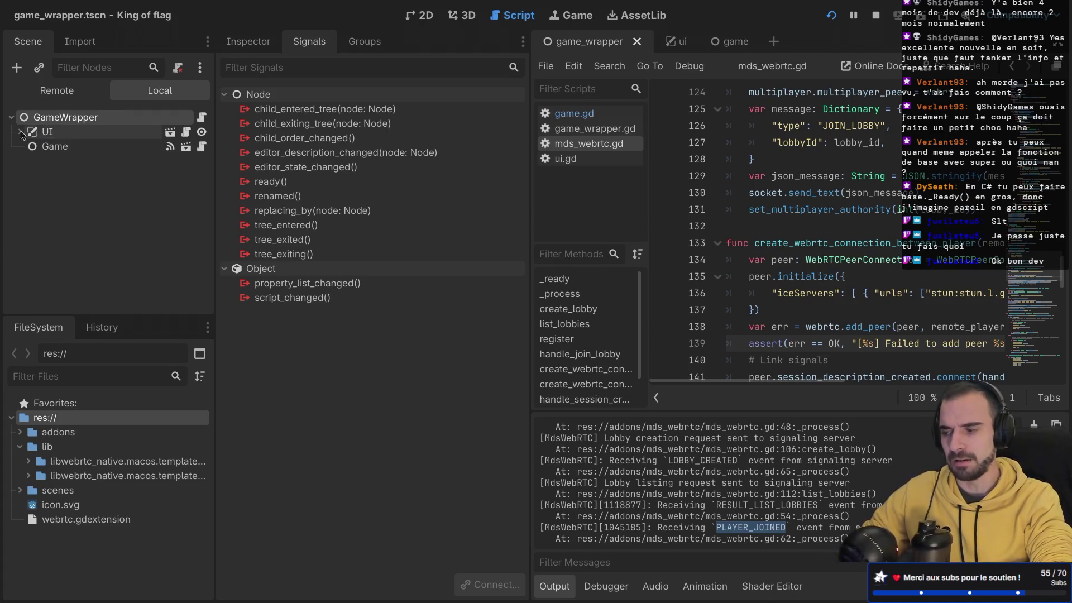
{"action": "left_click_drag", "start_coordinate": [531, 167], "coordinate": [452, 166]}
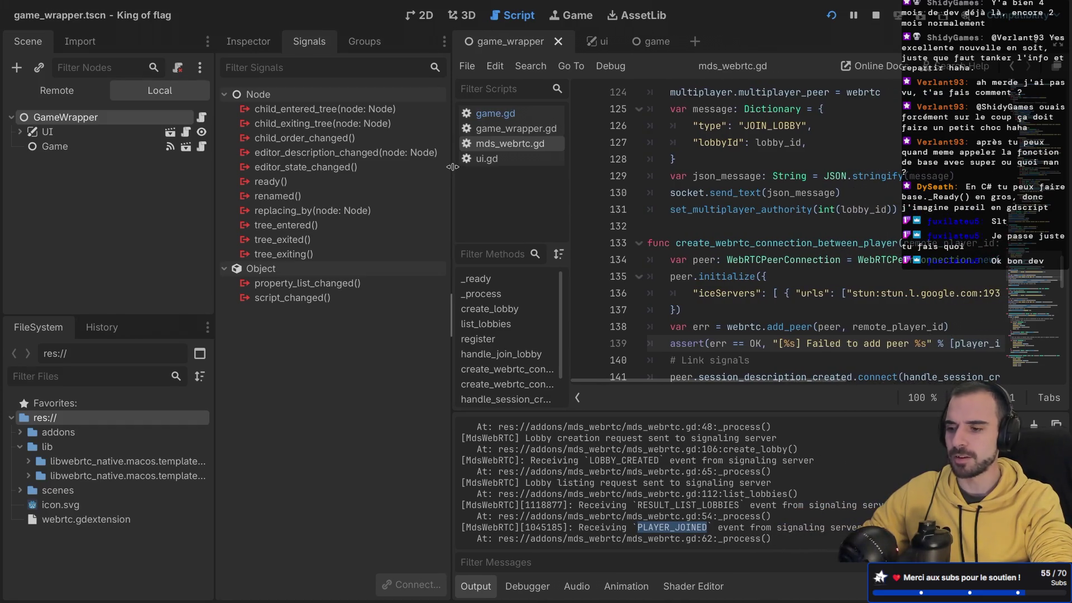
{"action": "key", "text": "ctrl+Right"}
{"action": "key", "text": "ctrl+Right"}
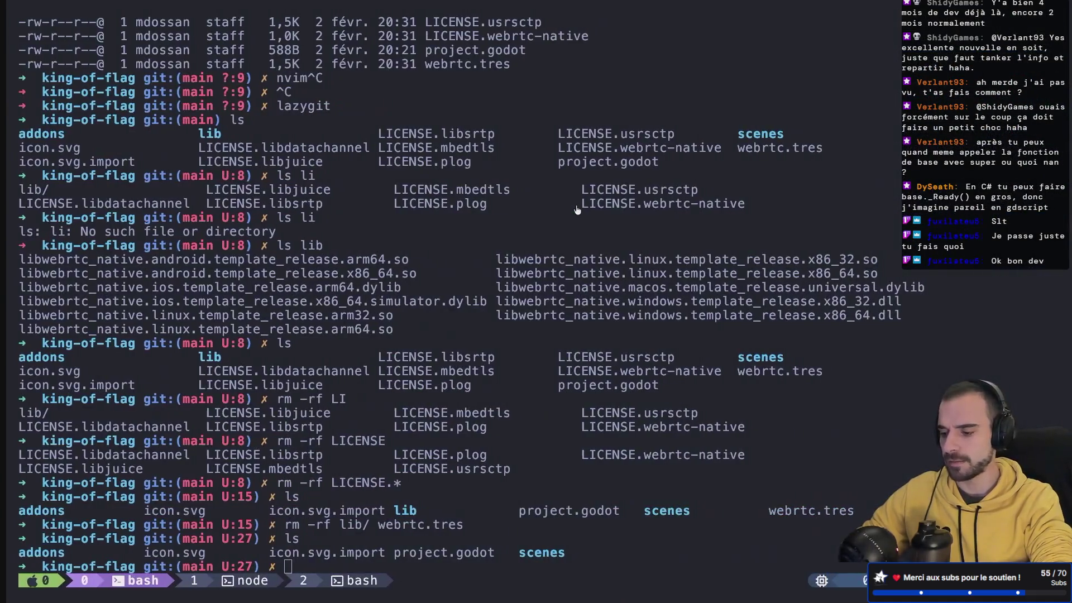
- Return to the full-screen terminal and launch lazygit on the king-of-flag repository
{"action": "key", "text": "ctrl+Up"}
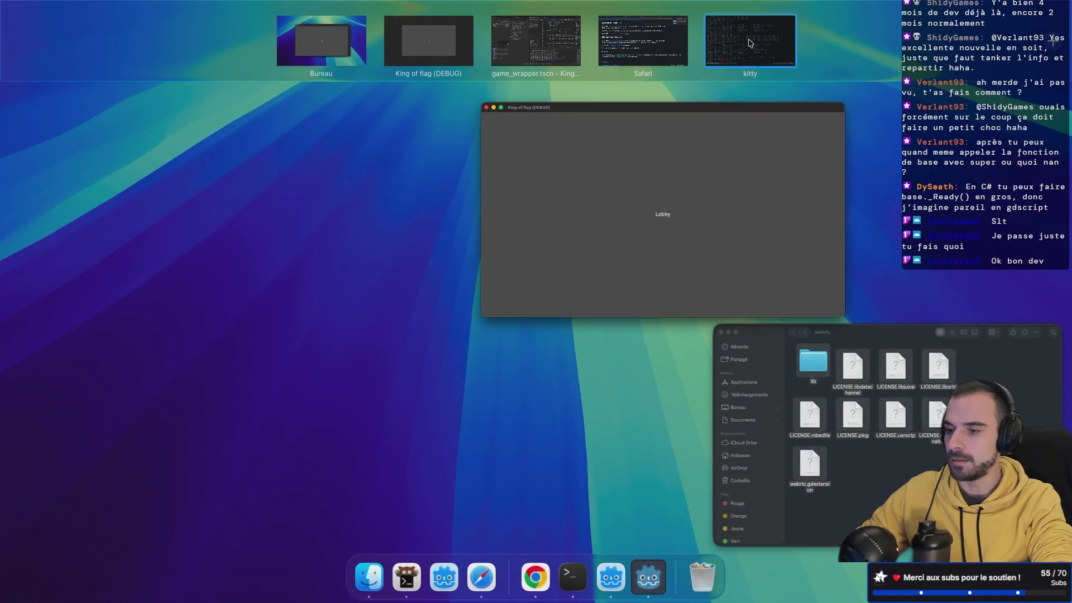
{"action": "left_click", "coordinate": [609, 45]}
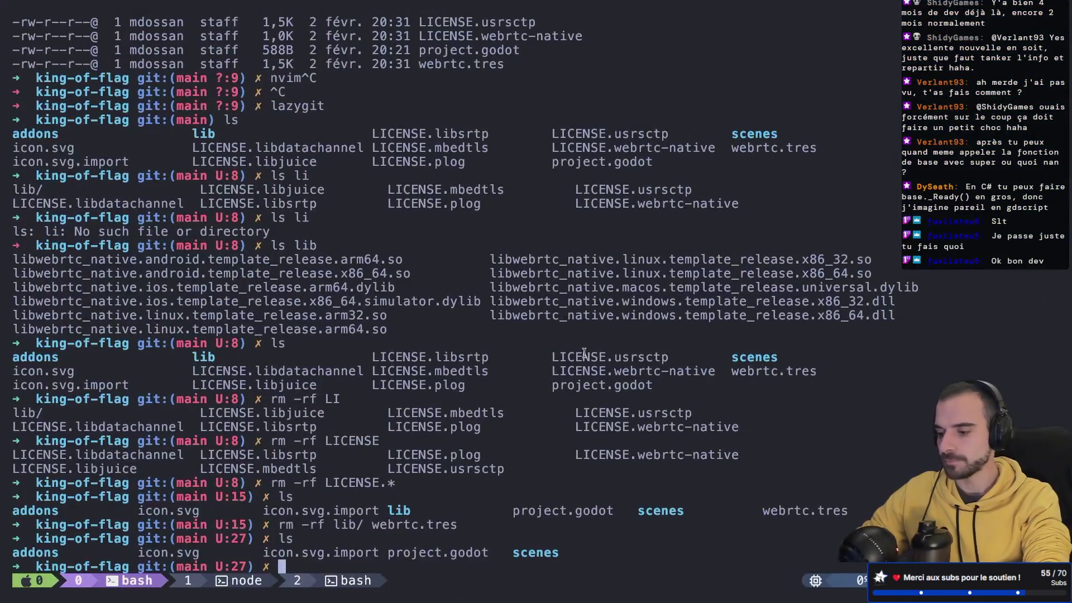
{"action": "type", "text": "ls"}
{"action": "key", "text": "Return"}
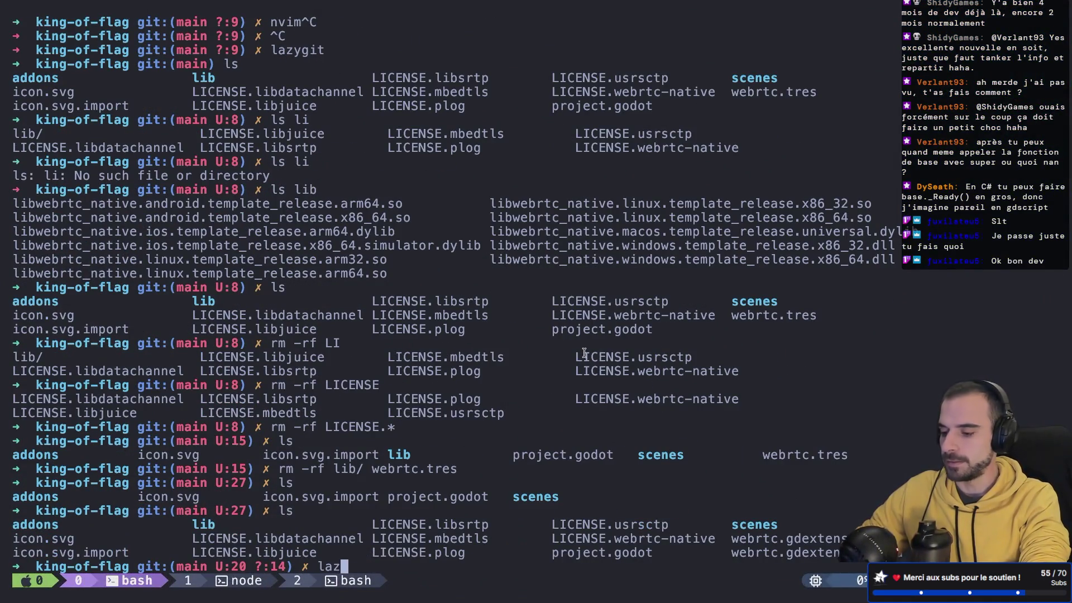
{"action": "type", "text": "ygit"}
{"action": "key", "text": "Return"}
{"action": "key", "text": "Down"}
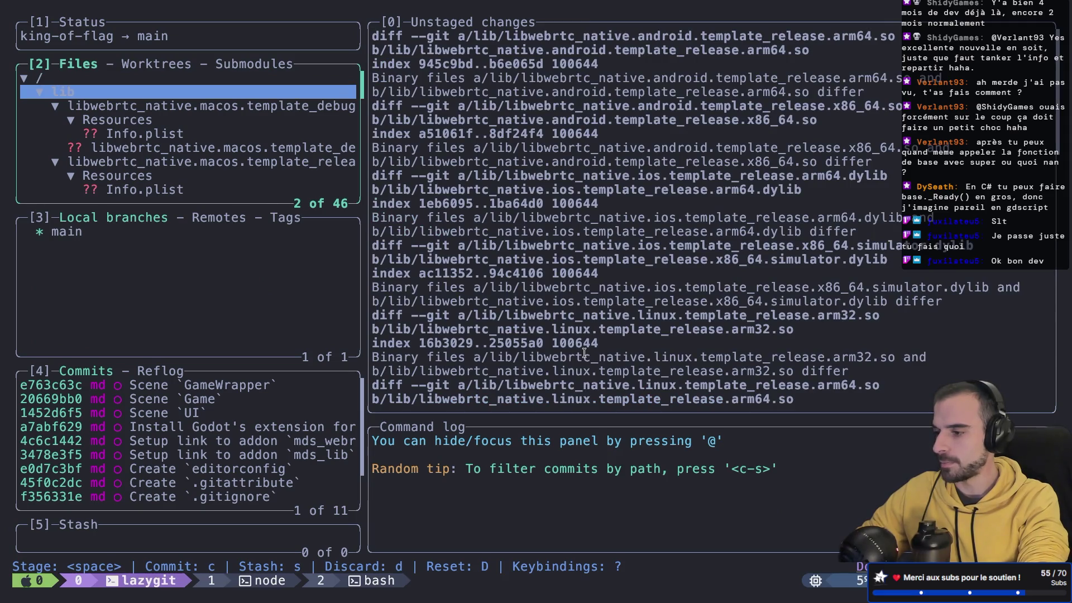
- Stage the lib folder and collapse its template_debug and template_release framework folders
{"action": "key", "text": "space"}
{"action": "key", "text": "Down"}
{"action": "key", "text": "Down"}
{"action": "key", "text": "Down"}
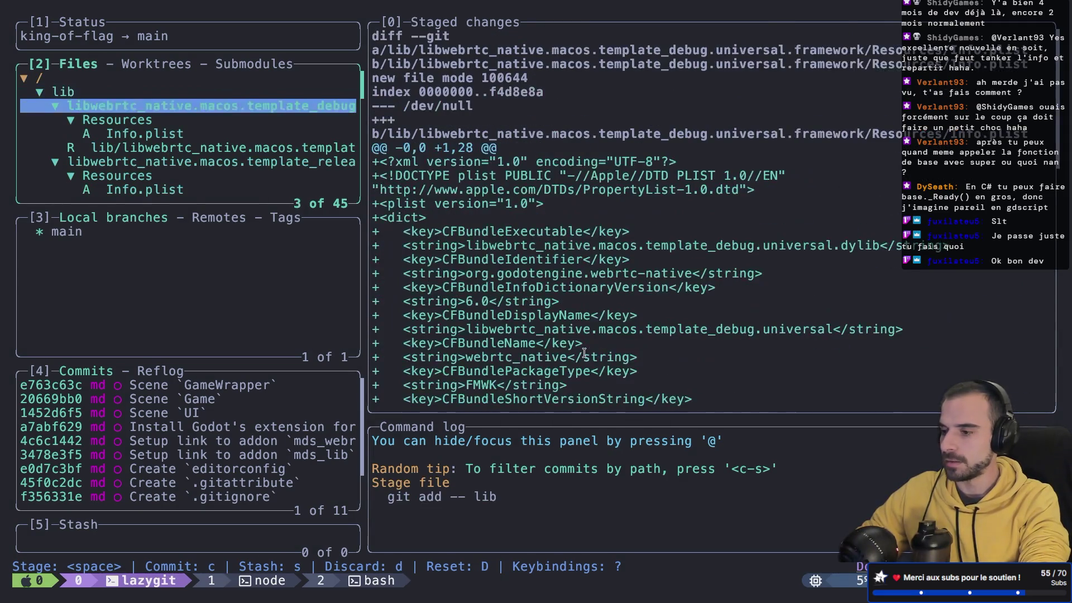
{"action": "key", "text": "Down"}
{"action": "key", "text": "Down"}
{"action": "key", "text": "Up"}
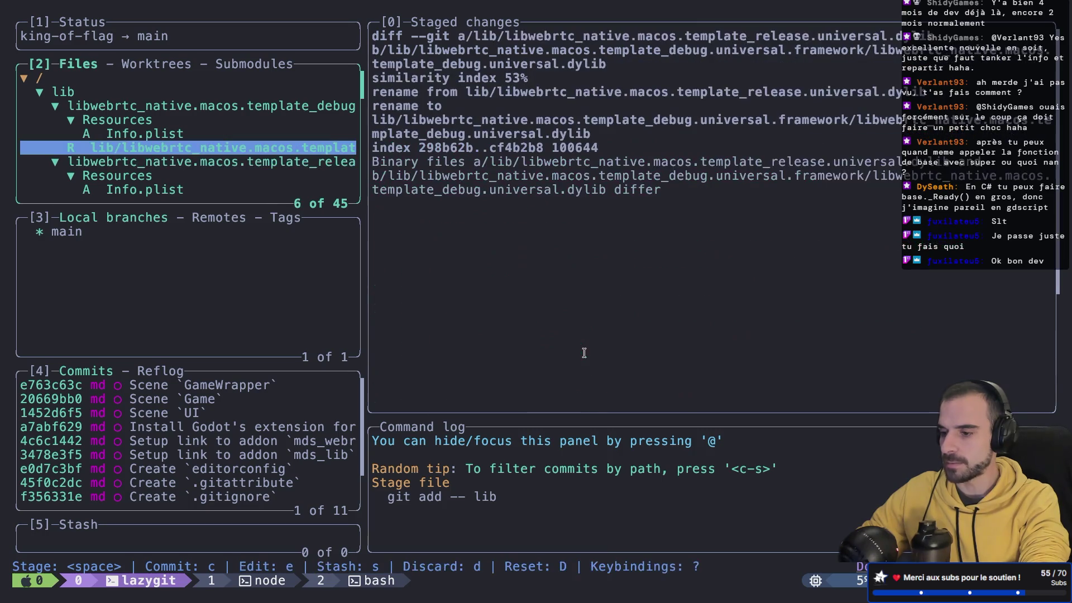
{"action": "key", "text": "Up"}
{"action": "key", "text": "Down"}
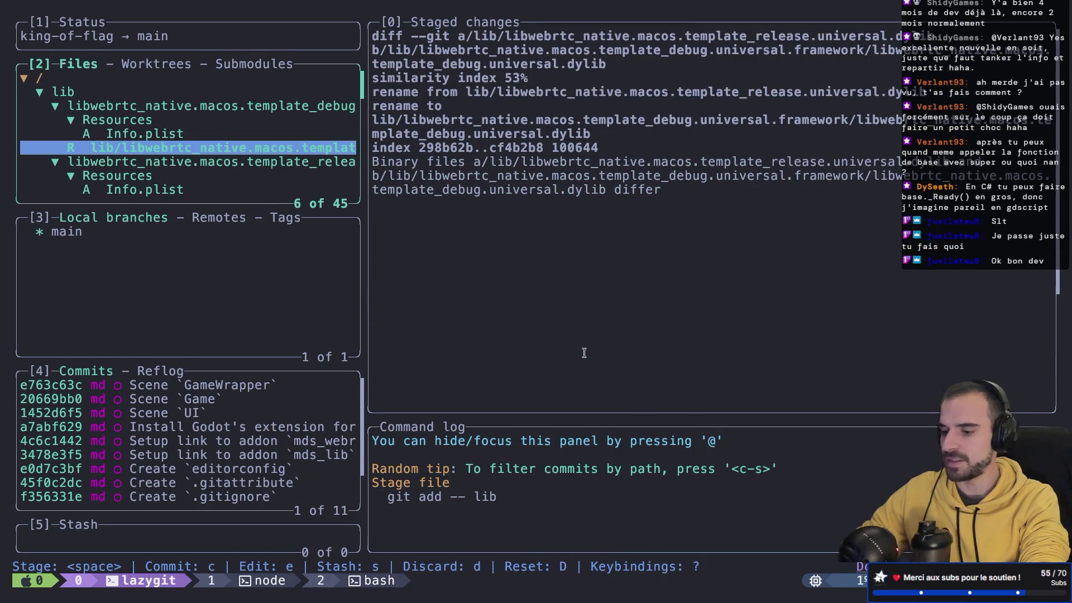
{"action": "key", "text": "Up"}
{"action": "key", "text": "Up"}
{"action": "key", "text": "Up"}
{"action": "key", "text": "Return"}
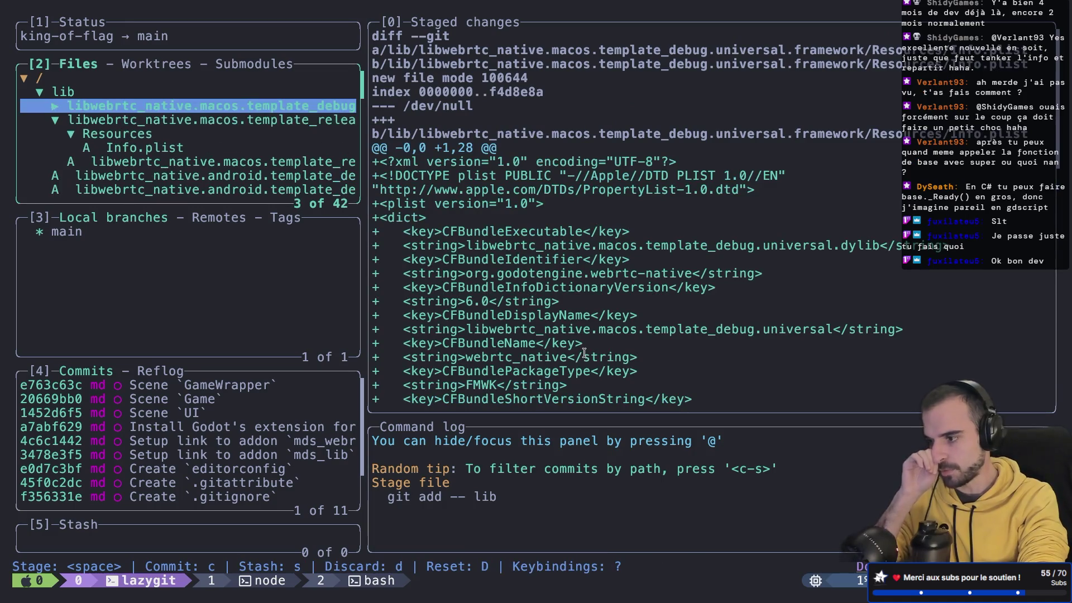
{"action": "key", "text": "Down"}
{"action": "key", "text": "Return"}
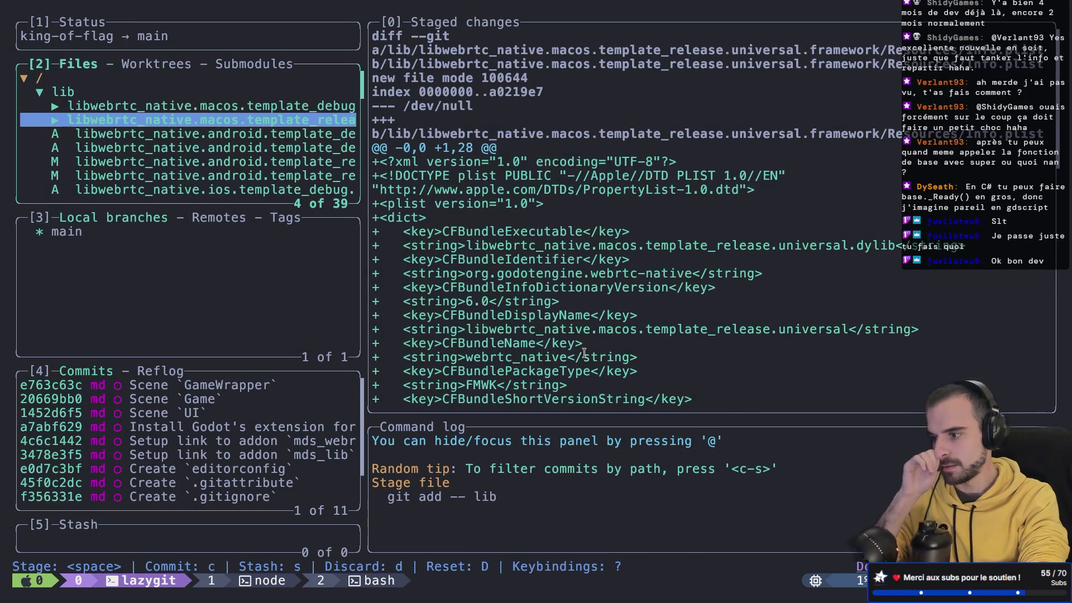
{"action": "key", "text": "Down"}
{"action": "key", "text": "Down"}
{"action": "key", "text": "Up"}
{"action": "key", "text": "Up"}
{"action": "key", "text": "Up"}
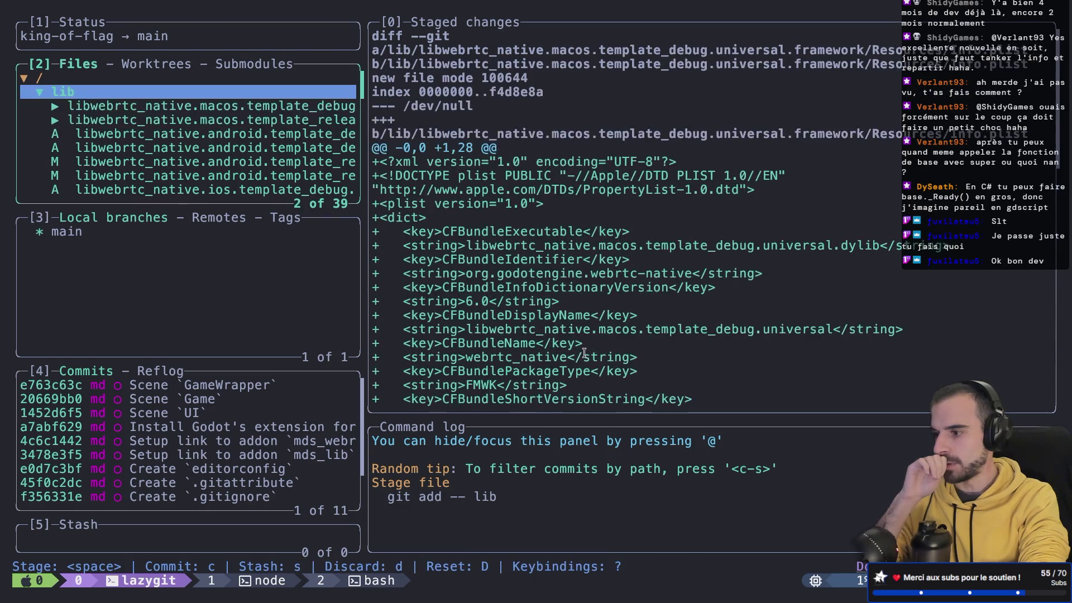
{"action": "key", "text": "Return"}
- Review project.godot and stage webrtc.gdextension.uid plus the webrtc.tres deletion
{"action": "key", "text": "Down"}
{"action": "key", "text": "Return"}
{"action": "key", "text": "Up"}
{"action": "key", "text": "Down"}
{"action": "key", "text": "Down"}
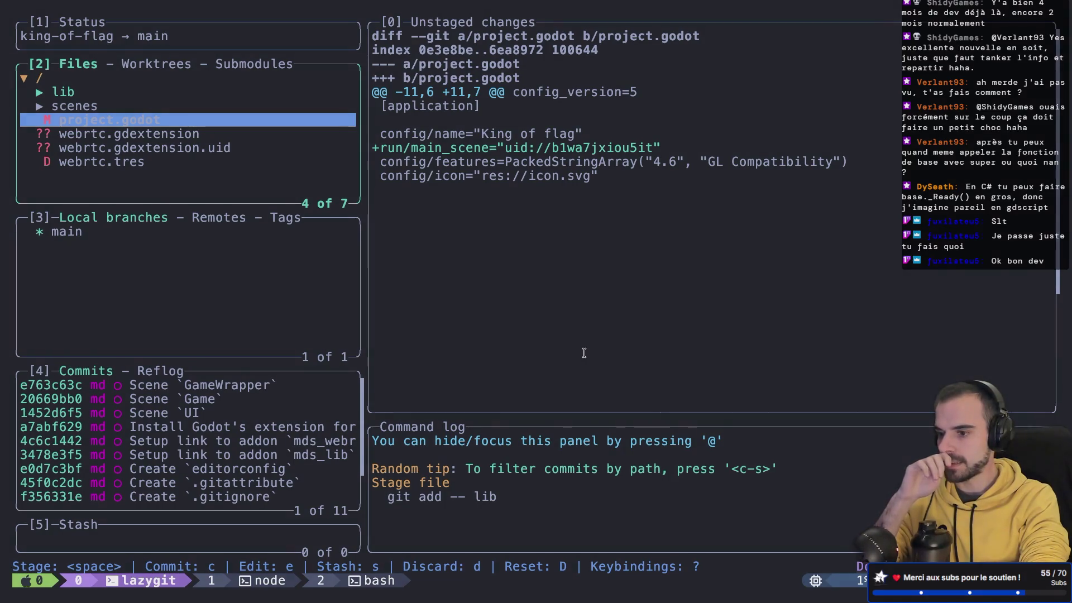
{"action": "key", "text": "Down"}
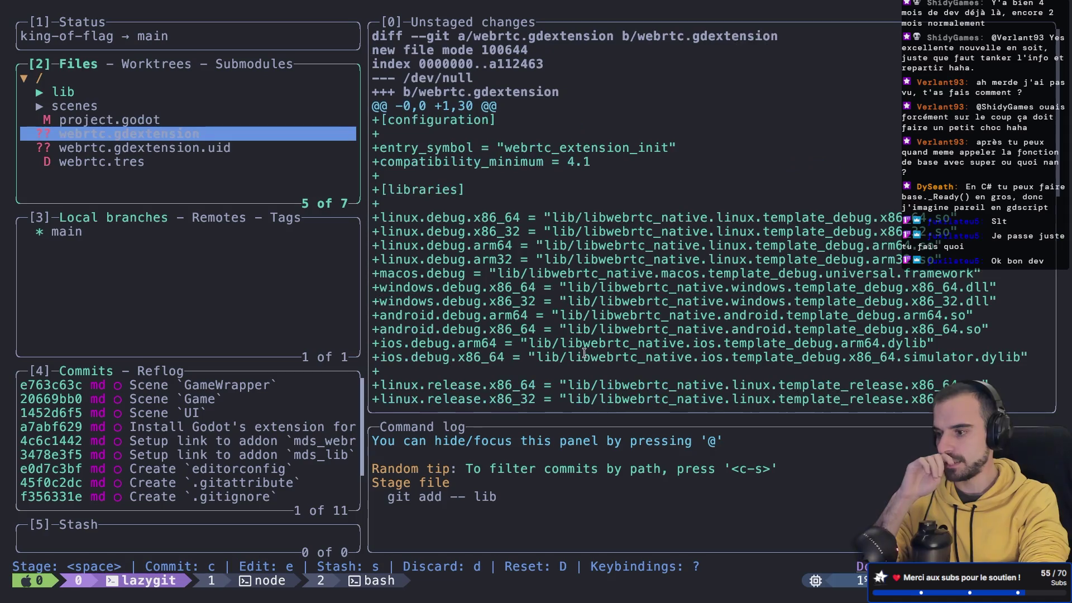
{"action": "key", "text": "space"}
{"action": "key", "text": "Down"}
{"action": "key", "text": "space"}
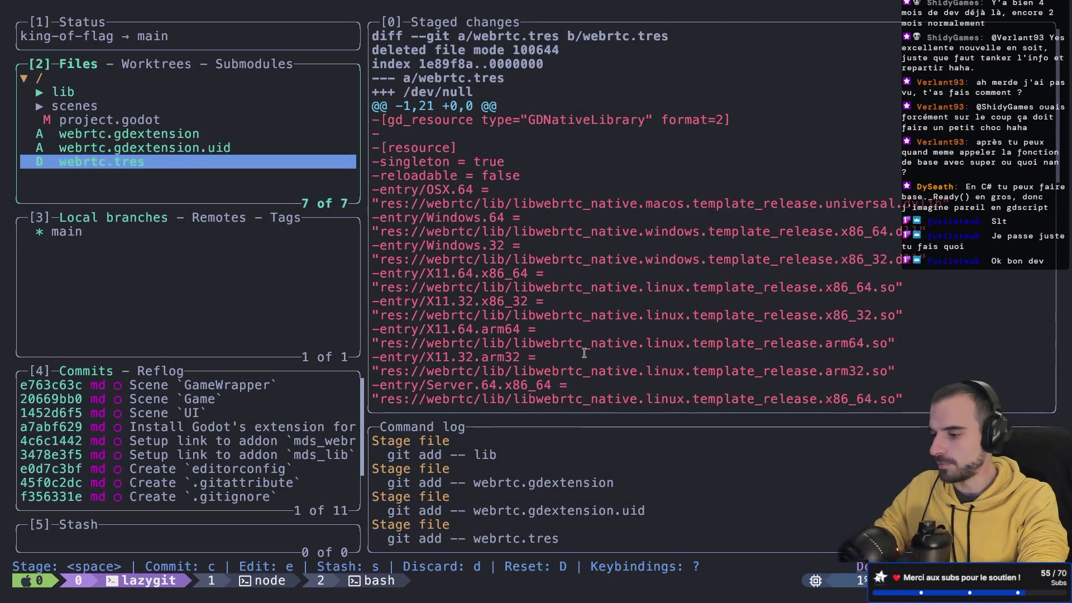
- Create a fixup! commit for the WebRTC extension install commit
{"action": "key", "text": "4"}
{"action": "key", "text": "Down"}
{"action": "key", "text": "Down"}
{"action": "key", "text": "Down"}
{"action": "key", "text": "Down"}
{"action": "key", "text": "Down"}
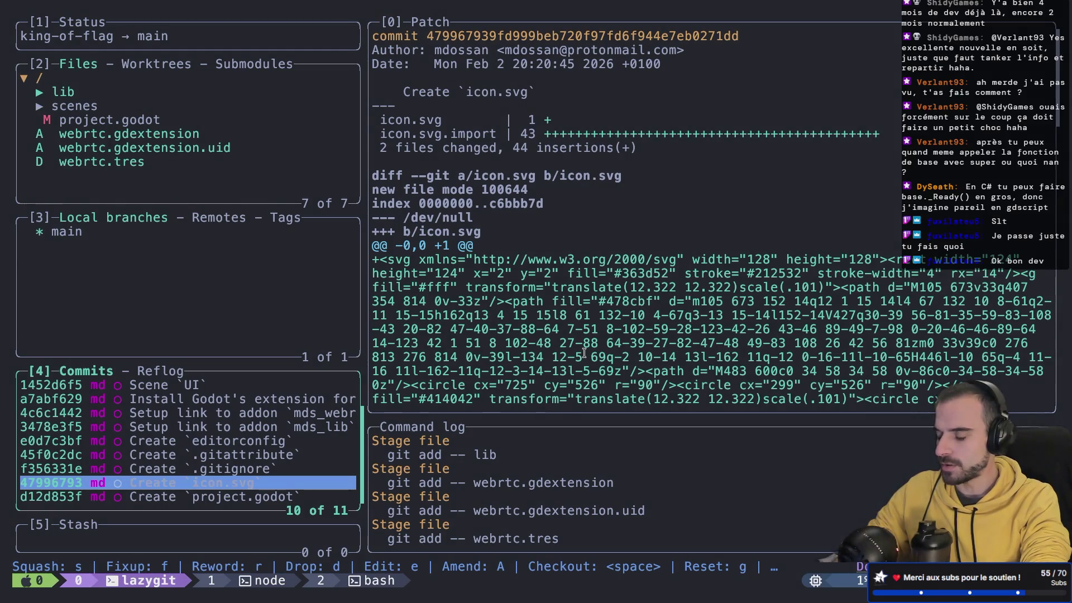
{"action": "key", "text": "Up"}
{"action": "key", "text": "Up"}
{"action": "key", "text": "Up"}
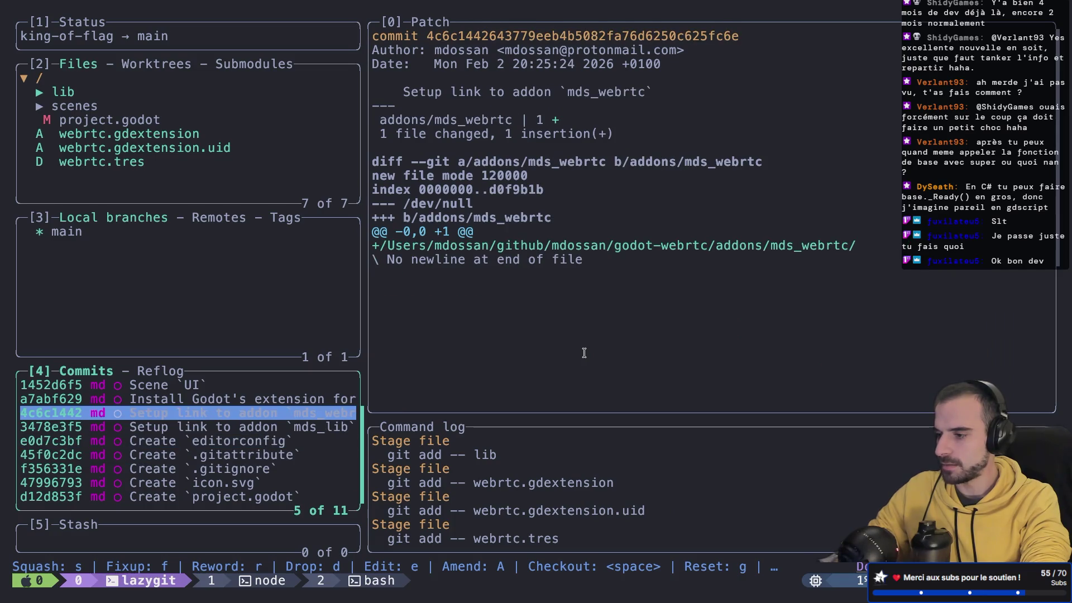
{"action": "key", "text": "Up"}
{"action": "key", "text": "Up"}
{"action": "key", "text": "Down"}
{"action": "key", "text": "Down"}
{"action": "key", "text": "Down"}
{"action": "key", "text": "Up"}
{"action": "key", "text": "Up"}
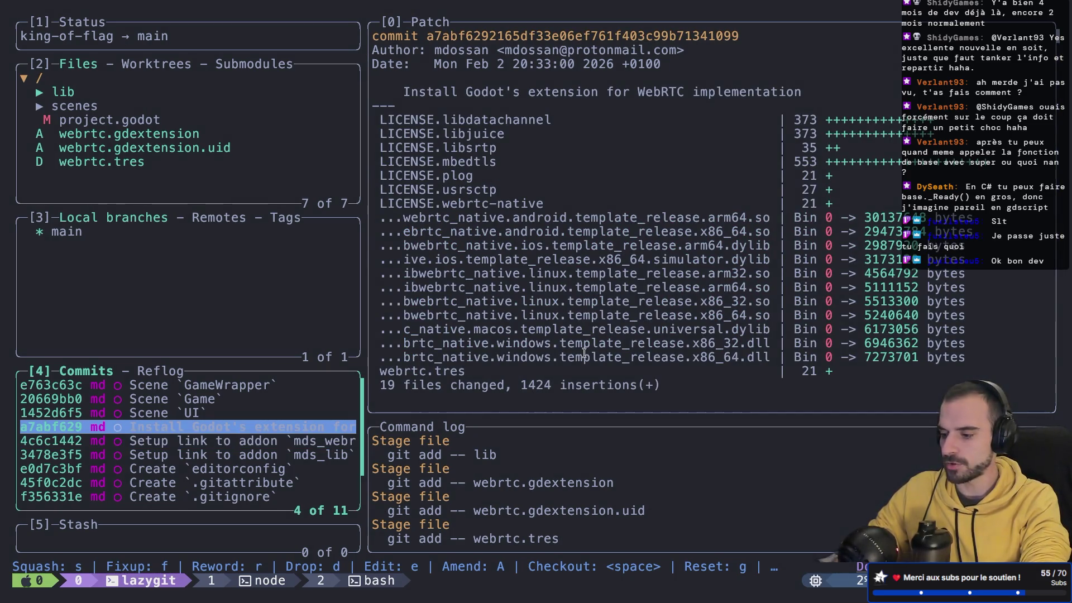
{"action": "key", "text": "shift+f"}
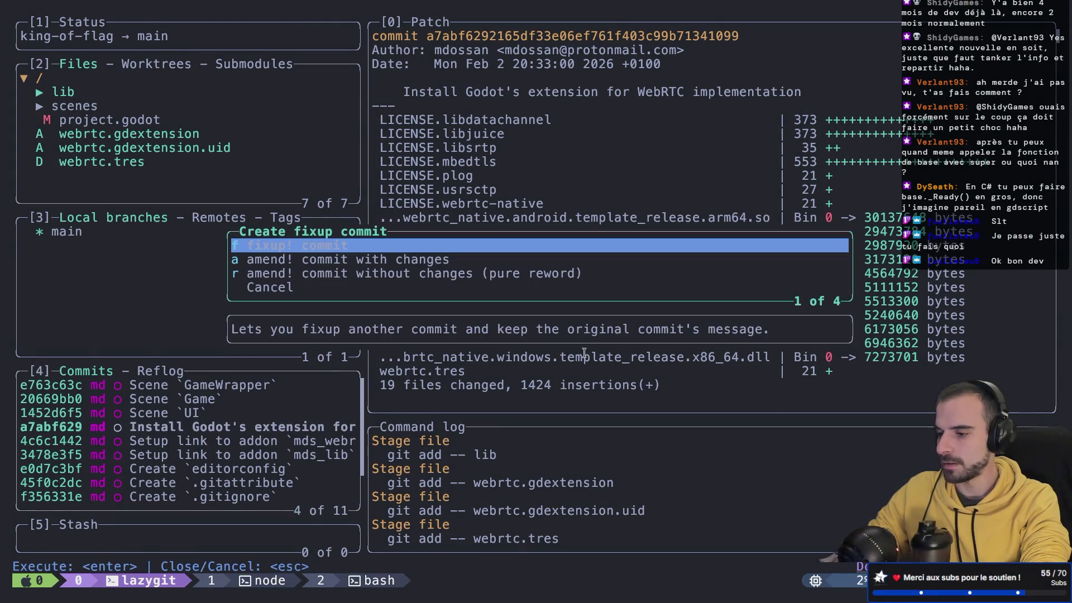
{"action": "key", "text": "Return"}
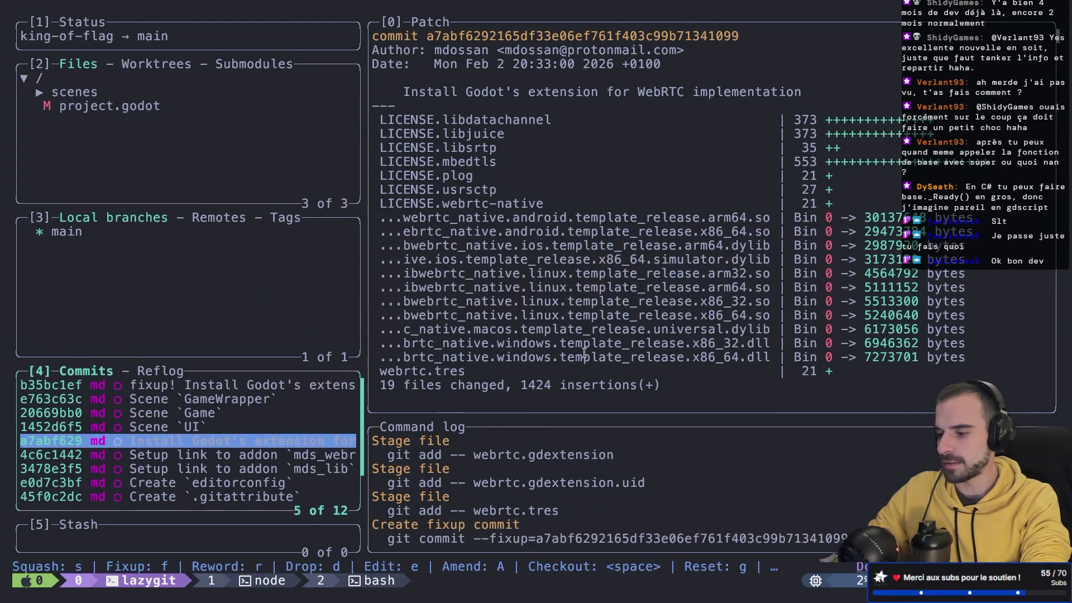
{"action": "key", "text": "Up"}
{"action": "key", "text": "Up"}
{"action": "key", "text": "Up"}
{"action": "key", "text": "Up"}
{"action": "key", "text": "Down"}
{"action": "key", "text": "Down"}
{"action": "key", "text": "Down"}
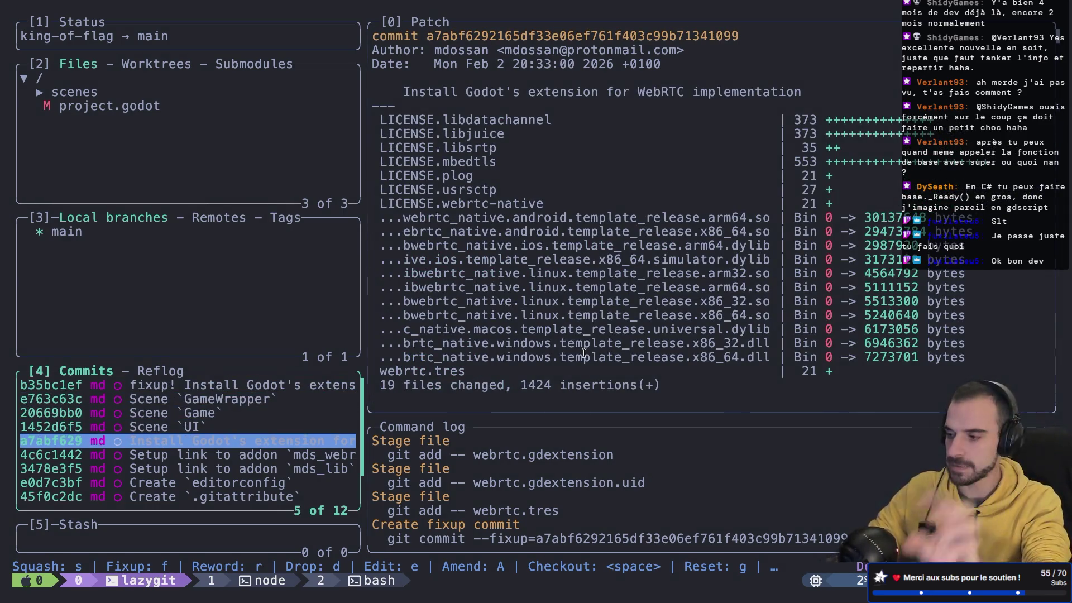
- Collapse the game, game_wrapper and ui scene folders and stage project.godot
{"action": "key", "text": "2"}
{"action": "key", "text": "Up"}
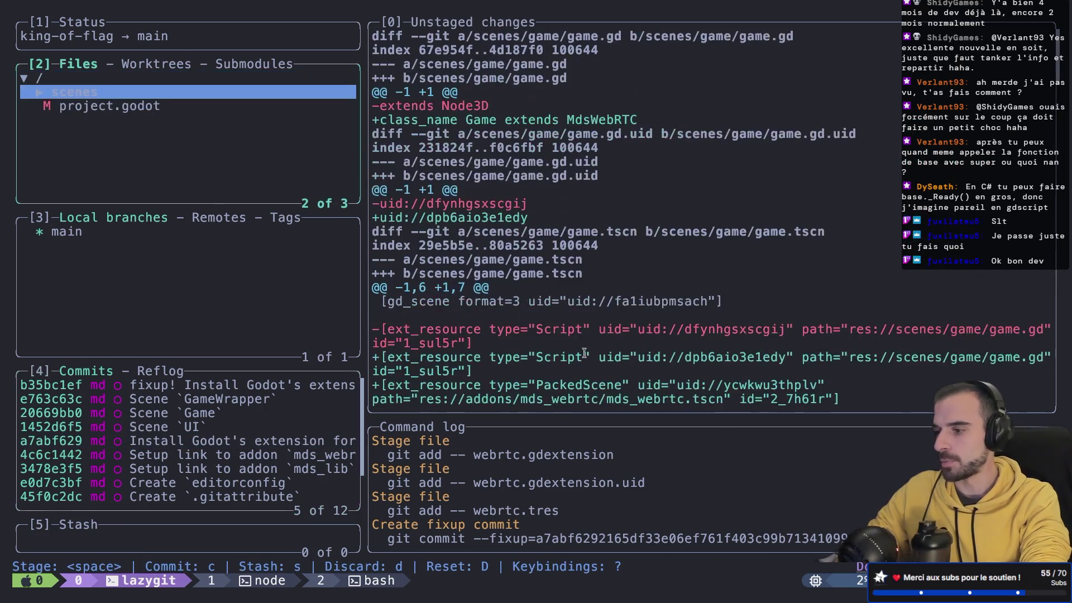
{"action": "key", "text": "Return"}
{"action": "key", "text": "Down"}
{"action": "key", "text": "Down"}
{"action": "key", "text": "Down"}
{"action": "key", "text": "Up"}
{"action": "key", "text": "Up"}
{"action": "key", "text": "Up"}
{"action": "key", "text": "Return"}
{"action": "key", "text": "Down"}
{"action": "key", "text": "Return"}
{"action": "key", "text": "Down"}
{"action": "key", "text": "Return"}
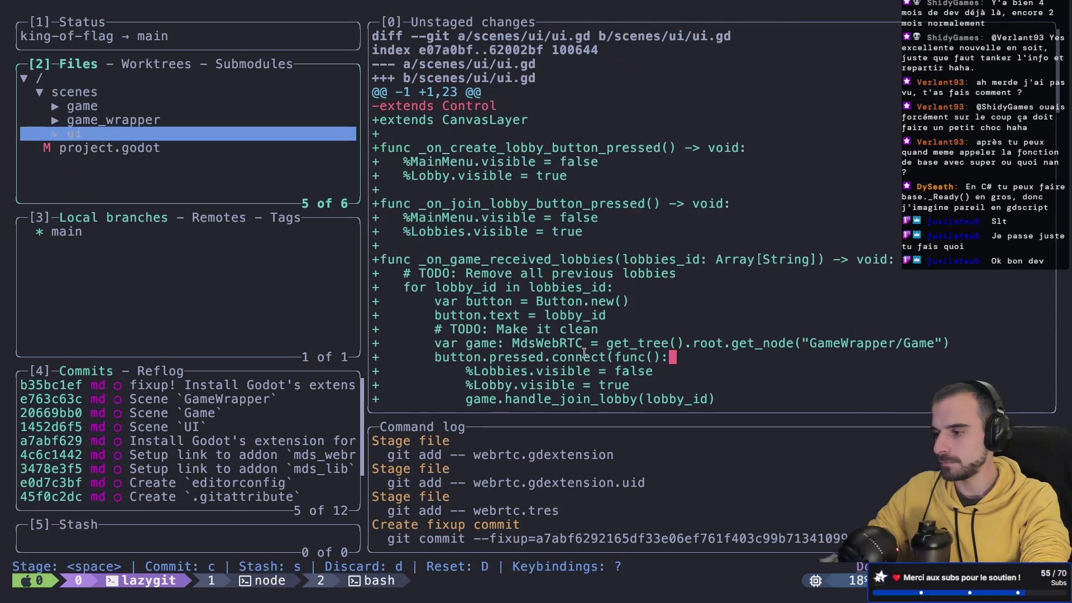
{"action": "key", "text": "Down"}
{"action": "key", "text": "space"}
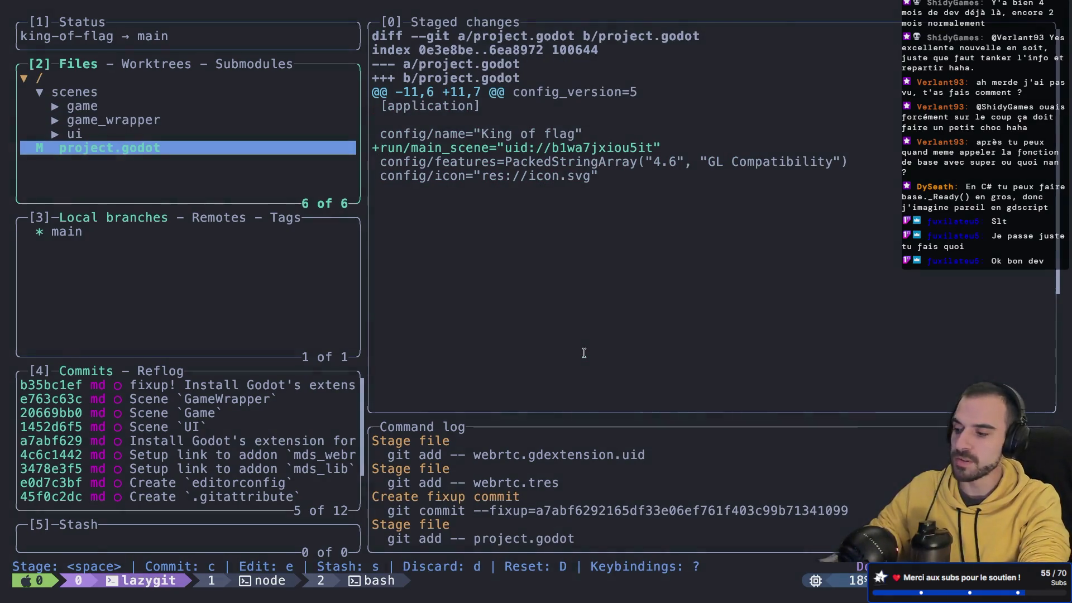
- Create a fixup! commit for project.godot against its original commit
{"action": "key", "text": "4"}
{"action": "key", "text": "Down"}
{"action": "key", "text": "Down"}
{"action": "key", "text": "Down"}
{"action": "key", "text": "Down"}
{"action": "key", "text": "Down"}
{"action": "key", "text": "Down"}
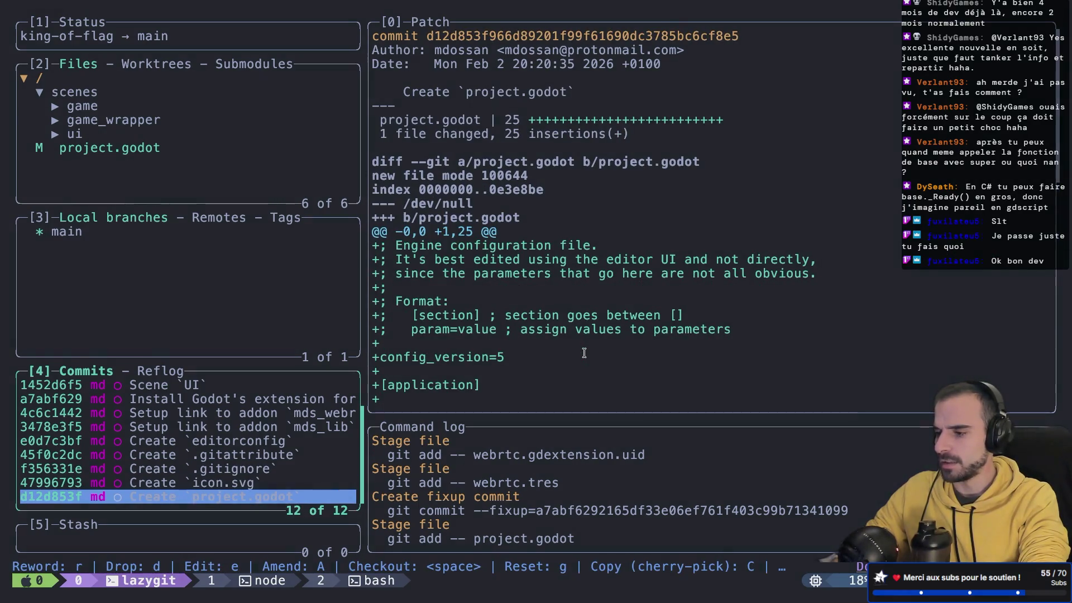
{"action": "key", "text": "shift+f"}
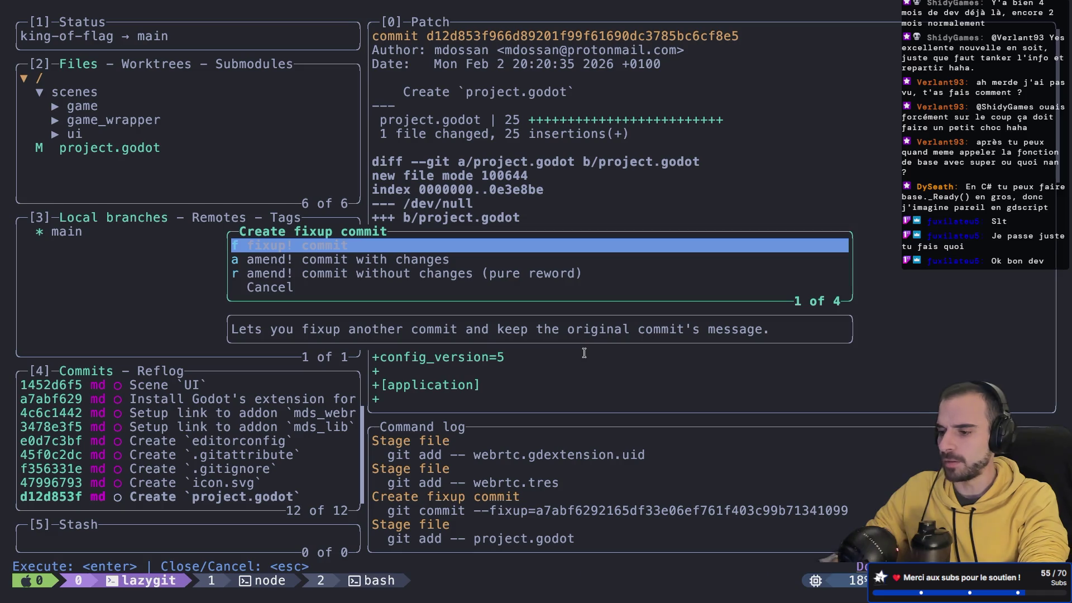
{"action": "key", "text": "Return"}
{"action": "key", "text": "Up"}
{"action": "key", "text": "Up"}
{"action": "key", "text": "Up"}
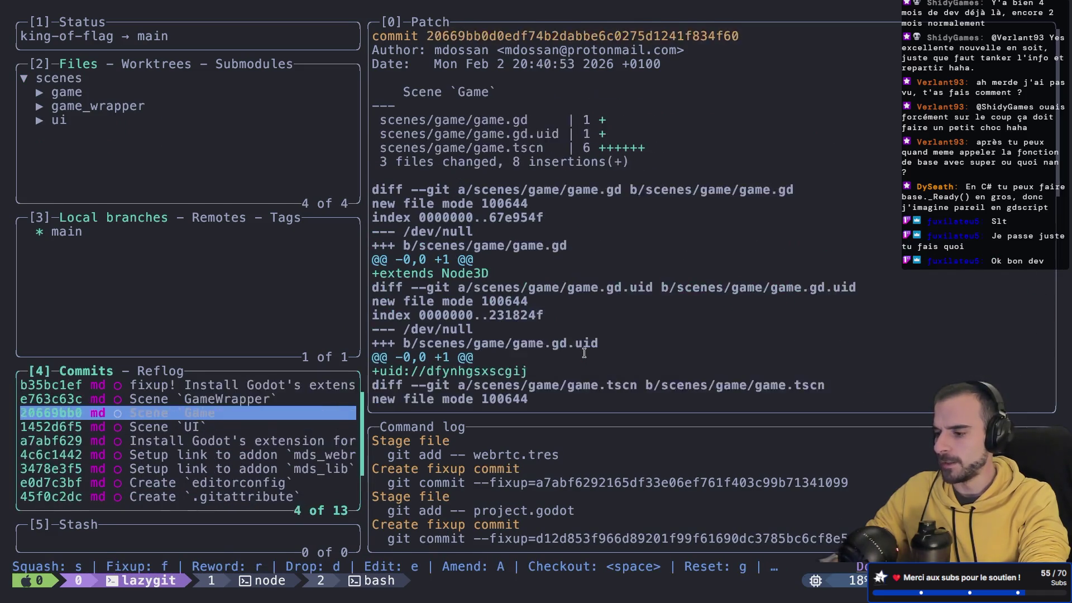
{"action": "key", "text": "Up"}
{"action": "key", "text": "Up"}
{"action": "key", "text": "Up"}
- Stage the game scene changes and fix them up into the Scene `Game` commit
{"action": "key", "text": "2"}
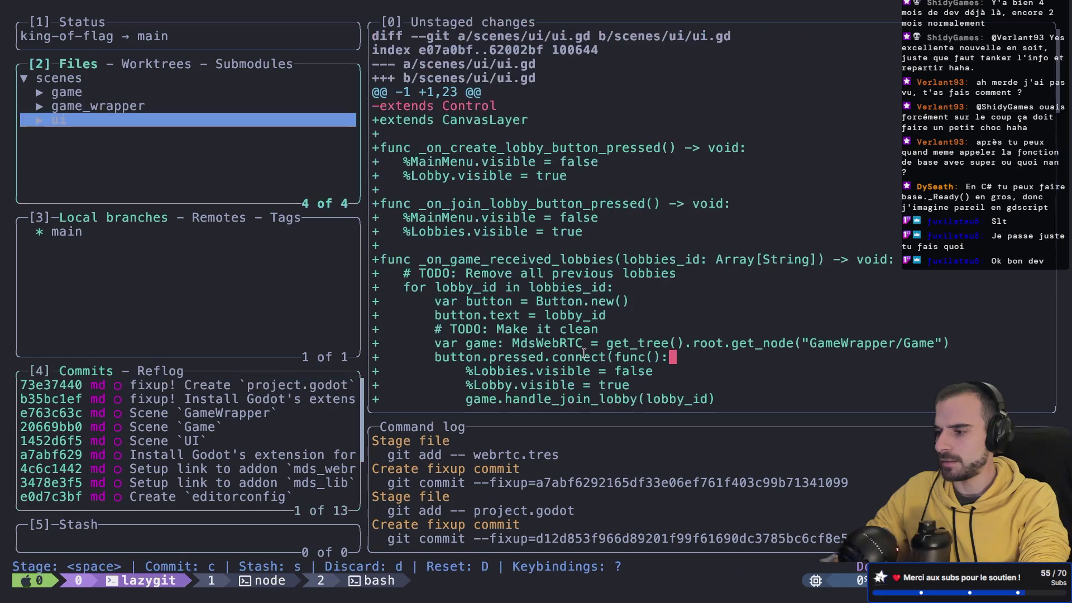
{"action": "key", "text": "Up"}
{"action": "key", "text": "Up"}
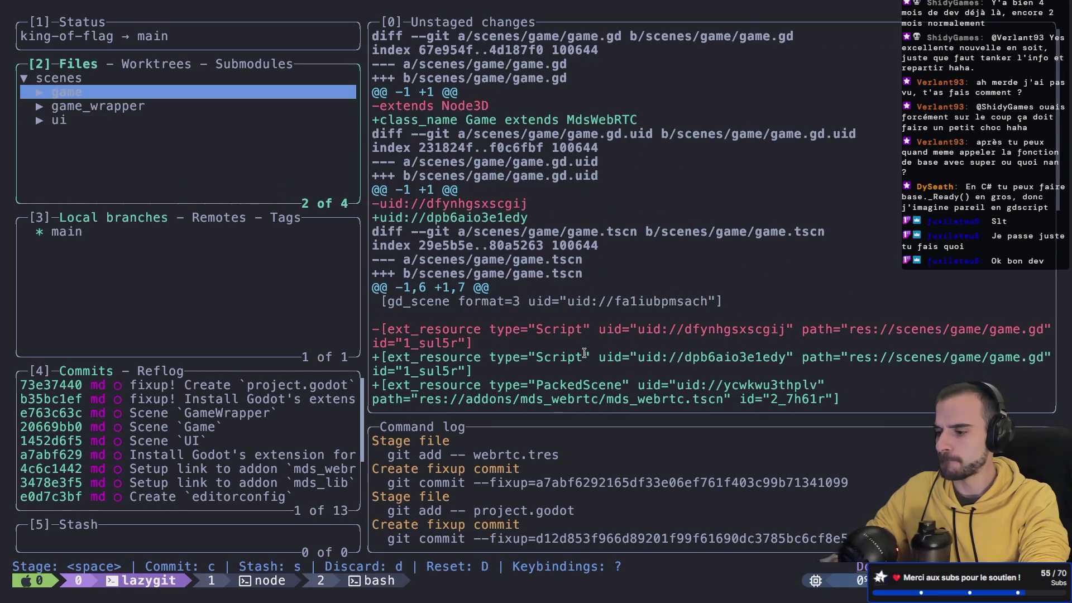
{"action": "key", "text": "Down"}
{"action": "key", "text": "Up"}
{"action": "key", "text": "Return"}
{"action": "key", "text": "Return"}
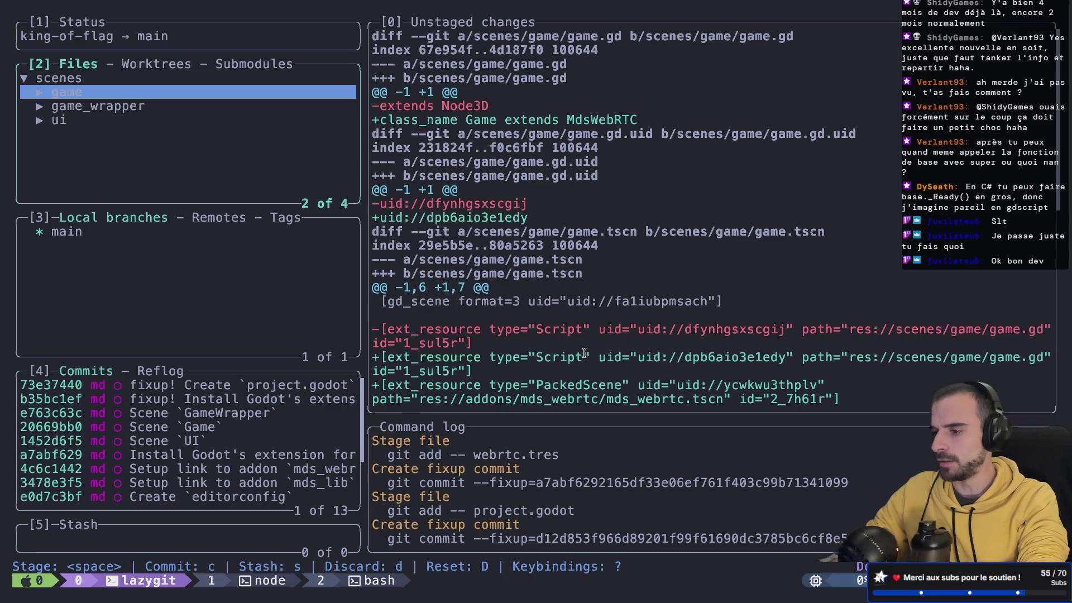
{"action": "key", "text": "space"}
{"action": "key", "text": "Down"}
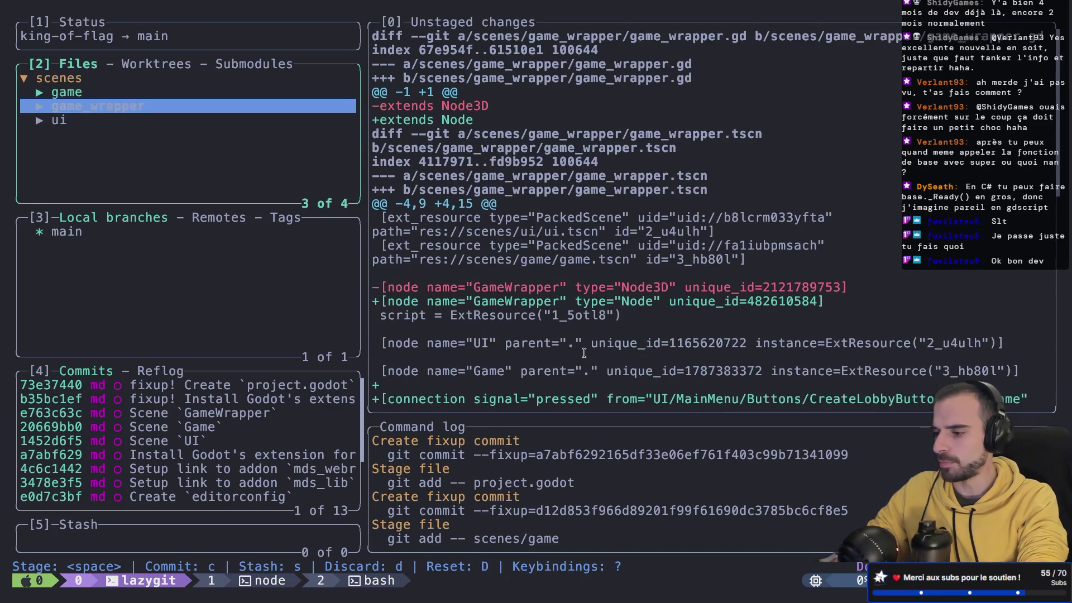
{"action": "key", "text": "4"}
{"action": "key", "text": "Down"}
{"action": "key", "text": "Down"}
{"action": "key", "text": "Down"}
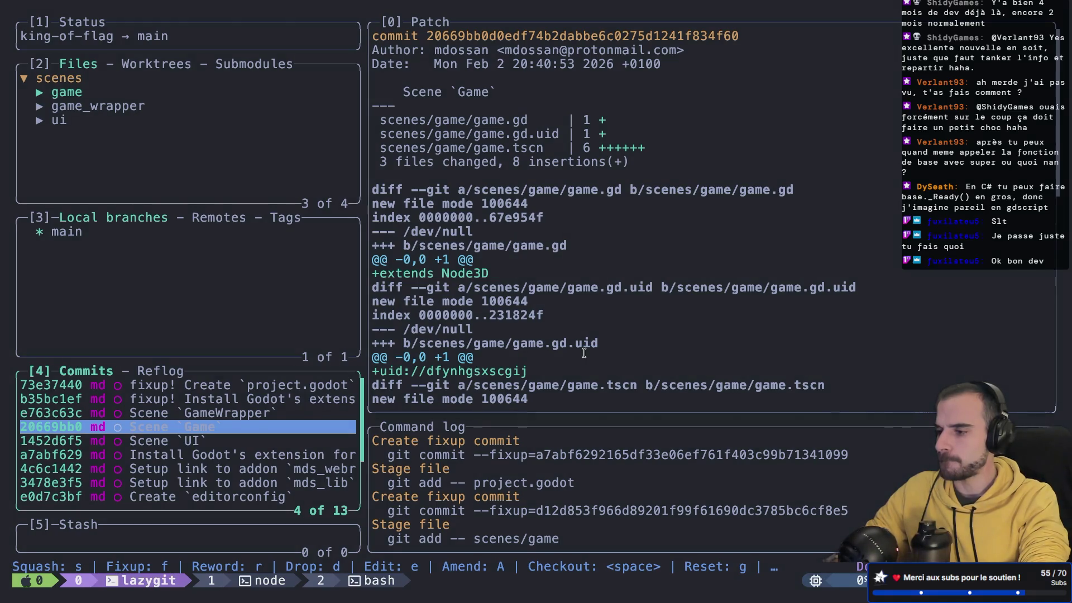
{"action": "key", "text": "shift+f"}
{"action": "key", "text": "Return"}
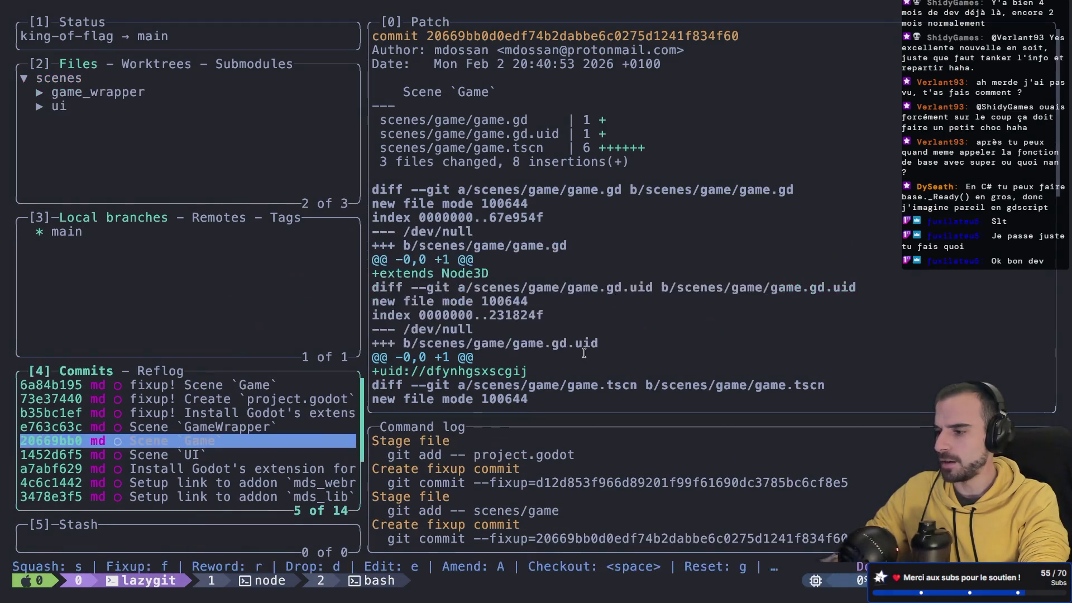
- Stage the game_wrapper changes and fix them up into the Scene `GameWrapper` commit
{"action": "key", "text": "2"}
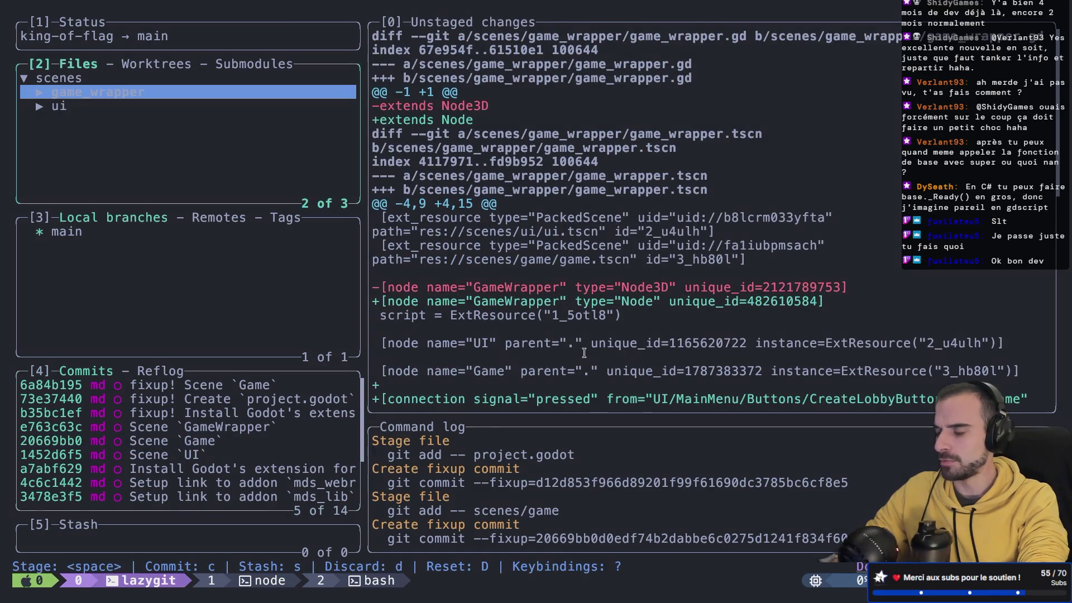
{"action": "key", "text": "space"}
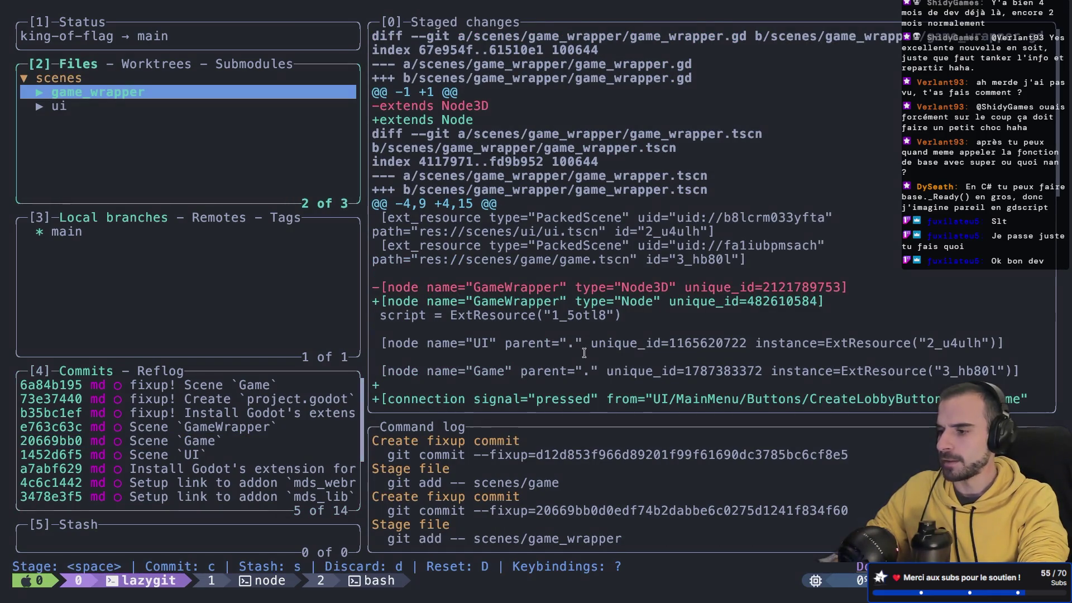
{"action": "key", "text": "4"}
{"action": "key", "text": "Up"}
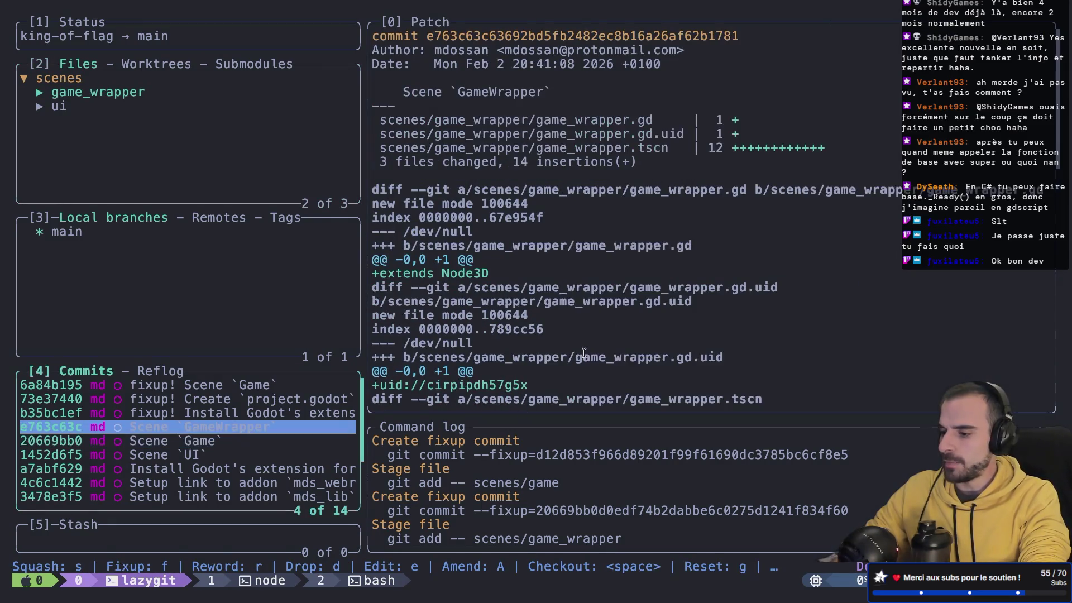
{"action": "key", "text": "shift+f"}
{"action": "key", "text": "Return"}
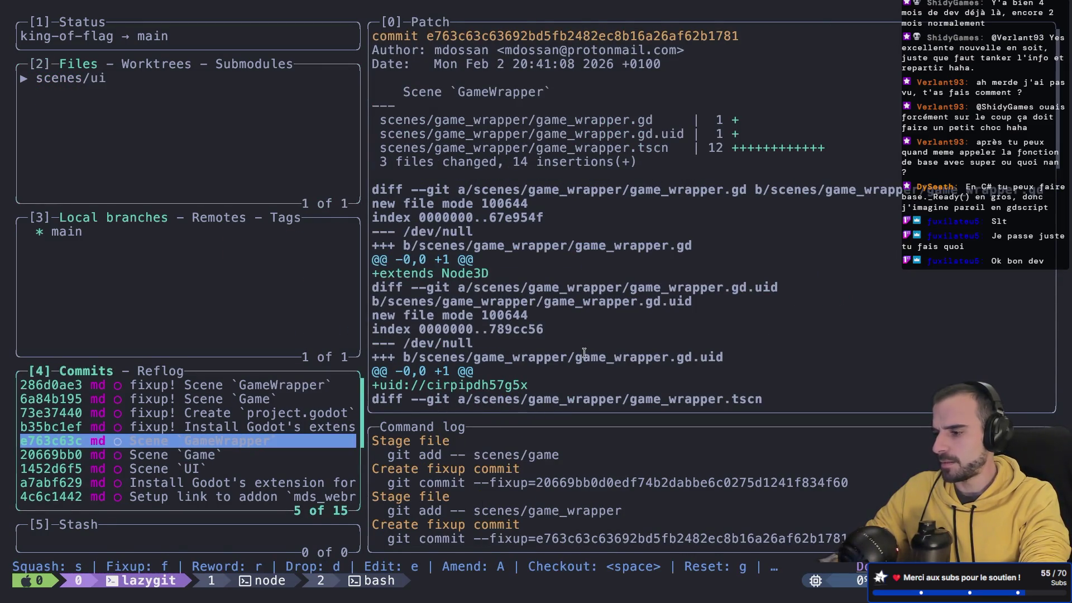
- Stage the ui scene changes, fix them up into Scene `UI`, and quit lazygit
{"action": "key", "text": "2"}
{"action": "key", "text": "space"}
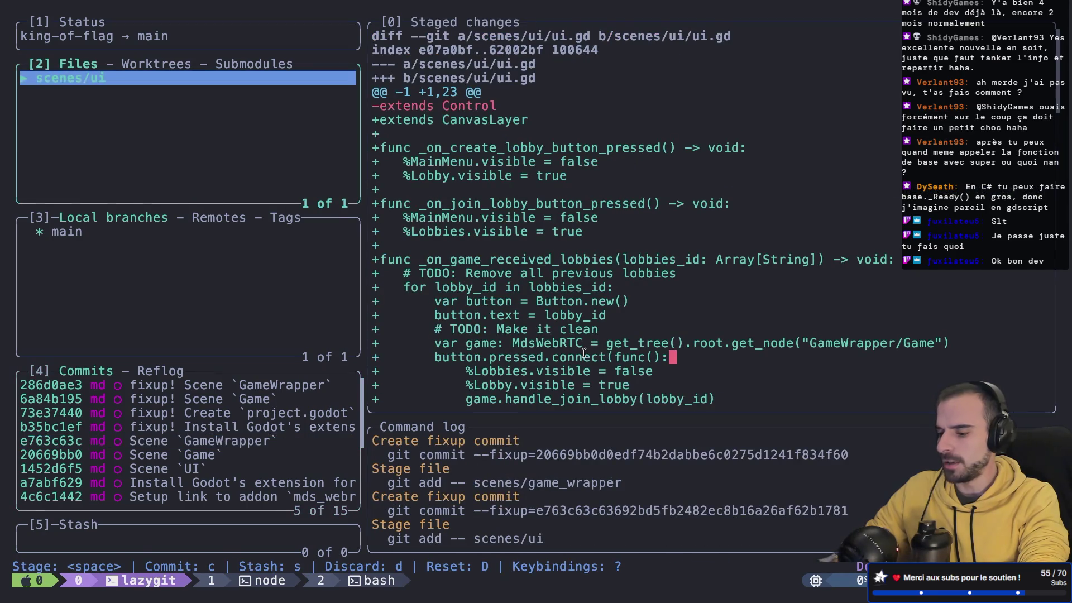
{"action": "key", "text": "4"}
{"action": "key", "text": "Down"}
{"action": "key", "text": "Down"}
{"action": "key", "text": "shift+f"}
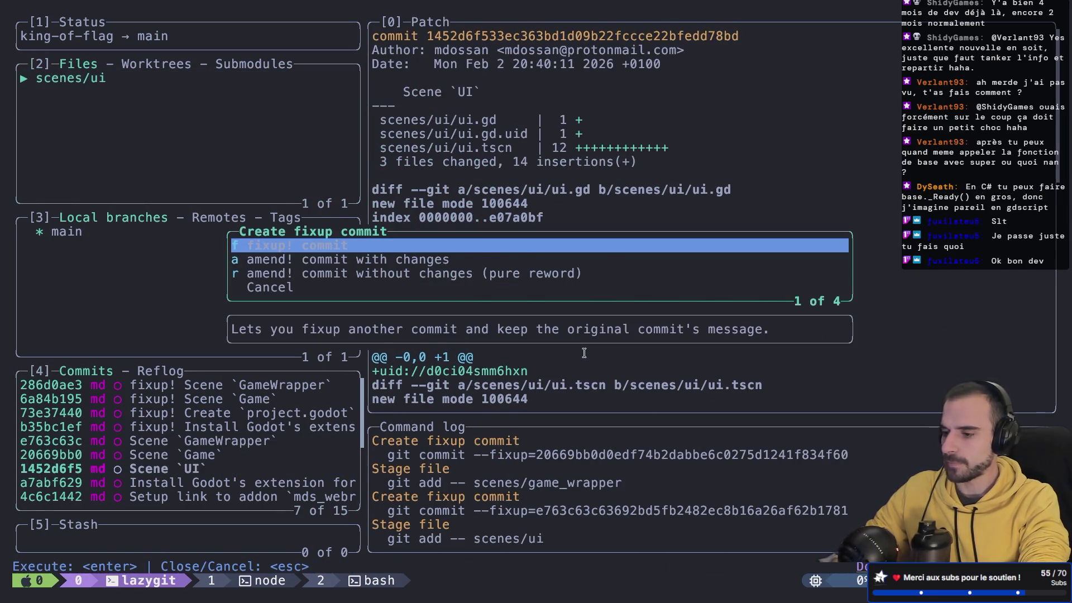
{"action": "key", "text": "Return"}
{"action": "key", "text": "Up"}
{"action": "key", "text": "Up"}
{"action": "key", "text": "Up"}
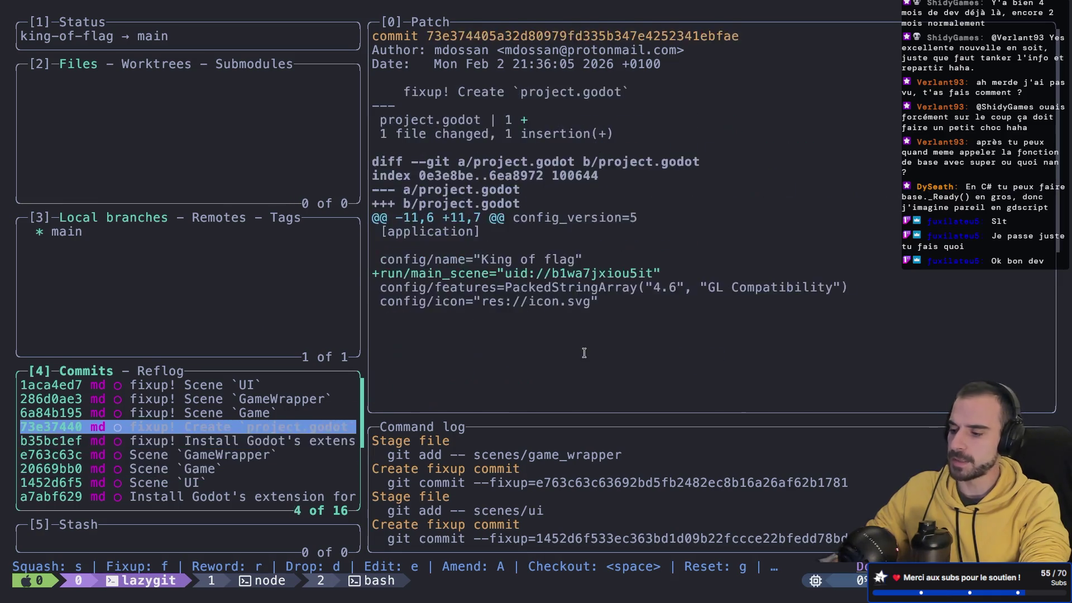
{"action": "key", "text": "Up"}
{"action": "key", "text": ":"}
{"action": "key", "text": "Escape"}
{"action": "type", "text": "q"}
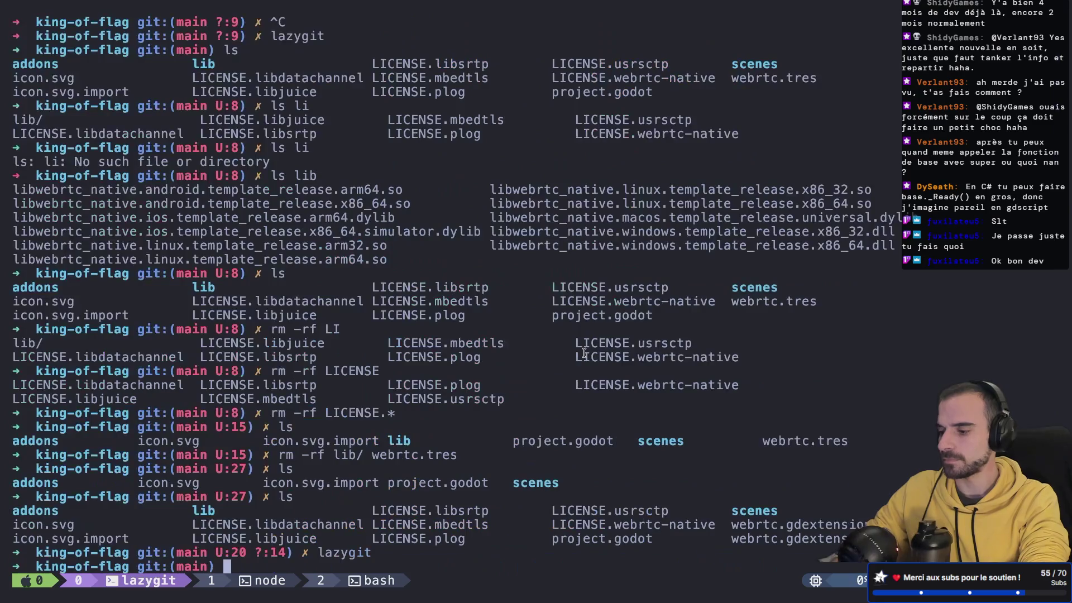
{"action": "type", "text": "git rebase --root "}
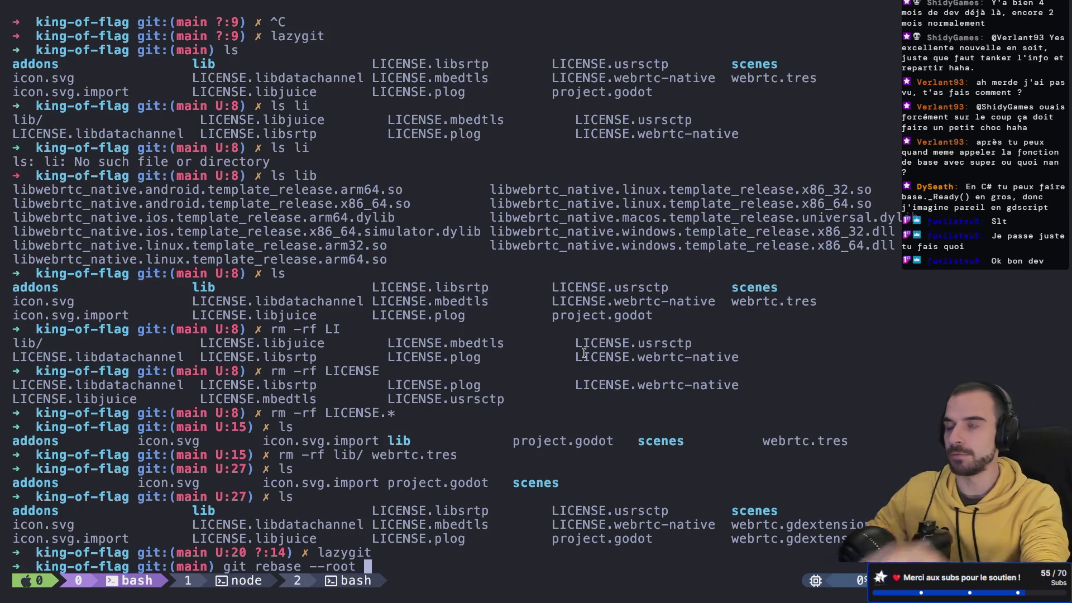
{"action": "type", "text": "--auto"}
- Run git rebase --root --autosquash -i and save the todo list with :wq
{"action": "key", "text": "Tab"}
{"action": "key", "text": "Tab"}
{"action": "type", "text": "quash"}
{"action": "key", "text": "Return"}
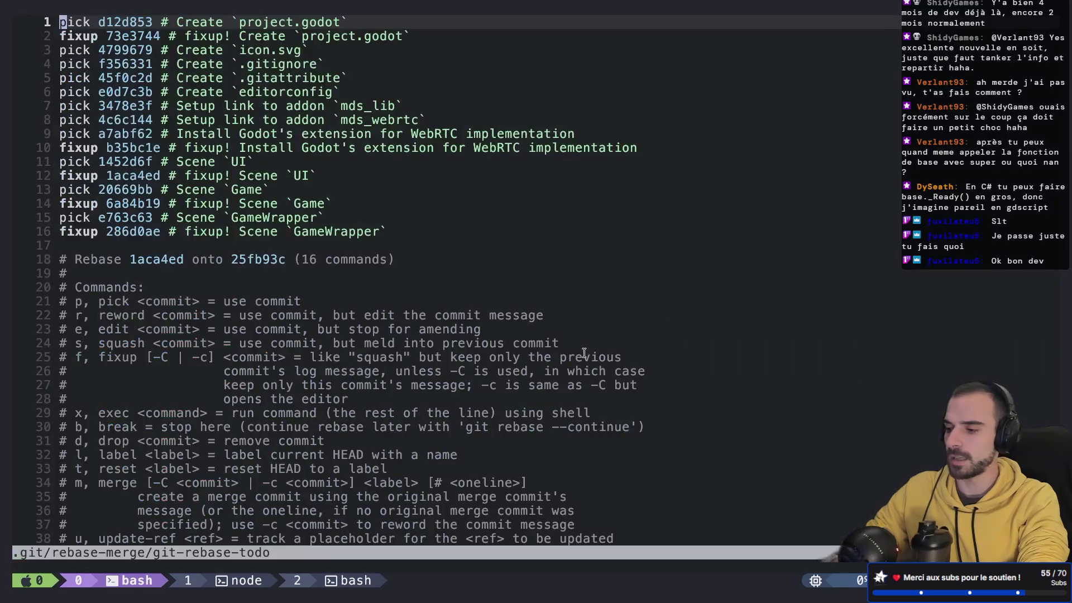
{"action": "key", "text": "j"}
{"action": "key", "text": "j"}
{"action": "key", "text": "j"}
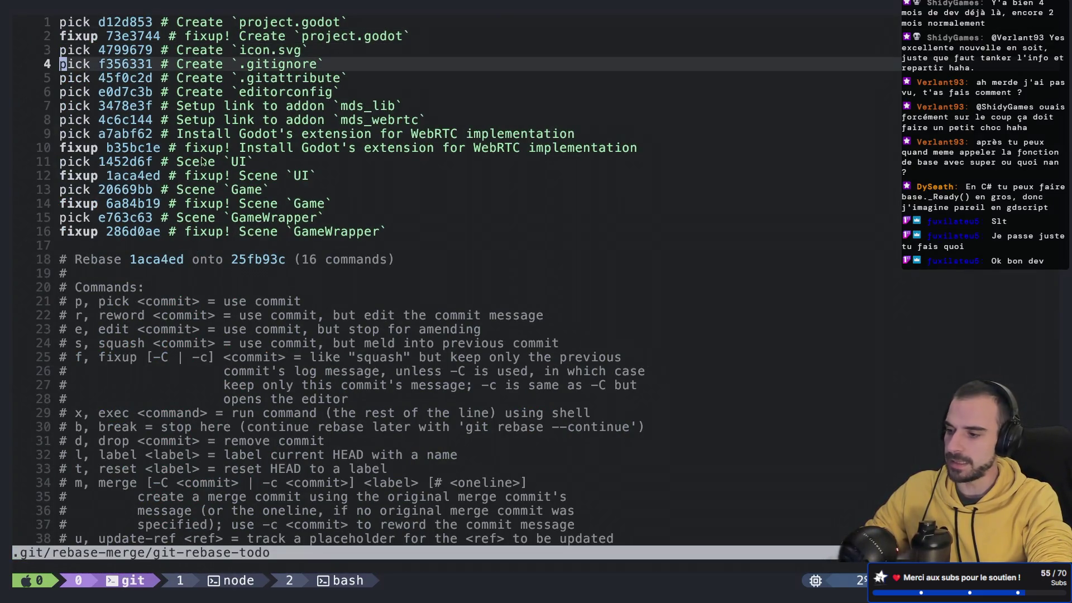
{"action": "mouse_move", "coordinate": [186, 35]}
{"action": "left_mouse_down"}
{"action": "mouse_move", "coordinate": [360, 47]}
{"action": "mouse_move", "coordinate": [375, 37]}
{"action": "left_mouse_up"}
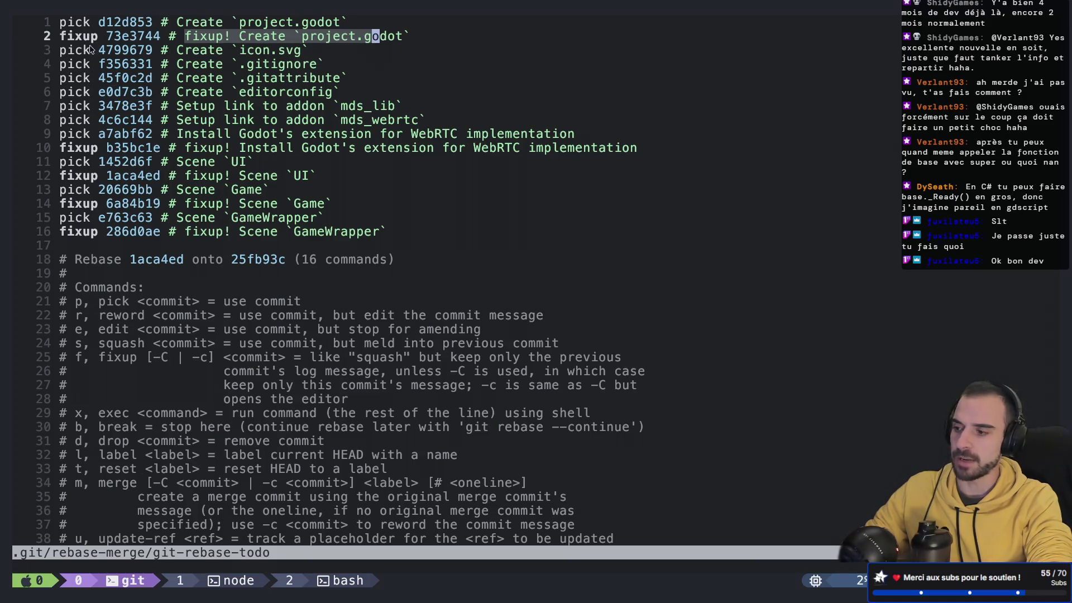
{"action": "key", "text": "j"}
{"action": "key", "text": "Escape"}
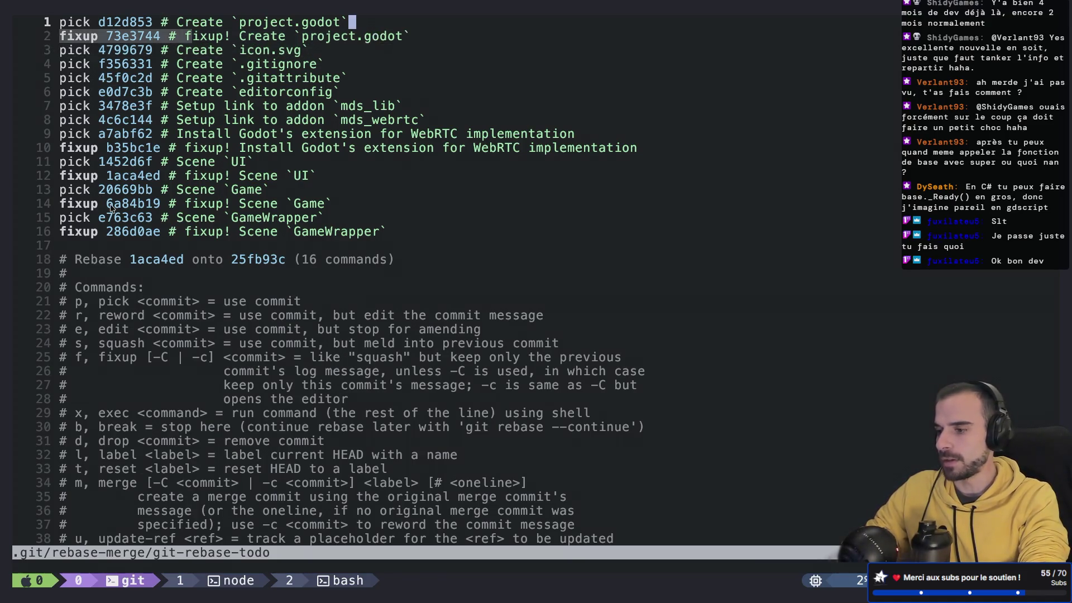
{"action": "key", "text": "k"}
{"action": "key", "text": "k"}
{"action": "type", "text": "j:wq"}
{"action": "key", "text": "Return"}
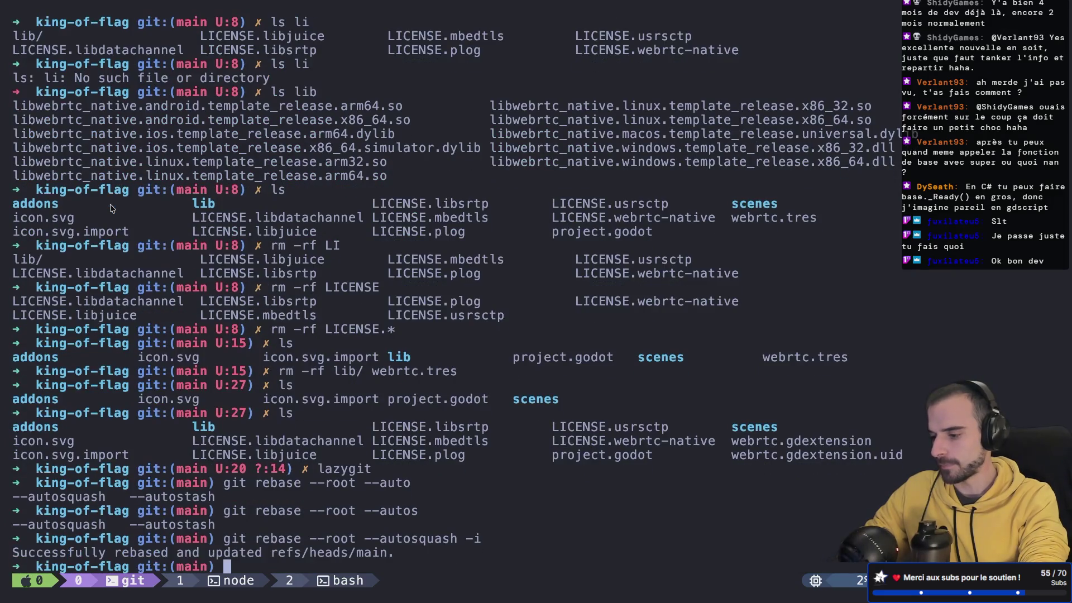
- Run git log --oneline --reverse to list commits oldest-first
{"action": "type", "text": "fgit lone --"}
{"action": "key", "text": "BackSpace"}
{"action": "key", "text": "BackSpace"}
{"action": "key", "text": "BackSpace"}
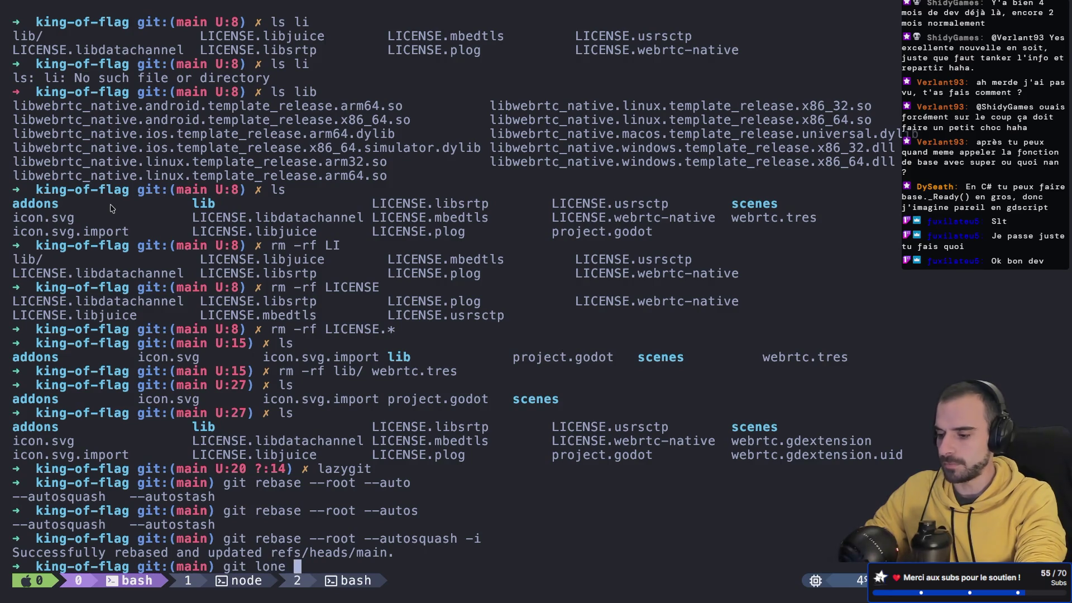
{"action": "type", "text": "g --oneline -"}
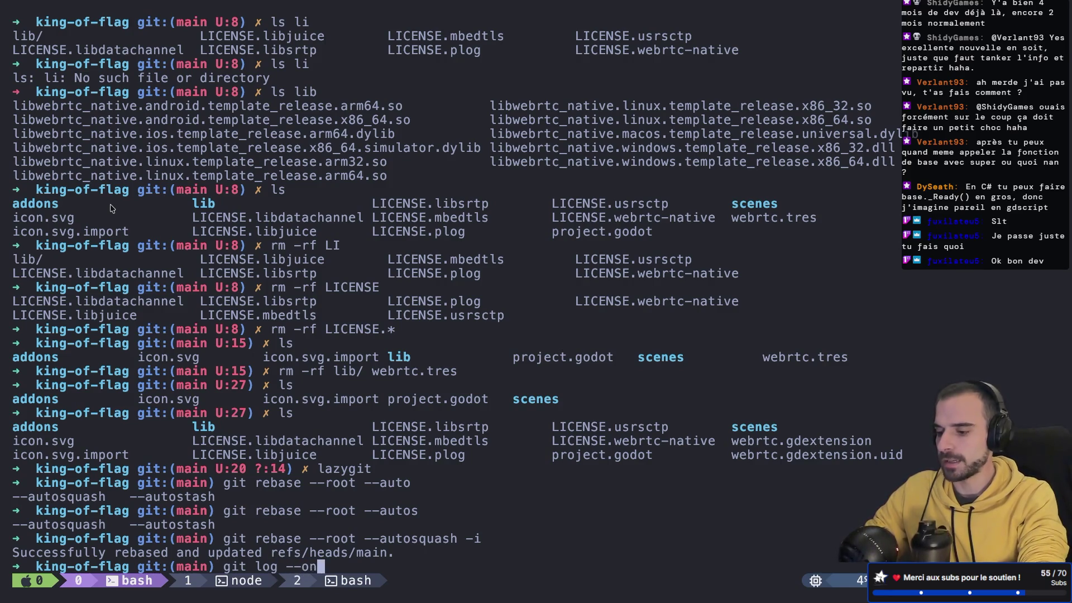
{"action": "type", "text": "-reverse"}
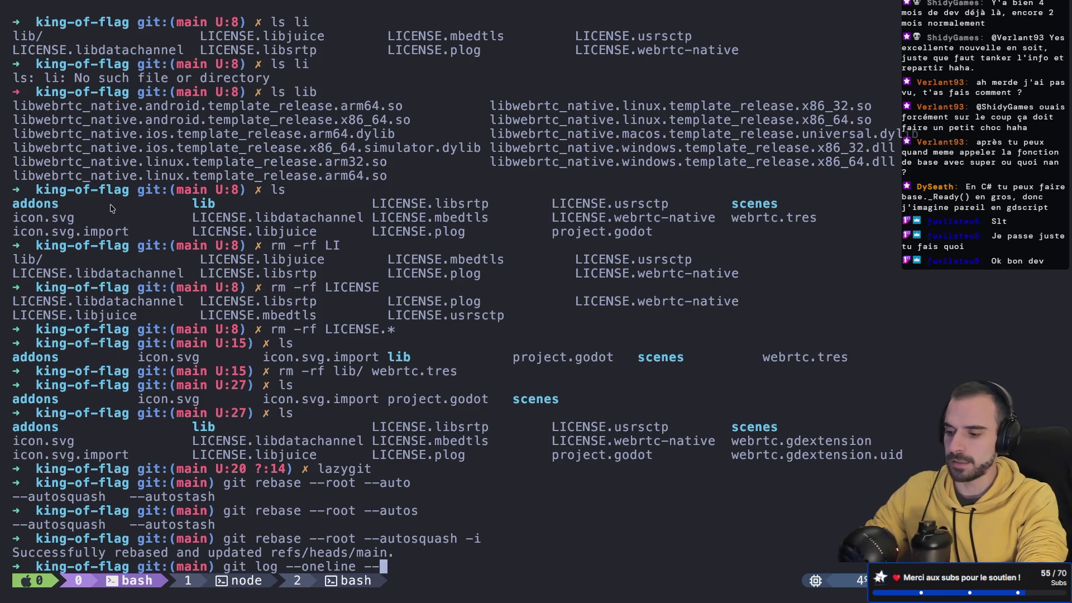
{"action": "key", "text": "Return"}
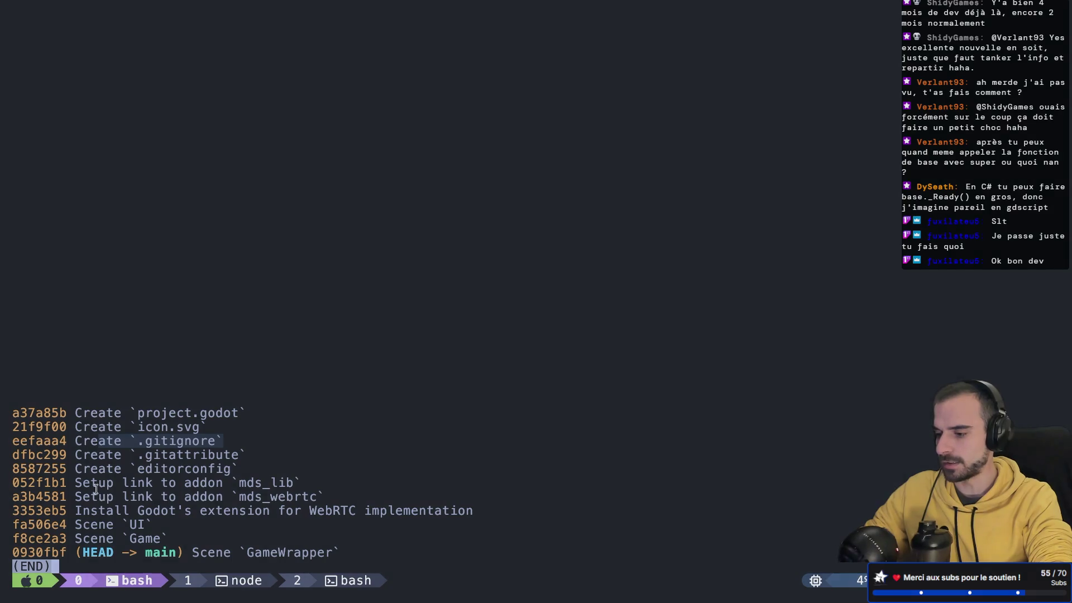
- Read through the mds_lib, WebRTC and mds_webrtc commits, then exit the log and clear the screen
{"action": "left_click_drag", "start_coordinate": [74, 483], "coordinate": [324, 482]}
{"action": "left_click_drag", "start_coordinate": [107, 500], "coordinate": [457, 509]}
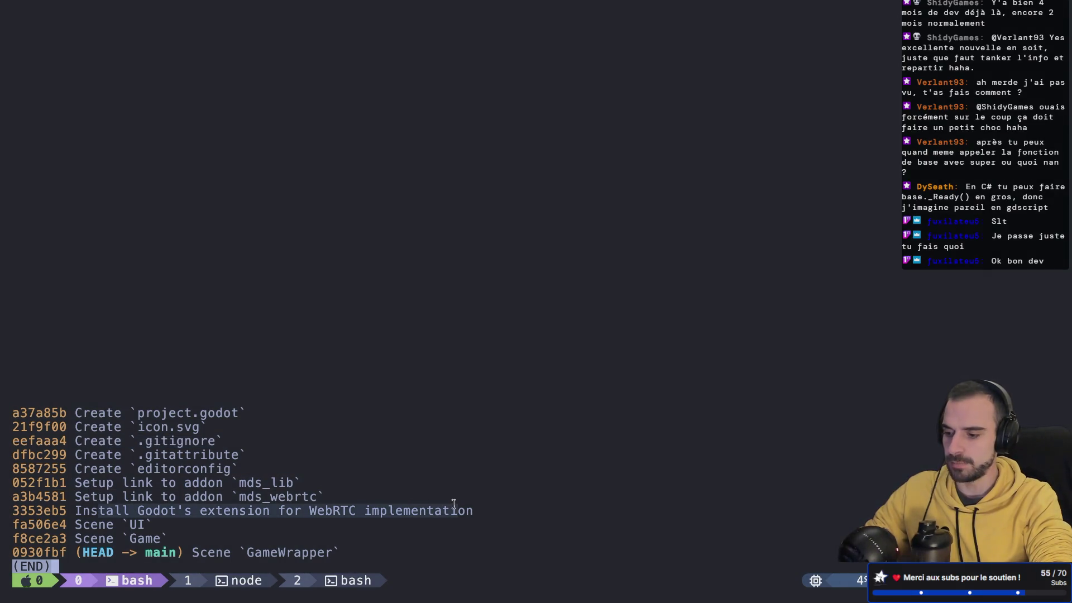
{"action": "double_click", "coordinate": [243, 496]}
{"action": "left_click", "coordinate": [142, 509]}
{"action": "left_click_drag", "start_coordinate": [139, 509], "coordinate": [462, 509]}
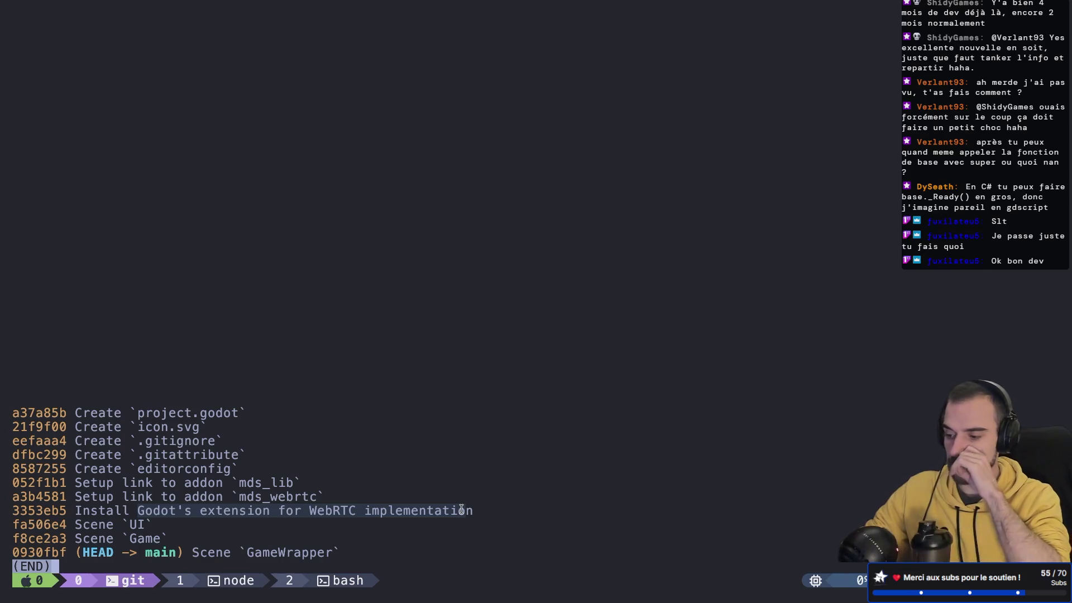
{"action": "left_click", "coordinate": [79, 522]}
{"action": "mouse_move", "coordinate": [22, 510]}
{"action": "left_mouse_down"}
{"action": "mouse_move", "coordinate": [145, 511]}
{"action": "mouse_move", "coordinate": [152, 524]}
{"action": "mouse_move", "coordinate": [211, 507]}
{"action": "left_mouse_up"}
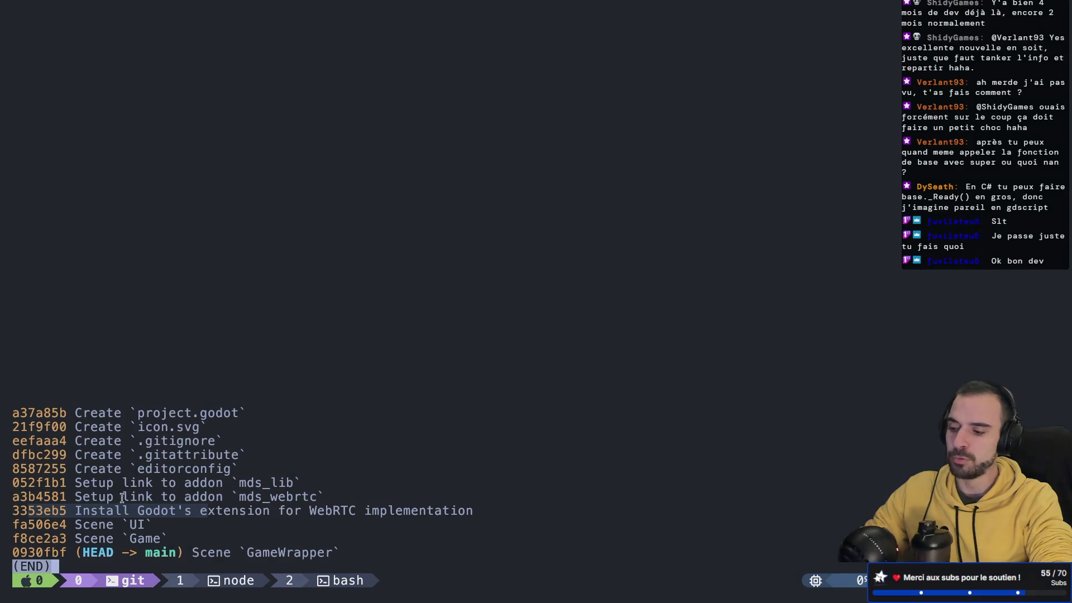
{"action": "left_click_drag", "start_coordinate": [75, 496], "coordinate": [268, 498]}
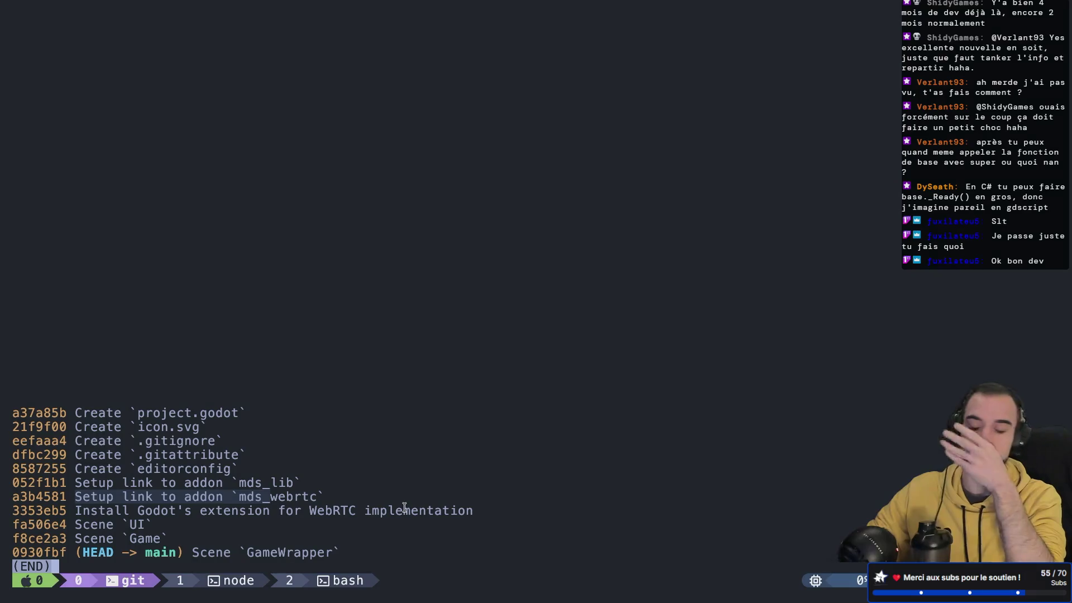
{"action": "key", "text": "q"}
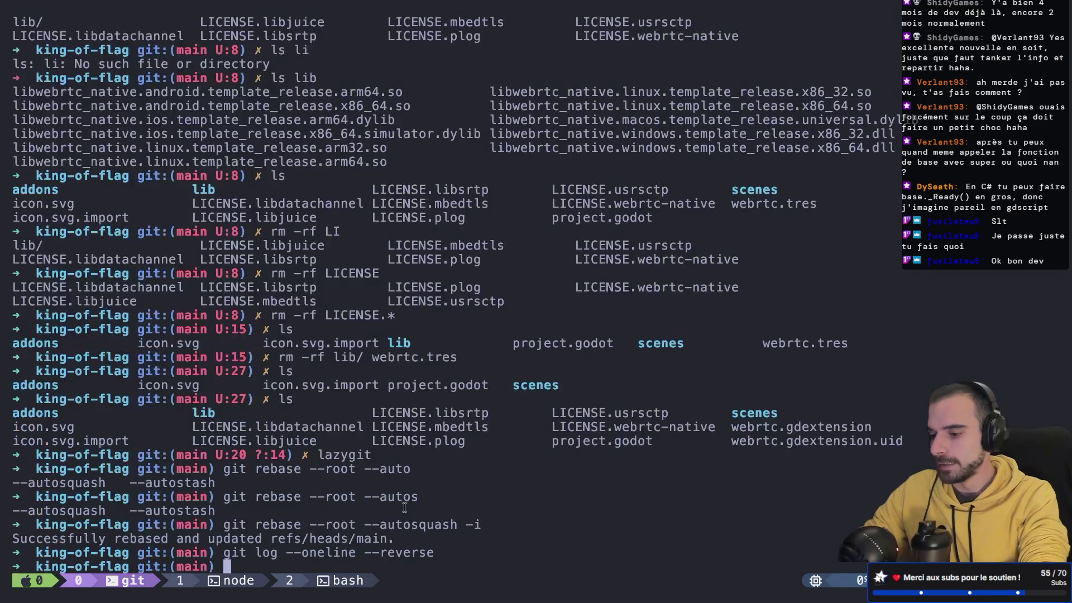
{"action": "type", "text": "clear"}
{"action": "key", "text": "ctrl+l"}
{"action": "key", "text": "super+Tab"}
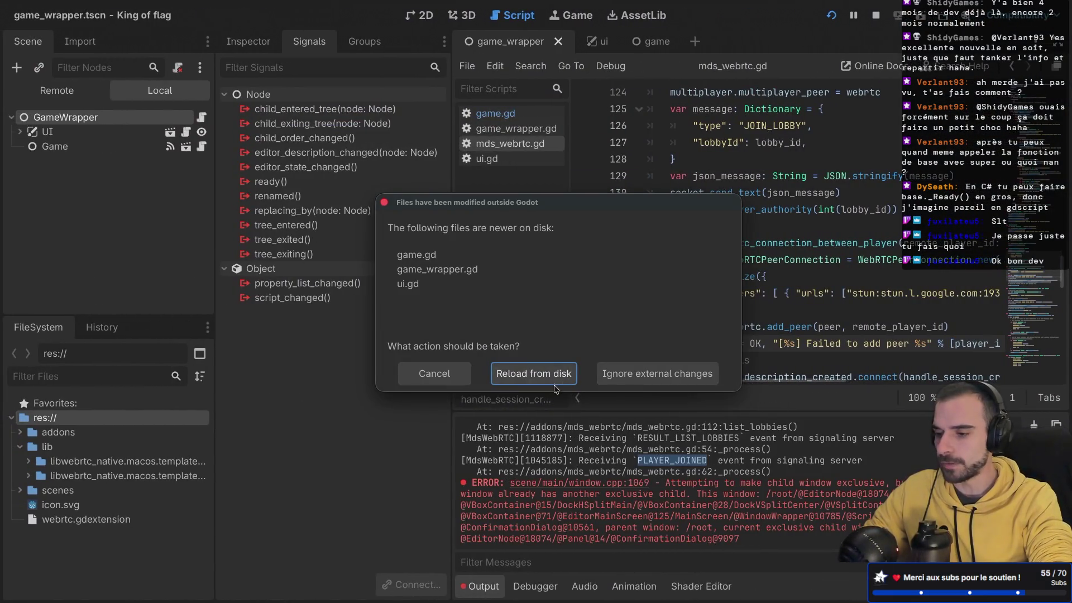
- Reload the changed scripts from disk, collapse MainMenu, and expand Lobby to show PlayersInLobby
{"action": "left_click", "coordinate": [557, 380]}
{"action": "left_click", "coordinate": [528, 376]}
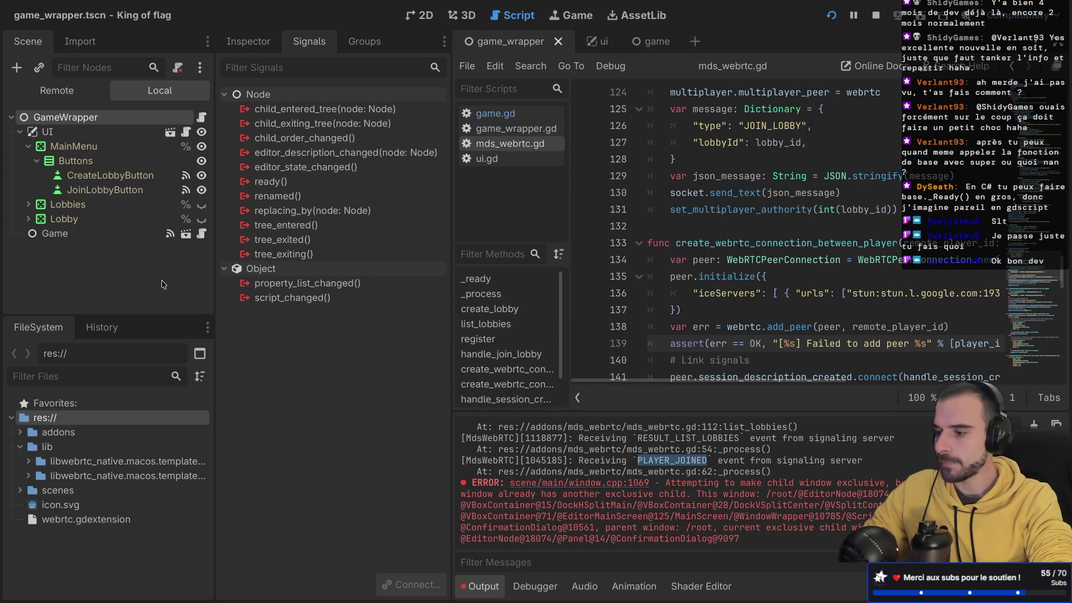
{"action": "left_click", "coordinate": [36, 160]}
{"action": "left_click", "coordinate": [28, 146]}
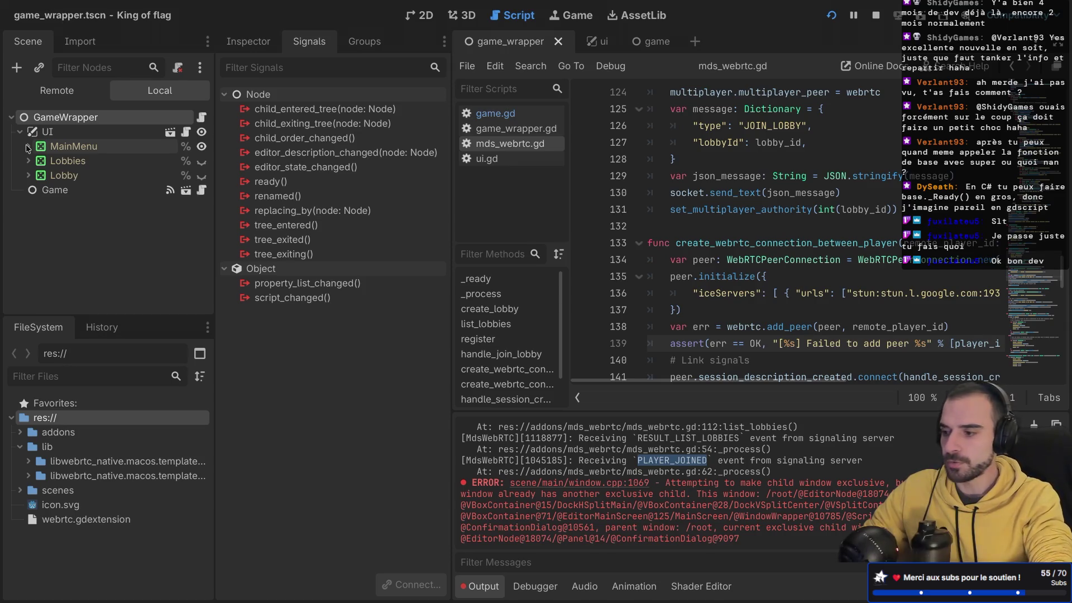
{"action": "left_click", "coordinate": [28, 175]}
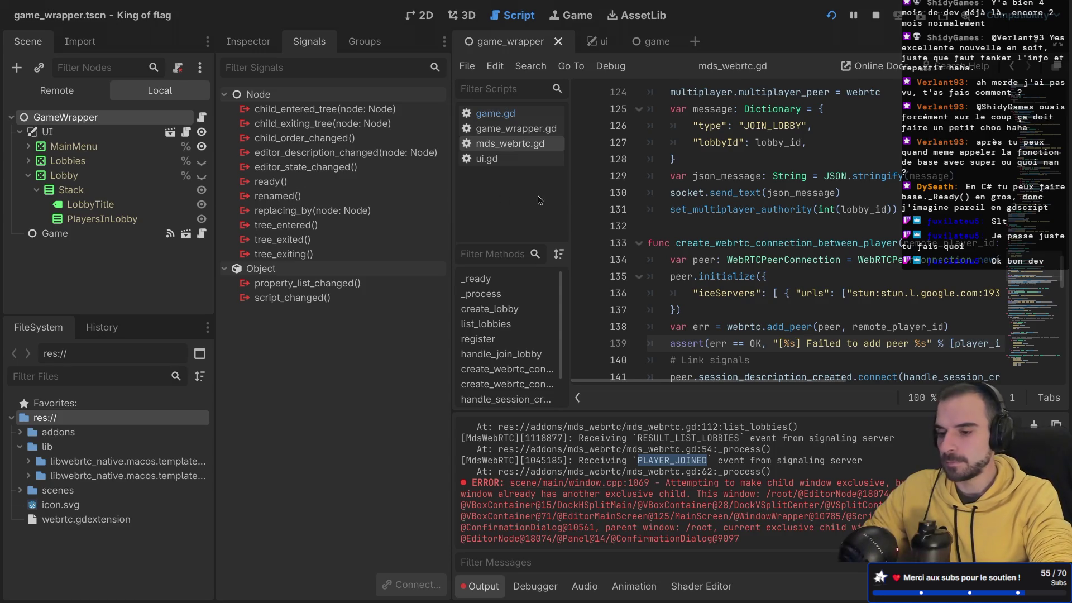
- Clear the Output log and switch to distraction-free mode
{"action": "left_click", "coordinate": [1034, 425]}
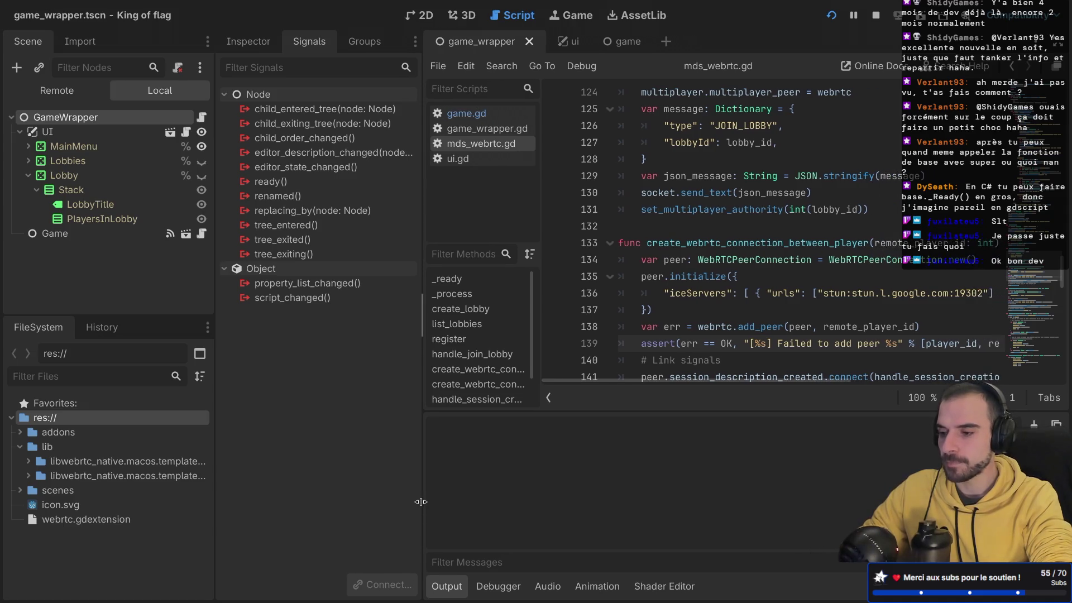
{"action": "key", "text": "ctrl+shift+F11"}
{"action": "scroll", "coordinate": [318, 363], "scroll_direction": "down", "scroll_amount": 2}
{"action": "scroll", "coordinate": [299, 318], "scroll_direction": "down", "scroll_amount": 3}
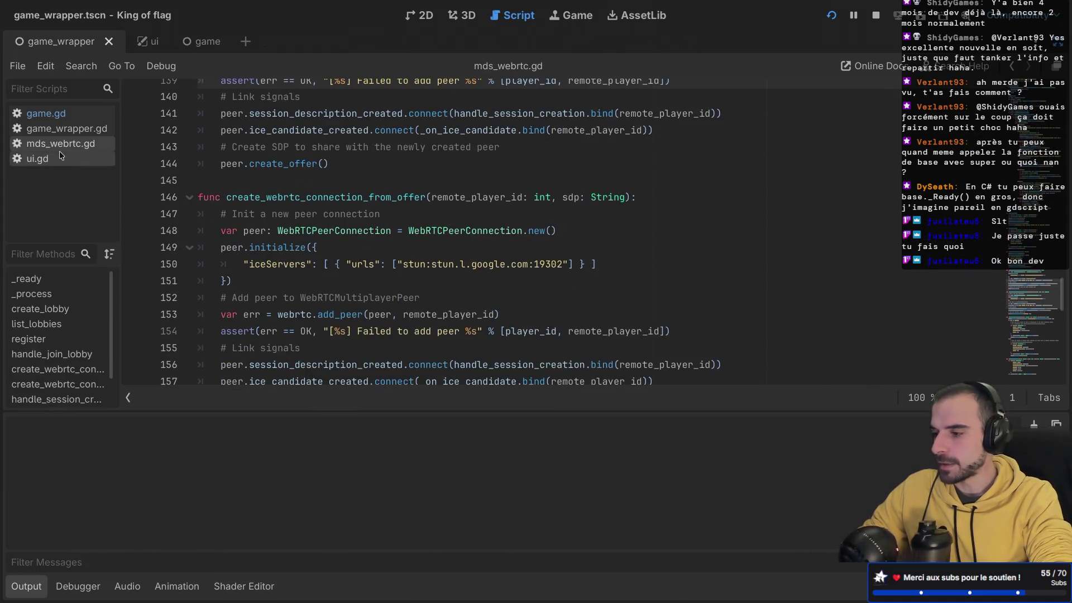
- Open ui.gd, restore the side docks, and list the Game node's signals including new_peer_connected
{"action": "left_click", "coordinate": [59, 155]}
{"action": "scroll", "coordinate": [294, 229], "scroll_direction": "down", "scroll_amount": 2}
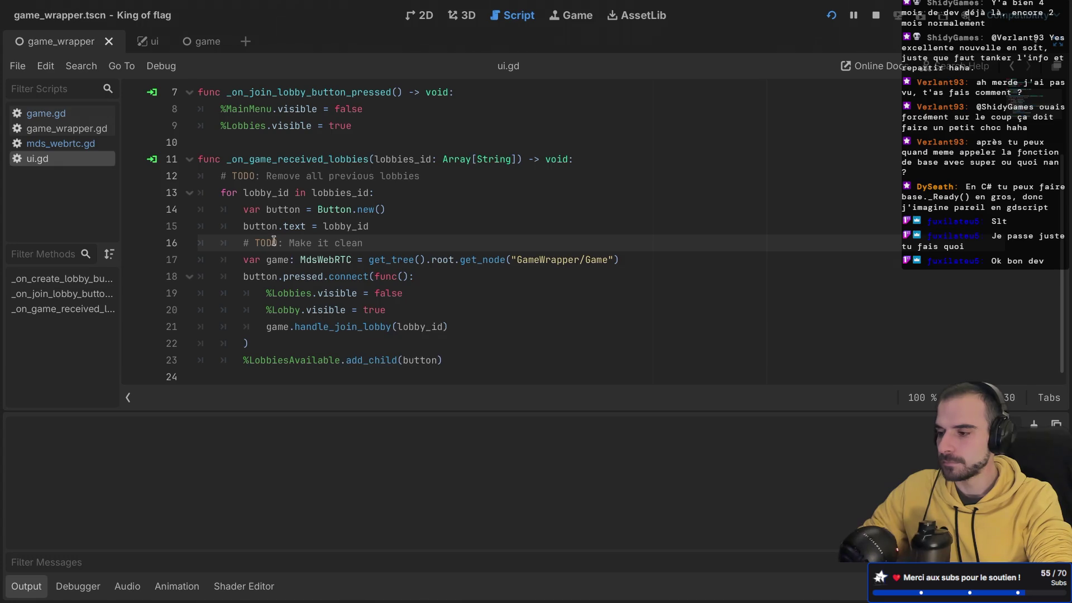
{"action": "key", "text": "ctrl+shift+F11"}
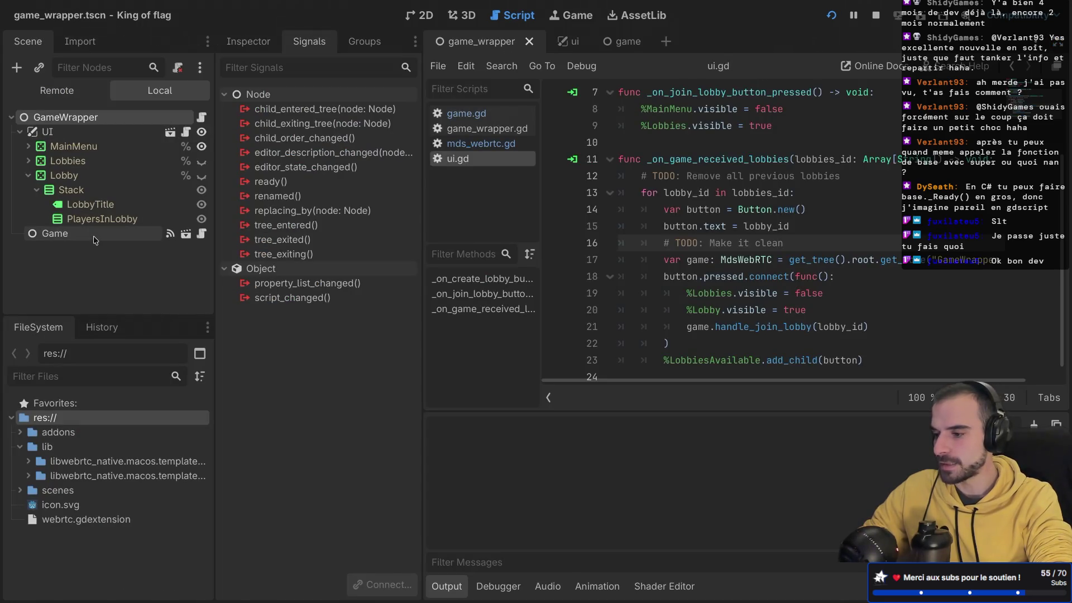
{"action": "left_click", "coordinate": [94, 234]}
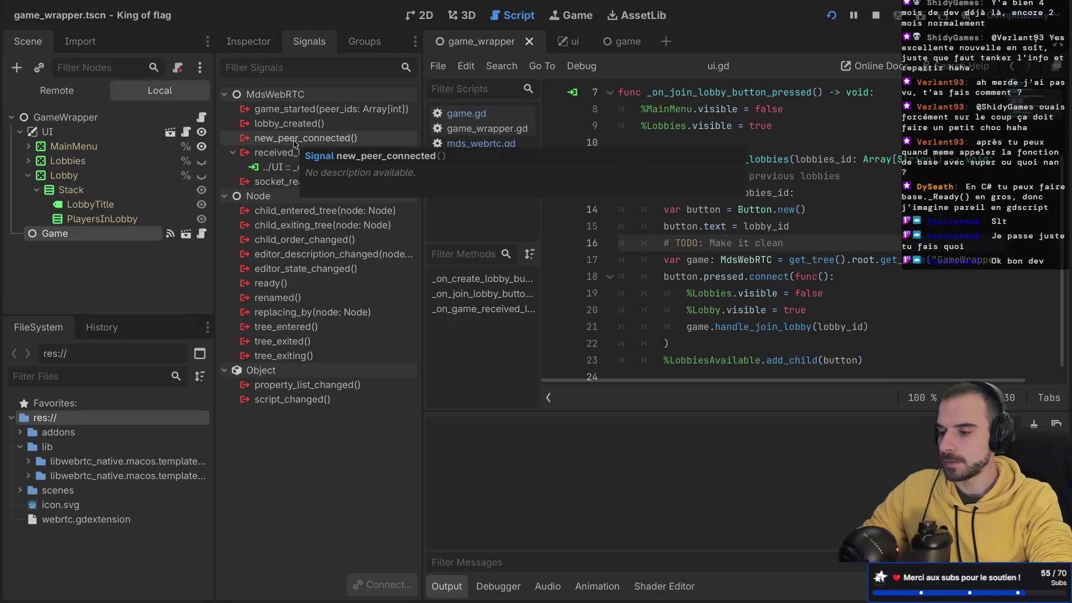
- Connect Game's new_peer_connected signal to UI as _on_game_new_peer_connected, then check the reported error
{"action": "double_click", "coordinate": [293, 138]}
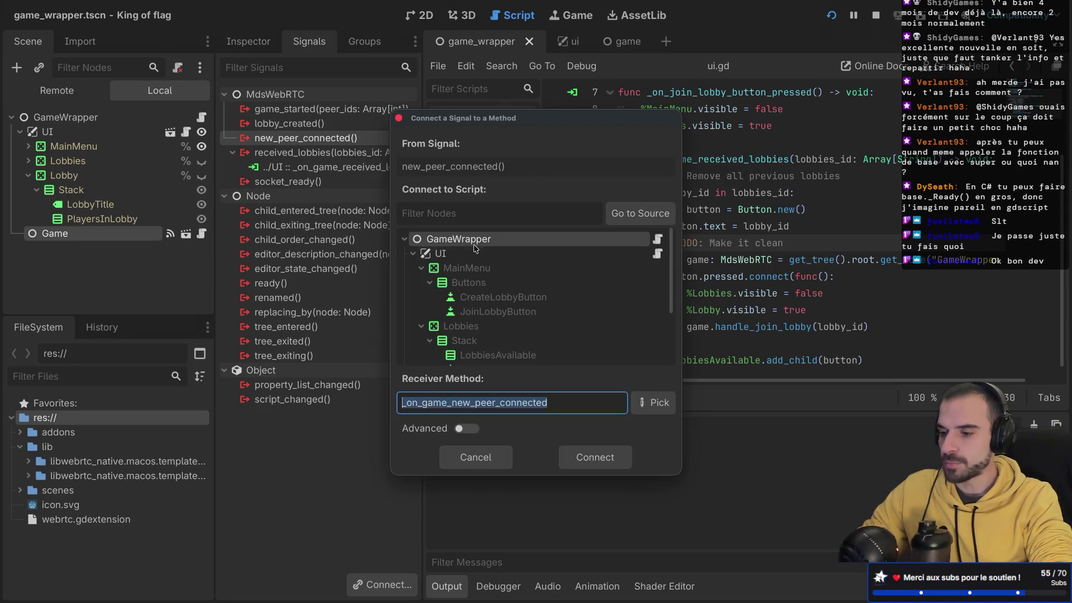
{"action": "left_click", "coordinate": [441, 253]}
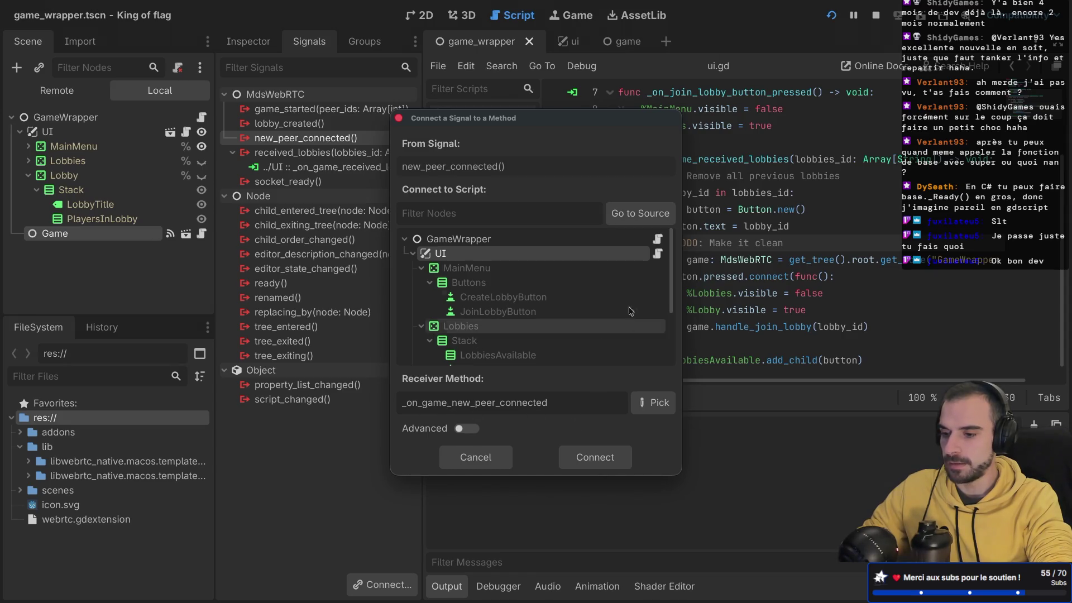
{"action": "left_click", "coordinate": [607, 459]}
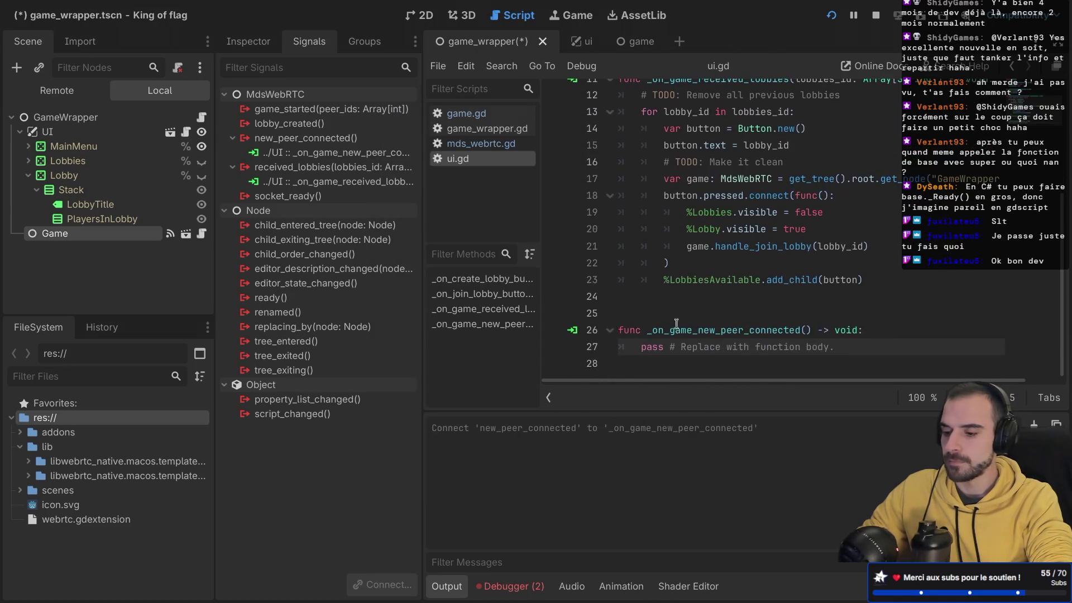
{"action": "left_click", "coordinate": [510, 587]}
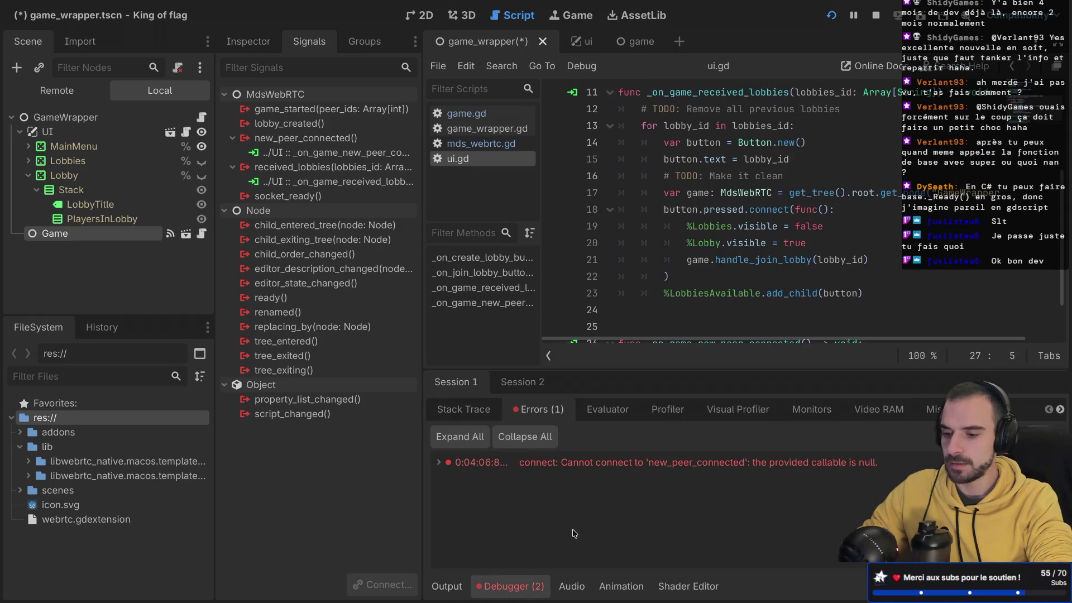
{"action": "left_click", "coordinate": [446, 585]}
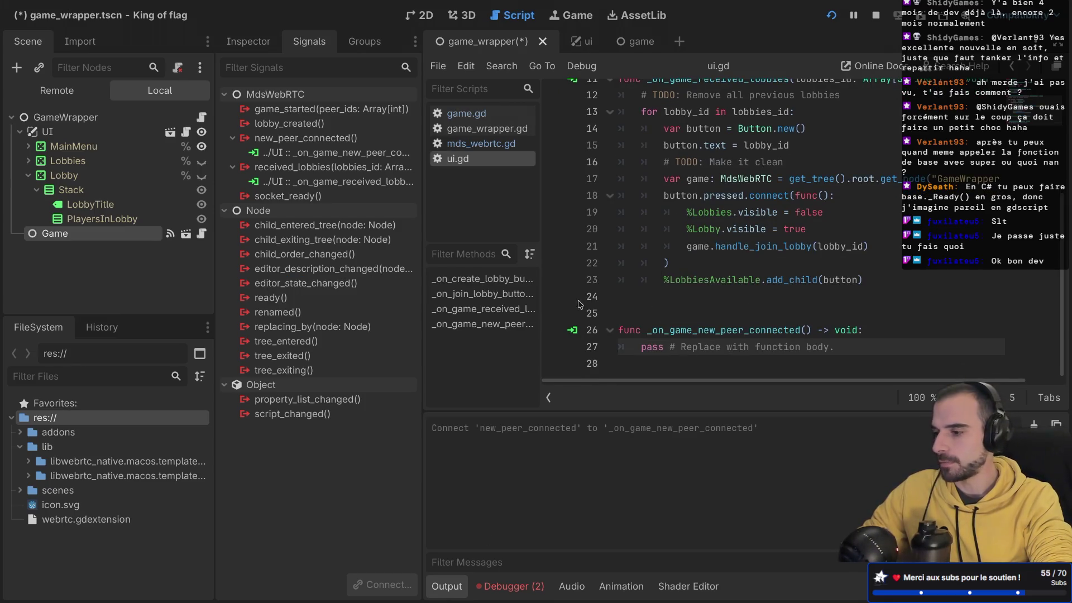
- Make JoinLobbyButton in the ui scene accessible by unique name
{"action": "right_click", "coordinate": [145, 218]}
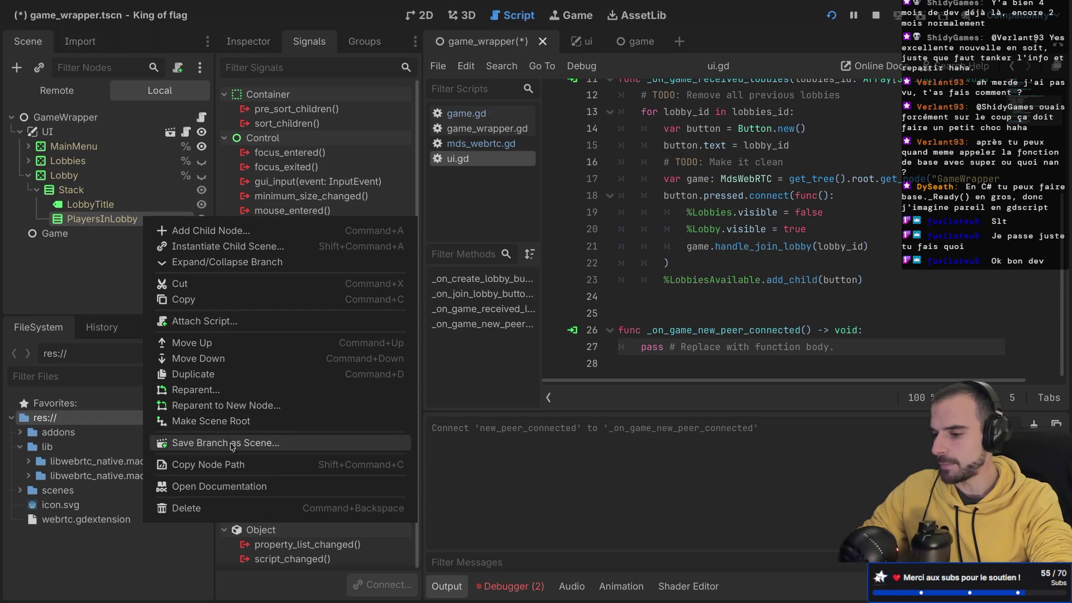
{"action": "key", "text": "Escape"}
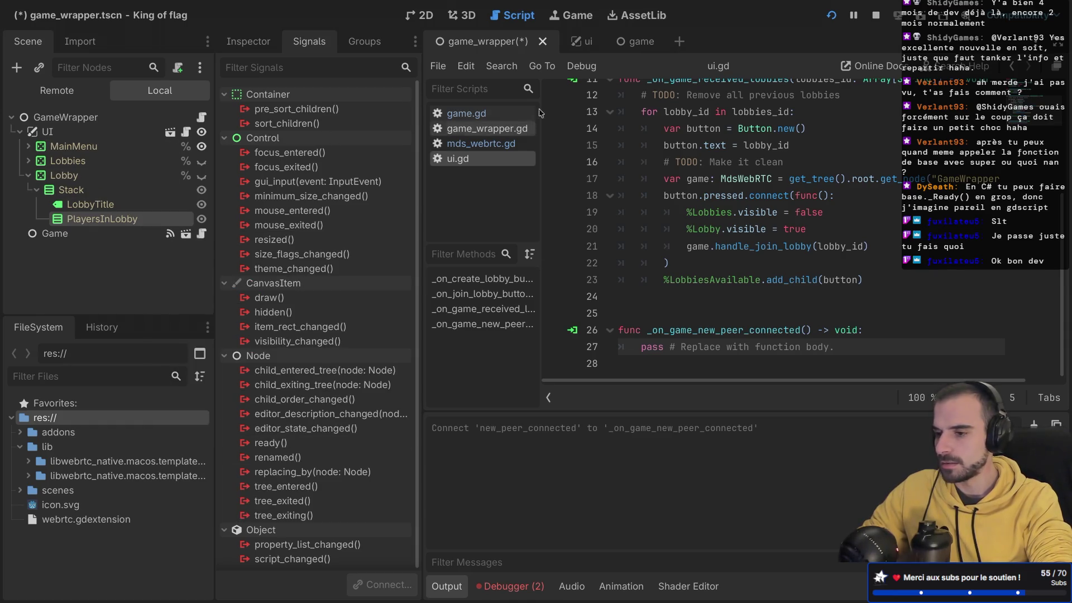
{"action": "left_click", "coordinate": [583, 41]}
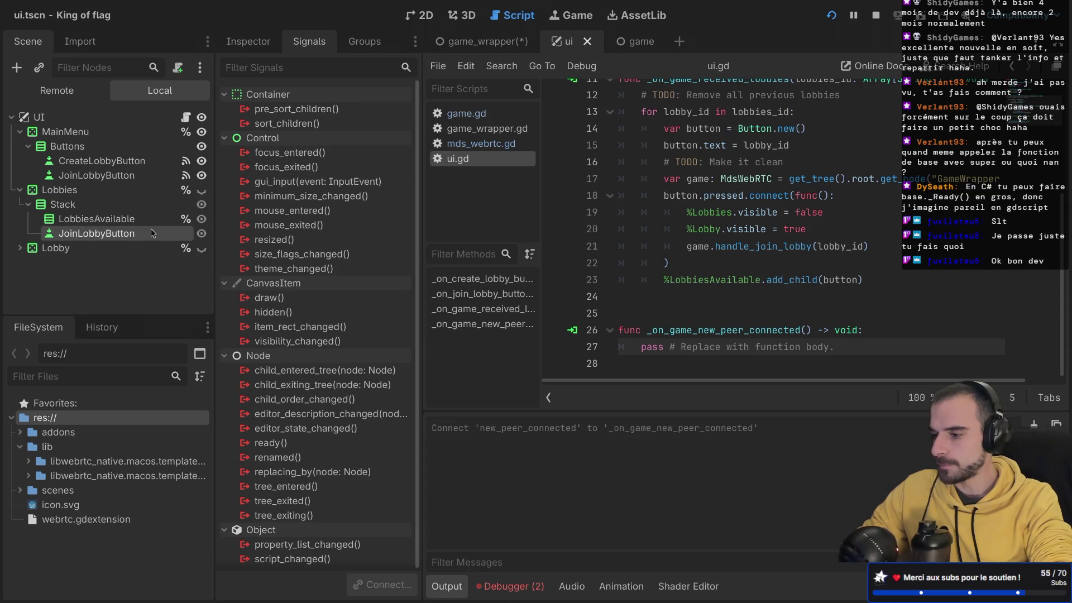
{"action": "right_click", "coordinate": [152, 232]}
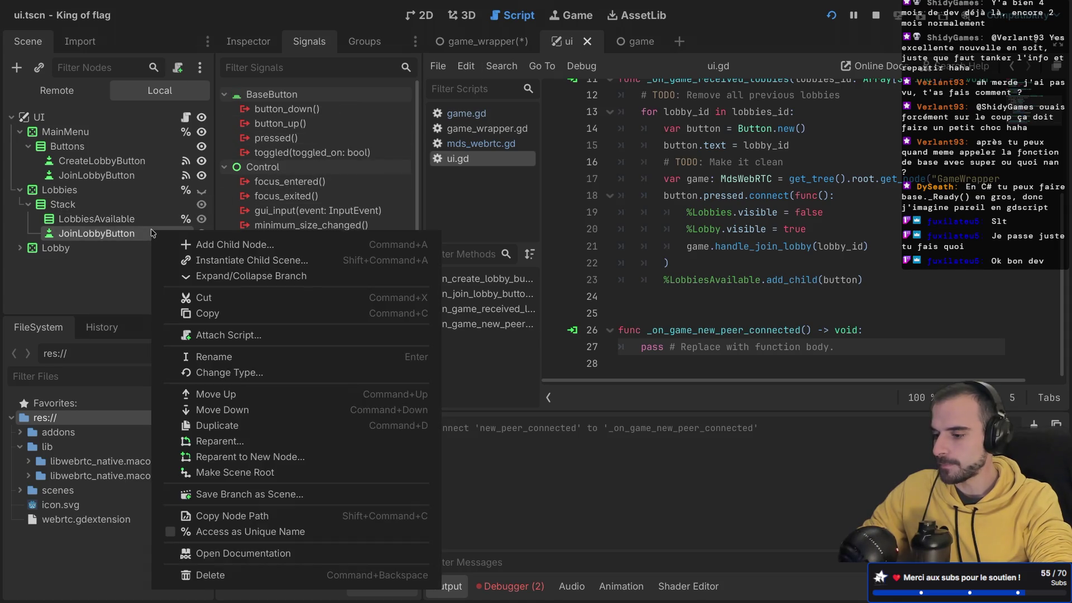
{"action": "left_click", "coordinate": [206, 533]}
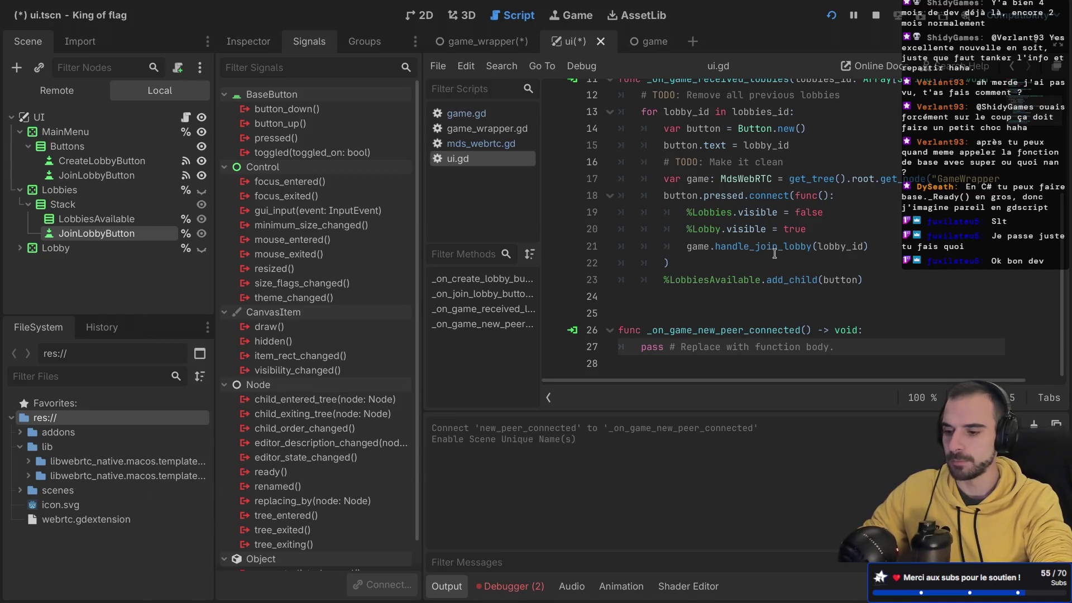
- Strip the extra blank line and placeholder pass from the new handler in ui.gd, then open the game scene
{"action": "left_click", "coordinate": [667, 310]}
{"action": "key", "text": "BackSpace"}
{"action": "left_click_drag", "start_coordinate": [637, 330], "coordinate": [952, 328]}
{"action": "key", "text": "BackSpace"}
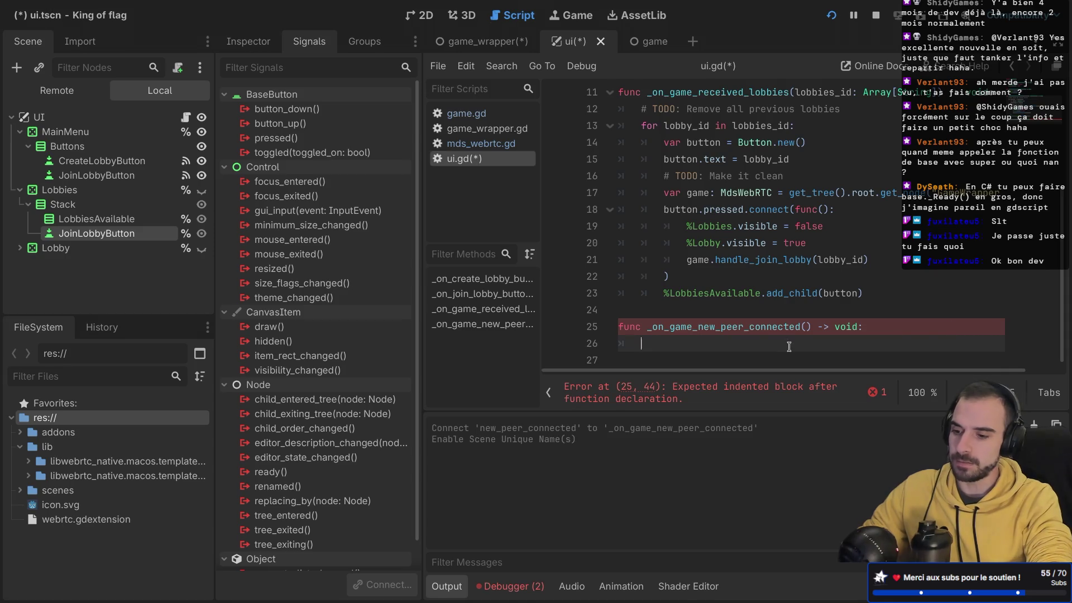
{"action": "left_click", "coordinate": [763, 325]}
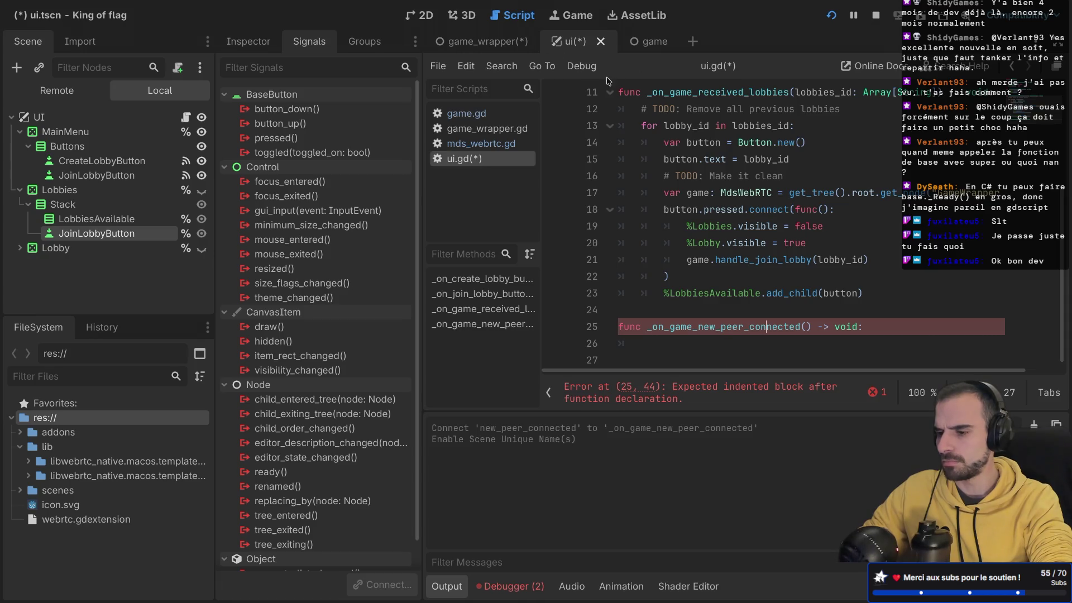
{"action": "left_click", "coordinate": [646, 44]}
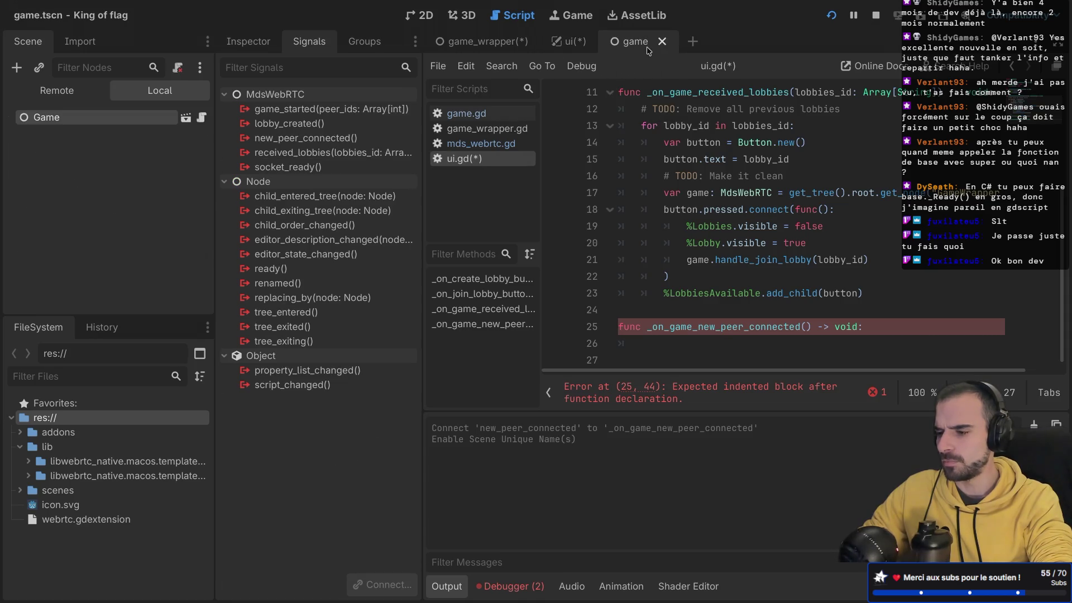
- From game.gd, jump to the MdsWebRTC source and find the new_peer_connected emit
{"action": "left_click", "coordinate": [201, 118]}
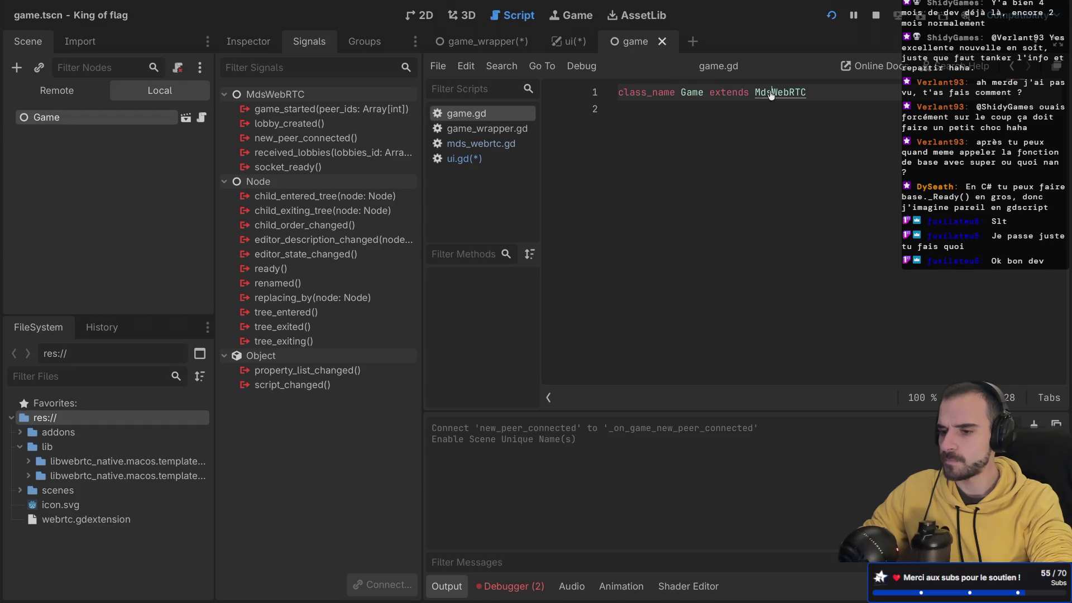
{"action": "left_click", "coordinate": [772, 93], "text": "ctrl"}
{"action": "scroll", "coordinate": [771, 198], "scroll_direction": "down", "scroll_amount": 1}
{"action": "key", "text": "ctrl+shift+F11"}
{"action": "scroll", "coordinate": [498, 257], "scroll_direction": "up", "scroll_amount": 20}
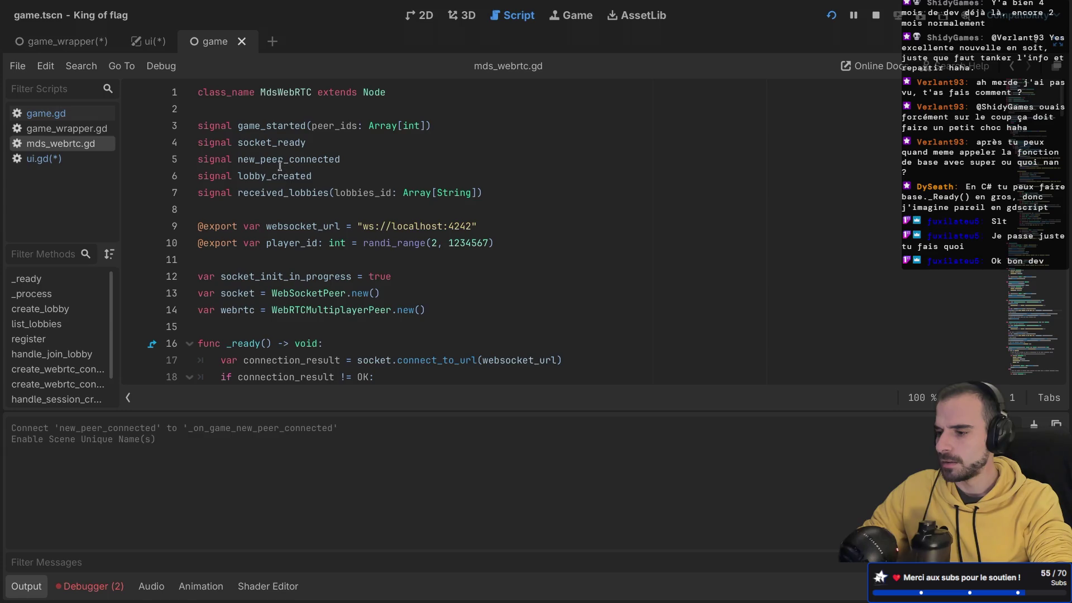
{"action": "double_click", "coordinate": [283, 160]}
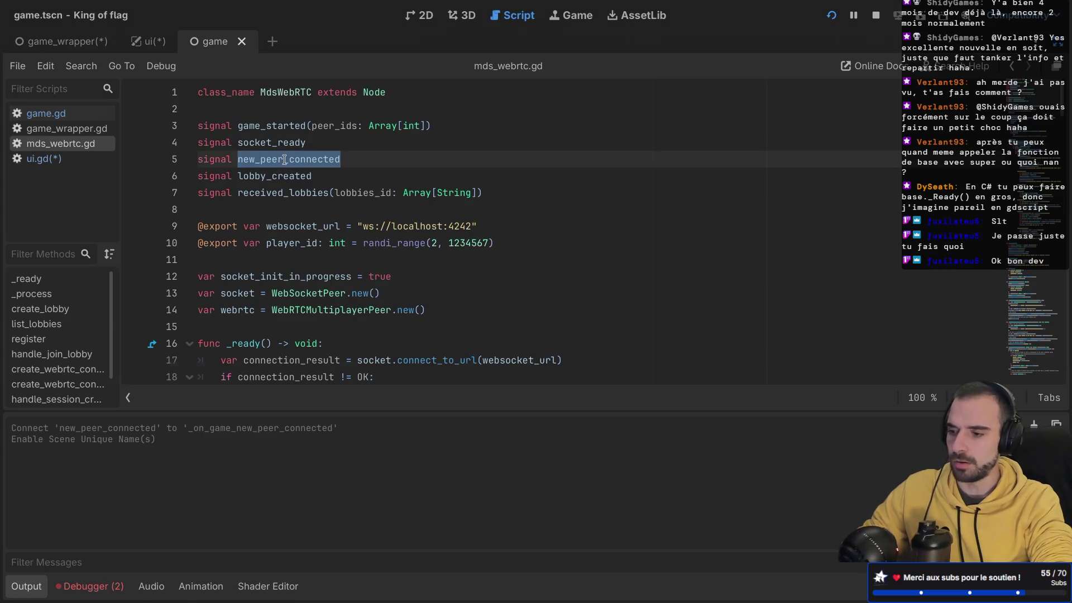
{"action": "key", "text": "ctrl+f"}
{"action": "left_click", "coordinate": [863, 398]}
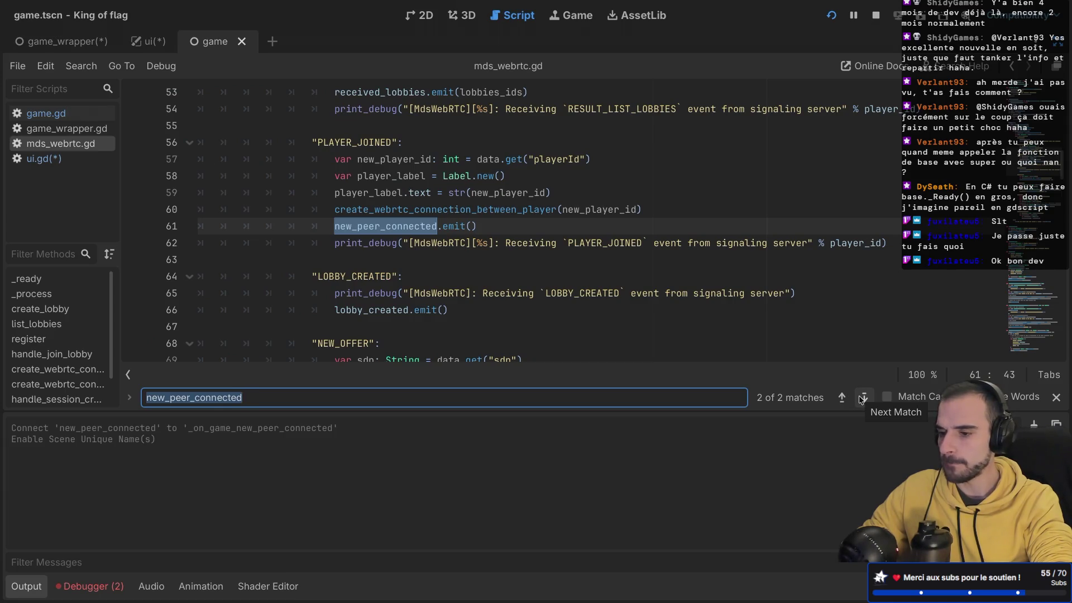
- Pass new_player_id into the new_peer_connected emit call and save mds_webrtc.gd
{"action": "left_click", "coordinate": [472, 226]}
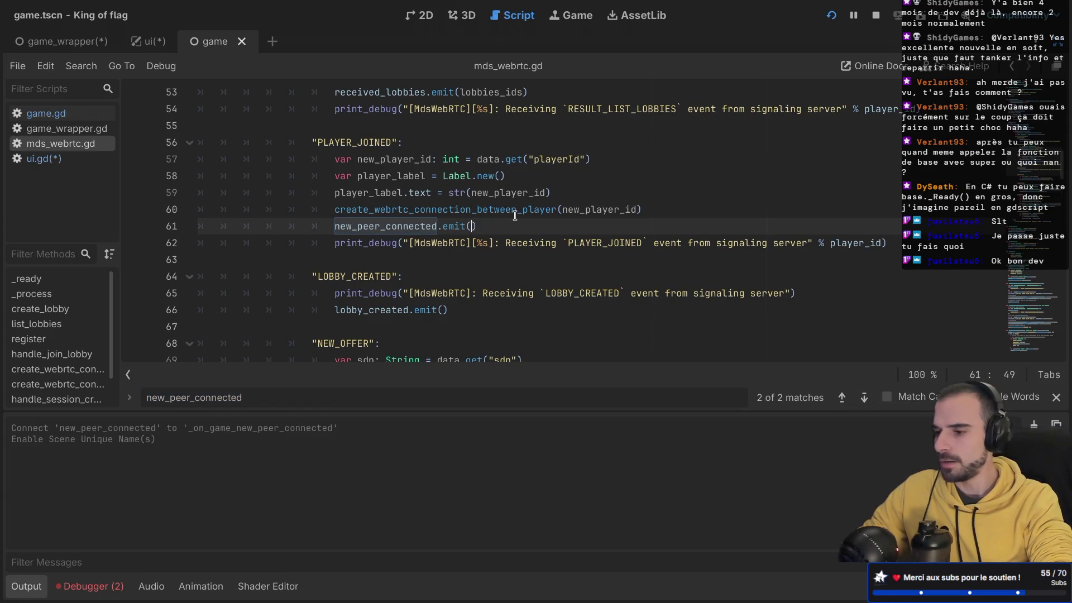
{"action": "double_click", "coordinate": [400, 158]}
{"action": "left_click", "coordinate": [475, 226]}
{"action": "key", "text": "ctrl+v"}
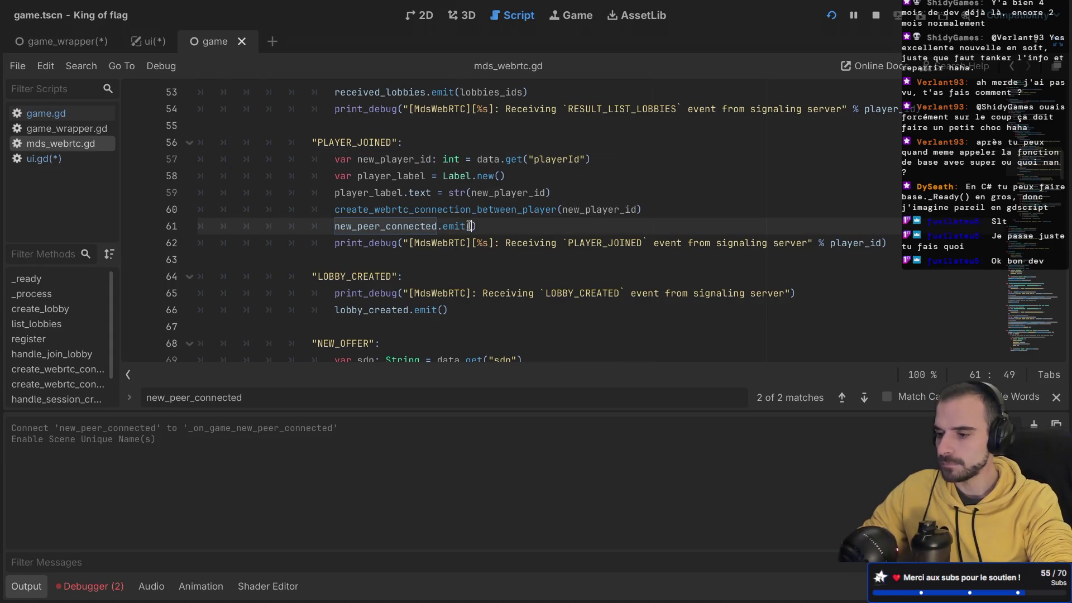
{"action": "key", "text": "ctrl+s"}
{"action": "mouse_move", "coordinate": [352, 230]}
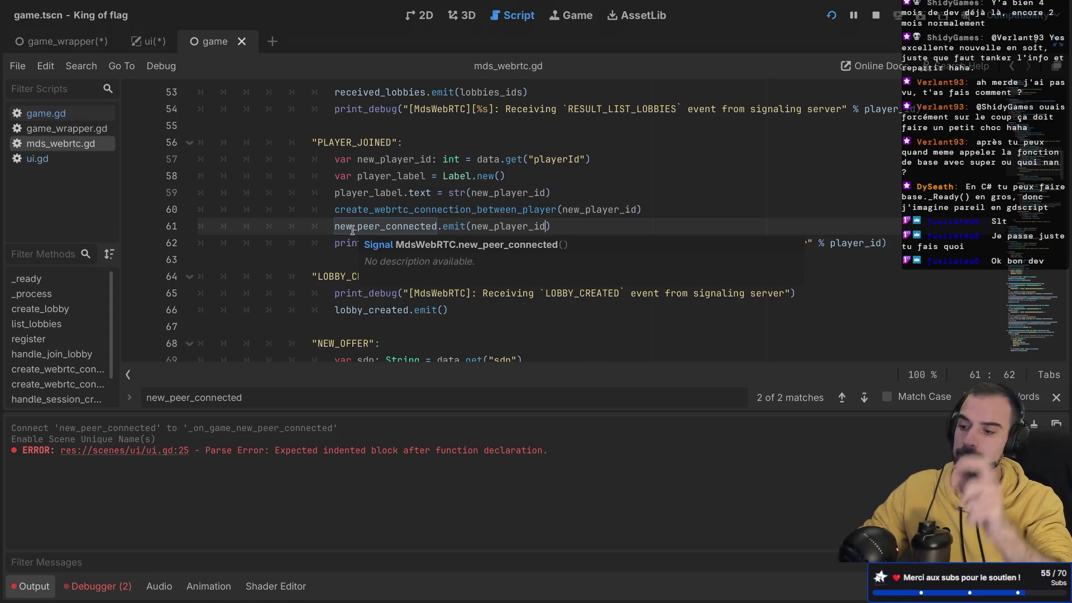
{"action": "left_click", "coordinate": [311, 226]}
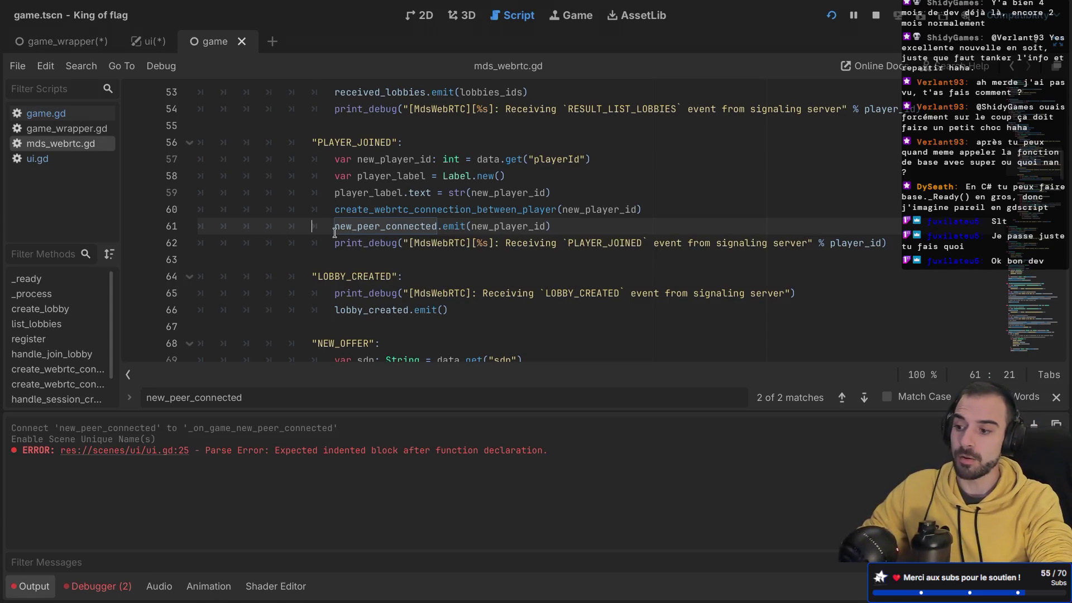
{"action": "scroll", "coordinate": [334, 233], "scroll_direction": "up", "scroll_amount": 1}
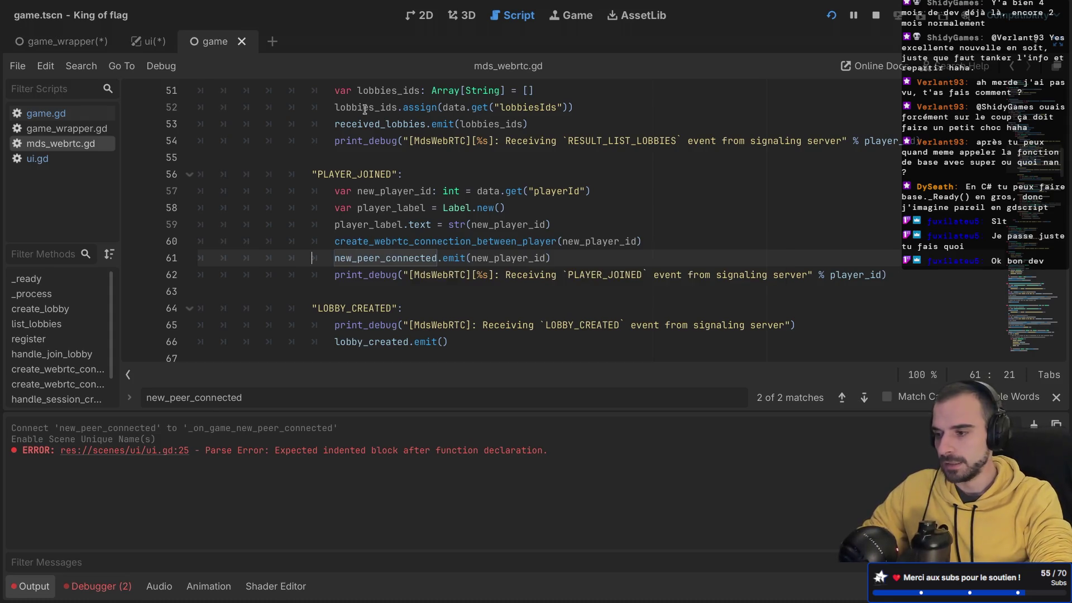
- Declare the new_peer_connected signal with a peer_id: int parameter and save mds_webrtc.gd
{"action": "scroll", "coordinate": [441, 245], "scroll_direction": "up", "scroll_amount": 1}
{"action": "scroll", "coordinate": [441, 246], "scroll_direction": "down", "scroll_amount": 2}
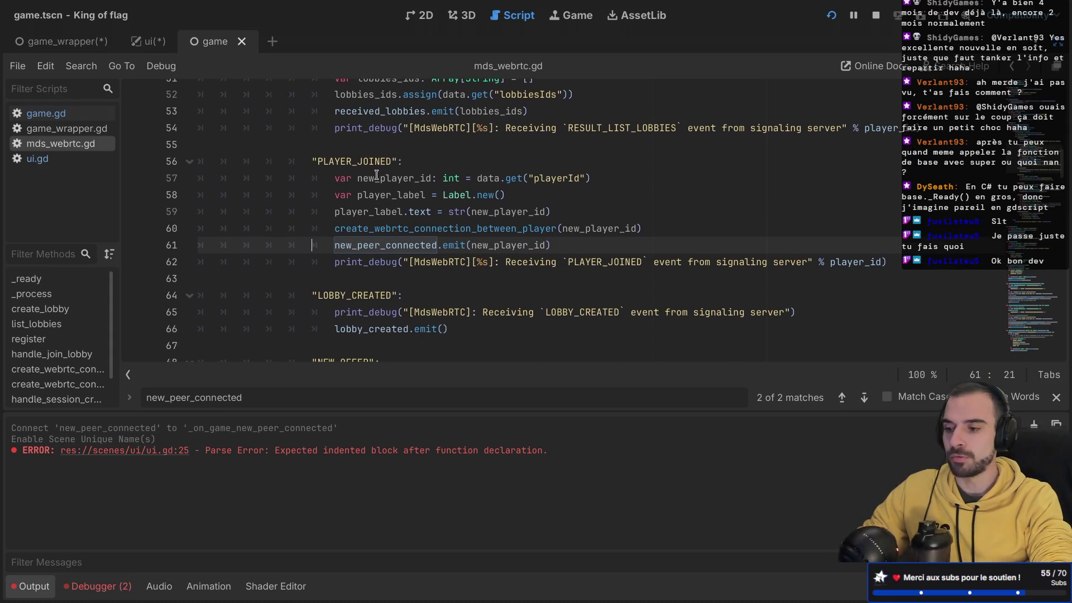
{"action": "left_click", "coordinate": [418, 215]}
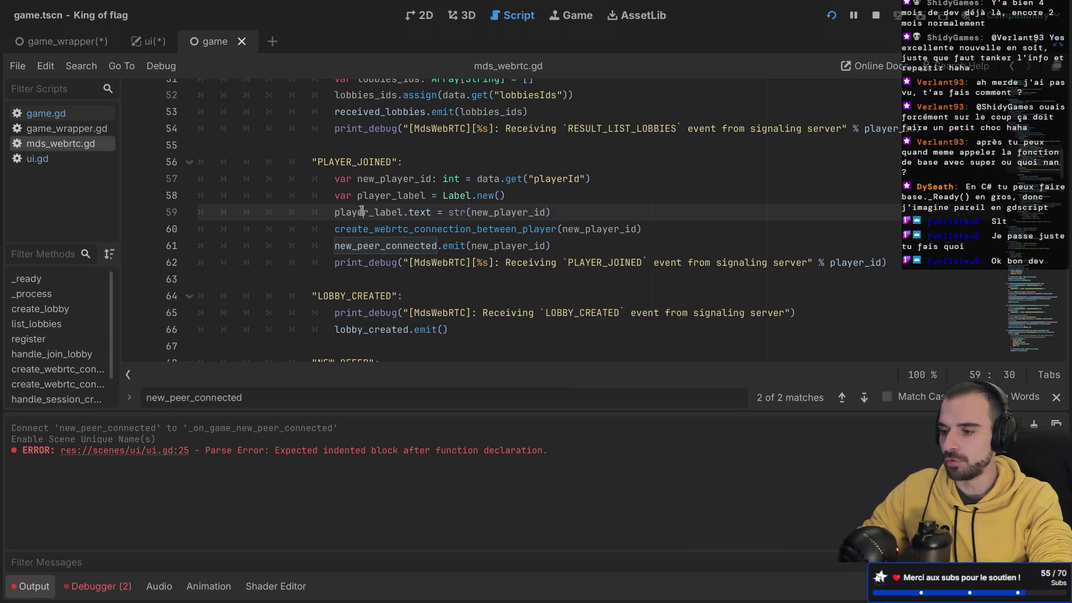
{"action": "key", "text": "shift+F3"}
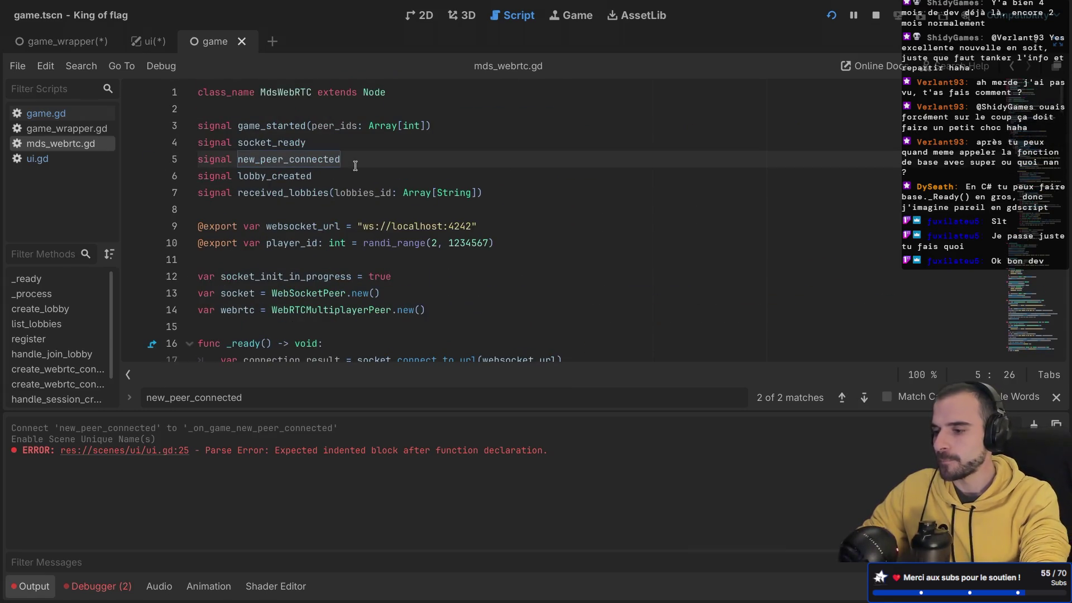
{"action": "type", "text": "peer_id"}
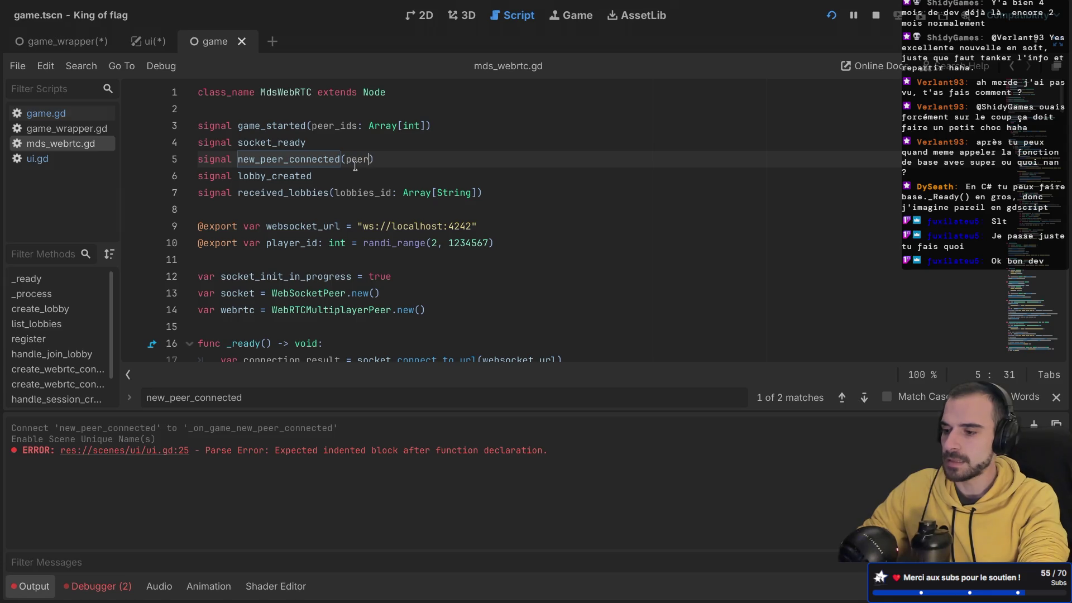
{"action": "type", "text": ": String"}
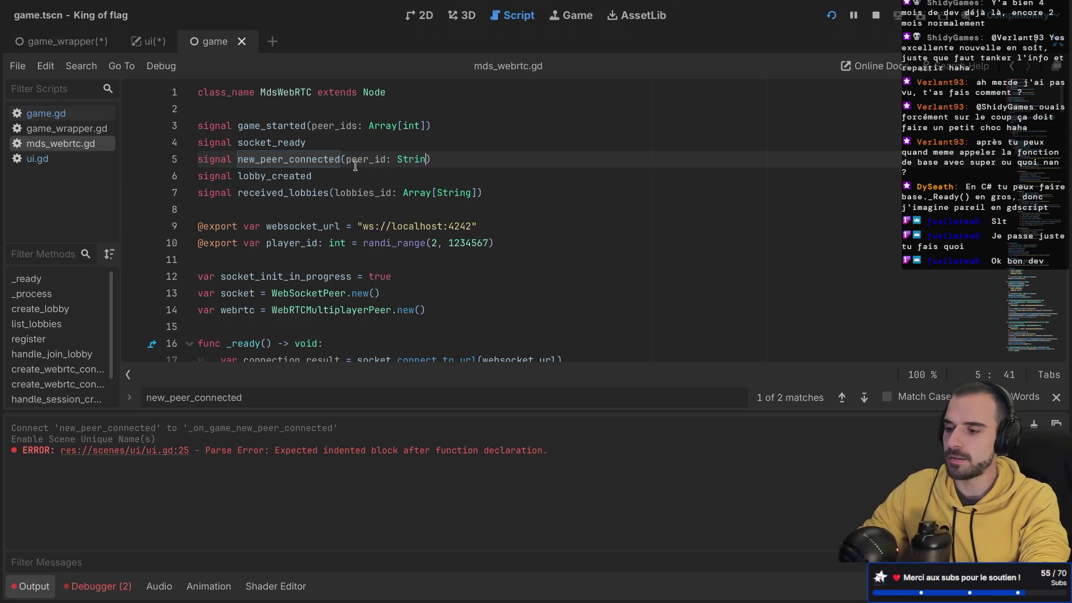
{"action": "key", "text": "Escape"}
{"action": "double_click", "coordinate": [425, 158]}
{"action": "type", "text": "int)"}
{"action": "key", "text": "ctrl+s"}
- Confirm new_player_id on line 57 is an int, then return to ui.gd
{"action": "scroll", "coordinate": [484, 161], "scroll_direction": "down", "scroll_amount": 15}
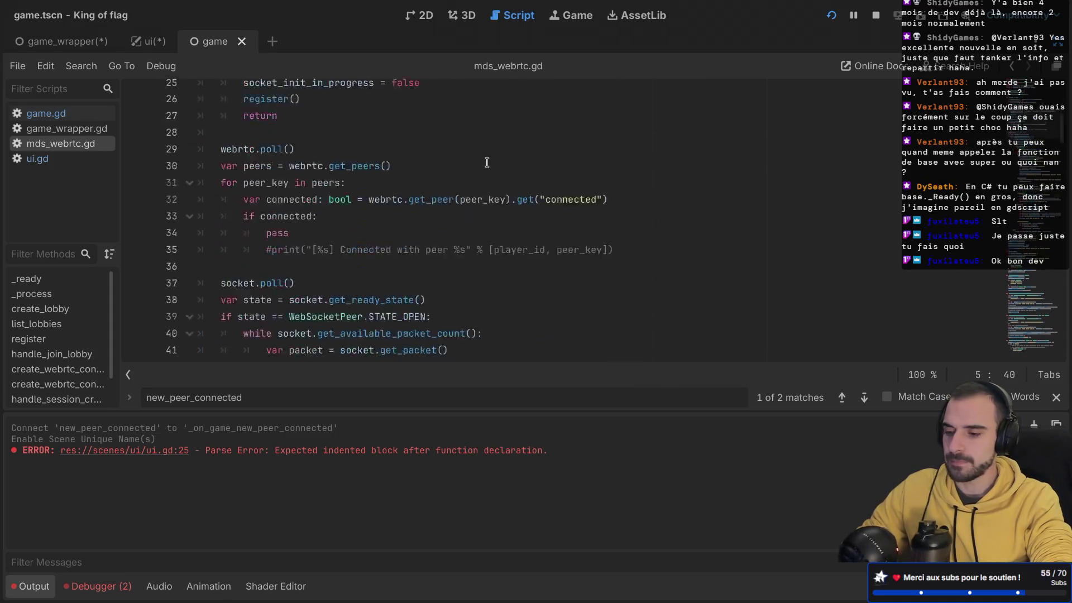
{"action": "scroll", "coordinate": [486, 163], "scroll_direction": "down", "scroll_amount": 3}
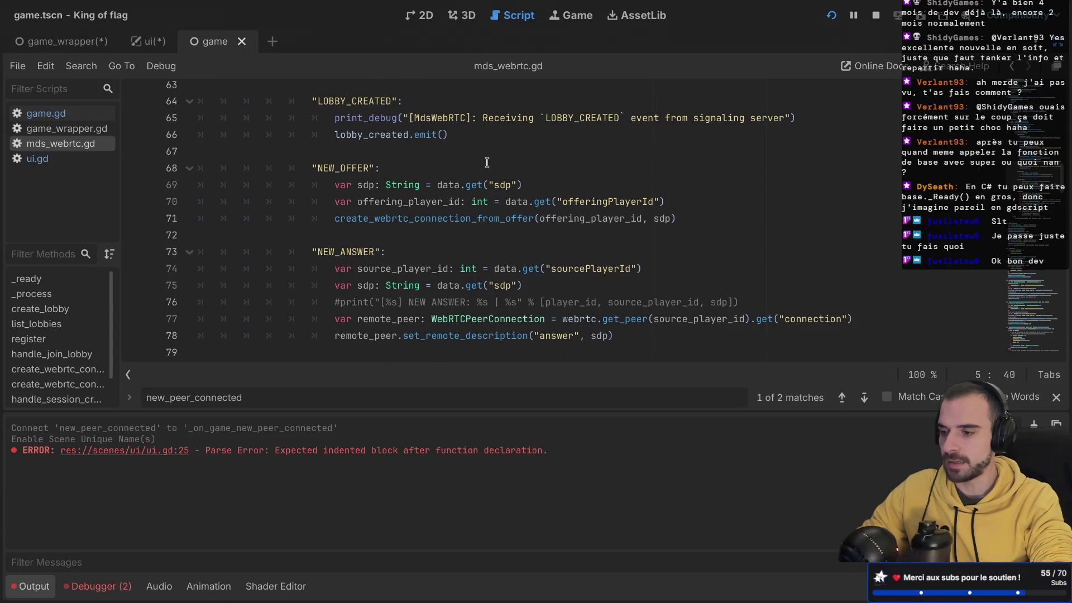
{"action": "scroll", "coordinate": [487, 163], "scroll_direction": "up", "scroll_amount": 2}
{"action": "scroll", "coordinate": [486, 163], "scroll_direction": "up", "scroll_amount": 2}
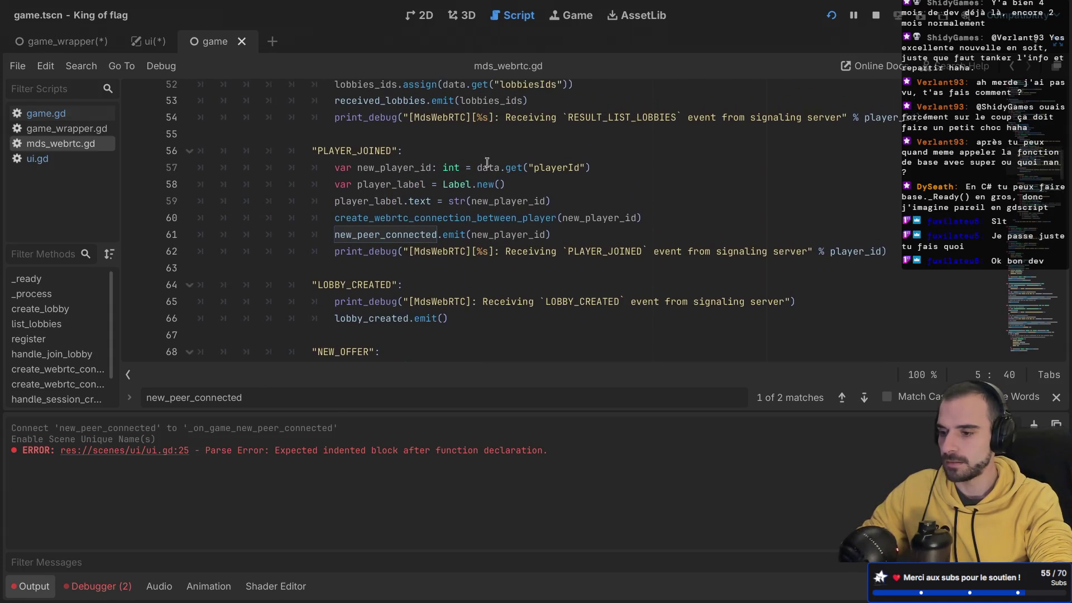
{"action": "double_click", "coordinate": [450, 174]}
{"action": "scroll", "coordinate": [450, 174], "scroll_direction": "up", "scroll_amount": 17}
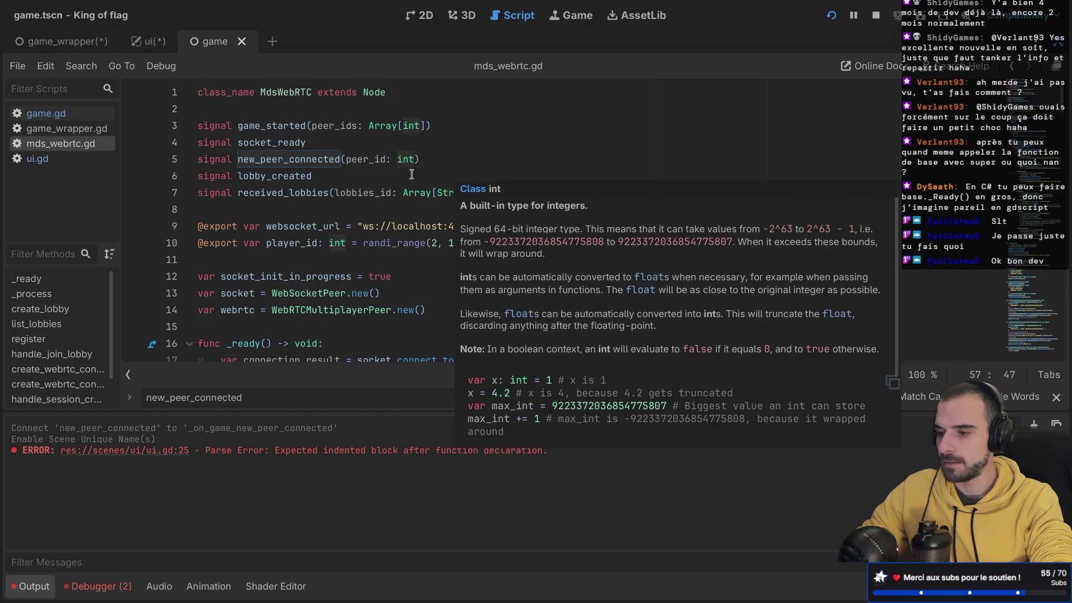
{"action": "left_click", "coordinate": [396, 174]}
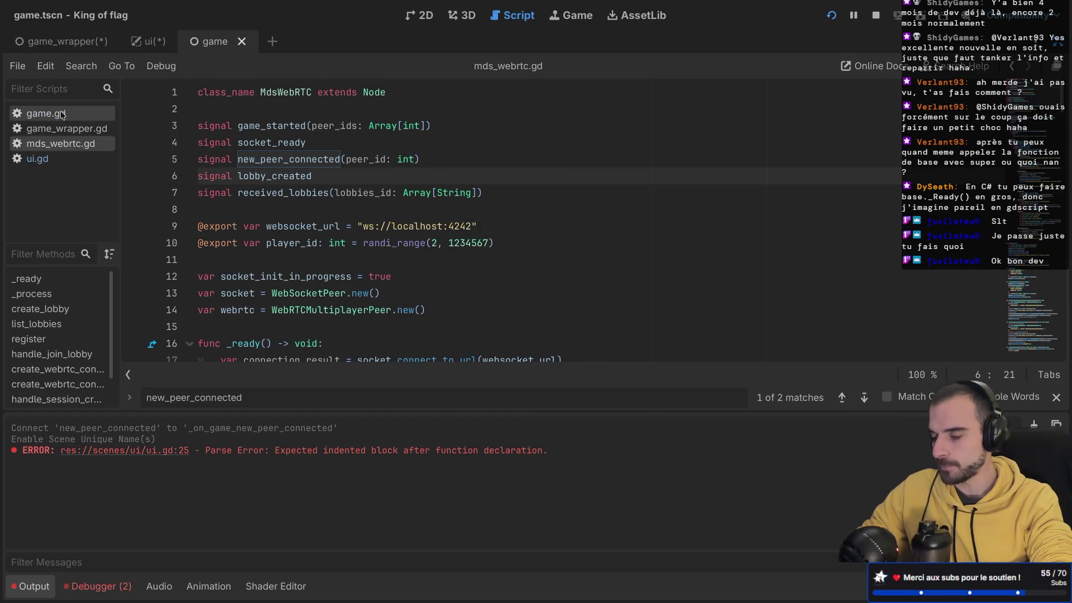
{"action": "left_click", "coordinate": [50, 159]}
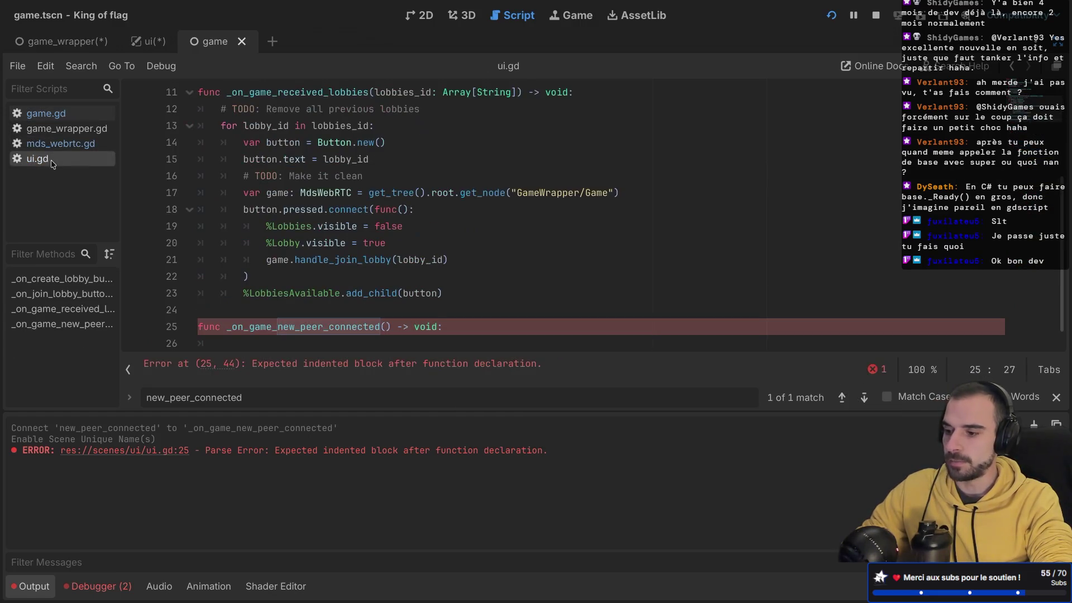
- Give _on_game_new_peer_connected a new_peer_id: int parameter
{"action": "type", "text": "pee"}
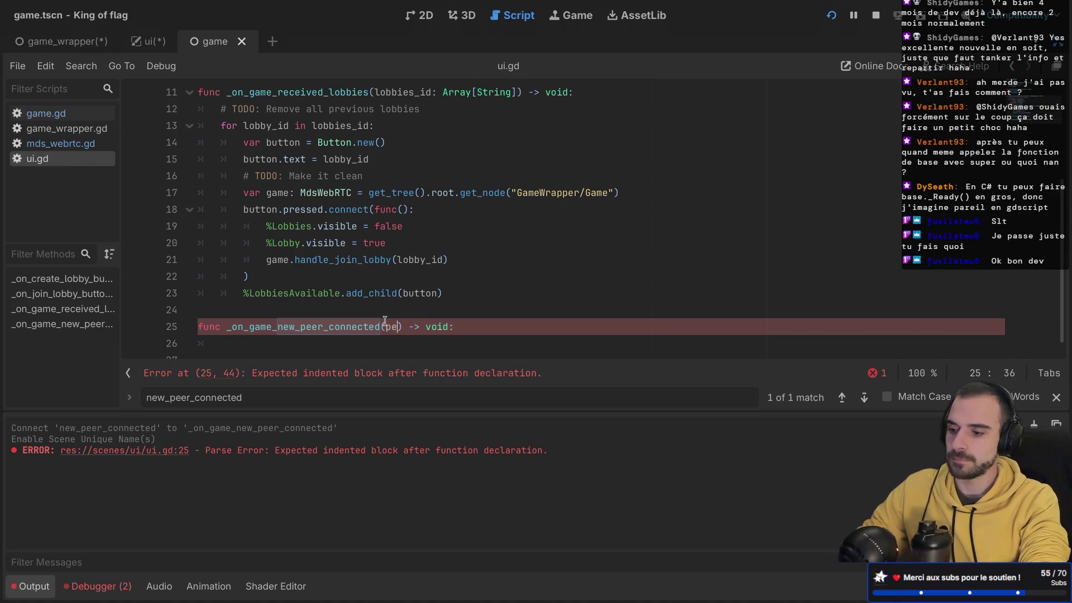
{"action": "key", "text": "BackSpace"}
{"action": "key", "text": "BackSpace"}
{"action": "key", "text": "BackSpace"}
{"action": "type", "text": "new_peer"}
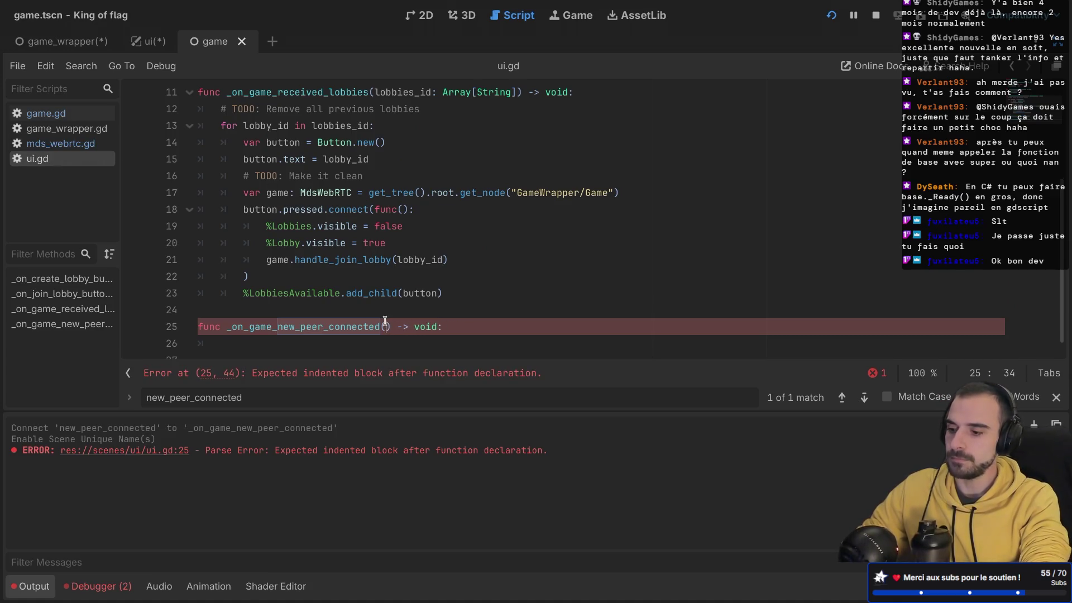
{"action": "type", "text": "_id: int"}
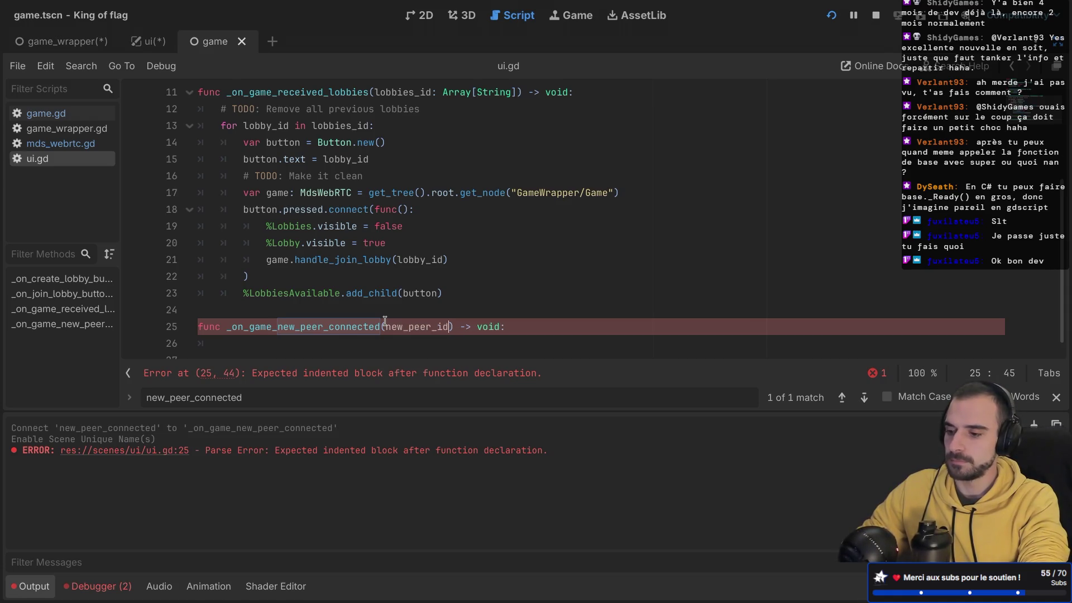
{"action": "left_click", "coordinate": [390, 307]}
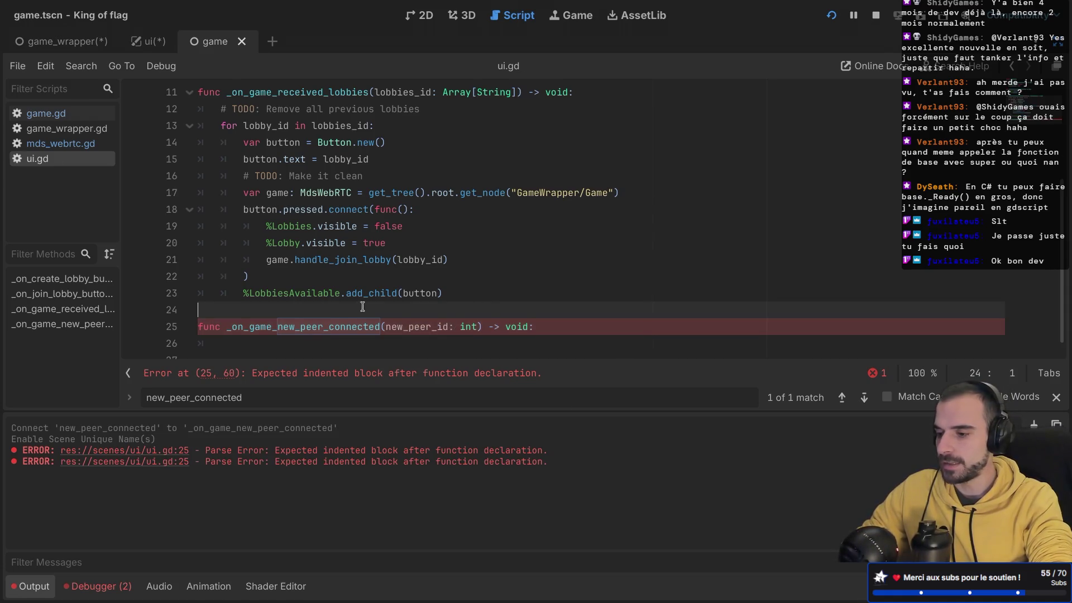
- Make PlayersInLobby under Lobby in the ui scene accessible by unique name
{"action": "key", "text": "ctrl+shift+F11"}
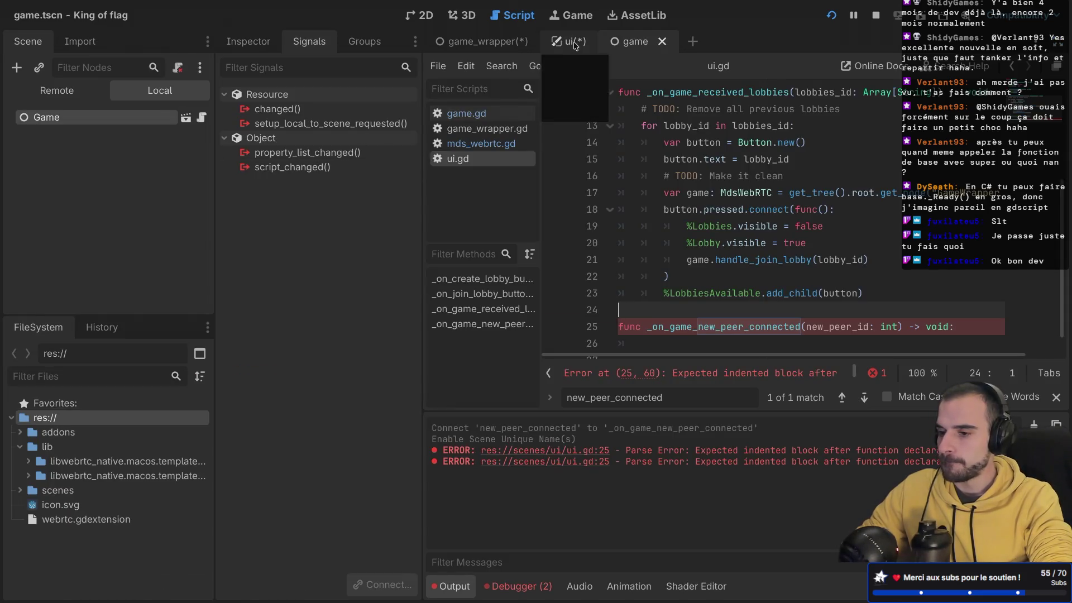
{"action": "left_click", "coordinate": [568, 42]}
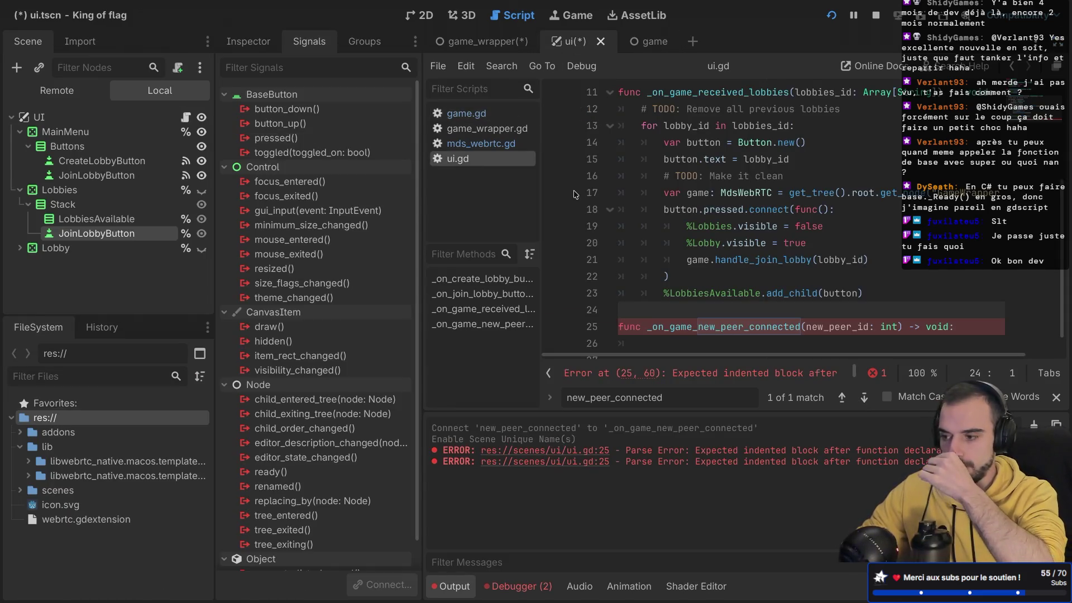
{"action": "left_click", "coordinate": [20, 248]}
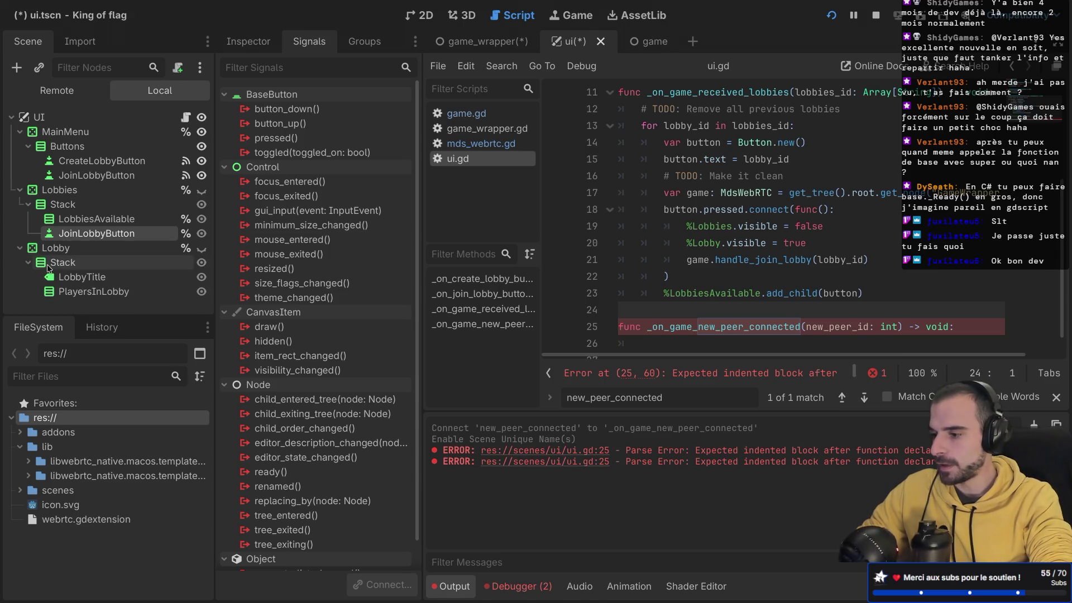
{"action": "left_click", "coordinate": [111, 296]}
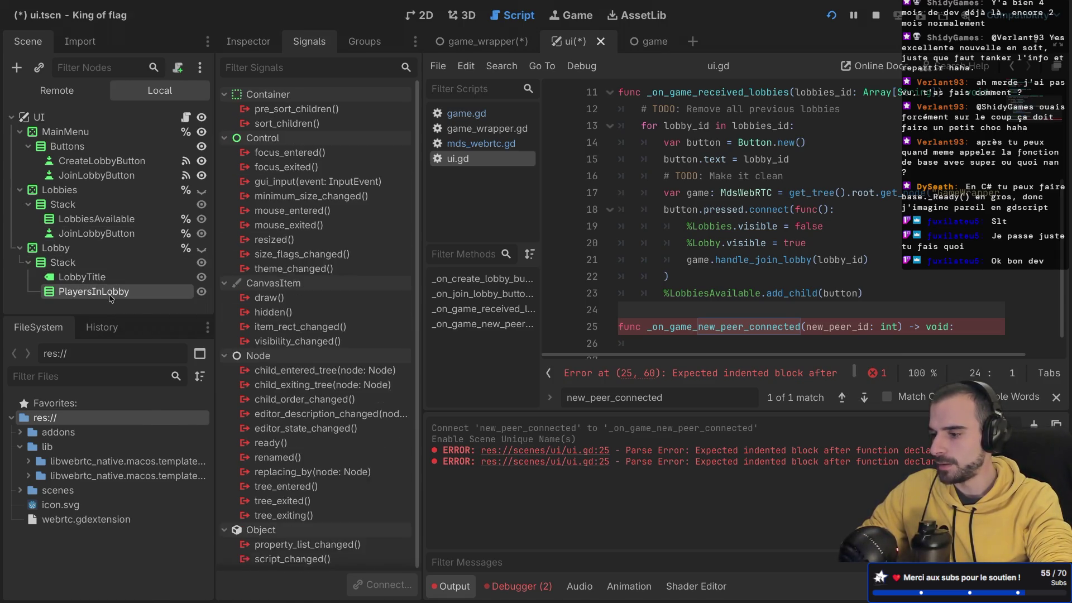
{"action": "right_click", "coordinate": [110, 296]}
{"action": "left_click", "coordinate": [140, 546]}
{"action": "key", "text": "ctrl+shift+F11"}
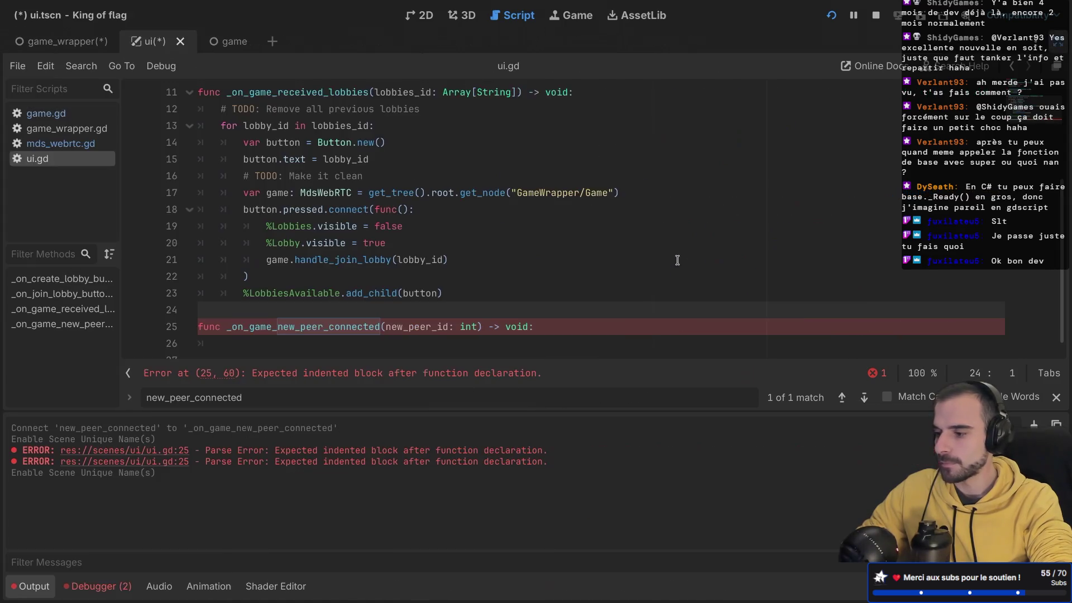
- Add 'var player_label = Label.new()' as the handler's first line
{"action": "scroll", "coordinate": [617, 302], "scroll_direction": "down", "scroll_amount": 1}
{"action": "left_click", "coordinate": [571, 314]}
{"action": "key", "text": "Return"}
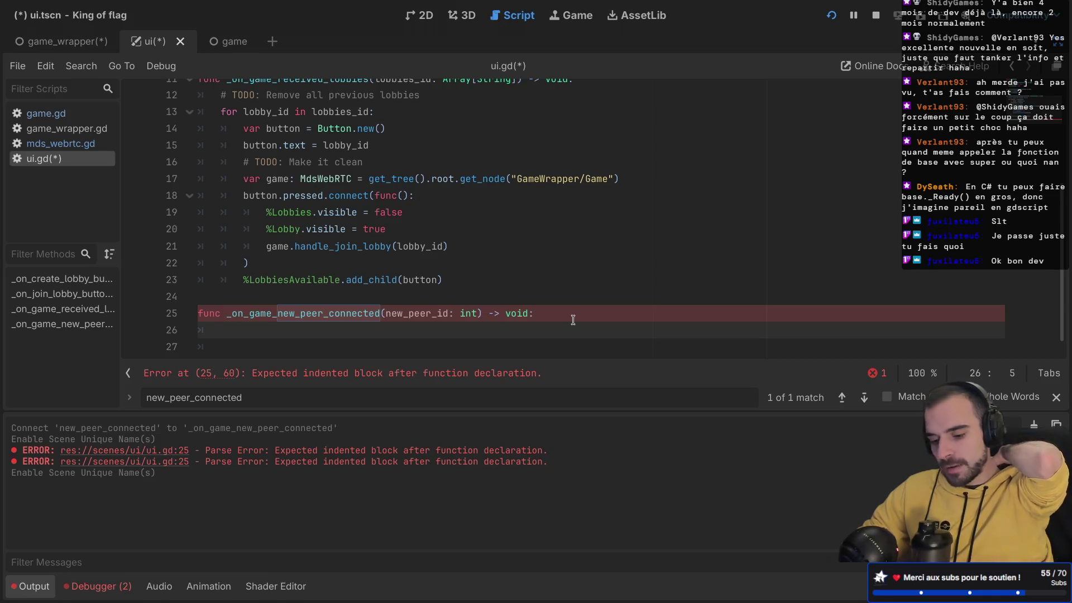
{"action": "type", "text": "Label.new()"}
{"action": "left_click", "coordinate": [220, 331]}
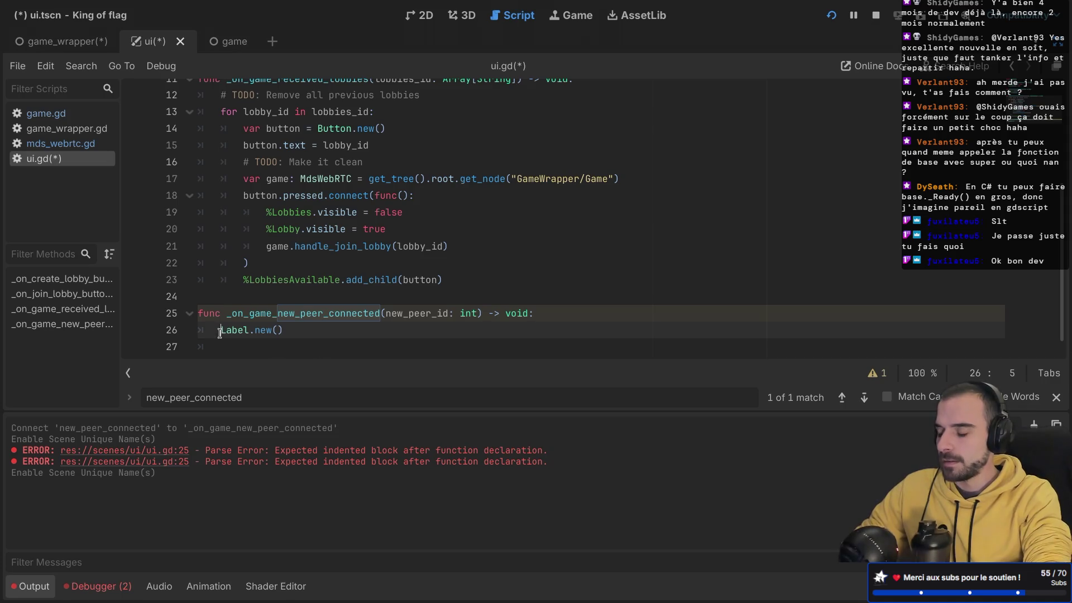
{"action": "type", "text": "var player_label ="}
{"action": "left_click", "coordinate": [400, 328]}
- Set player_label.text to str(new_peer_id) and begin a % node line below
{"action": "key", "text": "Return"}
{"action": "type", "text": "layer"}
{"action": "key", "text": "Return"}
{"action": "type", "text": "."}
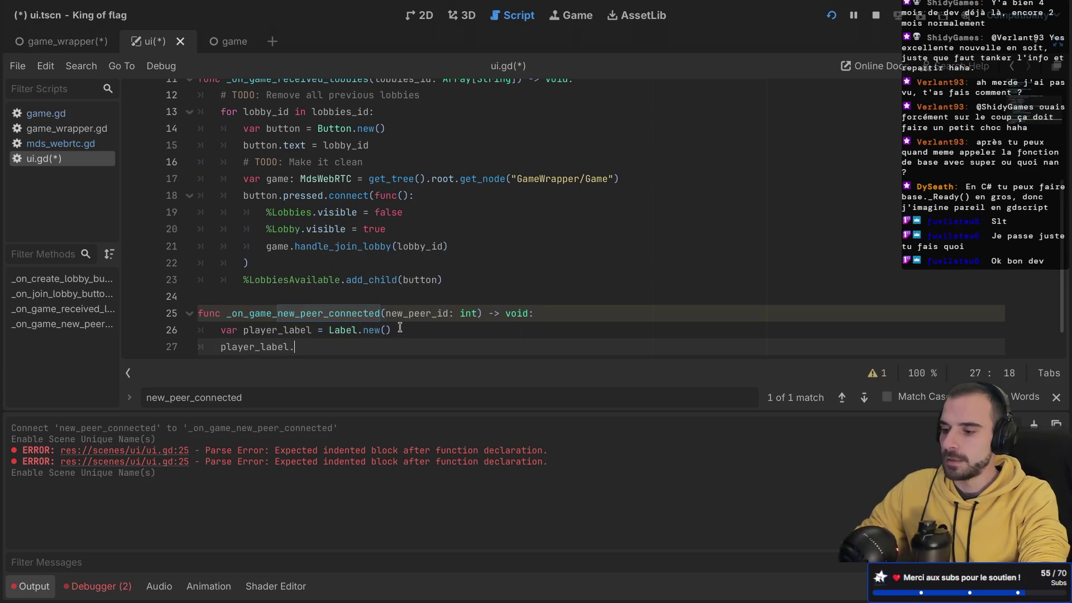
{"action": "type", "text": "te"}
{"action": "key", "text": "Return"}
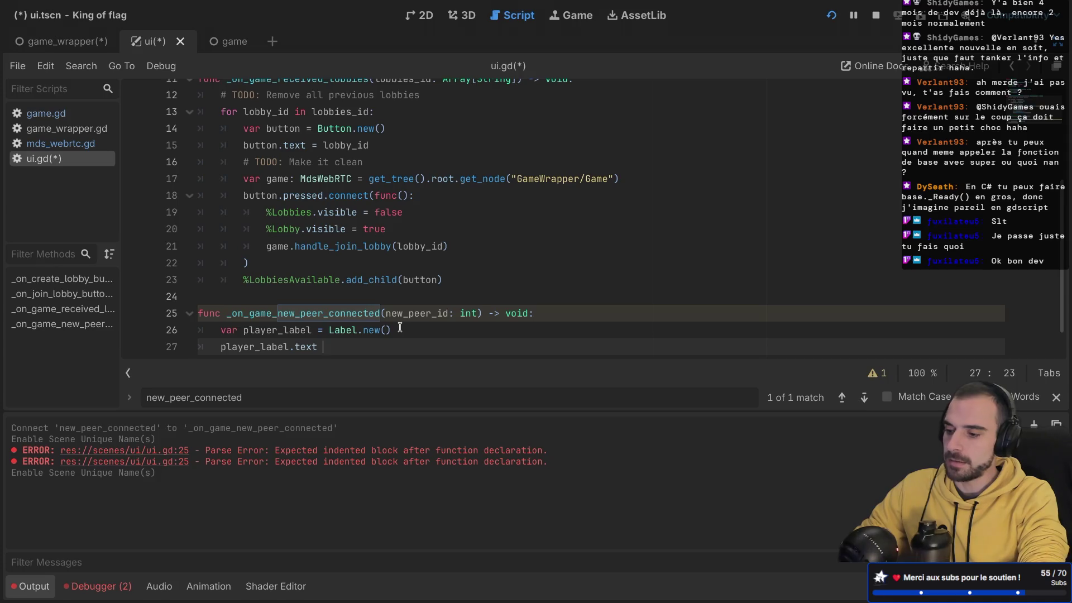
{"action": "type", "text": "str(new"}
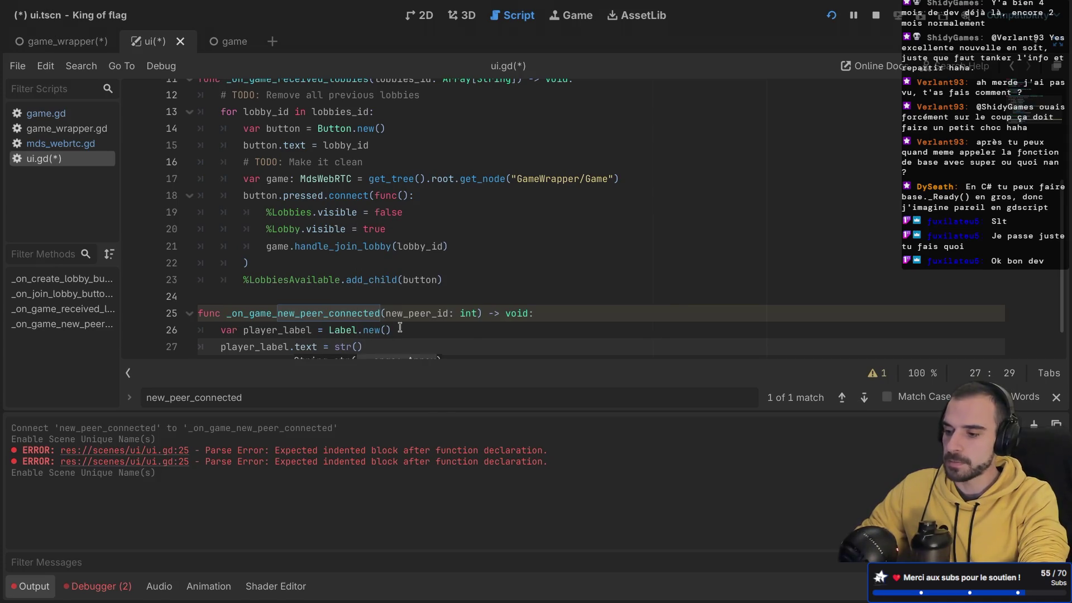
{"action": "left_click", "coordinate": [33, 586]}
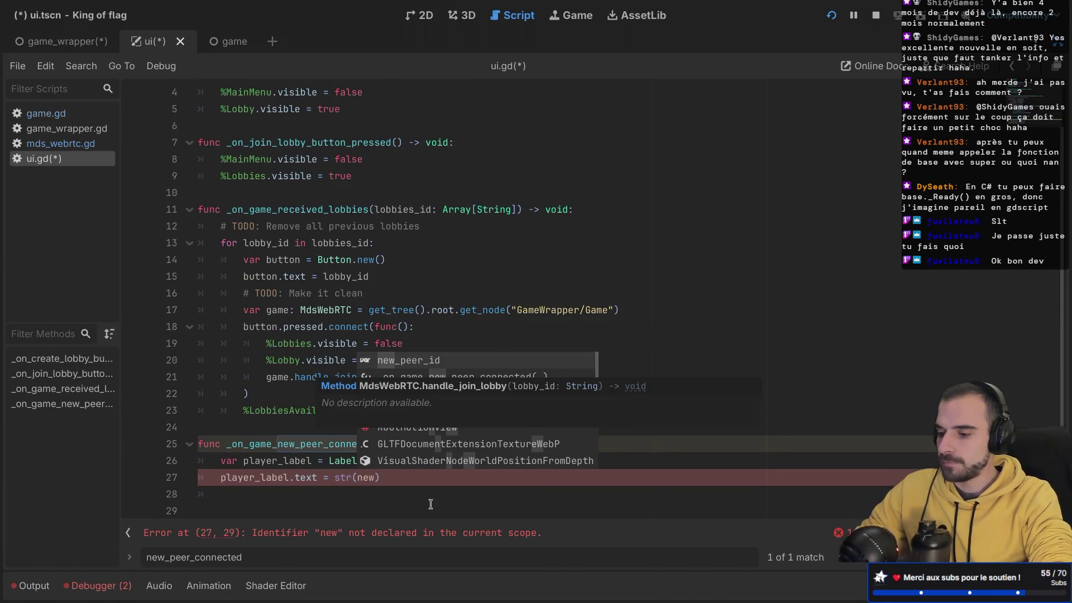
{"action": "left_click", "coordinate": [393, 480]}
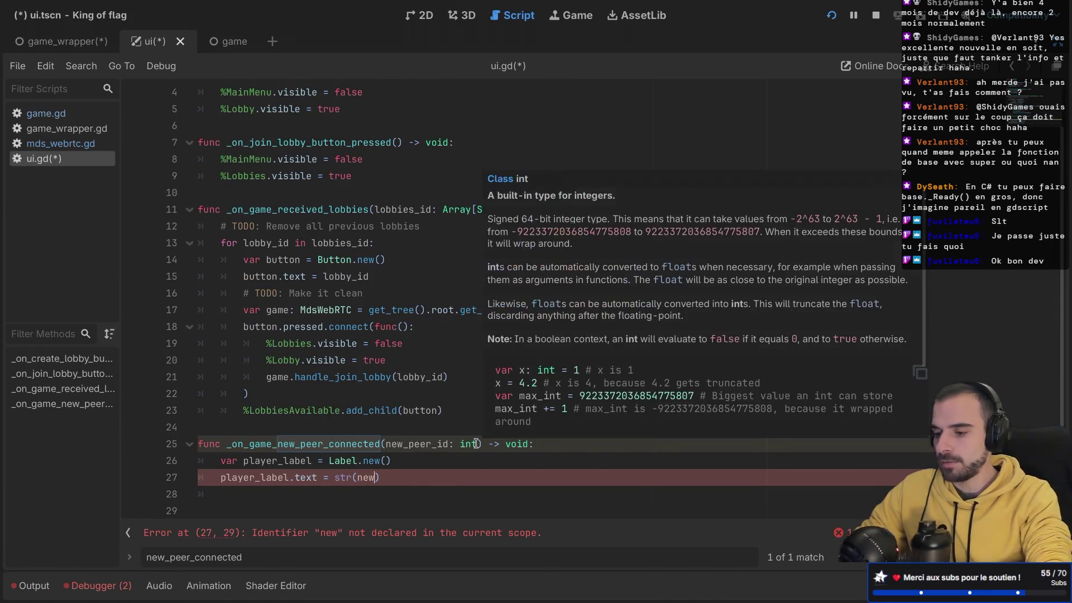
{"action": "key", "text": "Left"}
{"action": "type", "text": "_pee"}
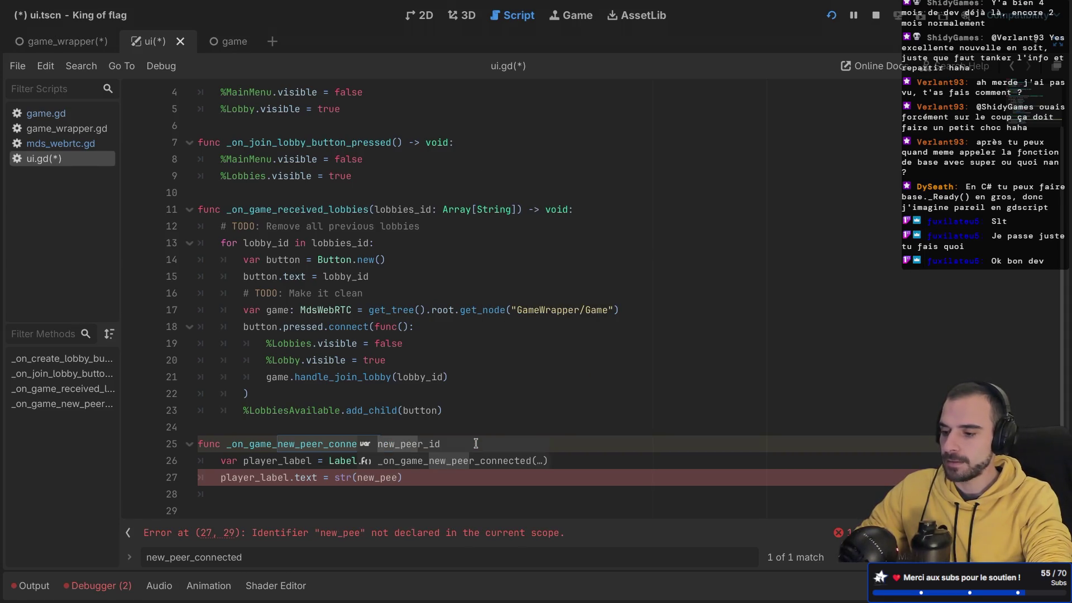
{"action": "key", "text": "Return"}
{"action": "key", "text": "Down"}
{"action": "type", "text": "%"}
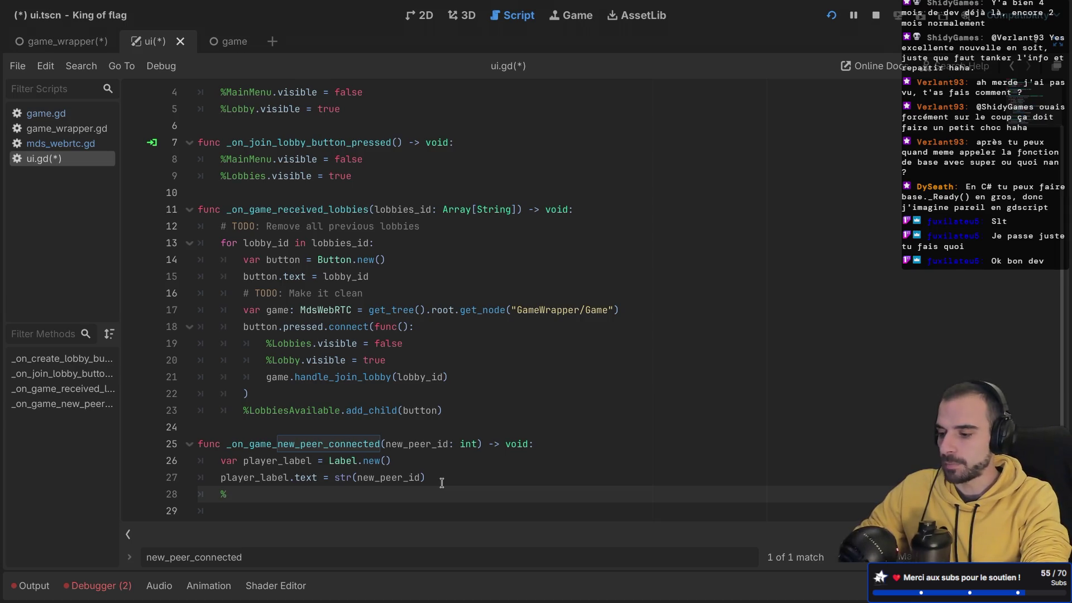
{"action": "left_click_drag", "start_coordinate": [435, 225], "coordinate": [179, 225]}
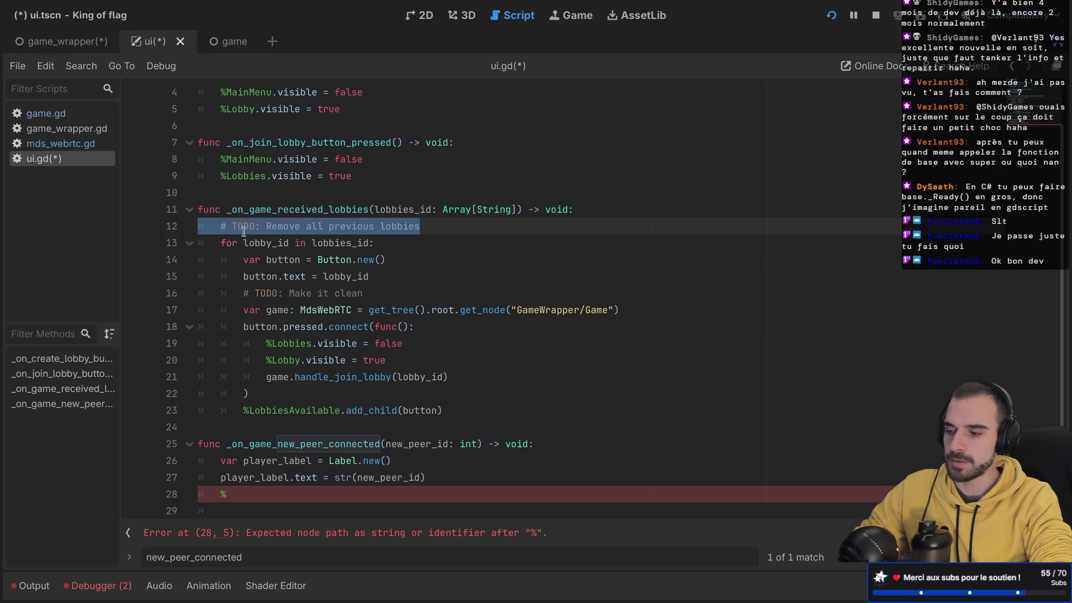
- Write %PlayersInLobby.add_child(player_label) on line 28 and save ui.gd
{"action": "left_click", "coordinate": [250, 498]}
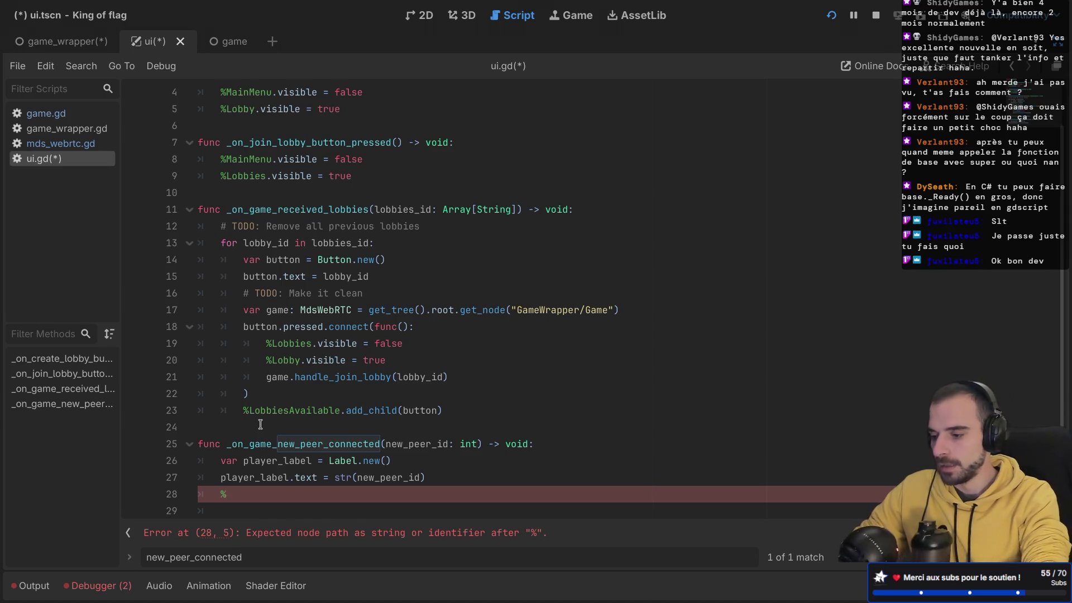
{"action": "type", "text": "L"}
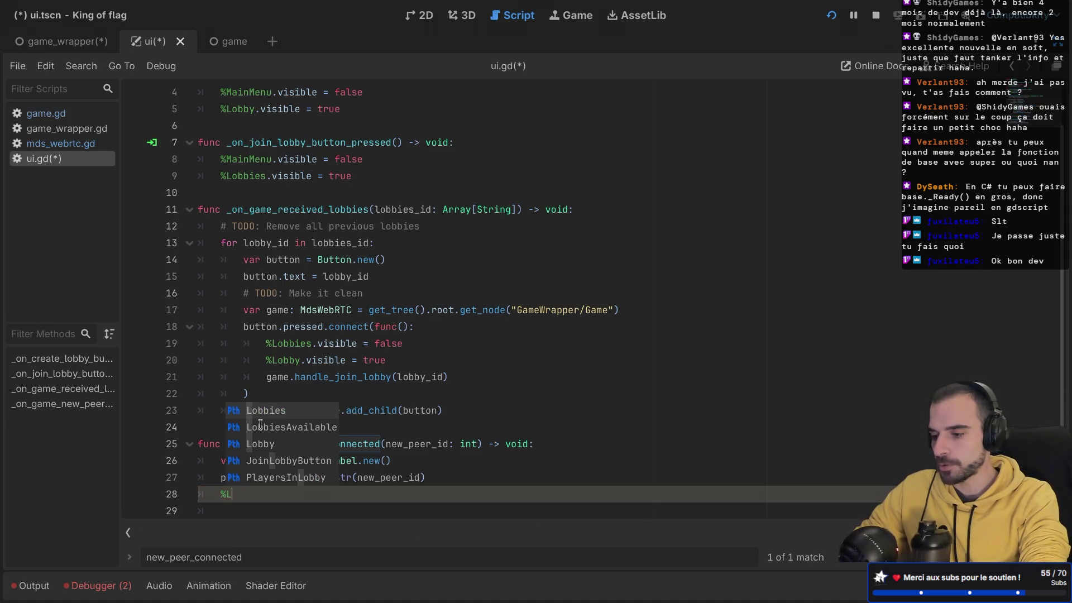
{"action": "key", "text": "Down"}
{"action": "key", "text": "Down"}
{"action": "key", "text": "Return"}
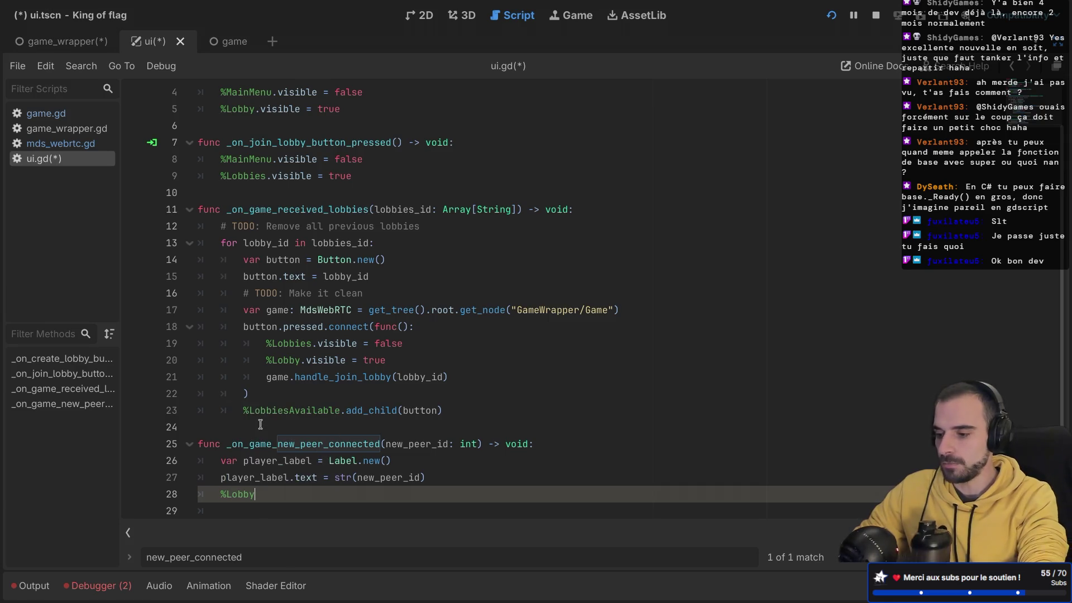
{"action": "key", "text": "BackSpace"}
{"action": "key", "text": "BackSpace"}
{"action": "key", "text": "BackSpace"}
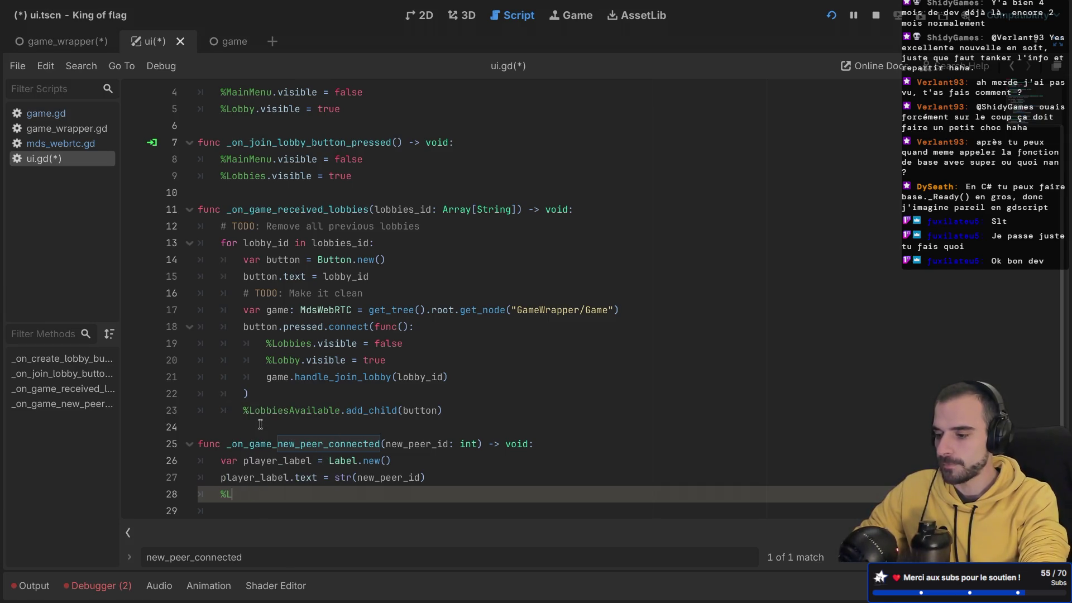
{"action": "type", "text": "Playe"}
{"action": "key", "text": "Return"}
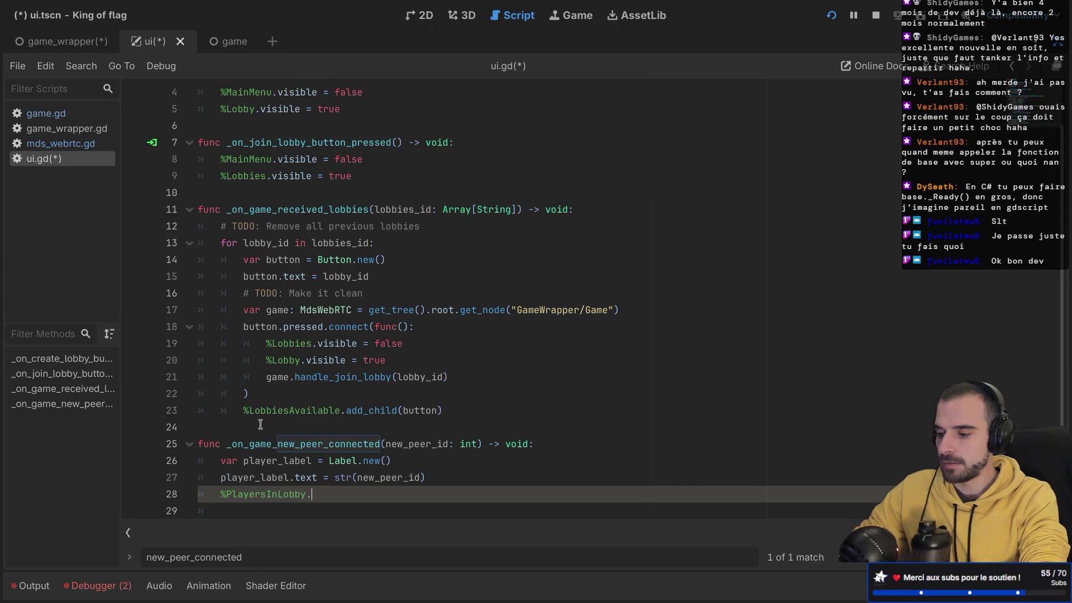
{"action": "type", "text": "add_ch"}
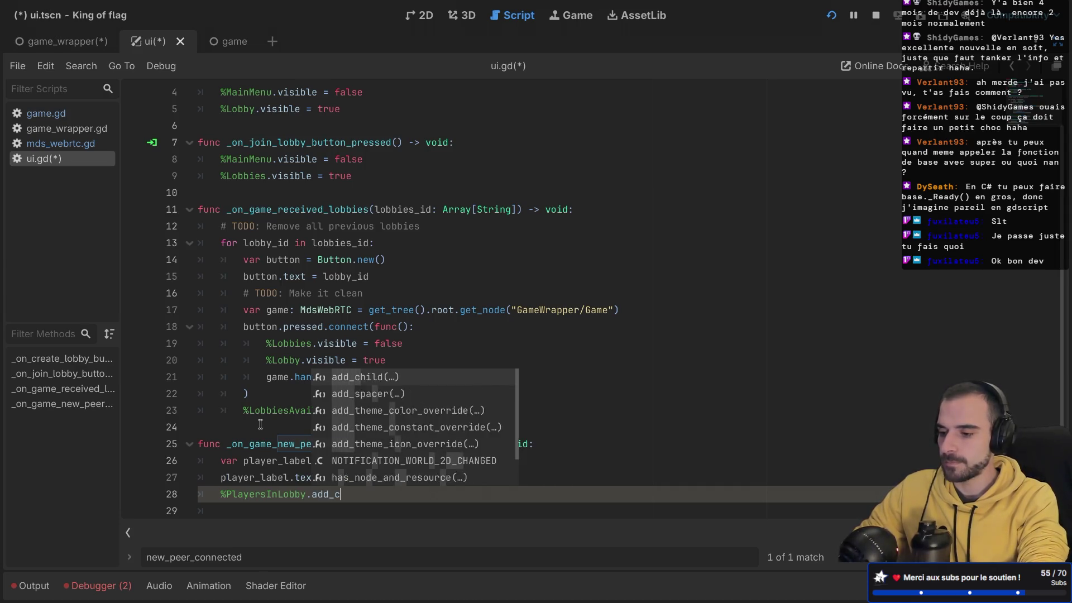
{"action": "key", "text": "Return"}
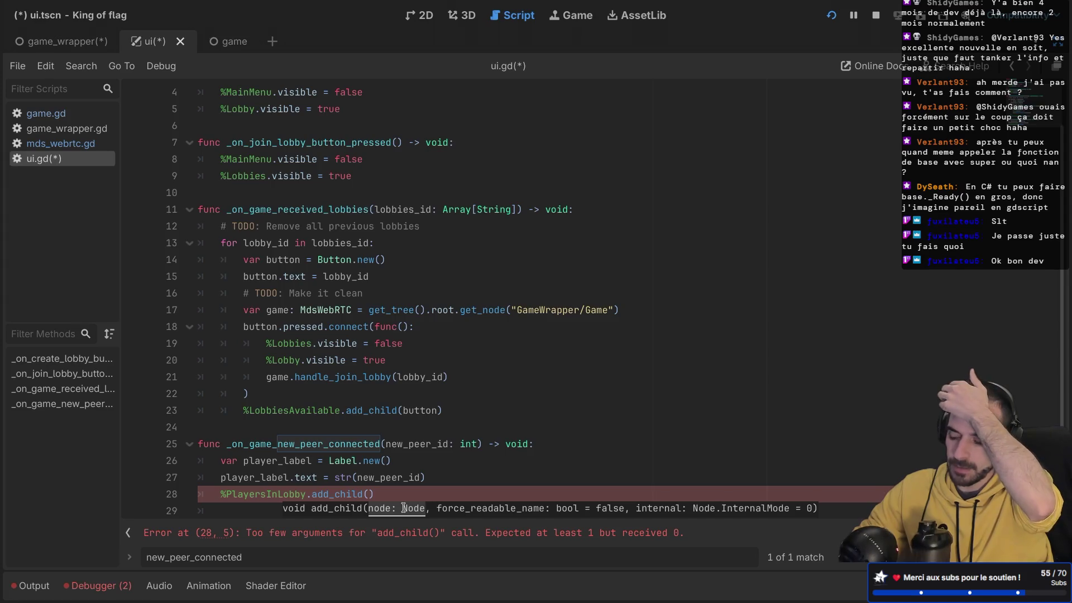
{"action": "type", "text": "player_la"}
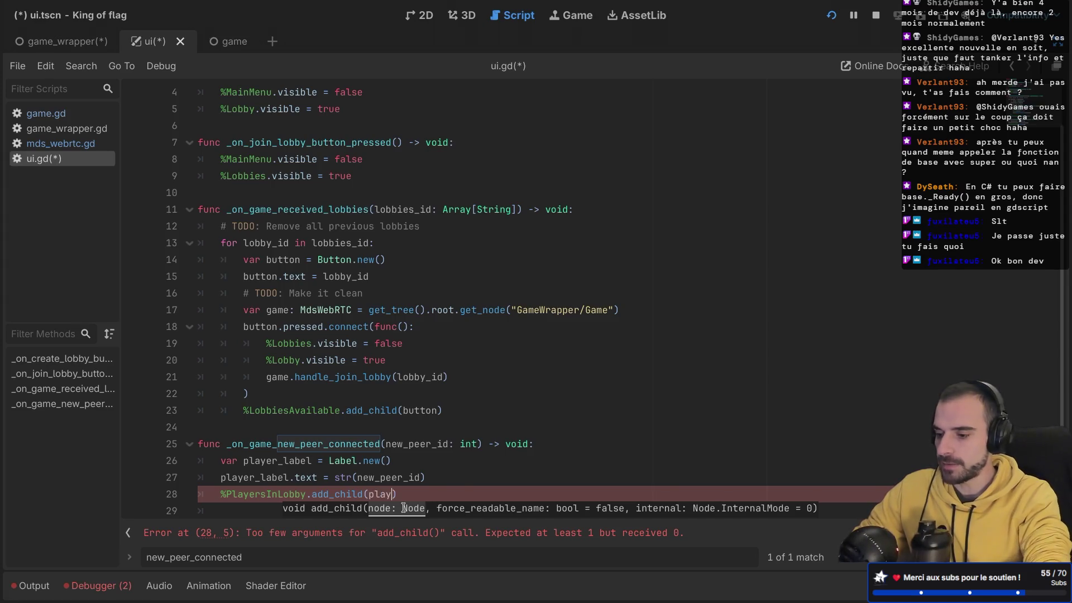
{"action": "key", "text": "Return"}
{"action": "key", "text": "ctrl+s"}
- Review the handler in ui.gd, save the scene and project, and run the game
{"action": "key", "text": "Up"}
{"action": "key", "text": "Up"}
{"action": "scroll", "coordinate": [435, 474], "scroll_direction": "down", "scroll_amount": 1}
{"action": "double_click", "coordinate": [316, 428]}
{"action": "key", "text": "ctrl+c"}
{"action": "scroll", "coordinate": [316, 430], "scroll_direction": "up", "scroll_amount": 2}
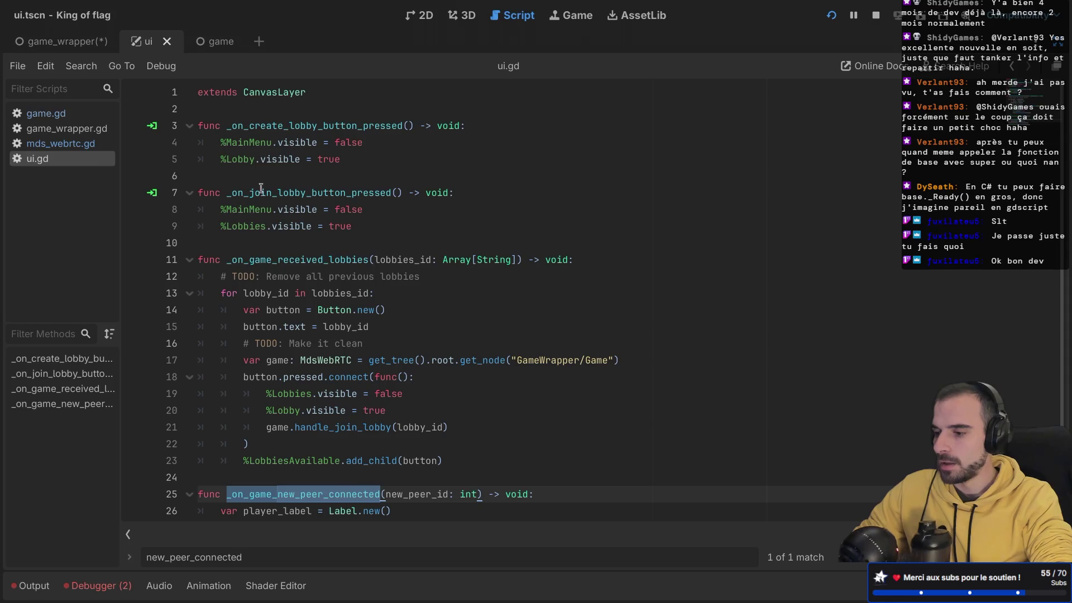
{"action": "mouse_move", "coordinate": [284, 143]}
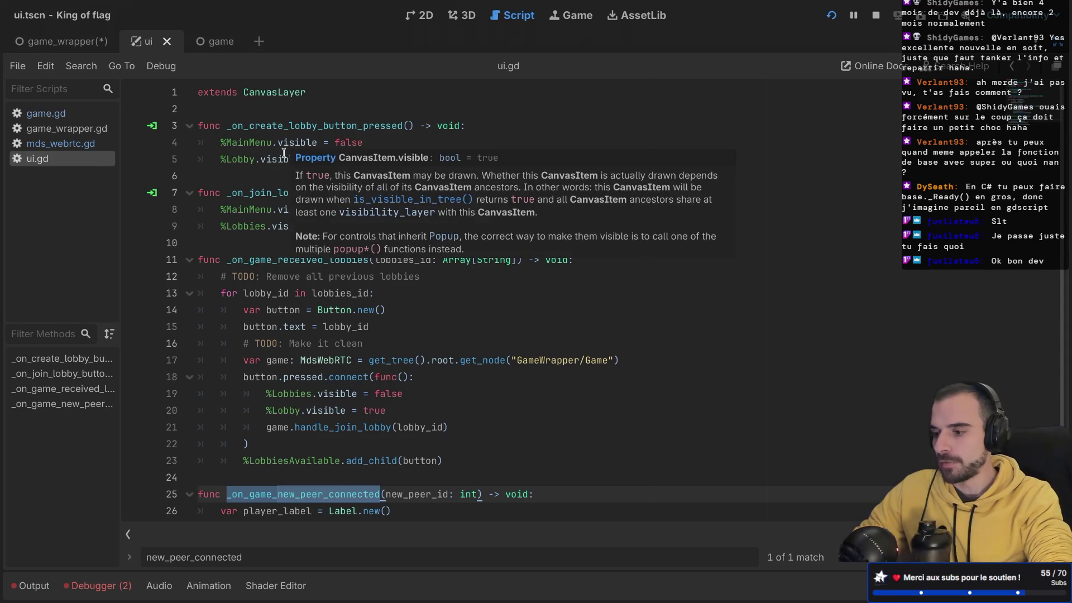
{"action": "left_click", "coordinate": [275, 209]}
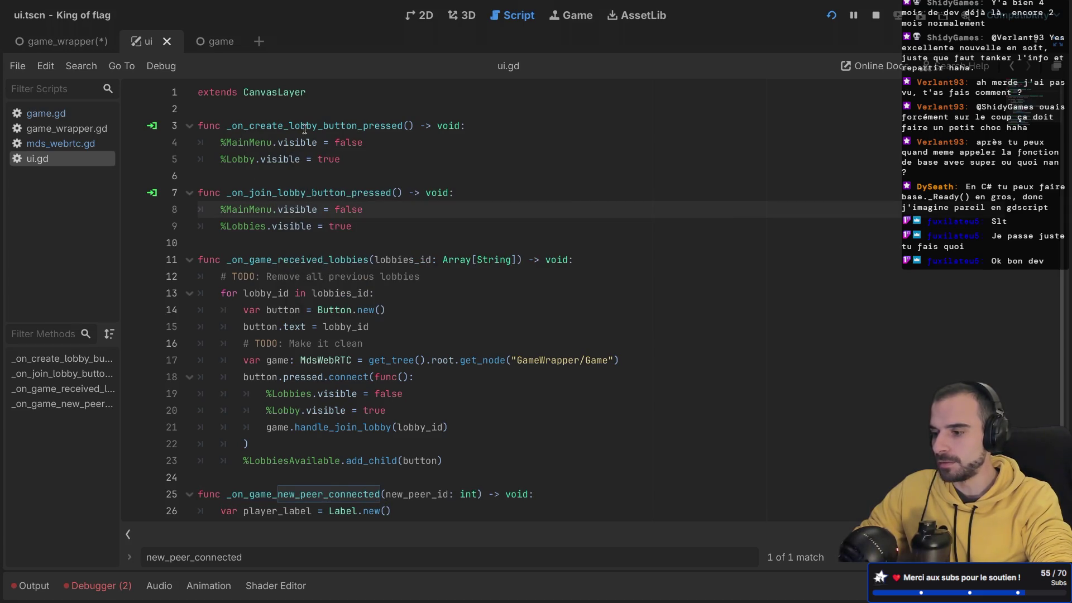
{"action": "left_click", "coordinate": [354, 162]}
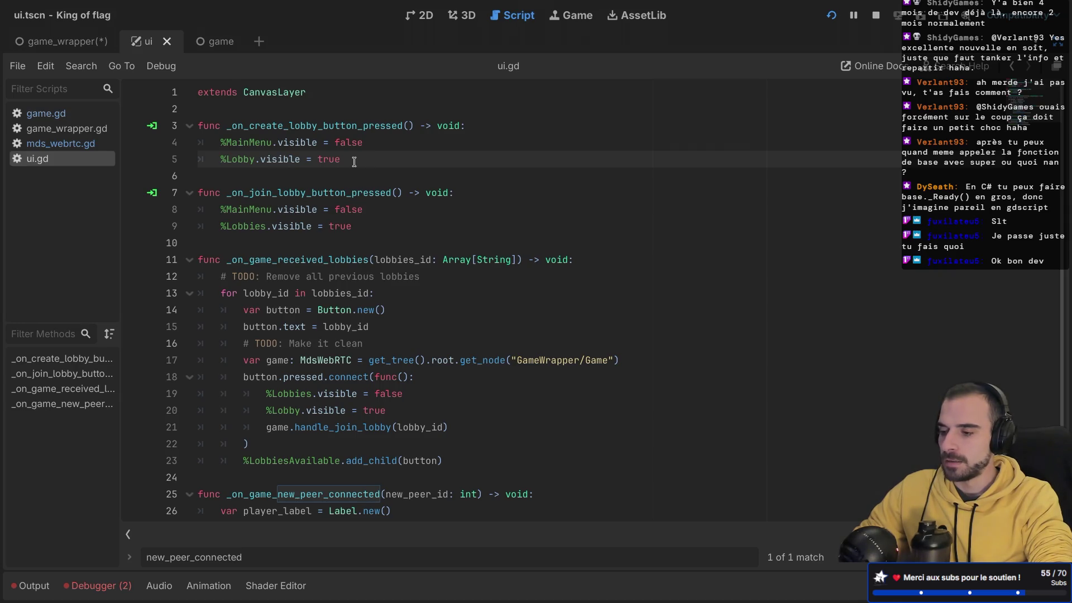
{"action": "key", "text": "ctrl+s"}
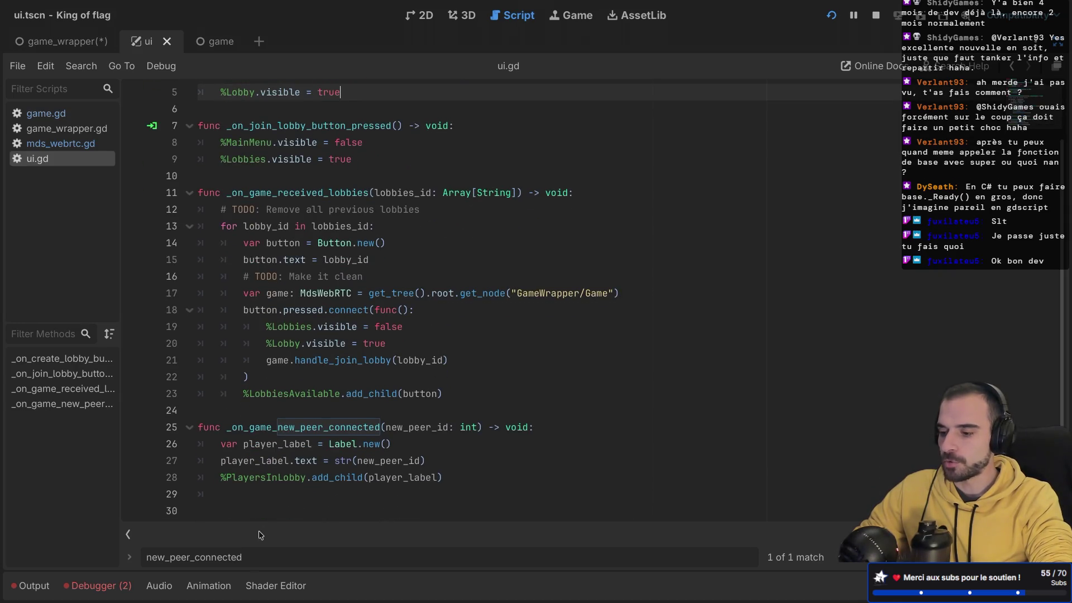
{"action": "key", "text": "ctrl+s"}
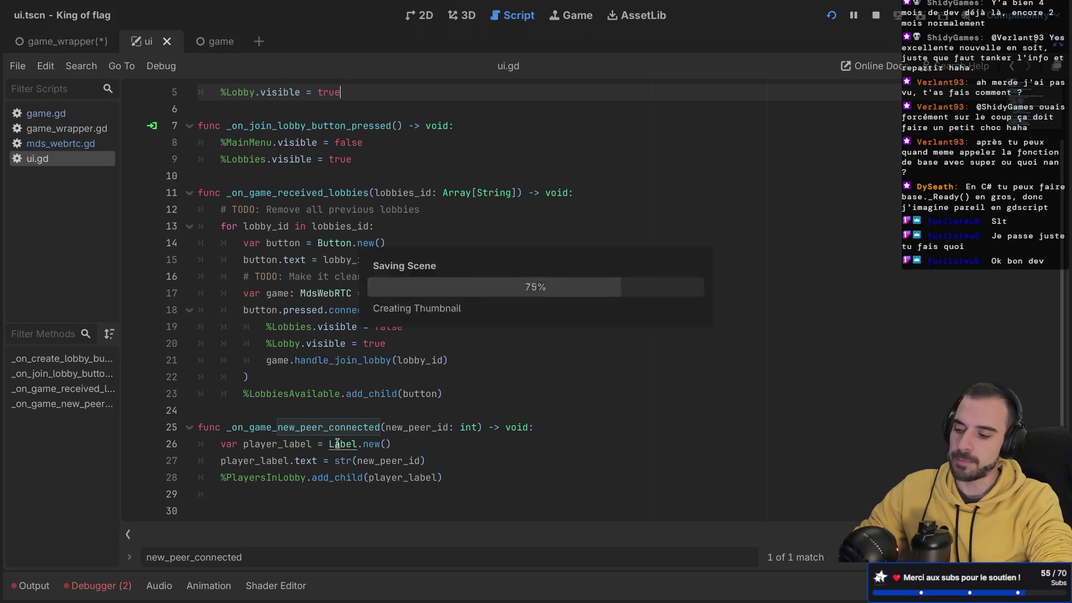
{"action": "left_click", "coordinate": [831, 15]}
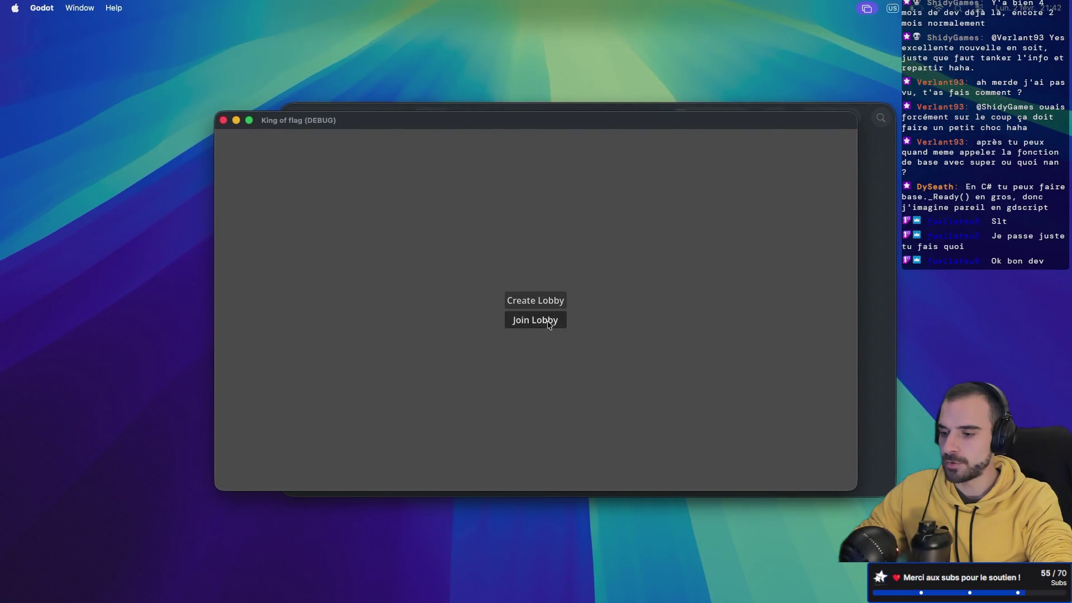
- Open the lobby list in the second game instance, compare both game windows, then return to ui.gd
{"action": "left_click", "coordinate": [544, 317]}
{"action": "key", "text": "ctrl+Right"}
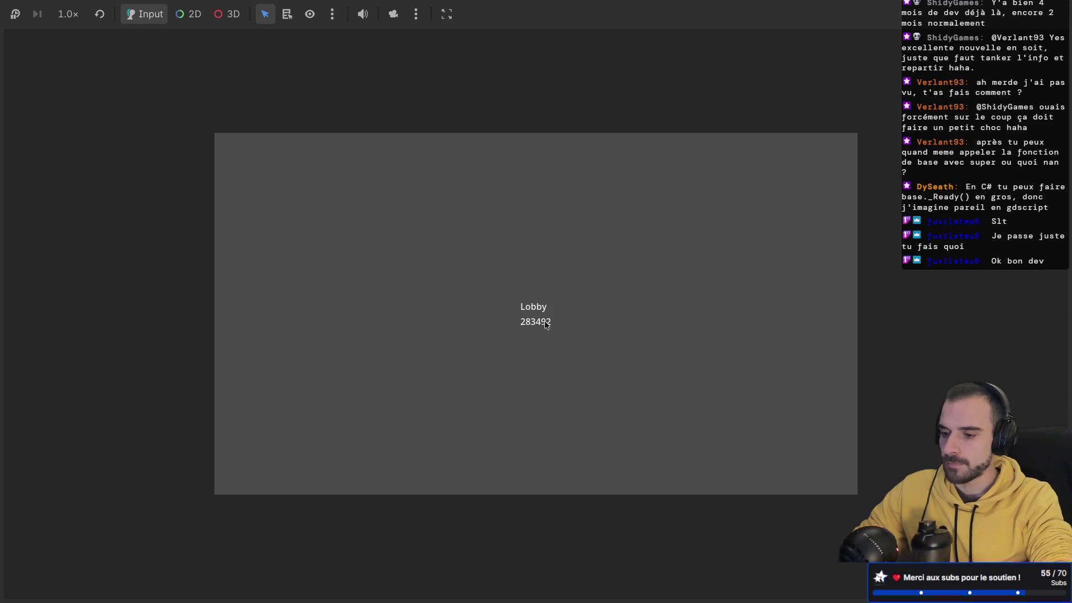
{"action": "key", "text": "ctrl+Left"}
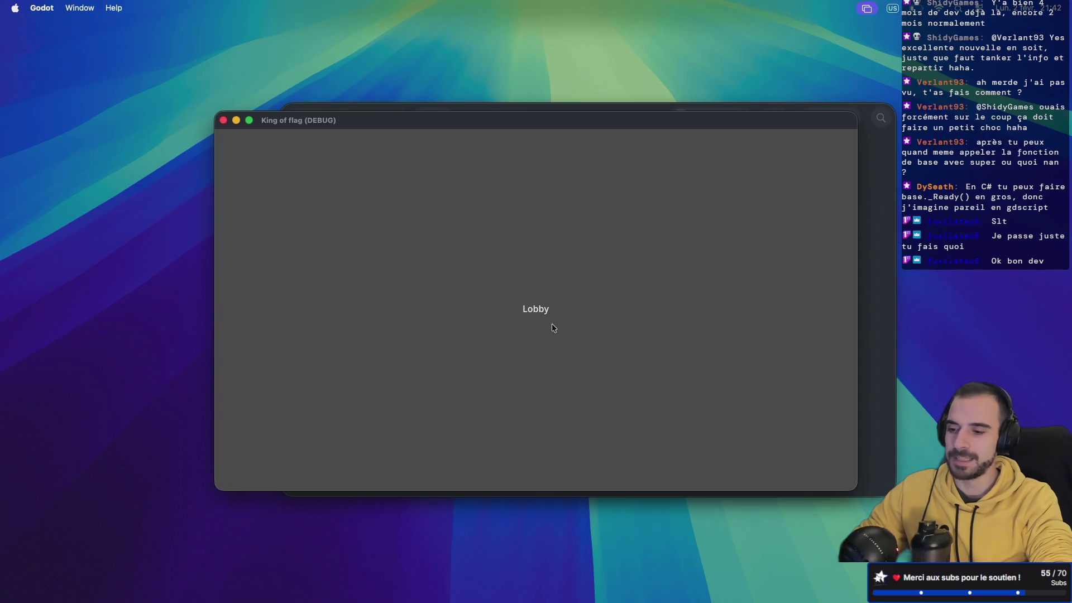
{"action": "key", "text": "ctrl+Right"}
{"action": "key", "text": "alt+3"}
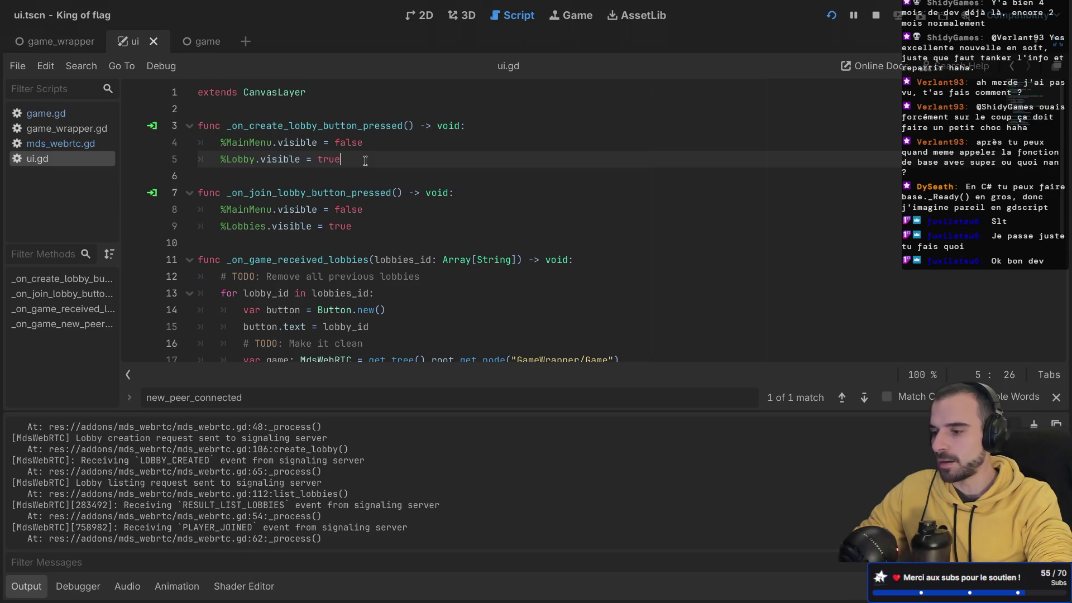
- Try an _on_game_new_peer_connected(player) test call on line 6, remove it, and save
{"action": "key", "text": "Return"}
{"action": "key", "text": "ctrl+v"}
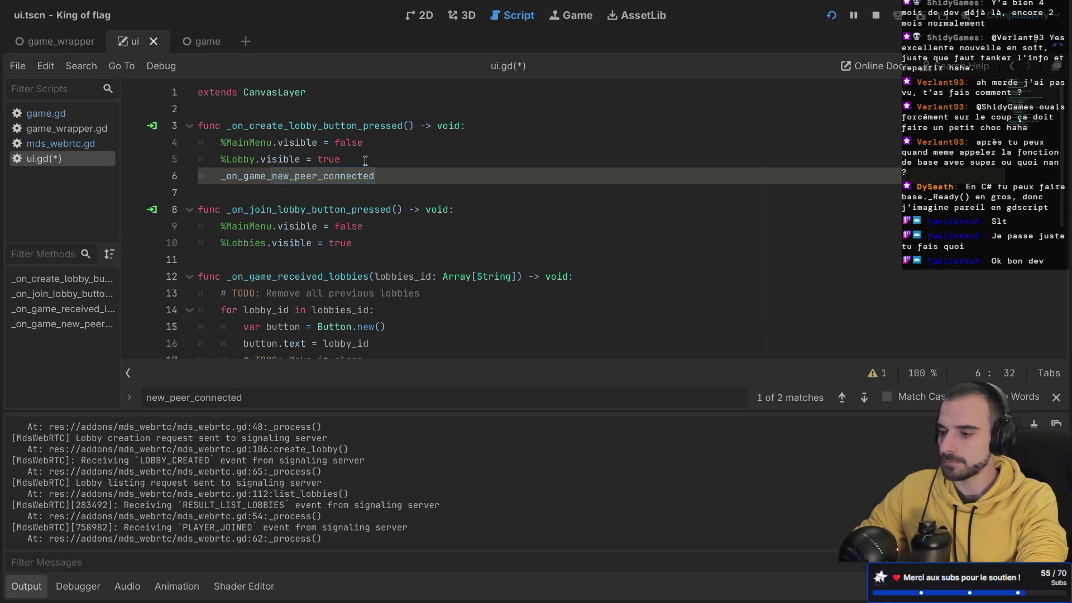
{"action": "type", "text": "("}
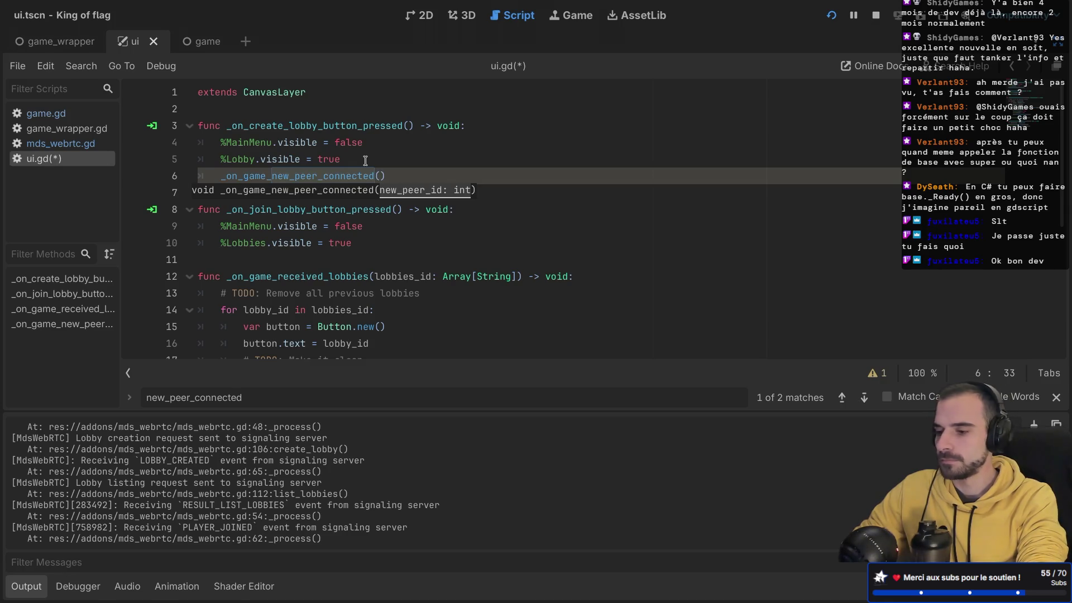
{"action": "type", "text": "p"}
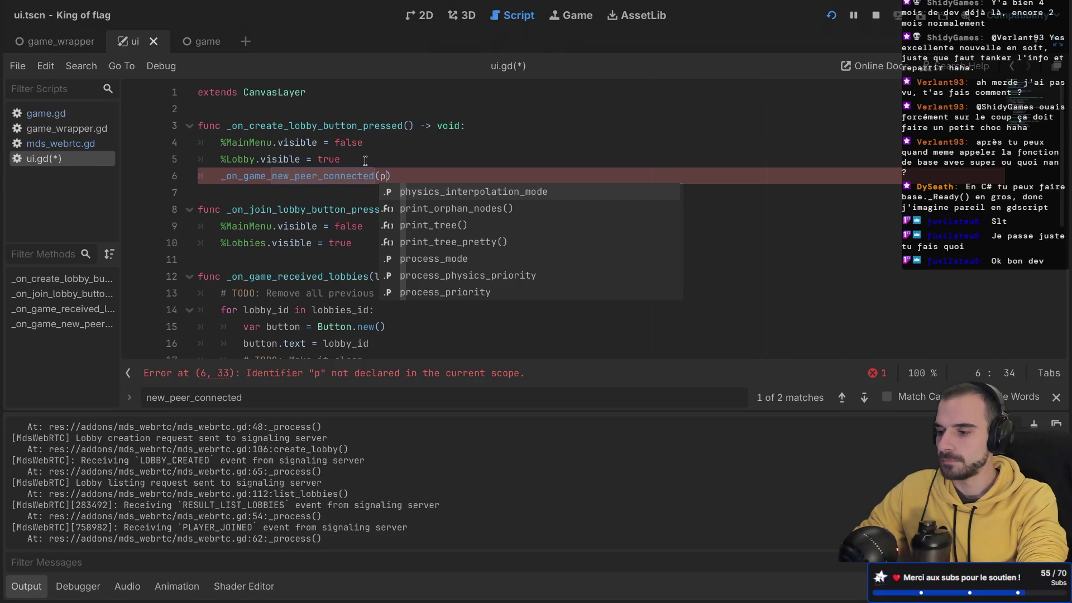
{"action": "type", "text": "layer"}
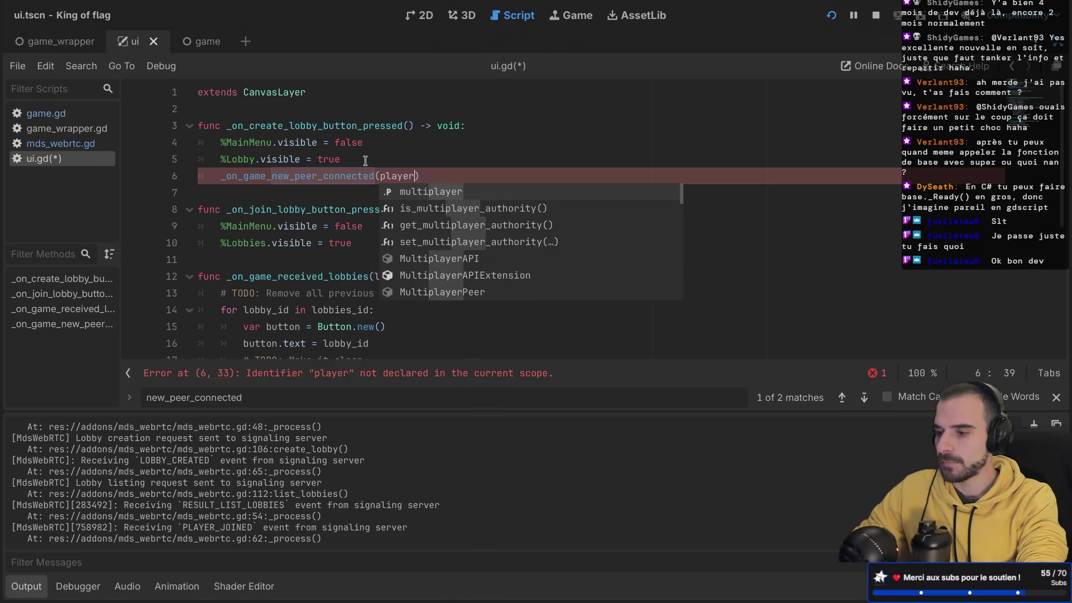
{"action": "double_click", "coordinate": [396, 176]}
{"action": "left_click_drag", "start_coordinate": [435, 177], "coordinate": [436, 161]}
{"action": "key", "text": "BackSpace"}
{"action": "key", "text": "ctrl+s"}
- Delete the empty line 29 after the handler and restore the scene, file and signal panels
{"action": "scroll", "coordinate": [436, 161], "scroll_direction": "down", "scroll_amount": 3}
{"action": "scroll", "coordinate": [436, 160], "scroll_direction": "up", "scroll_amount": 1}
{"action": "scroll", "coordinate": [437, 161], "scroll_direction": "down", "scroll_amount": 2}
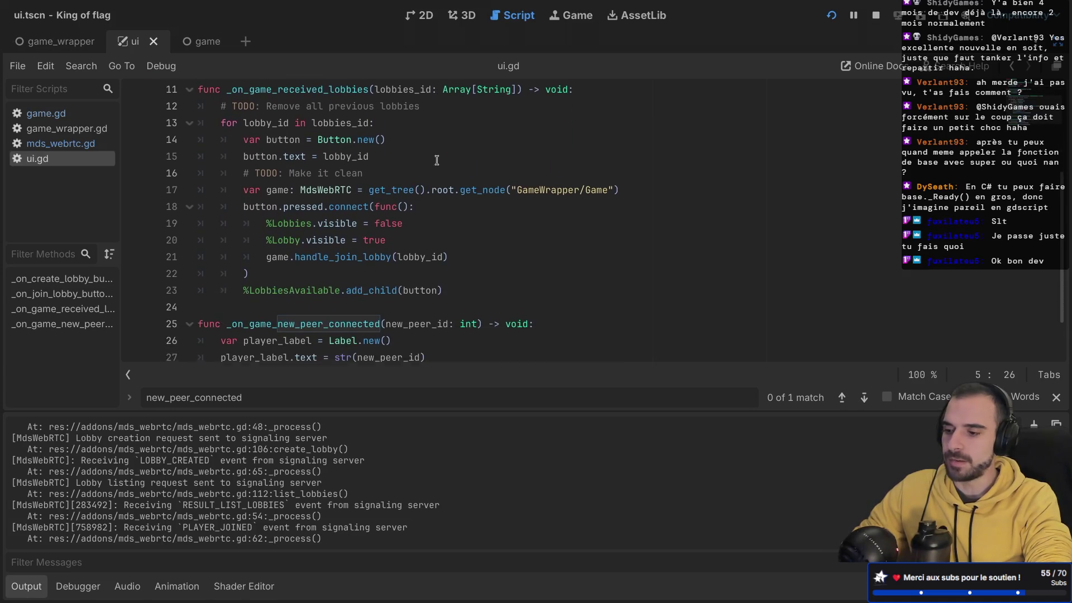
{"action": "scroll", "coordinate": [437, 161], "scroll_direction": "down", "scroll_amount": 2}
{"action": "scroll", "coordinate": [436, 160], "scroll_direction": "up", "scroll_amount": 1}
{"action": "scroll", "coordinate": [436, 161], "scroll_direction": "down", "scroll_amount": 1}
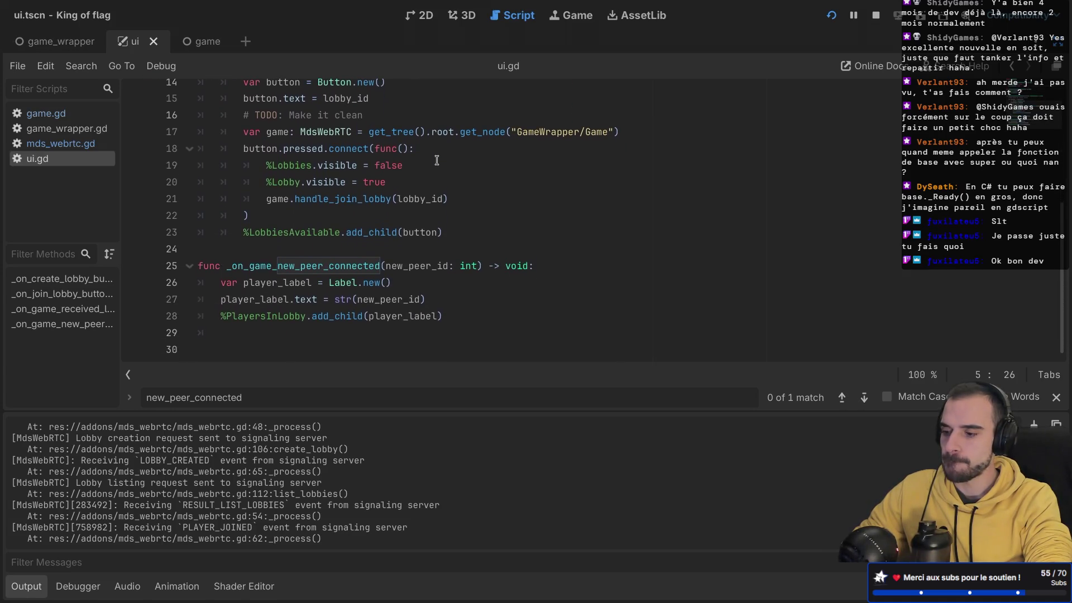
{"action": "left_click", "coordinate": [267, 343]}
{"action": "left_click", "coordinate": [271, 329]}
{"action": "key", "text": "BackSpace"}
{"action": "key", "text": "BackSpace"}
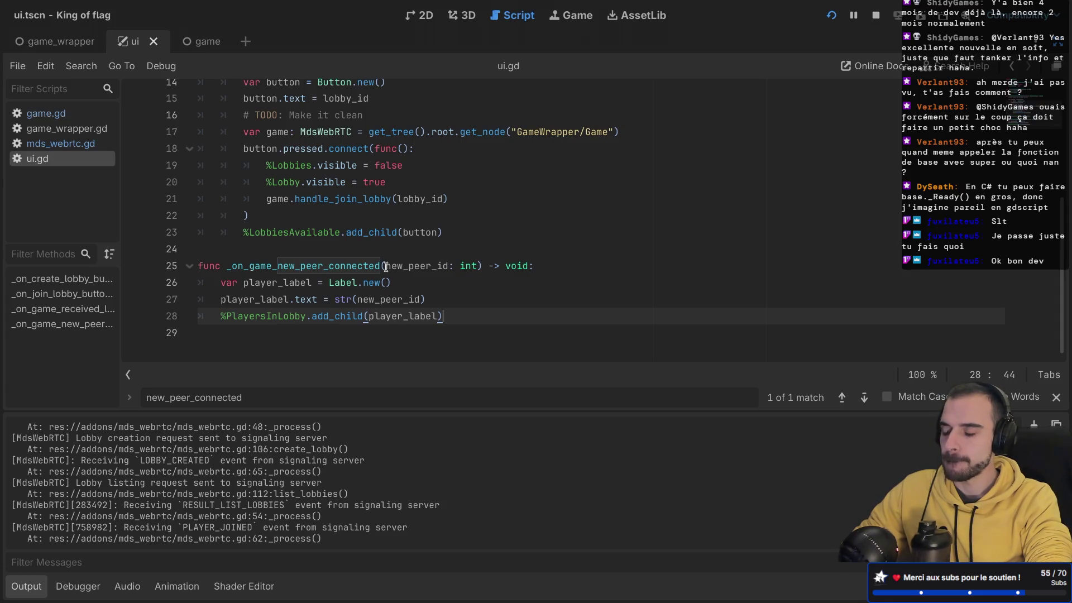
{"action": "key", "text": "ctrl+super+d"}
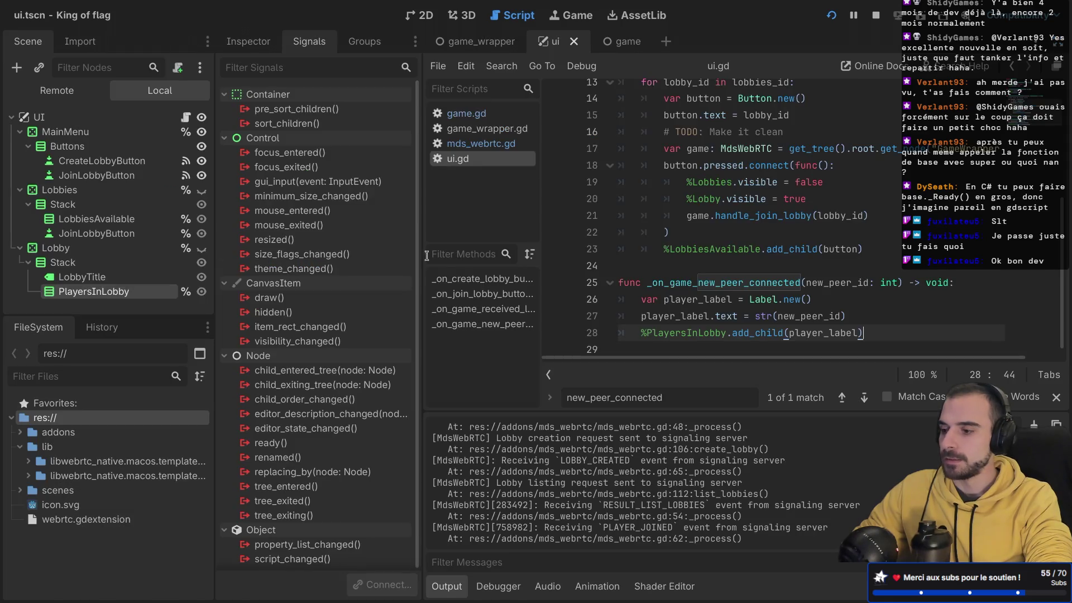
- Open the game_wrapper scene and select the Game node to view its signal connections
{"action": "left_click", "coordinate": [490, 50]}
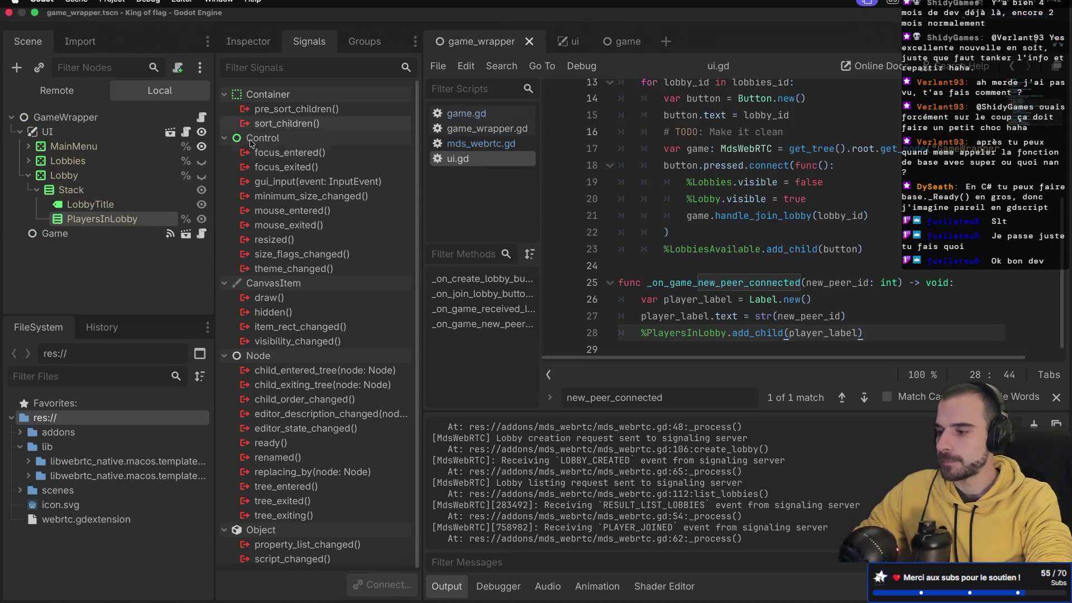
{"action": "left_click", "coordinate": [92, 233]}
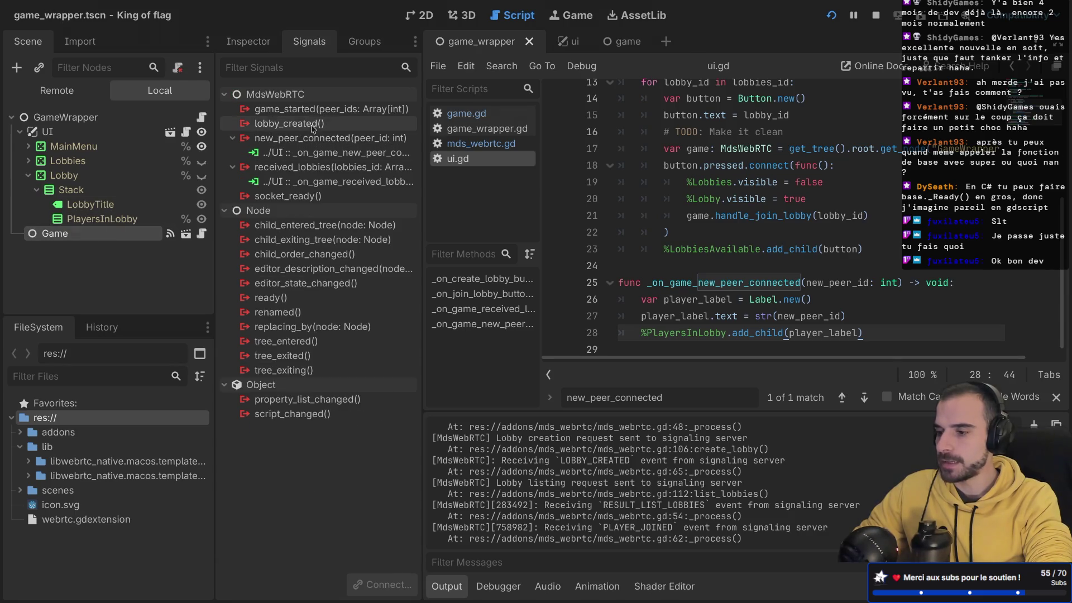
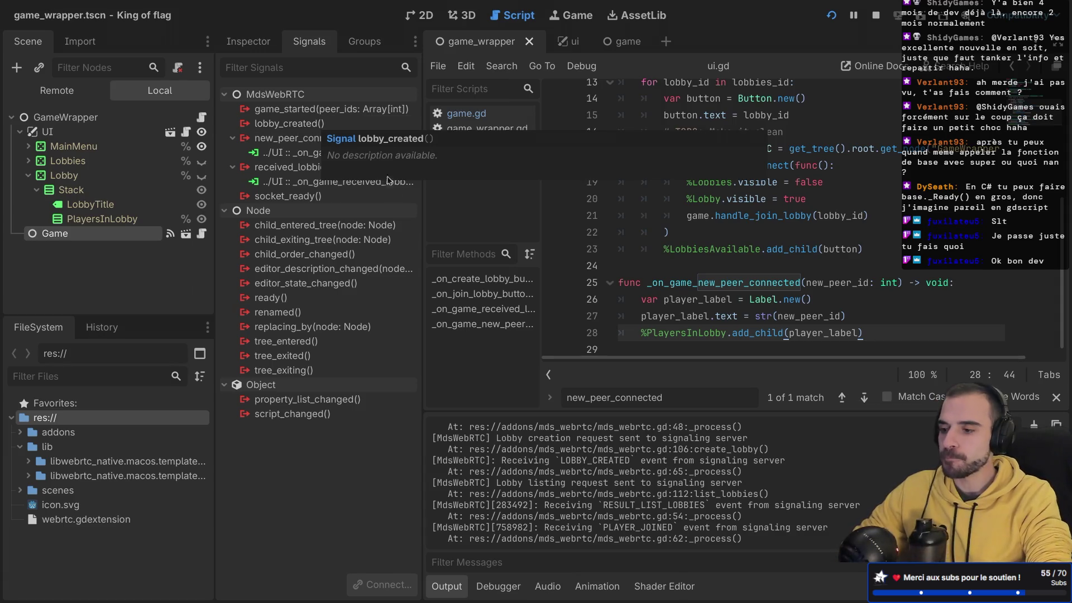
- Select lobby_created in the Signals dock, cancel its Connect dialog, and switch to distraction-free mode
{"action": "mouse_move", "coordinate": [328, 211]}
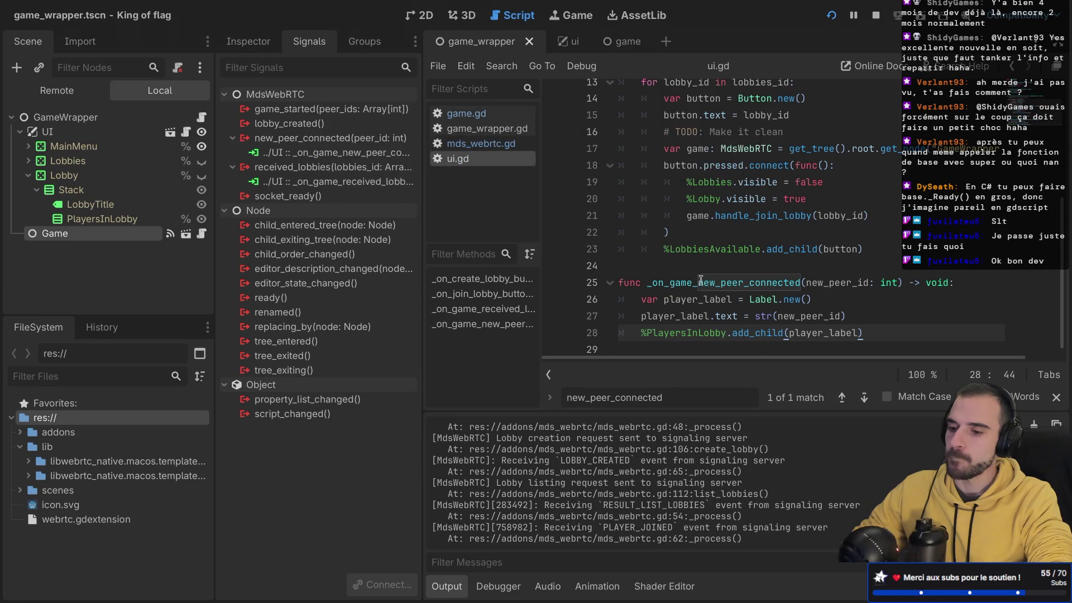
{"action": "mouse_move", "coordinate": [296, 130]}
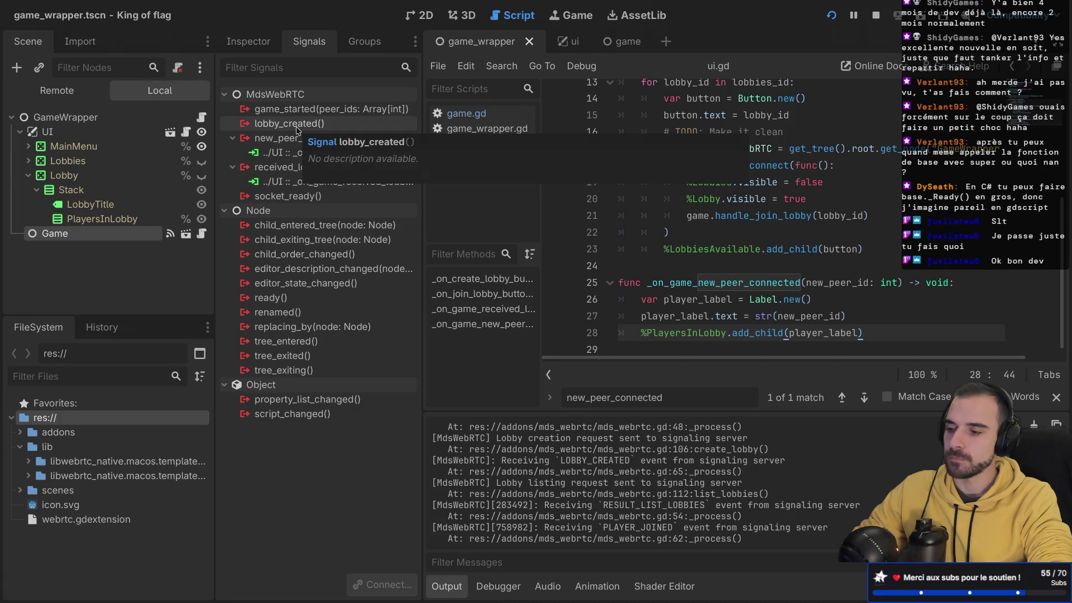
{"action": "left_click", "coordinate": [296, 130]}
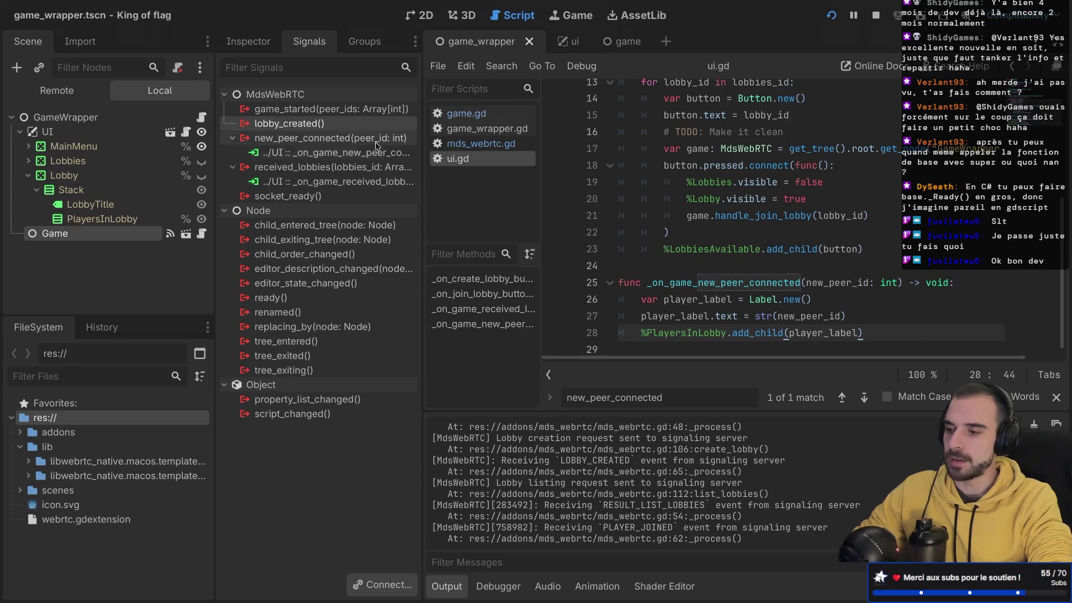
{"action": "double_click", "coordinate": [330, 124]}
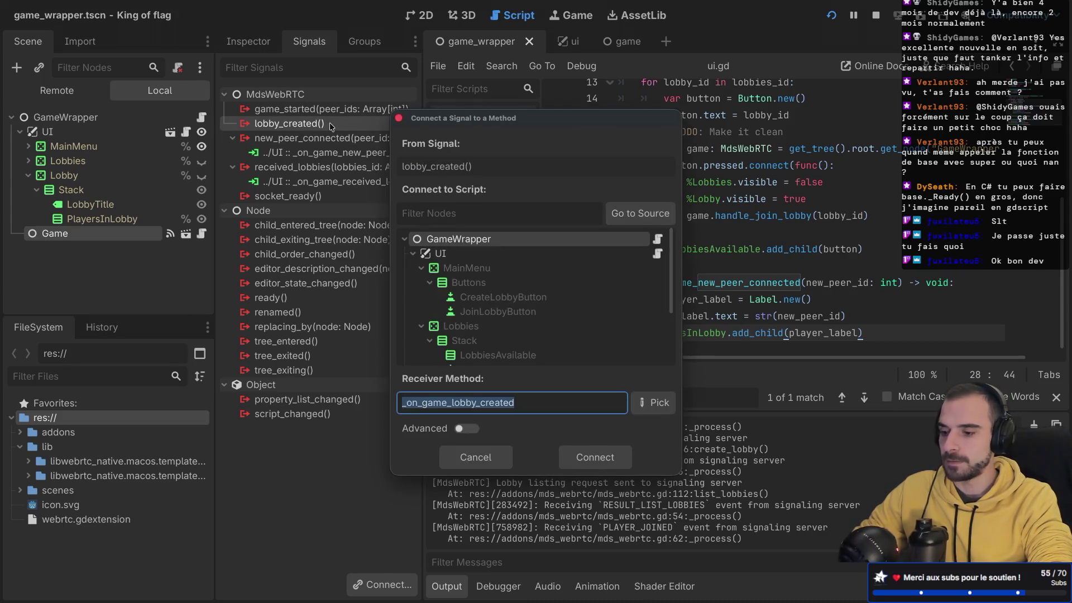
{"action": "key", "text": "Escape"}
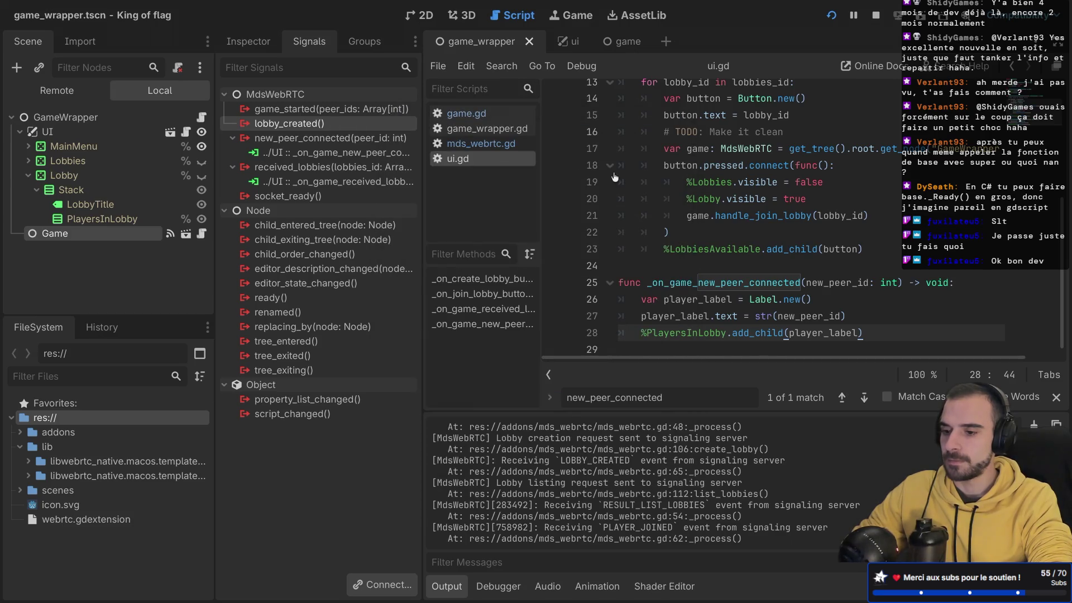
{"action": "key", "text": "ctrl+shift+F11"}
{"action": "scroll", "coordinate": [614, 177], "scroll_direction": "up", "scroll_amount": 4}
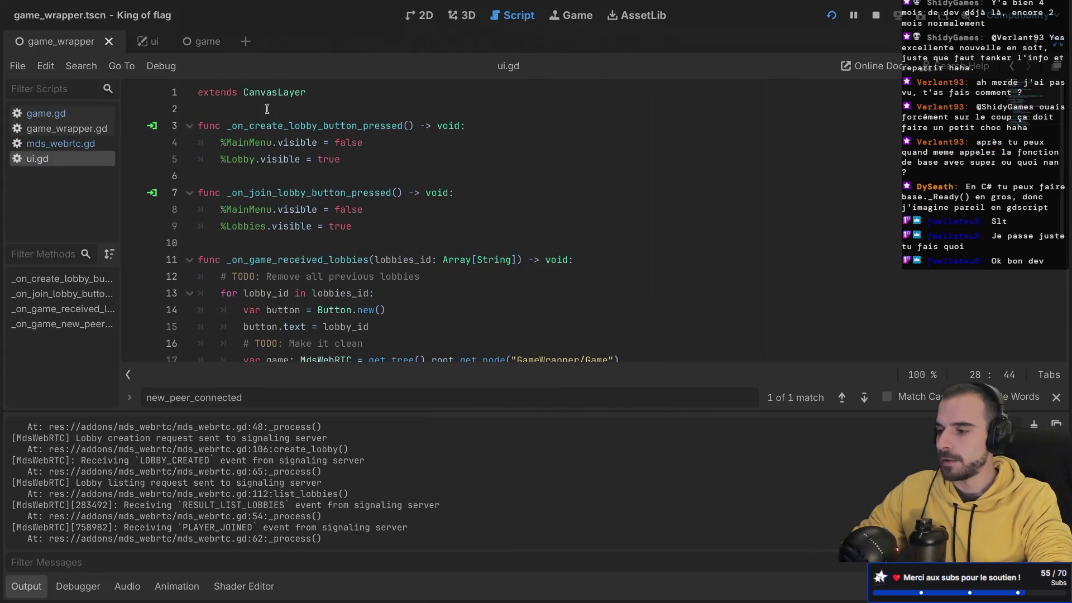
- Add a (peer_id: int) parameter to the lobby_created signal in mds_webrtc.gd
{"action": "left_click", "coordinate": [62, 144]}
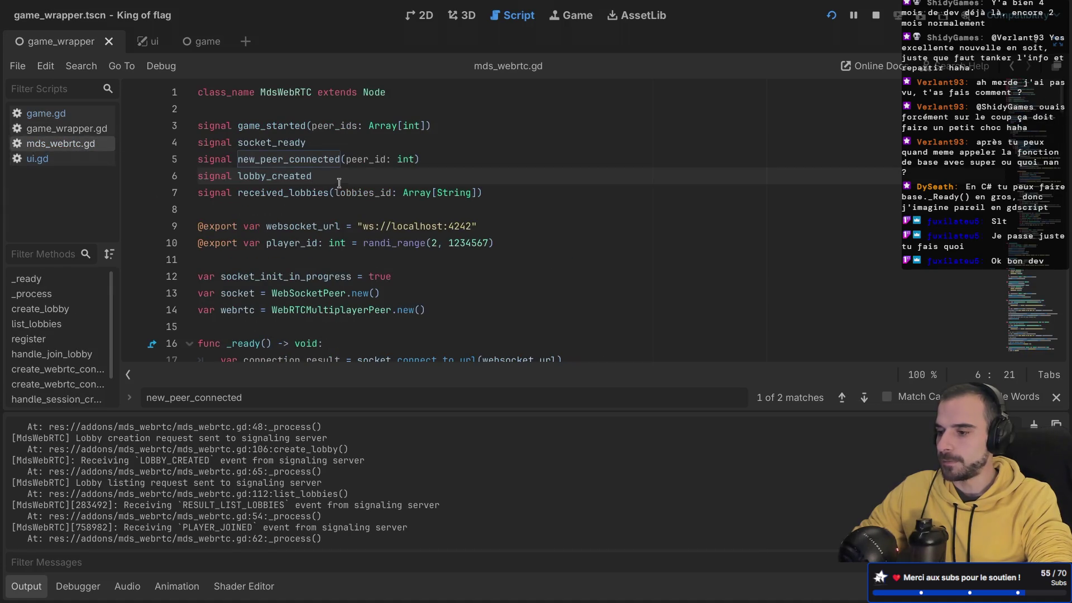
{"action": "type", "text": "("}
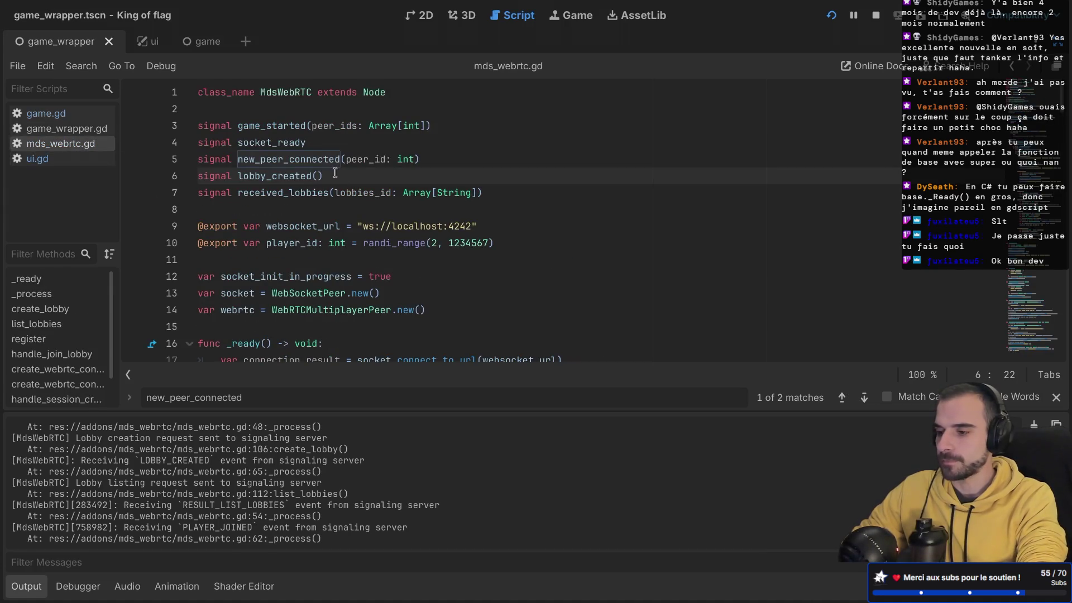
{"action": "type", "text": "peer_id: "}
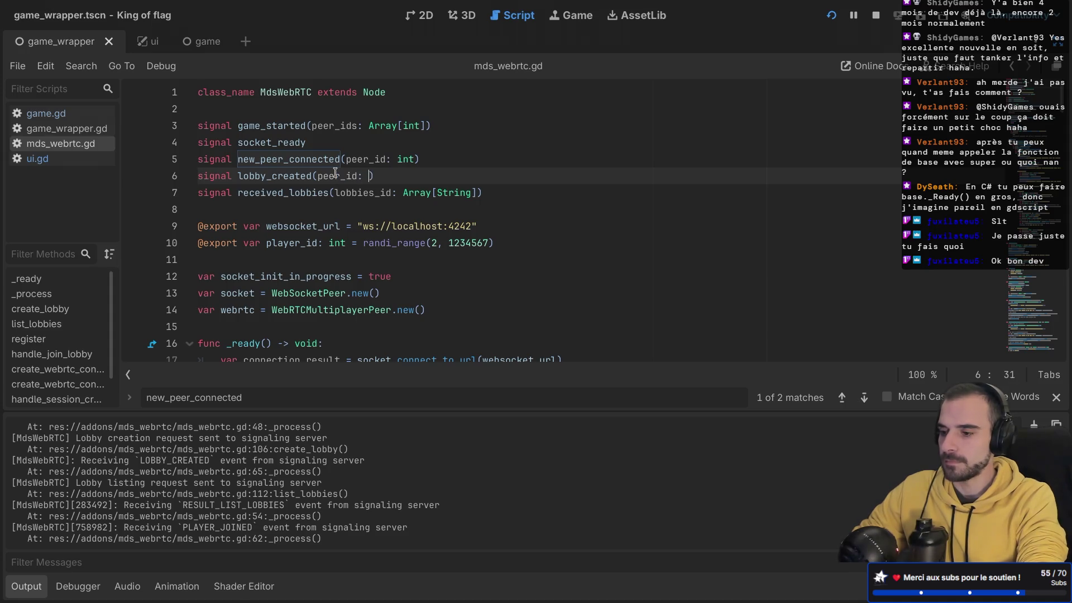
{"action": "type", "text": "int"}
{"action": "key", "text": "Escape"}
{"action": "left_click", "coordinate": [423, 186]}
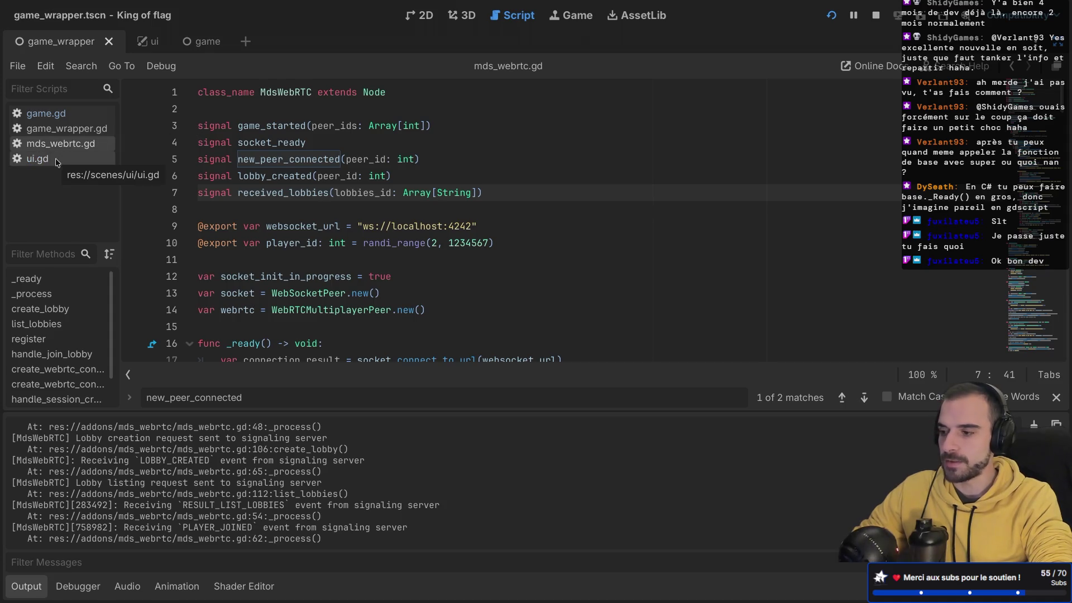
- Connect lobby_created to the UI node's existing _on_game_new_peer_connected method and save the scene
{"action": "key", "text": "ctrl+shift+F11"}
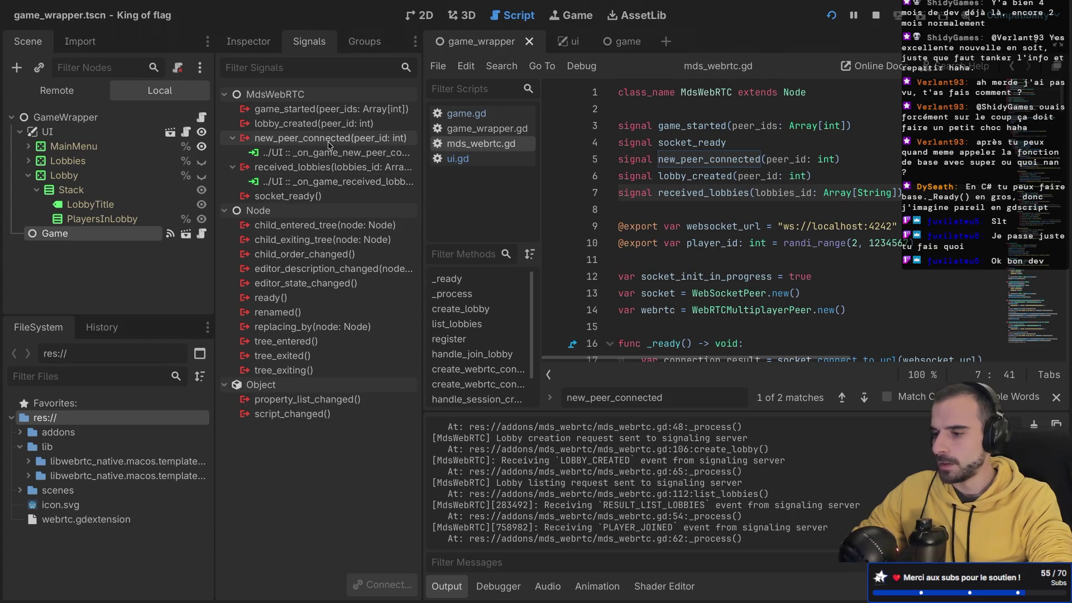
{"action": "double_click", "coordinate": [316, 124]}
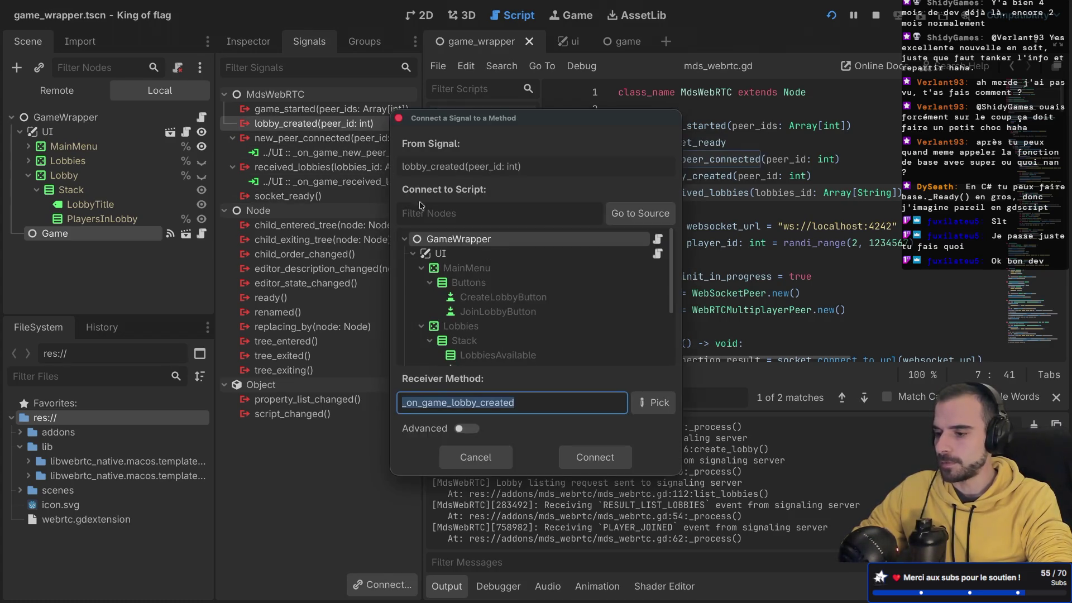
{"action": "left_click", "coordinate": [453, 255]}
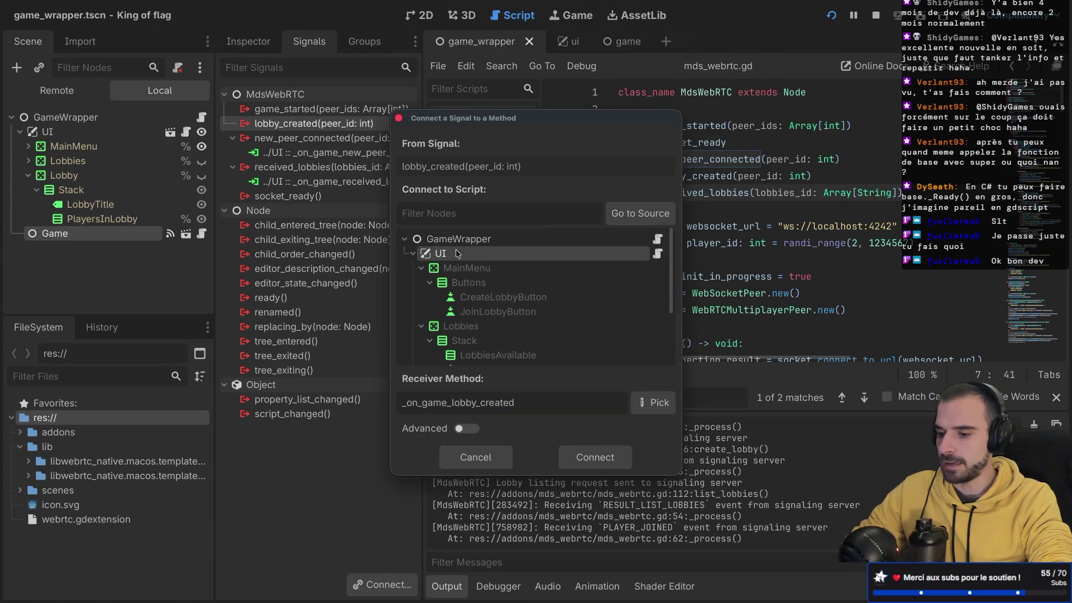
{"action": "left_click", "coordinate": [646, 404]}
{"action": "left_click", "coordinate": [526, 156]}
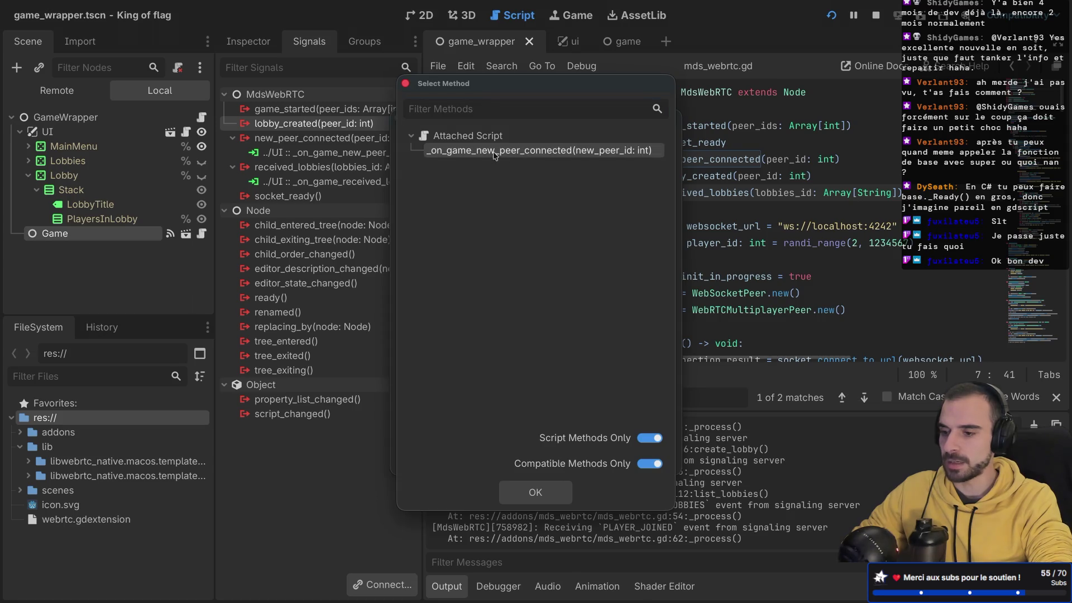
{"action": "left_click", "coordinate": [535, 492]}
{"action": "left_click", "coordinate": [595, 452]}
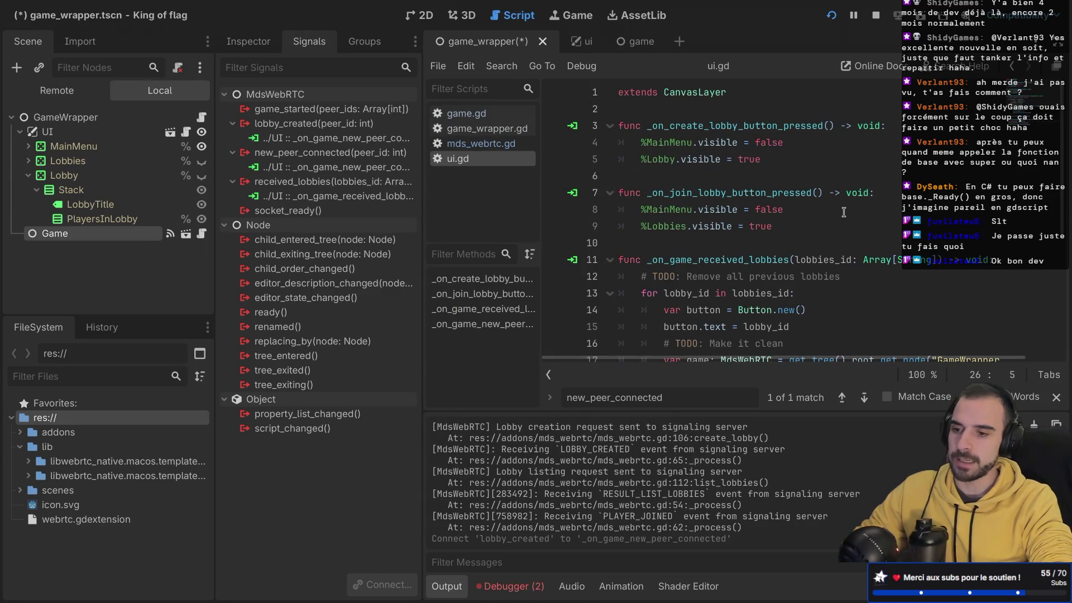
{"action": "key", "text": "ctrl+s"}
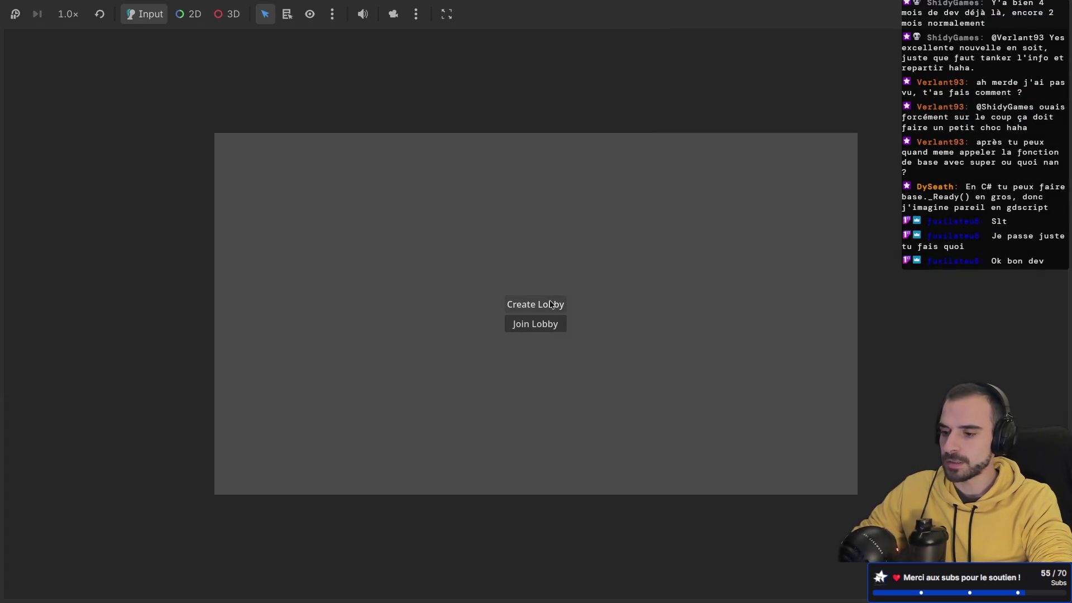
- Create a lobby in the running game, stop it, and jump to the missing-argument error line
{"action": "left_click", "coordinate": [549, 303]}
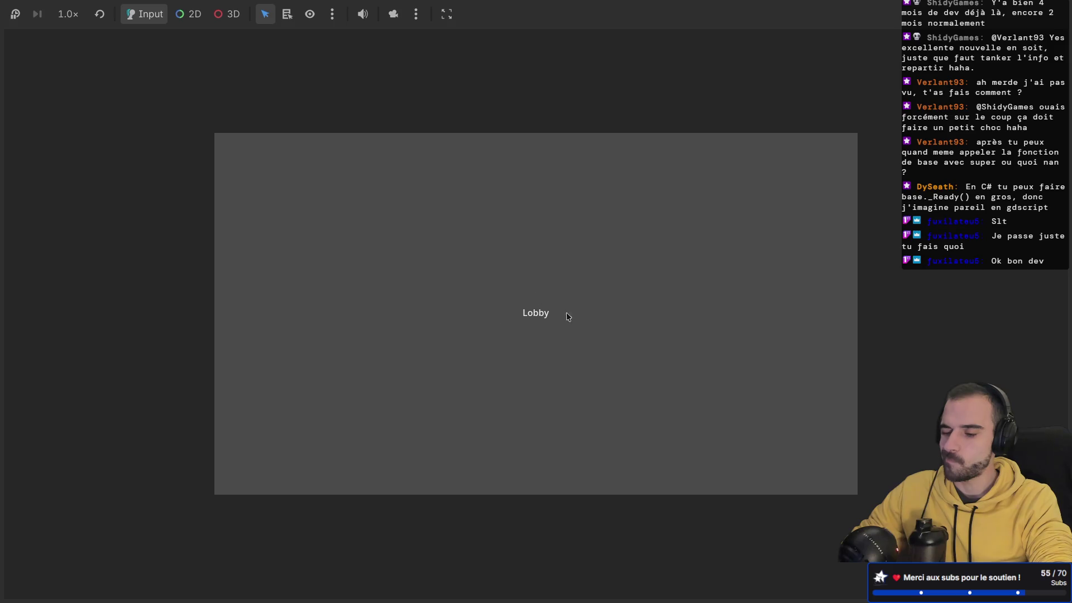
{"action": "key", "text": "super+period"}
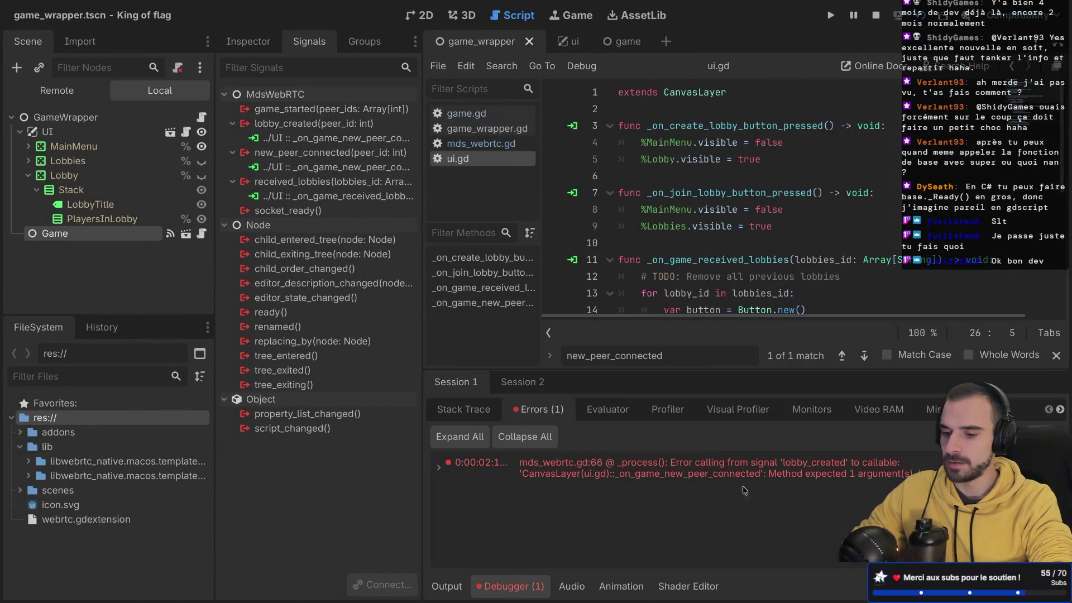
{"action": "mouse_move", "coordinate": [810, 480]}
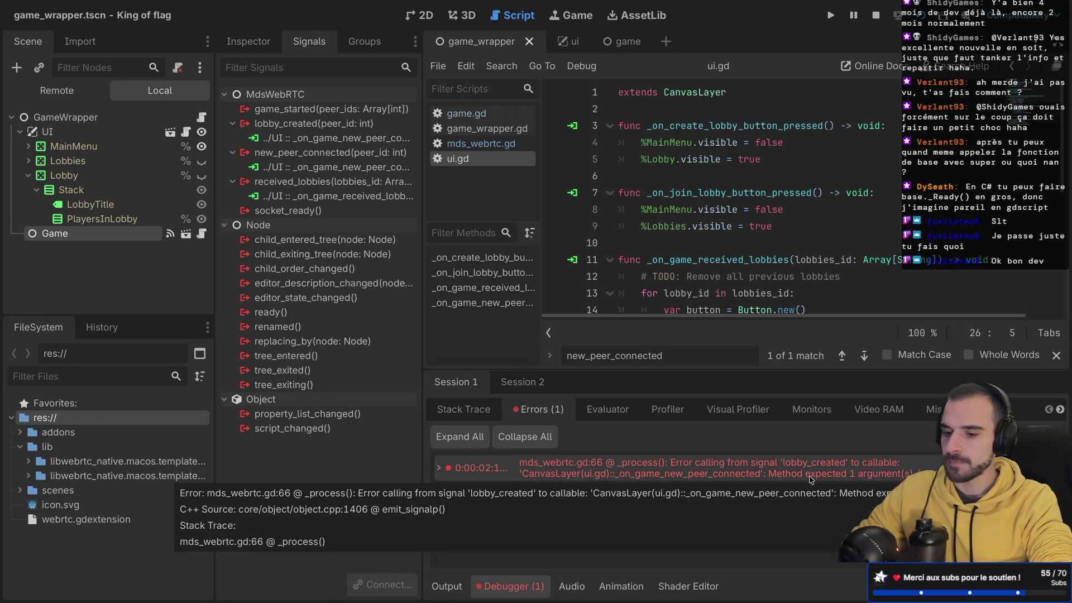
{"action": "double_click", "coordinate": [811, 480]}
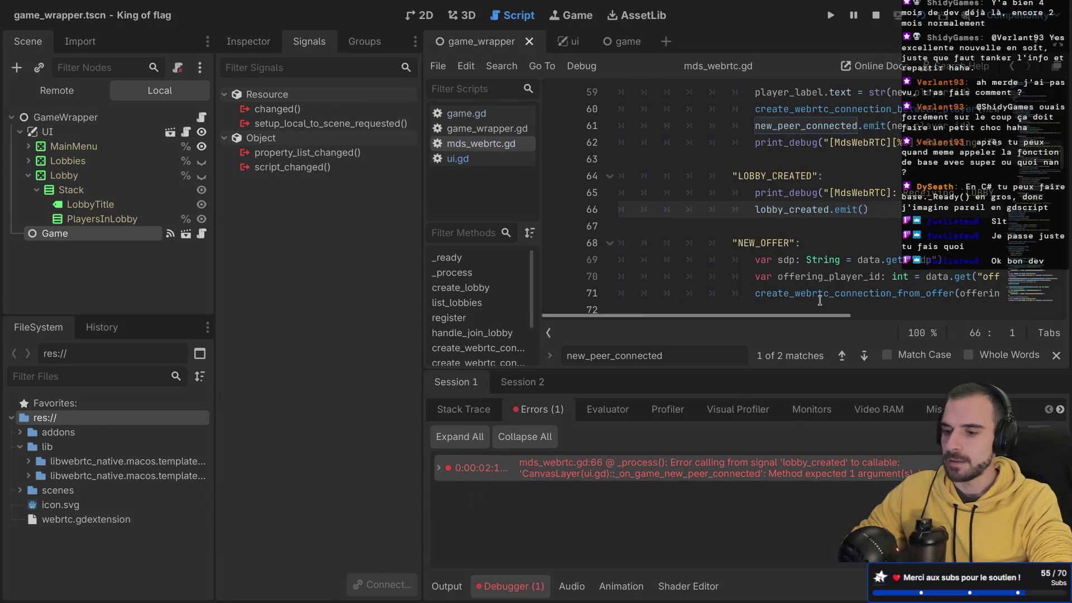
- Pass player_id into lobby_created.emit() on line 66 and relaunch the game with F5
{"action": "left_click", "coordinate": [862, 209]}
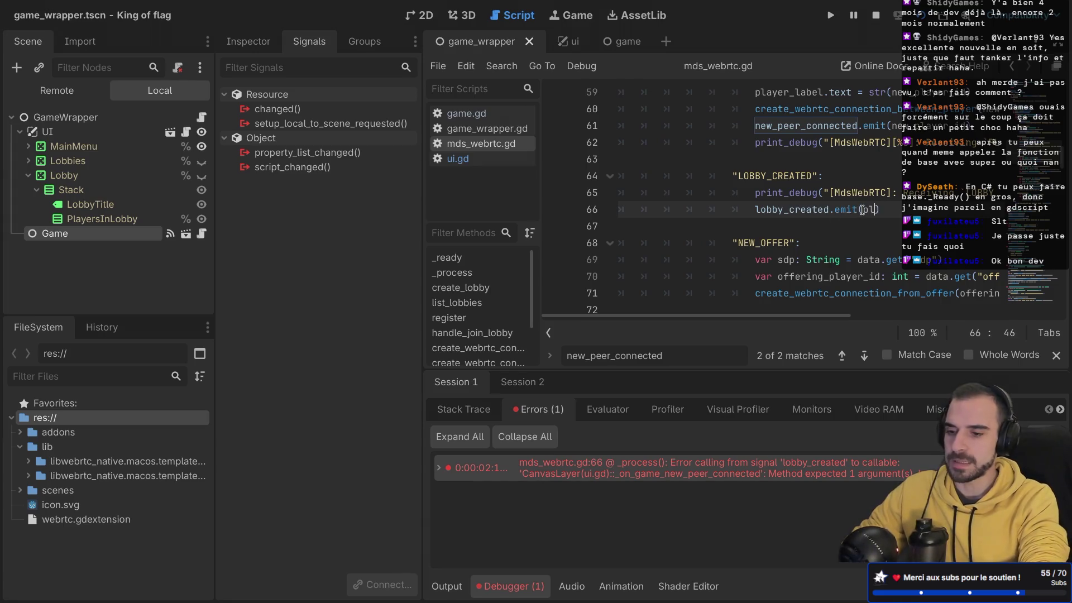
{"action": "type", "text": "play"}
{"action": "key", "text": "Return"}
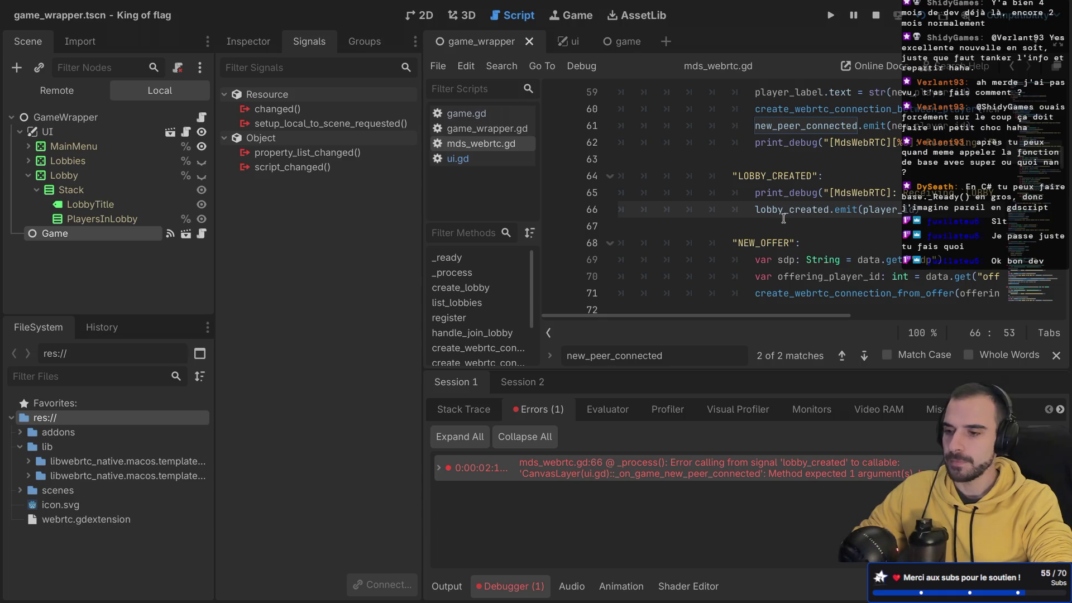
{"action": "key", "text": "F5"}
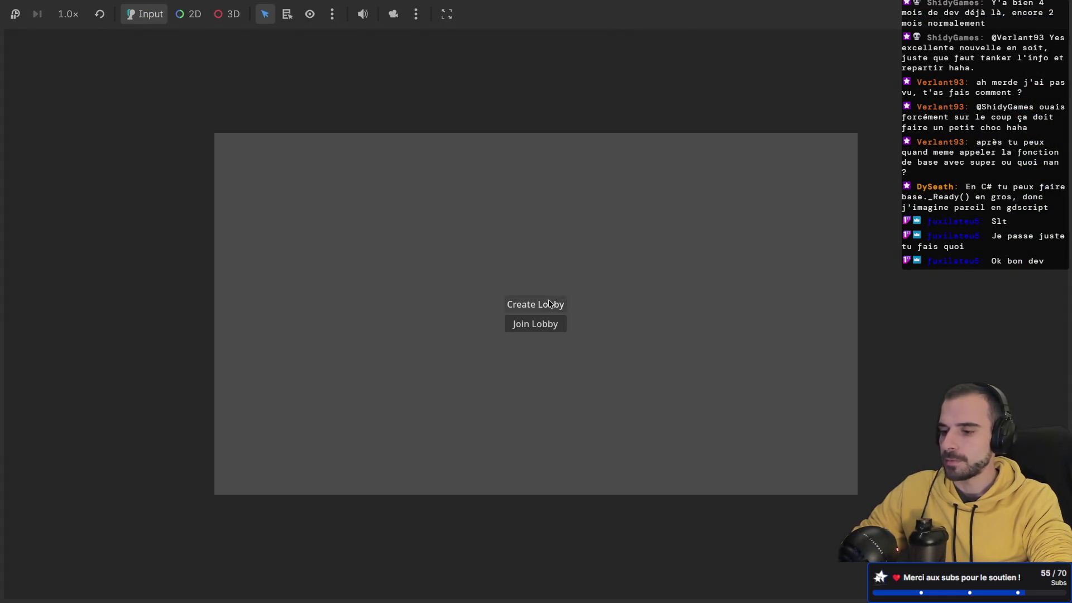
- Create a lobby in the running game, then return to the lobby_created declaration in mds_webrtc.gd
{"action": "left_click", "coordinate": [549, 301]}
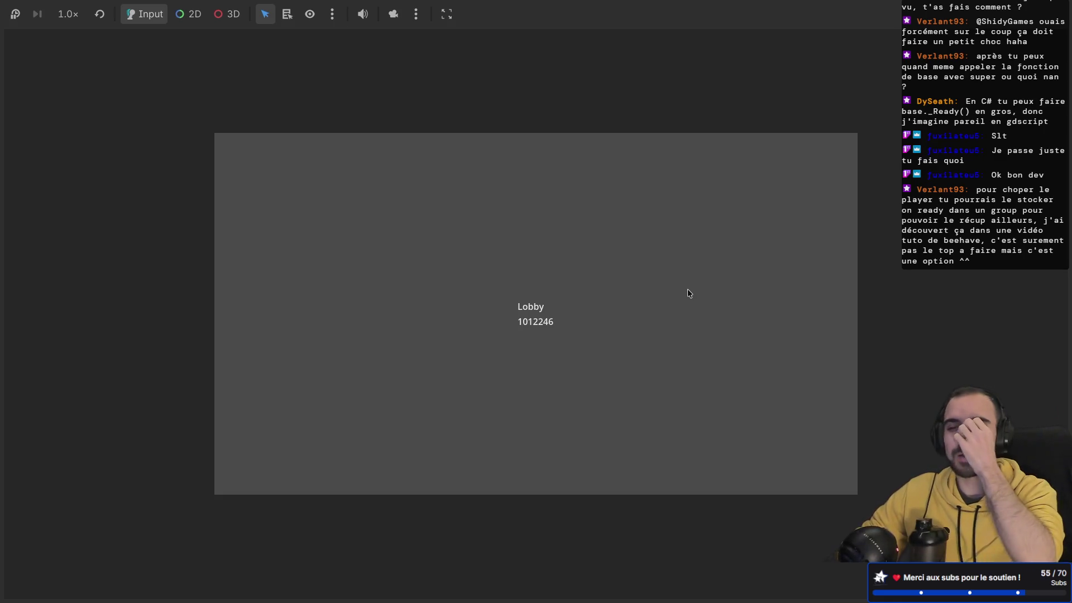
{"action": "key", "text": "super+Tab"}
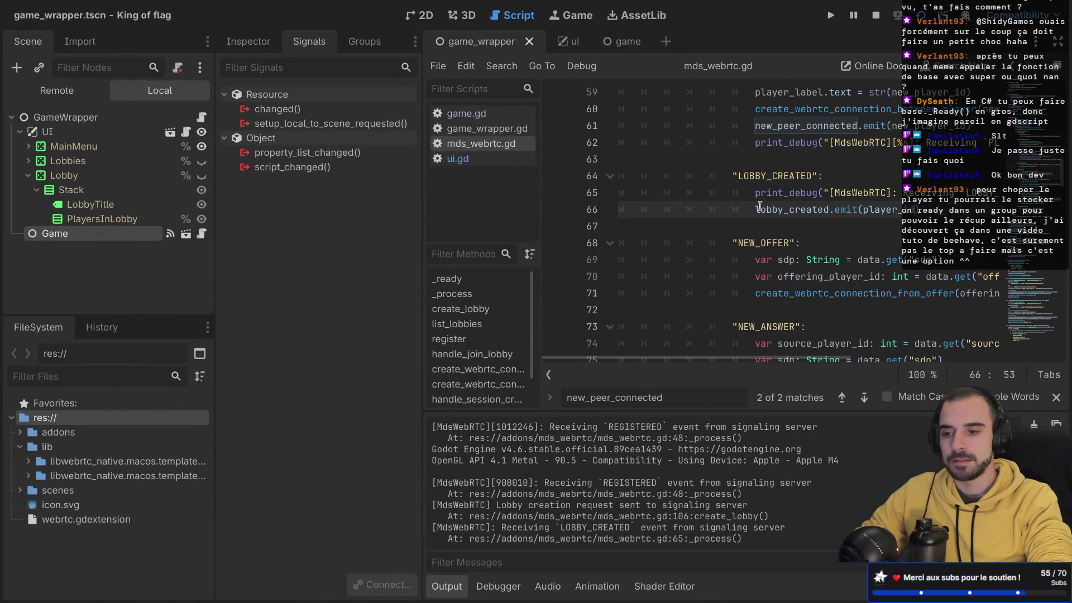
{"action": "scroll", "coordinate": [781, 220], "scroll_direction": "up", "scroll_amount": 20}
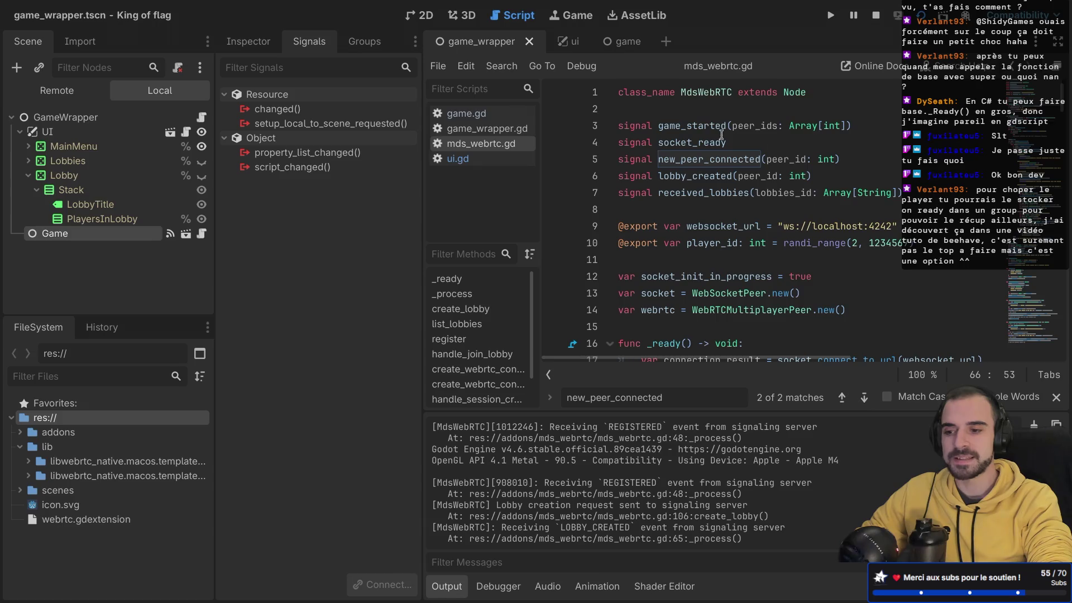
{"action": "scroll", "coordinate": [783, 201], "scroll_direction": "right", "scroll_amount": 3}
{"action": "scroll", "coordinate": [783, 196], "scroll_direction": "left", "scroll_amount": 3}
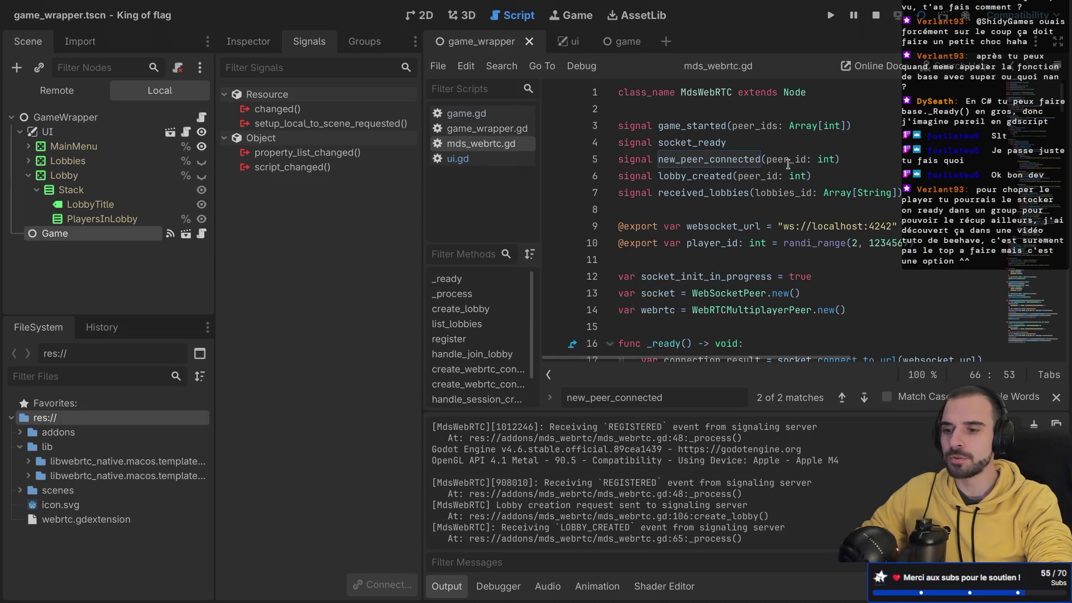
{"action": "left_click", "coordinate": [784, 176]}
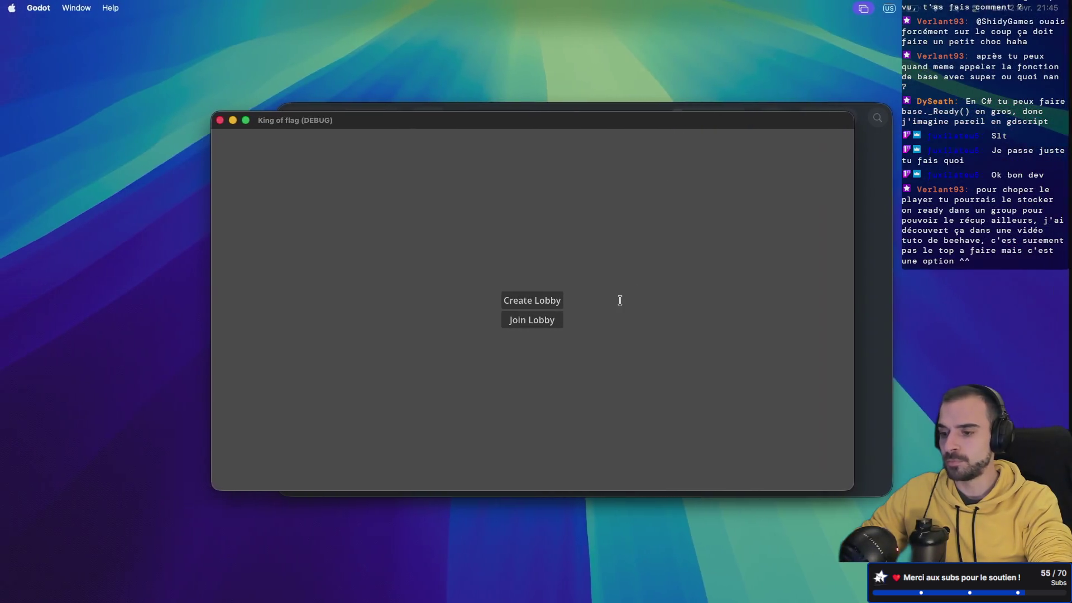
- Join lobby 1012246 from the game's lobby list and switch back to the editor
{"action": "left_click", "coordinate": [529, 320]}
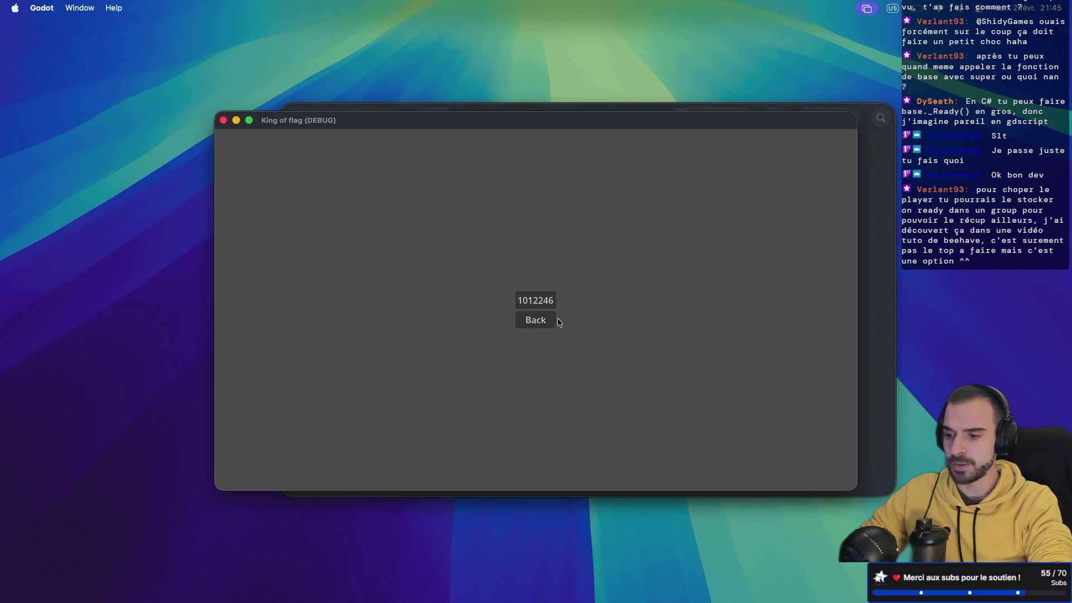
{"action": "left_click", "coordinate": [534, 303]}
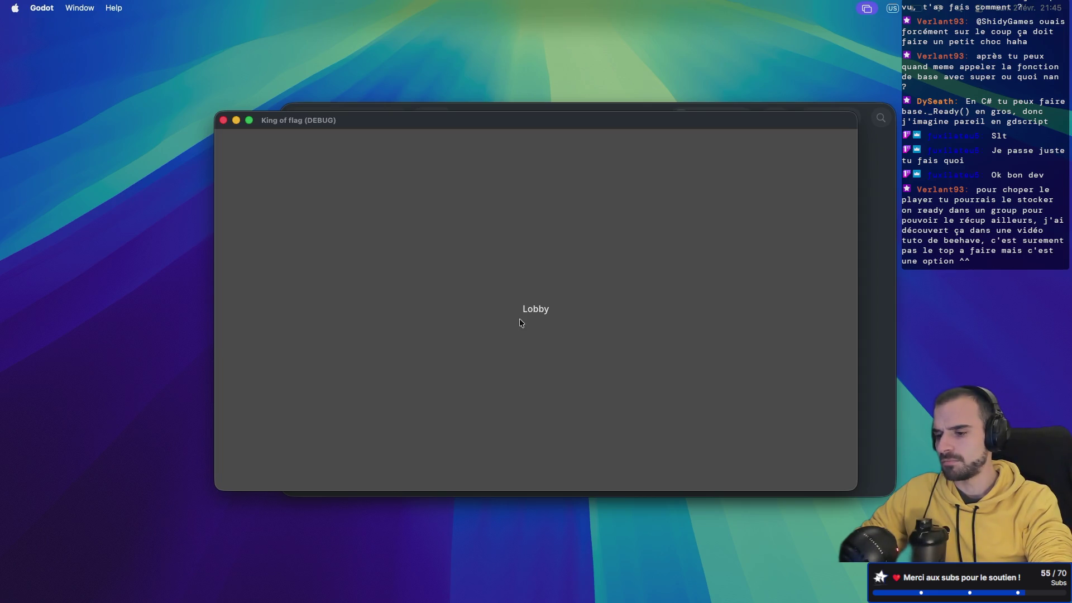
{"action": "key", "text": "super+Tab"}
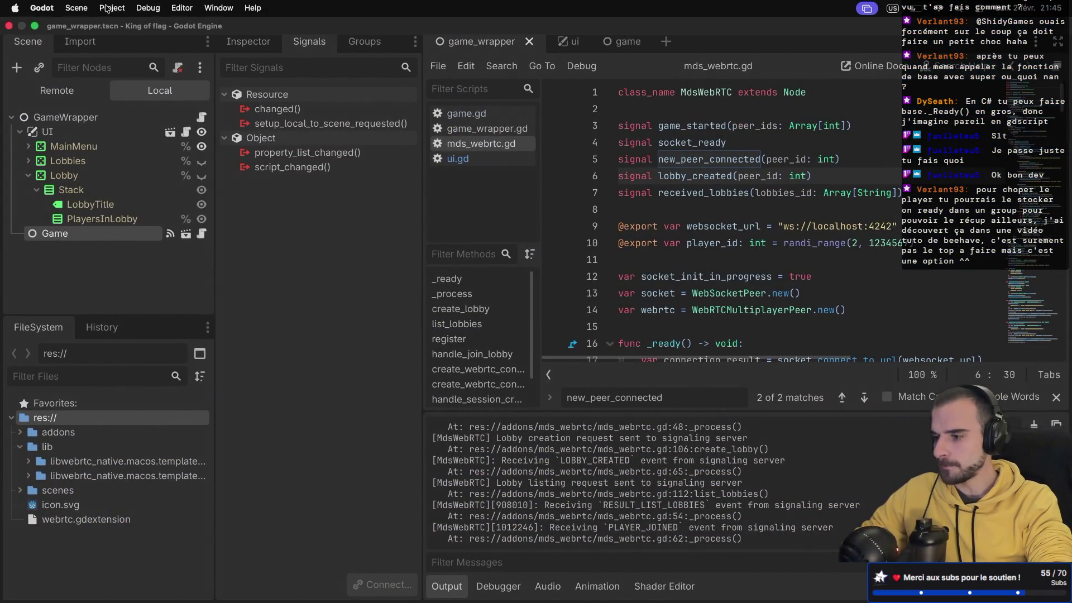
- Set Debug > Customize Run Instances to run 3 instances
{"action": "left_click", "coordinate": [108, 7]}
{"action": "mouse_move", "coordinate": [148, 8]}
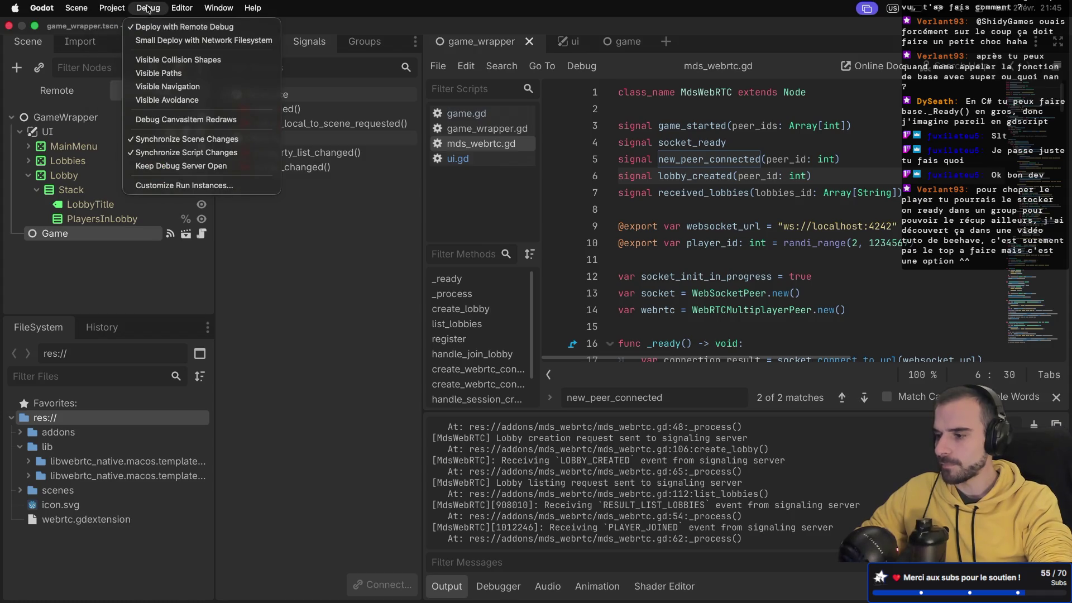
{"action": "left_click", "coordinate": [175, 185]}
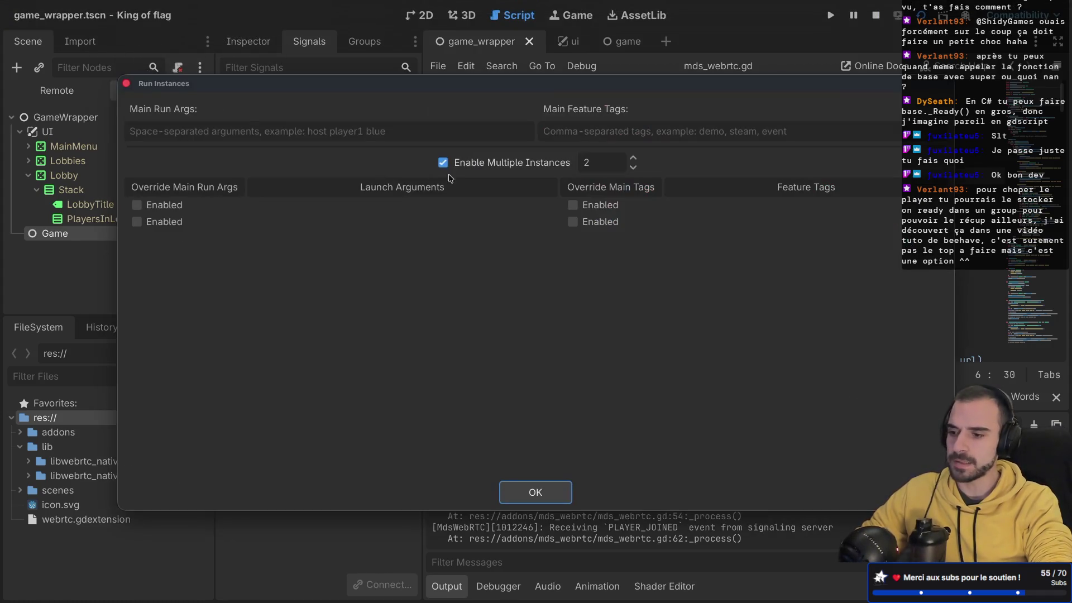
{"action": "left_click", "coordinate": [633, 158]}
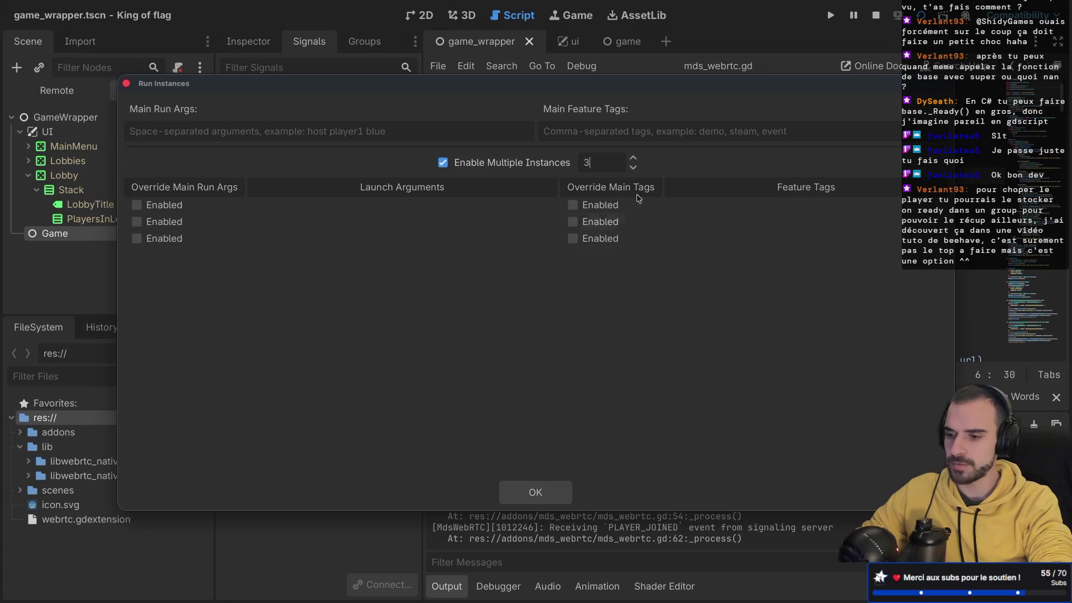
{"action": "left_click", "coordinate": [537, 492]}
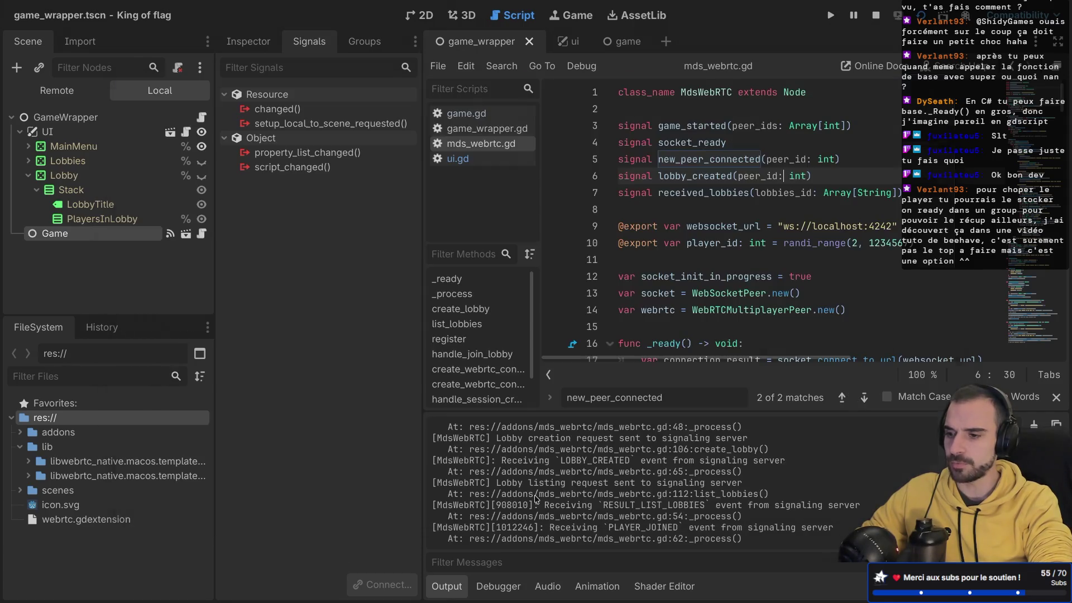
- Restart the project as three instances and create a lobby in the first one
{"action": "left_click", "coordinate": [875, 18]}
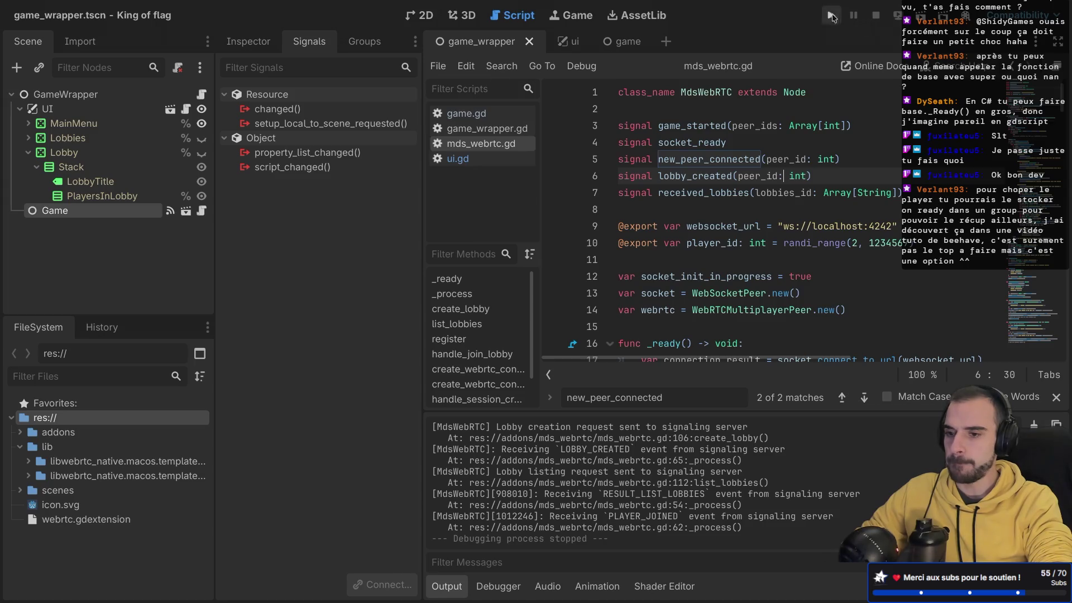
{"action": "left_click", "coordinate": [831, 15]}
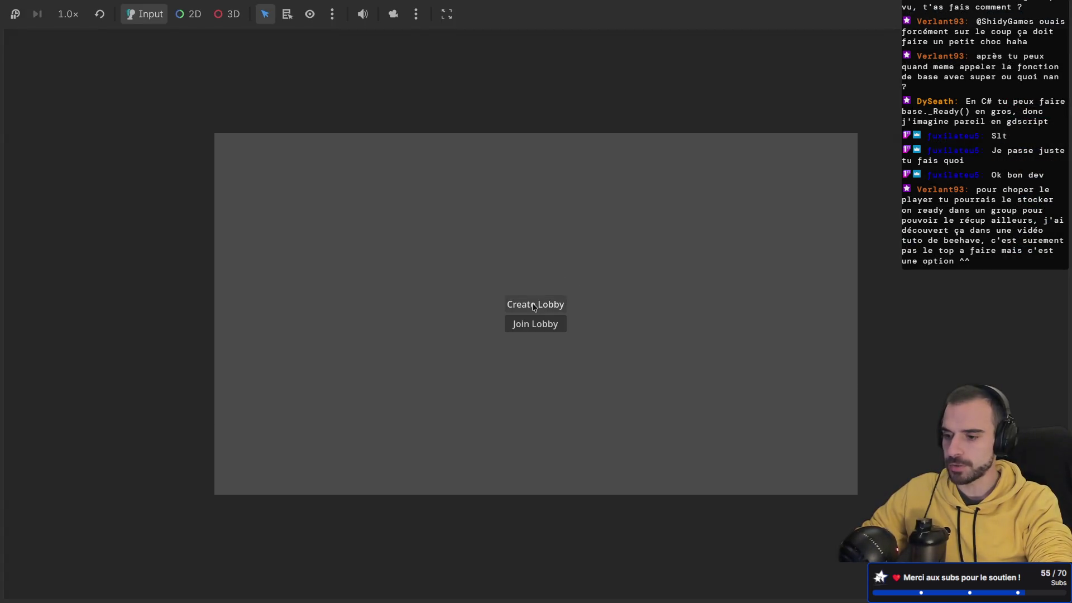
{"action": "left_click", "coordinate": [533, 305]}
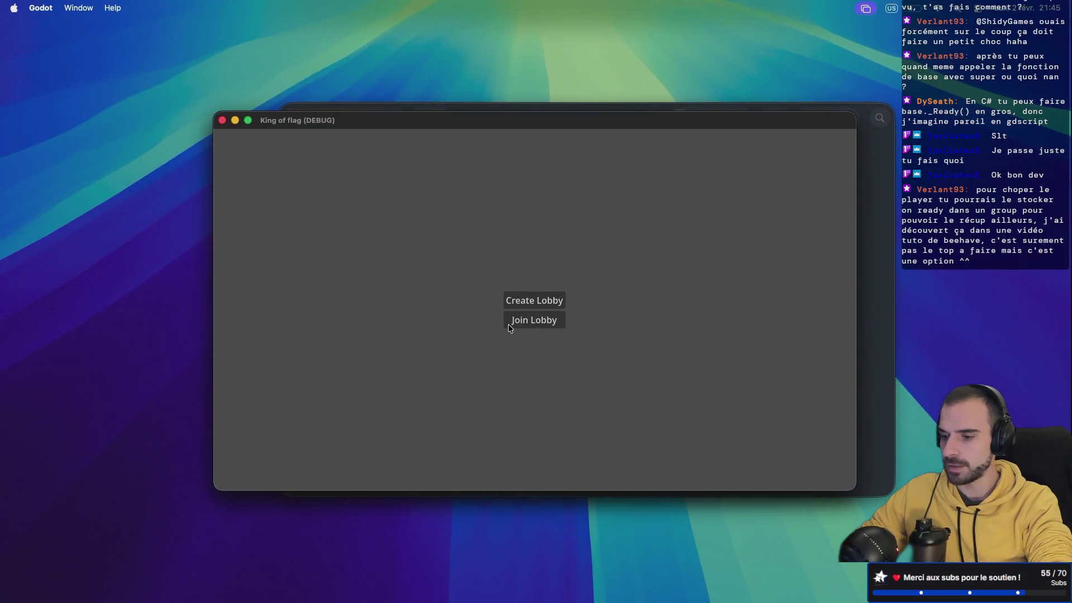
- Rearrange the game windows and join the lobby from the other instances
{"action": "left_click", "coordinate": [508, 323]}
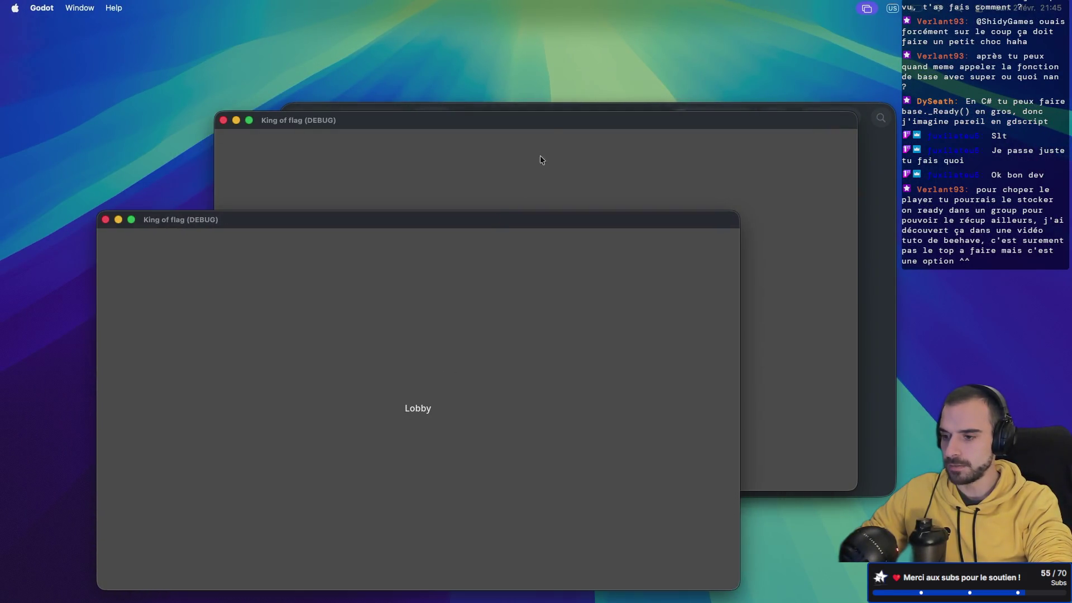
{"action": "left_click_drag", "start_coordinate": [554, 122], "coordinate": [731, 46]}
{"action": "left_click", "coordinate": [704, 248]}
{"action": "left_click", "coordinate": [703, 247]}
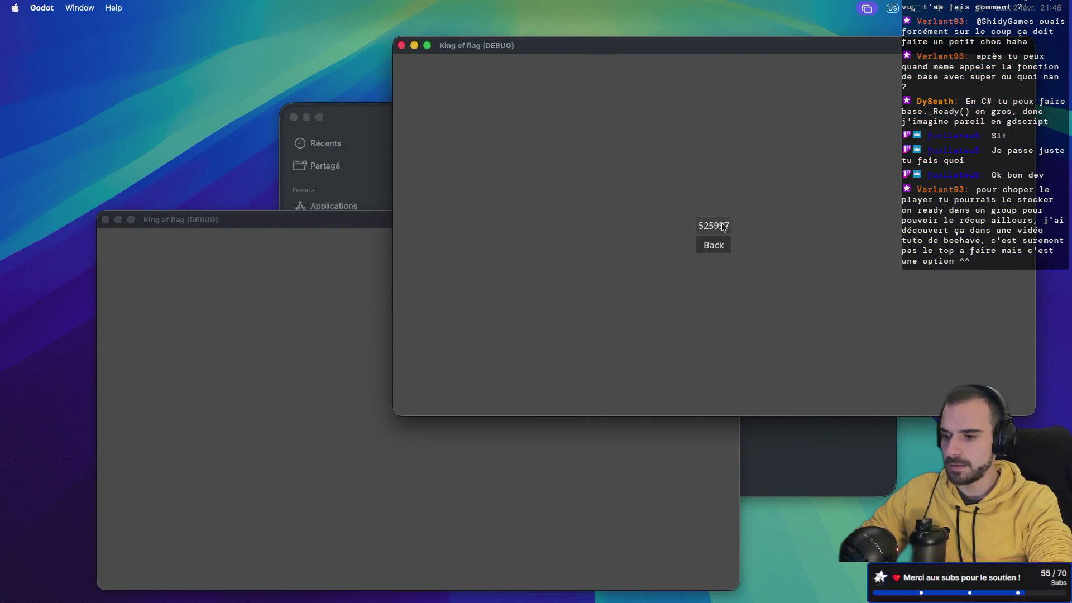
{"action": "left_click", "coordinate": [301, 226]}
{"action": "mouse_move", "coordinate": [526, 221]}
{"action": "left_mouse_down"}
{"action": "mouse_move", "coordinate": [440, 224]}
{"action": "mouse_move", "coordinate": [443, 236]}
{"action": "left_mouse_up"}
{"action": "left_click", "coordinate": [555, 122]}
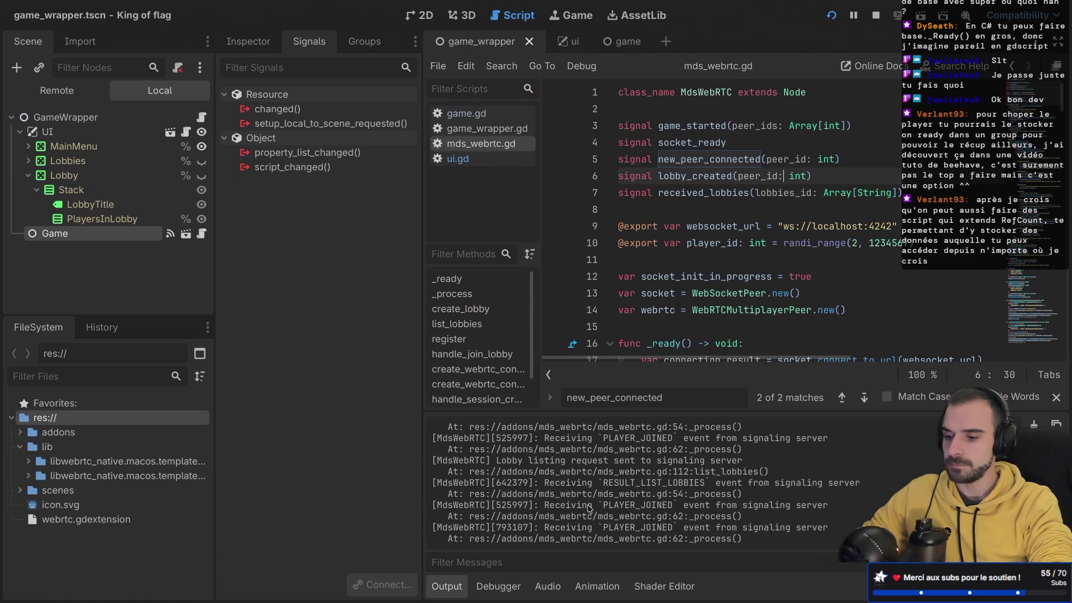
- Highlight the RESULT_LIST_LOBBIES and PLAYER_JOINED entries in the output log
{"action": "double_click", "coordinate": [649, 482]}
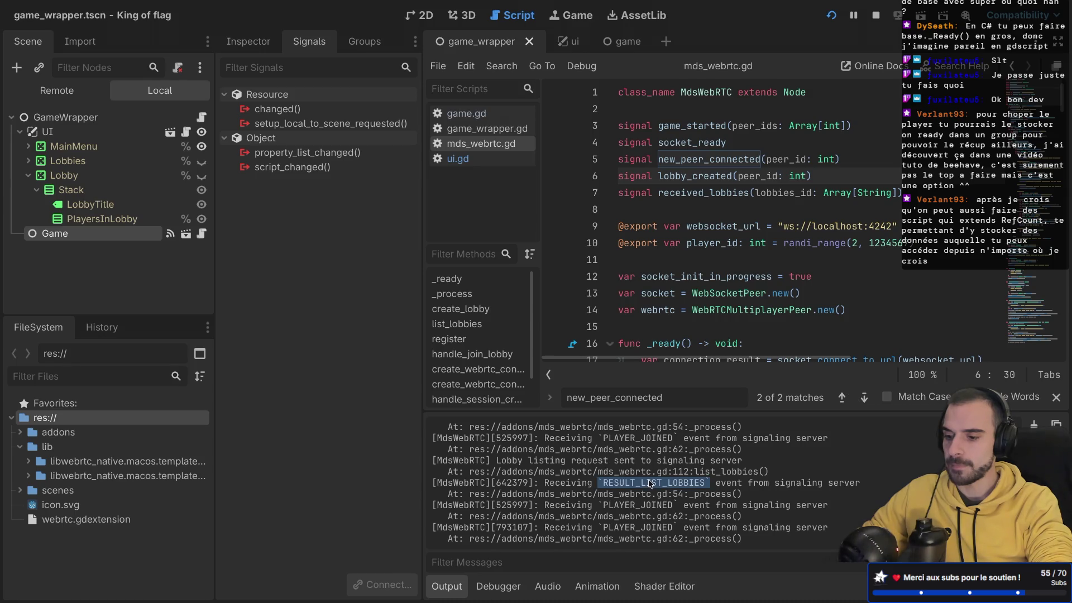
{"action": "scroll", "coordinate": [649, 483], "scroll_direction": "up", "scroll_amount": 2}
{"action": "scroll", "coordinate": [649, 483], "scroll_direction": "up", "scroll_amount": 1}
{"action": "double_click", "coordinate": [649, 483]}
- Hide the docks and scroll mds_webrtc.gd down to the RESULT_JOIN_LOBBY handler
{"action": "key", "text": "ctrl+shift+F11"}
{"action": "scroll", "coordinate": [476, 274], "scroll_direction": "down", "scroll_amount": 15}
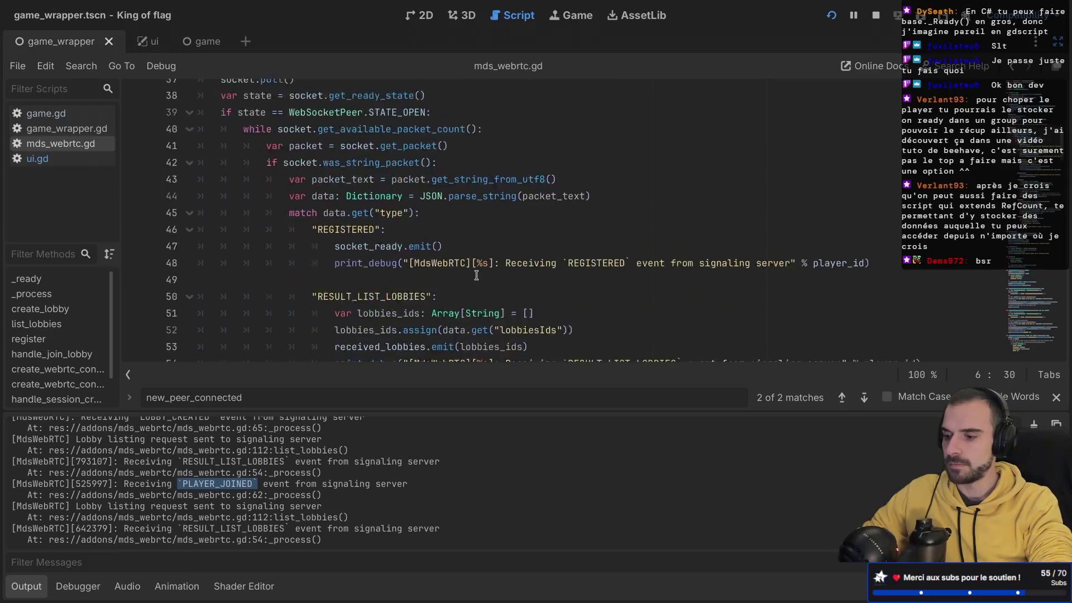
{"action": "scroll", "coordinate": [477, 274], "scroll_direction": "down", "scroll_amount": 4}
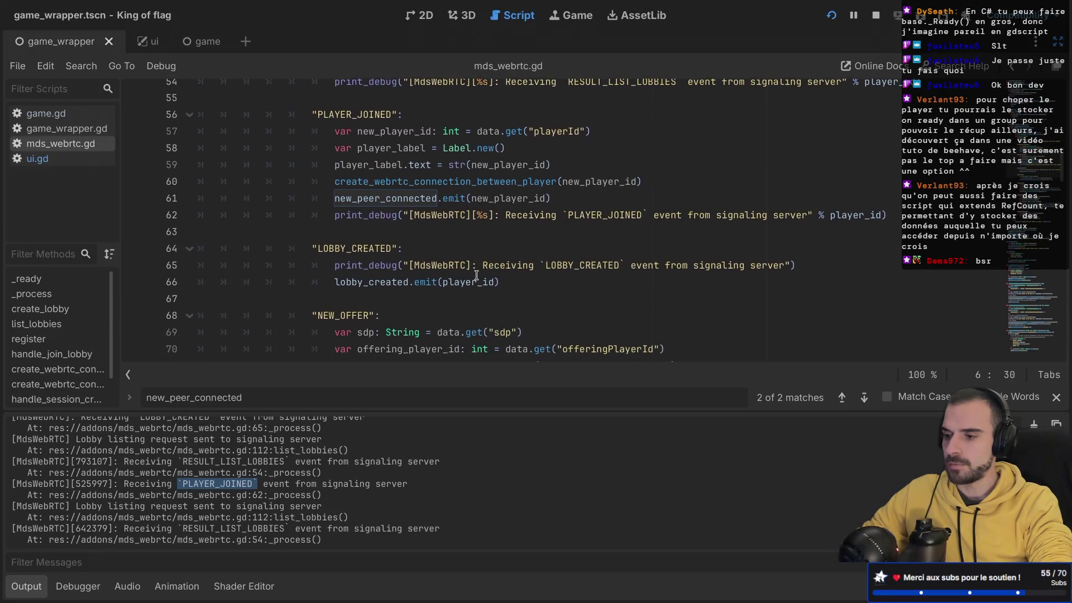
{"action": "scroll", "coordinate": [476, 274], "scroll_direction": "down", "scroll_amount": 3}
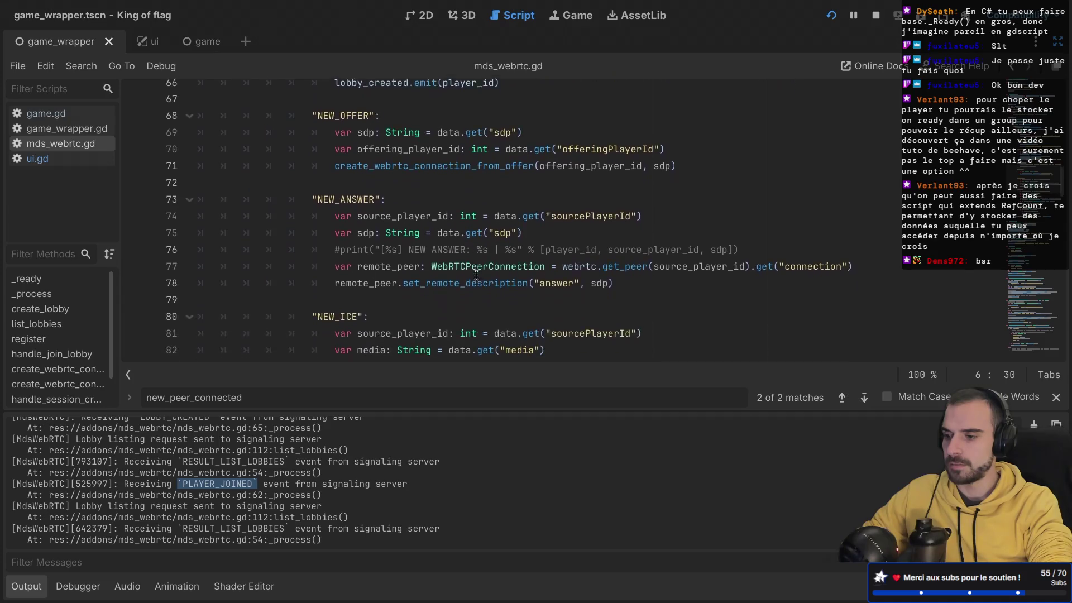
{"action": "scroll", "coordinate": [476, 275], "scroll_direction": "up", "scroll_amount": 10}
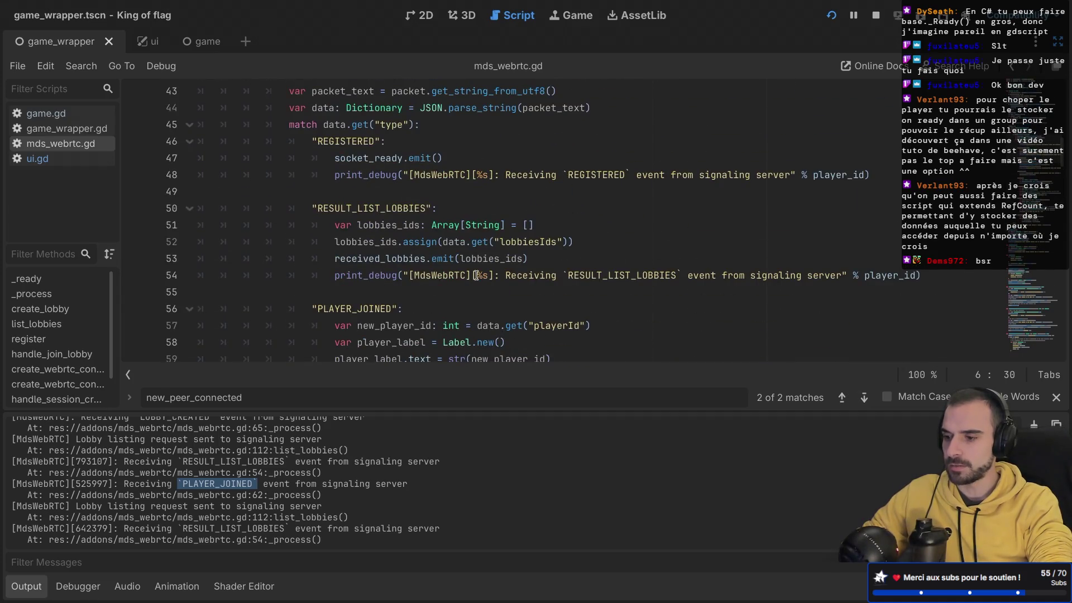
{"action": "scroll", "coordinate": [476, 274], "scroll_direction": "down", "scroll_amount": 13}
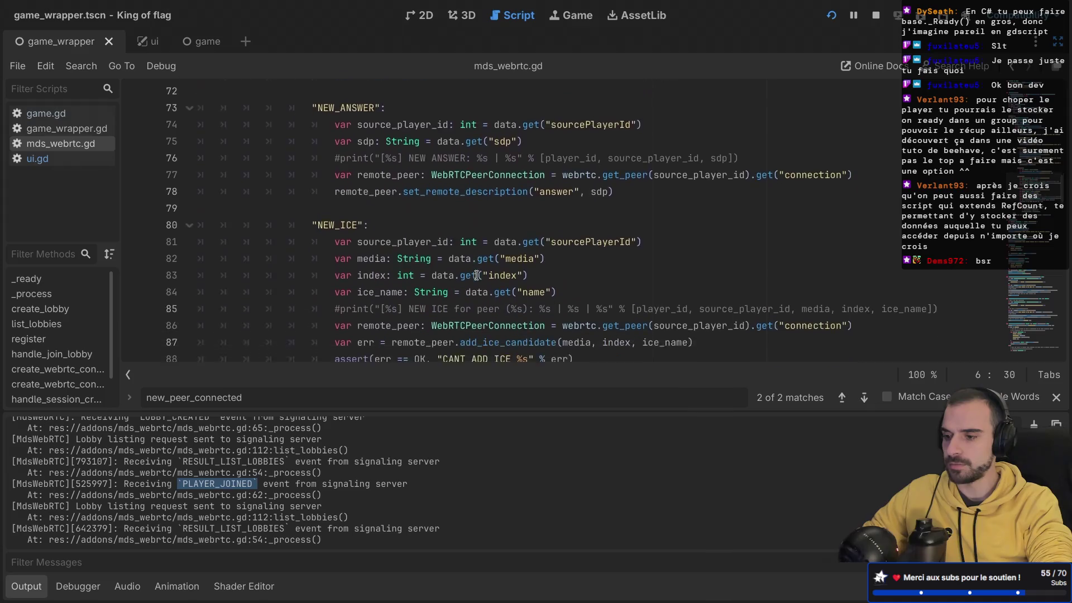
{"action": "scroll", "coordinate": [476, 275], "scroll_direction": "down", "scroll_amount": 1}
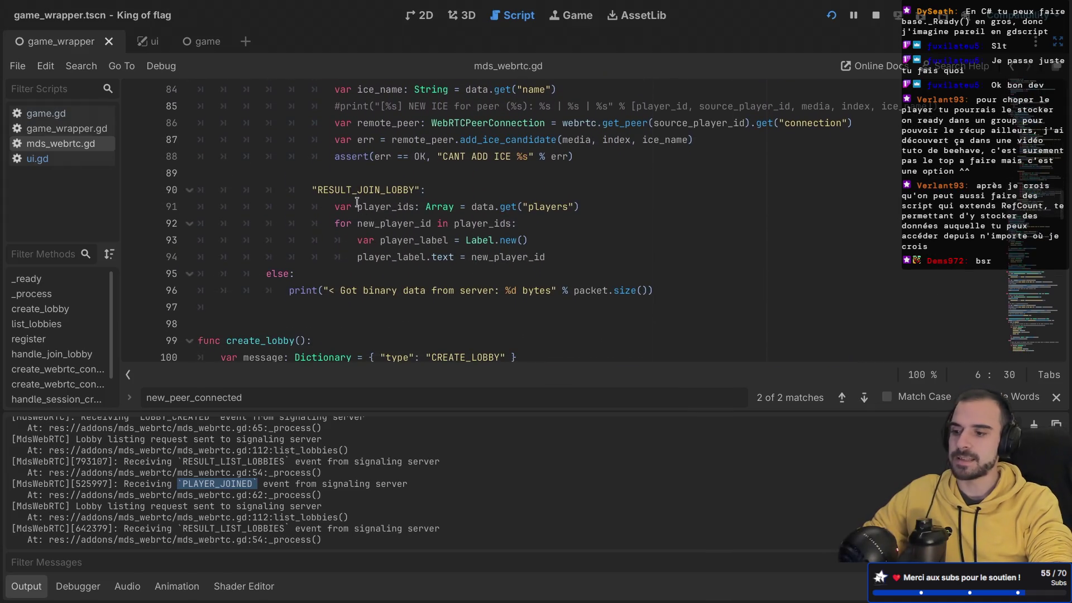
{"action": "left_click_drag", "start_coordinate": [327, 203], "coordinate": [464, 240]}
{"action": "mouse_move", "coordinate": [470, 241]}
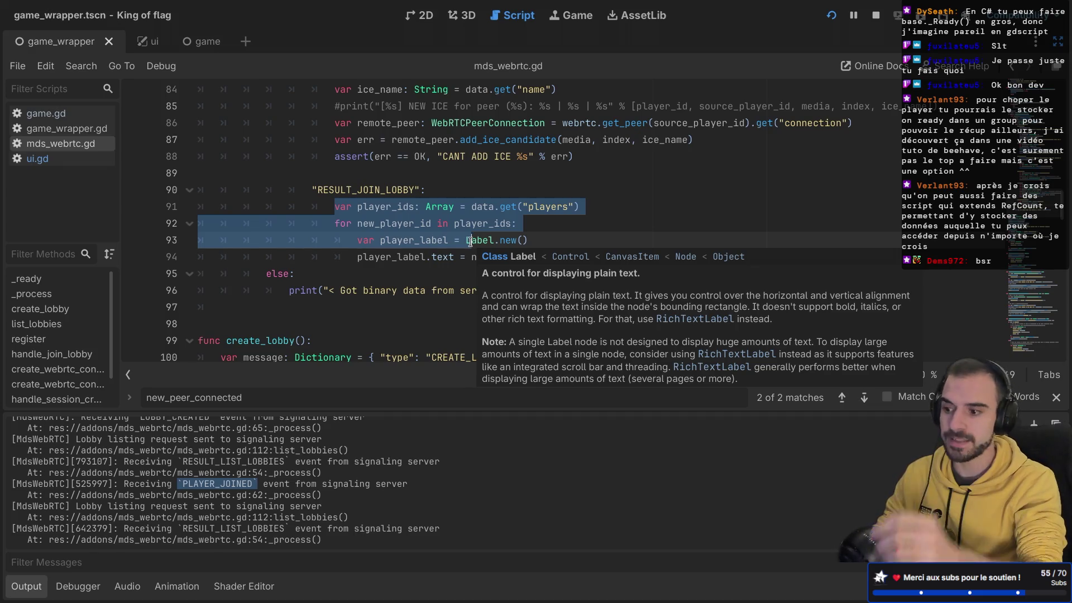
- Examine line 91's player_ids assignment and the label-creating loop below it
{"action": "left_click", "coordinate": [467, 207]}
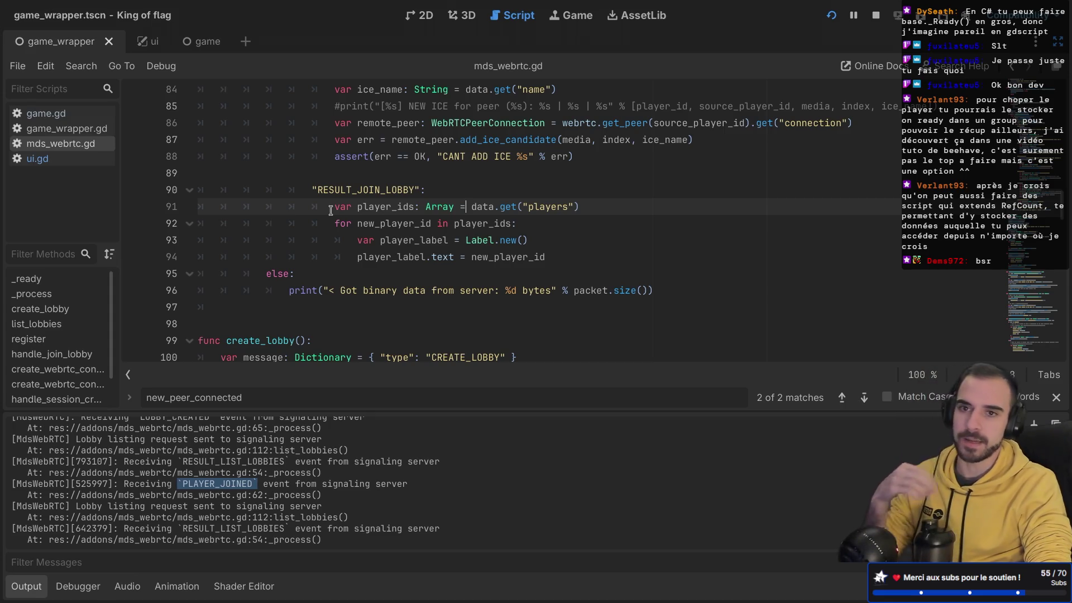
{"action": "mouse_move", "coordinate": [515, 264]}
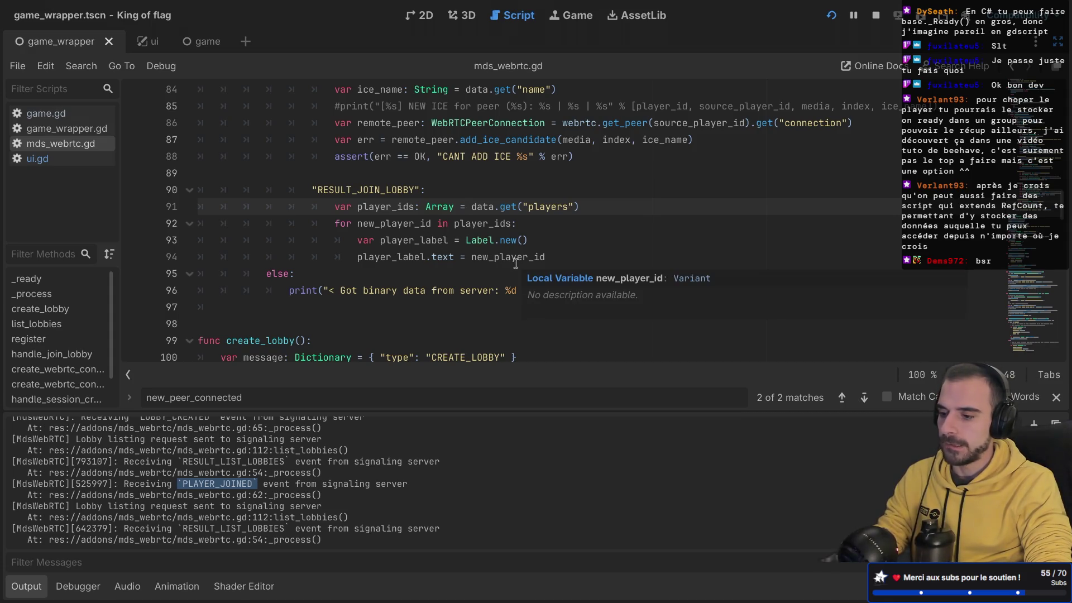
{"action": "double_click", "coordinate": [384, 206]}
{"action": "left_click", "coordinate": [465, 257]}
{"action": "left_click_drag", "start_coordinate": [545, 257], "coordinate": [436, 224]}
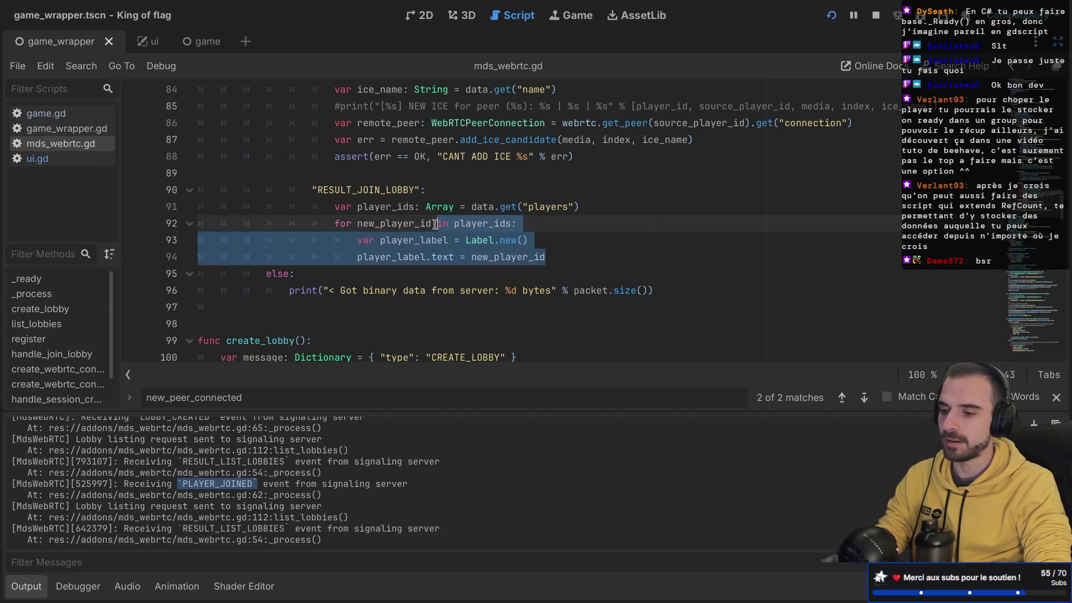
{"action": "left_click", "coordinate": [474, 244]}
- Insert an empty line after line 91, typing and then erasing a trial player_id
{"action": "left_click", "coordinate": [591, 211]}
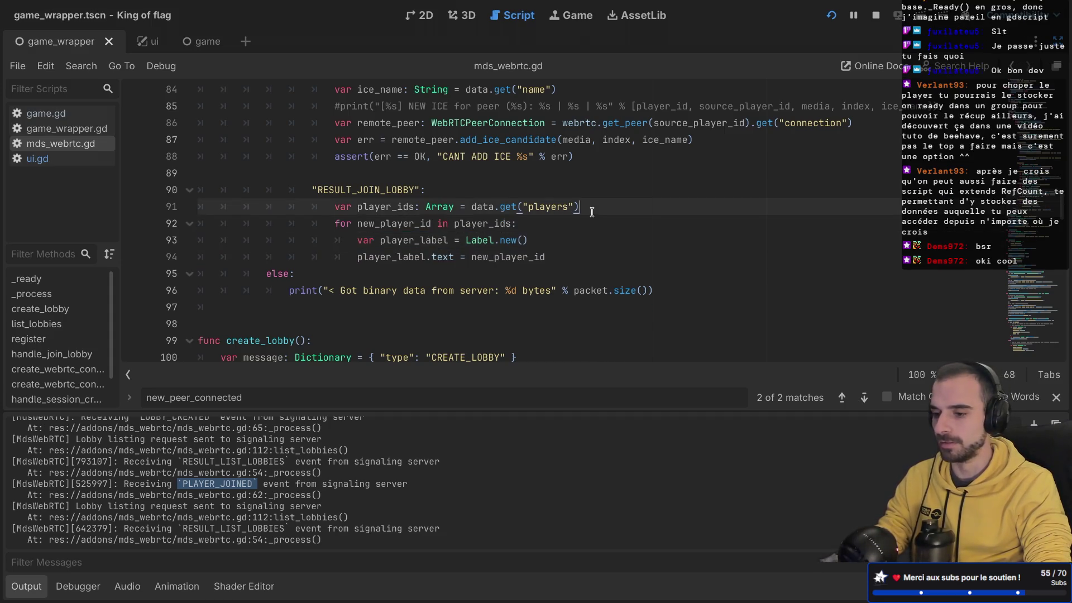
{"action": "key", "text": "Return"}
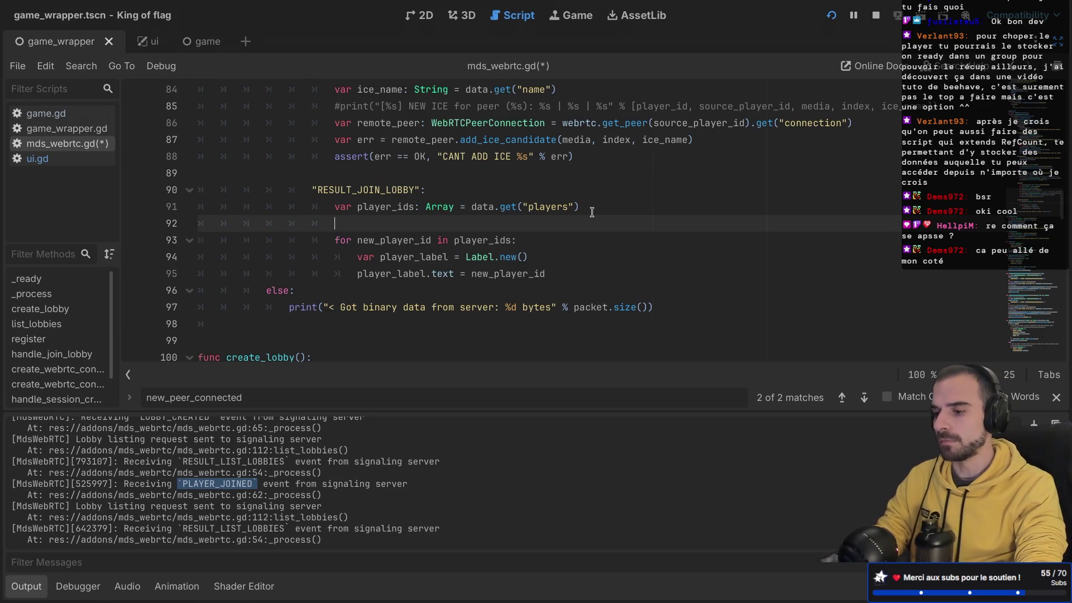
{"action": "type", "text": "play"}
{"action": "key", "text": "BackSpace"}
{"action": "key", "text": "BackSpace"}
{"action": "key", "text": "BackSpace"}
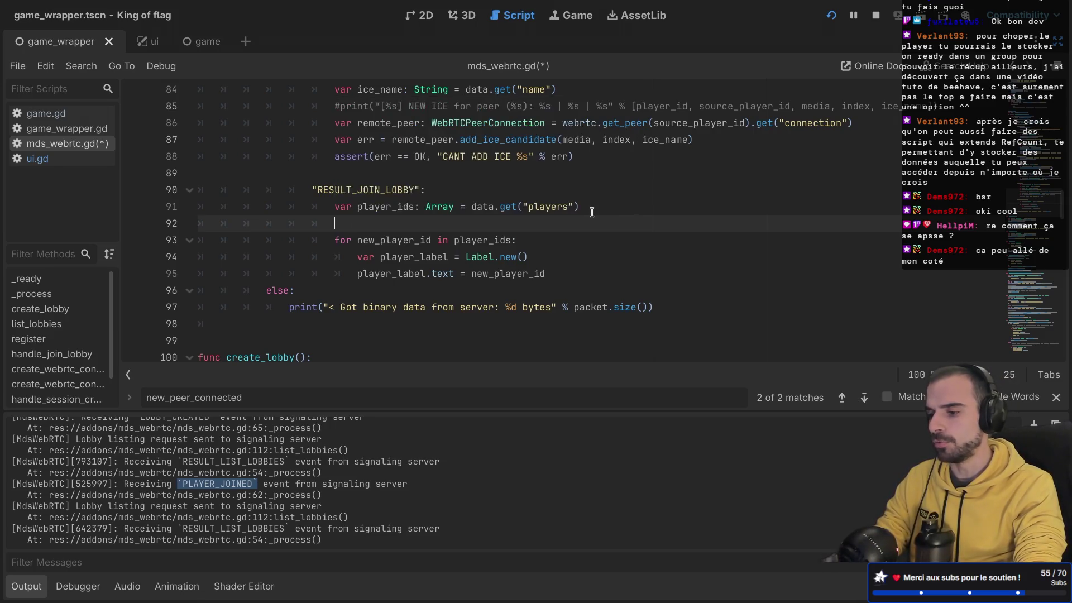
{"action": "type", "text": "player"}
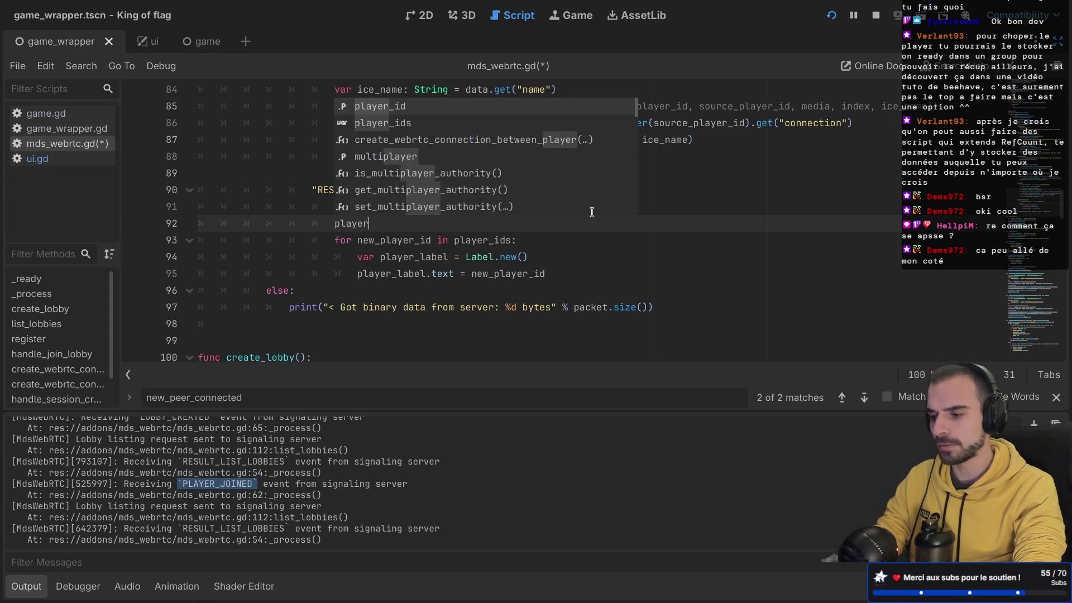
{"action": "type", "text": "_id"}
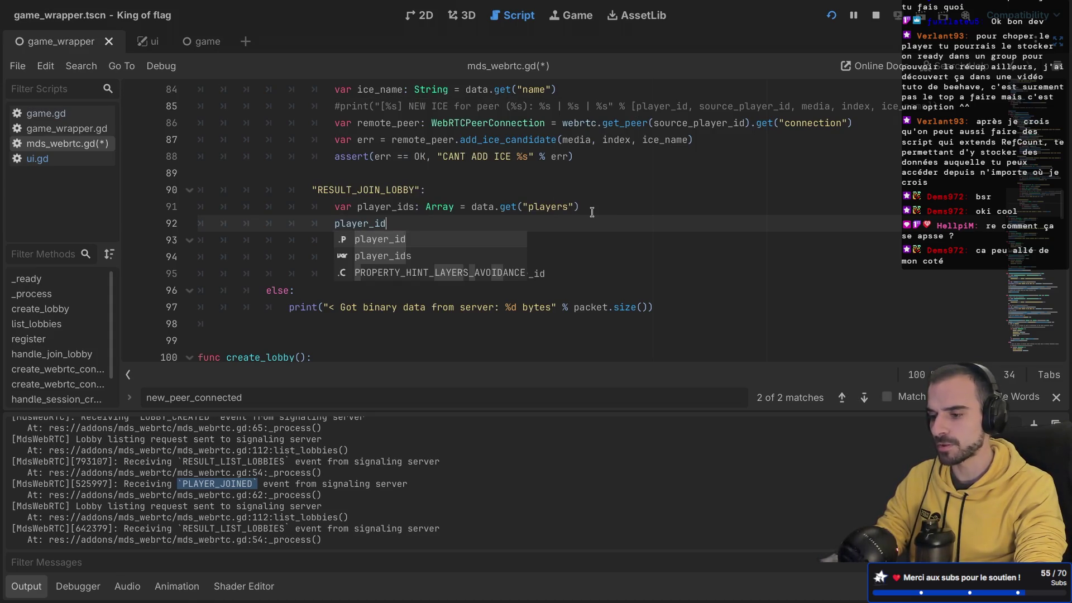
{"action": "key", "text": "BackSpace"}
{"action": "key", "text": "BackSpace"}
{"action": "key", "text": "BackSpace"}
{"action": "key", "text": "BackSpace"}
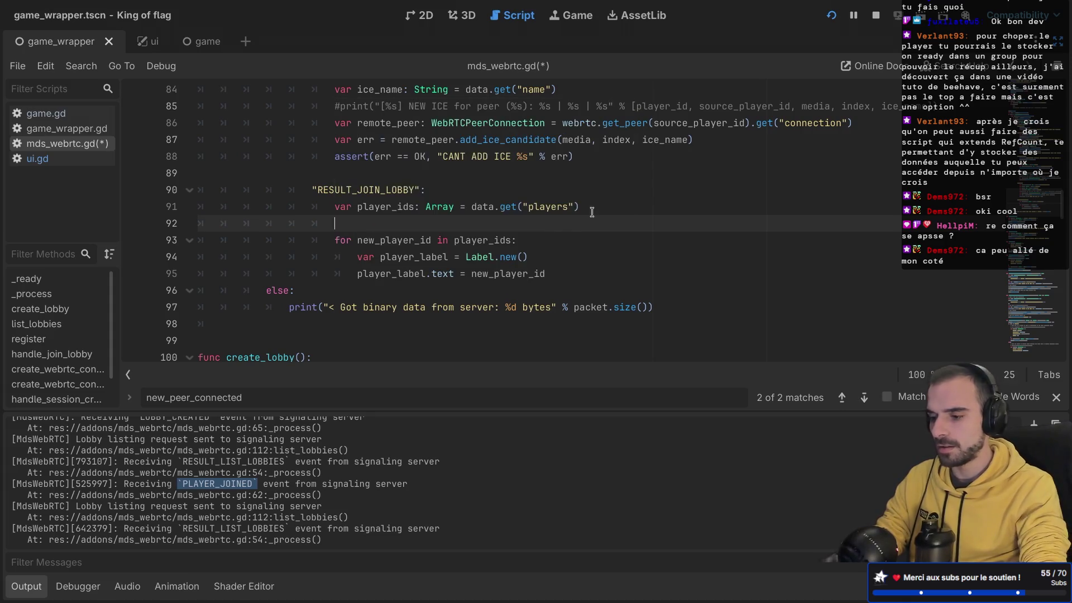
{"action": "scroll", "coordinate": [351, 221], "scroll_direction": "up", "scroll_amount": 20}
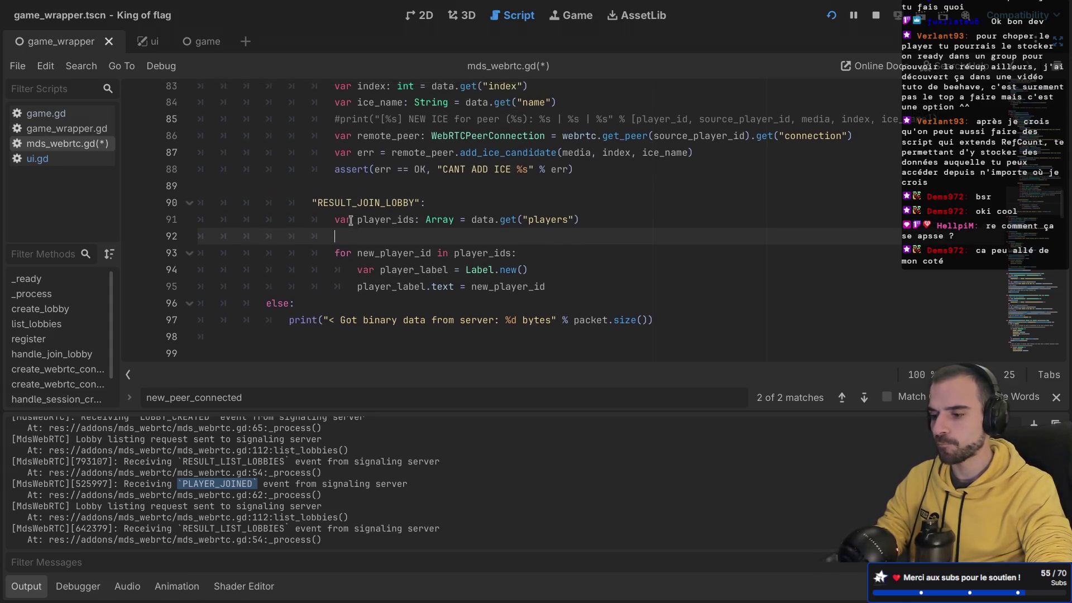
- Duplicate the received_lobbies signal declaration as a new line 8
{"action": "left_click", "coordinate": [335, 193]}
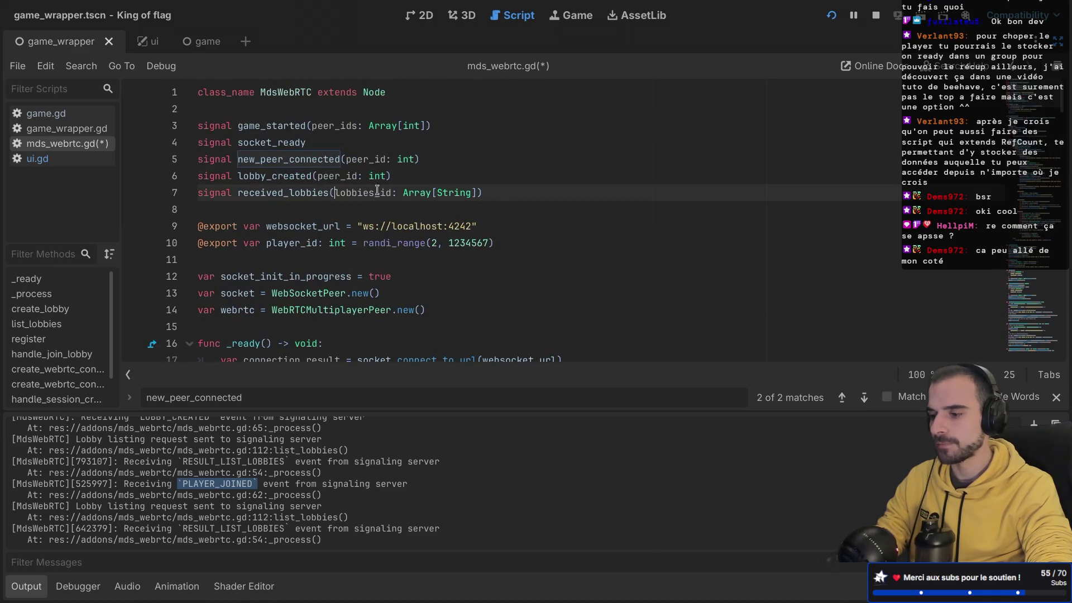
{"action": "left_click_drag", "start_coordinate": [503, 193], "coordinate": [503, 178]}
{"action": "key", "text": "ctrl+c"}
{"action": "left_click", "coordinate": [503, 178]}
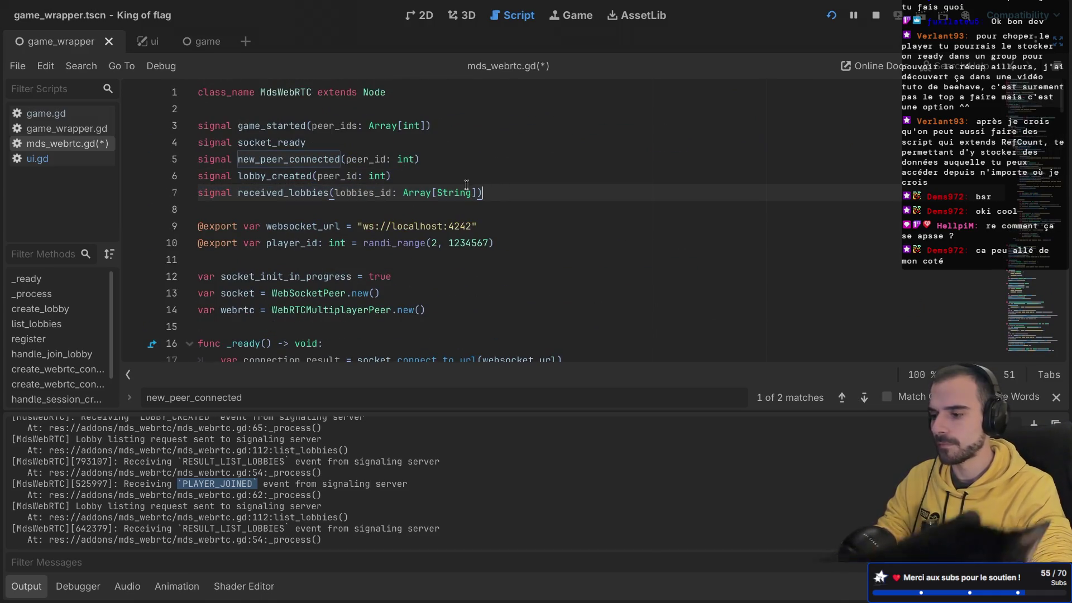
{"action": "key", "text": "ctrl+v"}
- Rename the copied signal to players_in_lobby with a players_id parameter
{"action": "double_click", "coordinate": [297, 211]}
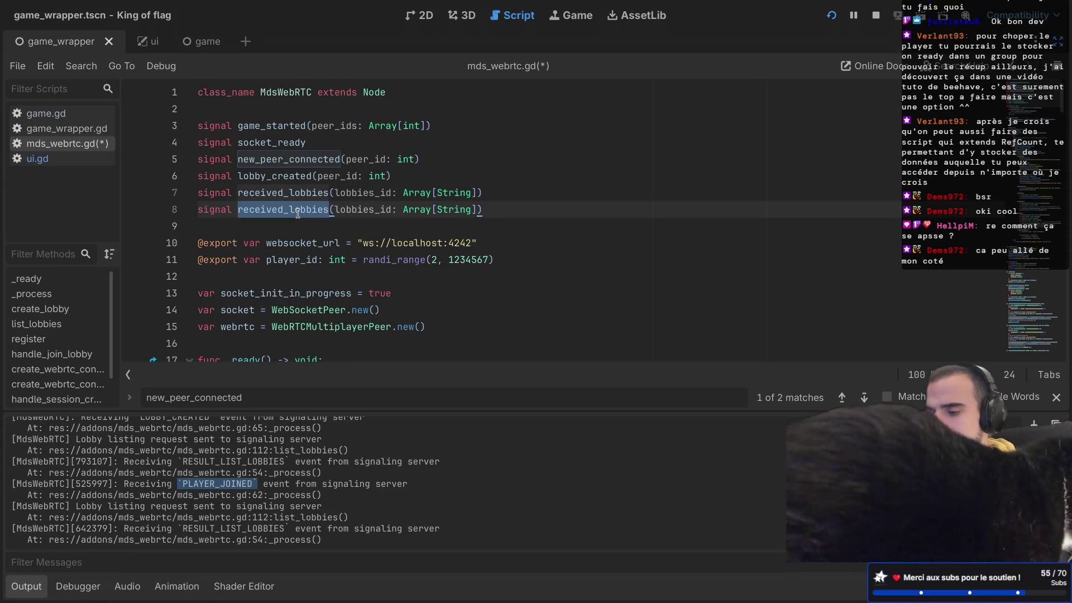
{"action": "type", "text": "playu"}
{"action": "key", "text": "BackSpace"}
{"action": "type", "text": "ers_in"}
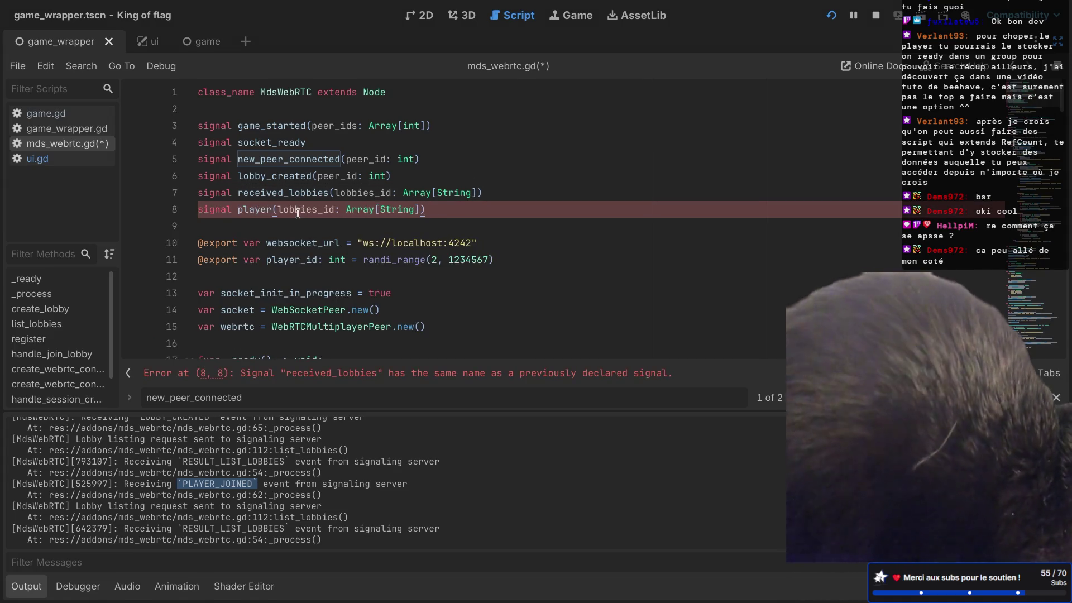
{"action": "type", "text": "_lobby"}
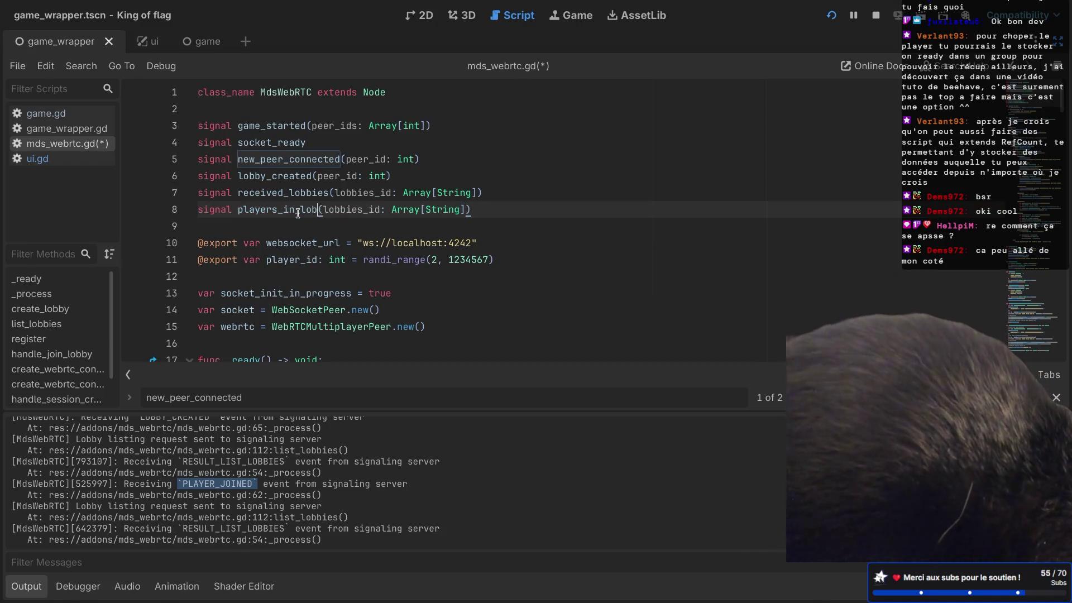
{"action": "double_click", "coordinate": [358, 211]}
{"action": "type", "text": "peer_id"}
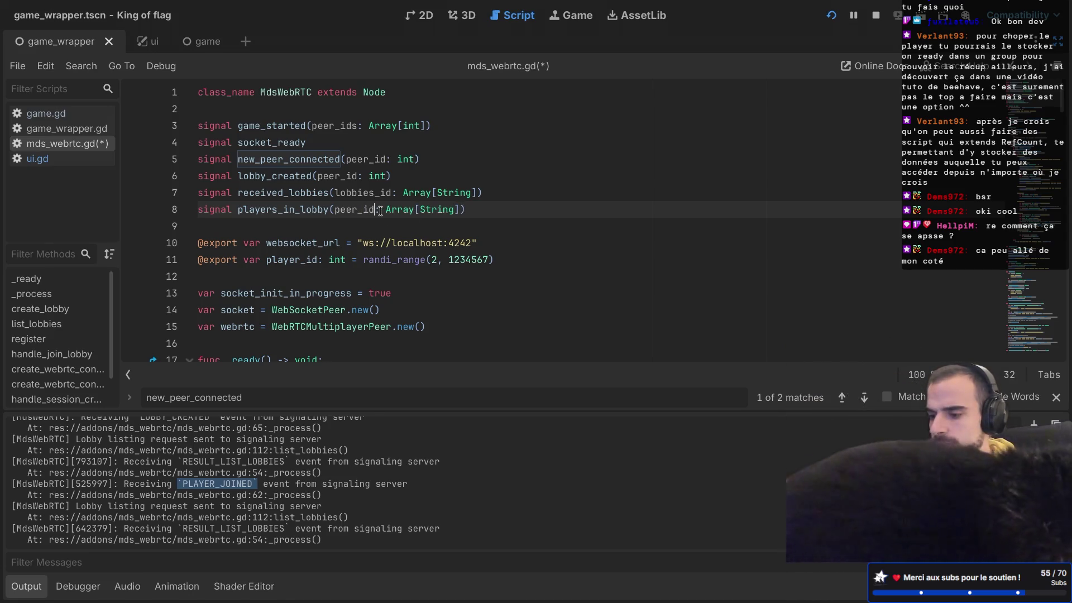
{"action": "double_click", "coordinate": [346, 211]}
{"action": "type", "text": "players"}
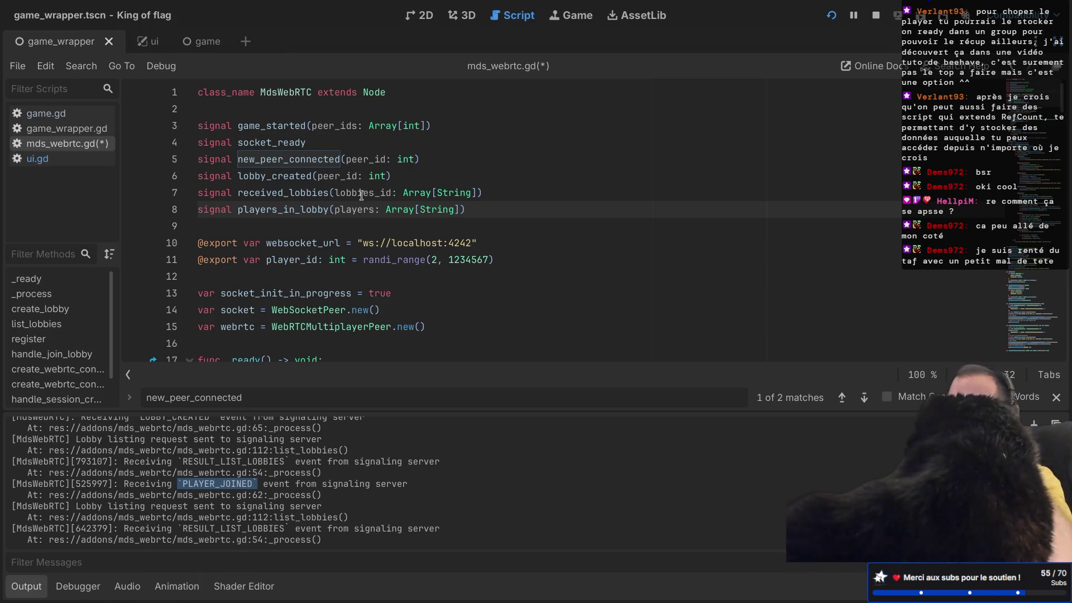
{"action": "type", "text": "_id"}
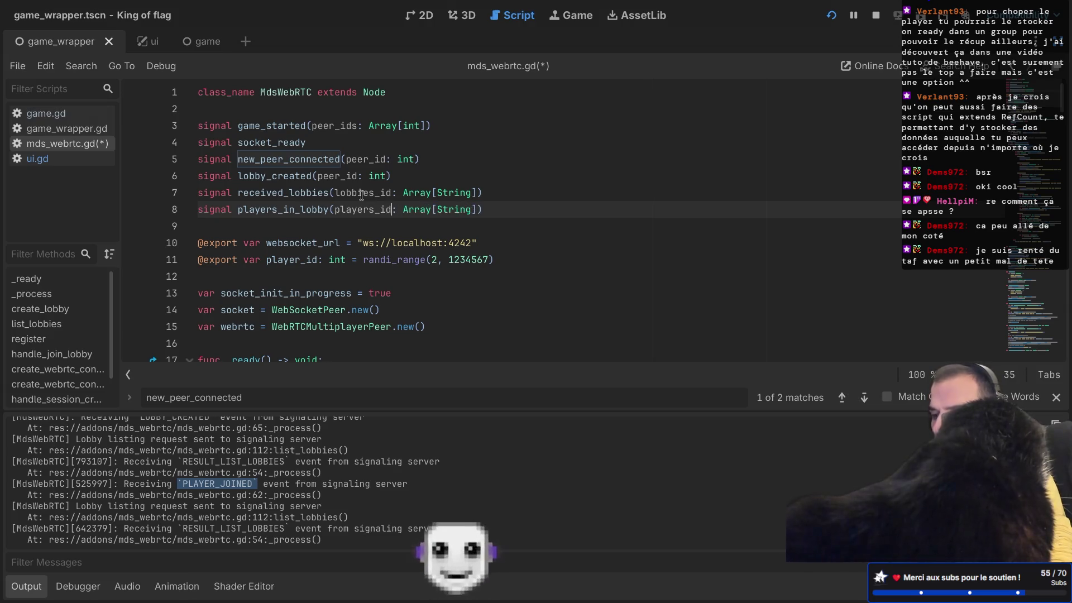
- Change the parameter type to Array[int], save, and select the players_in_lobby name for reuse
{"action": "double_click", "coordinate": [452, 211]}
{"action": "type", "text": "int"}
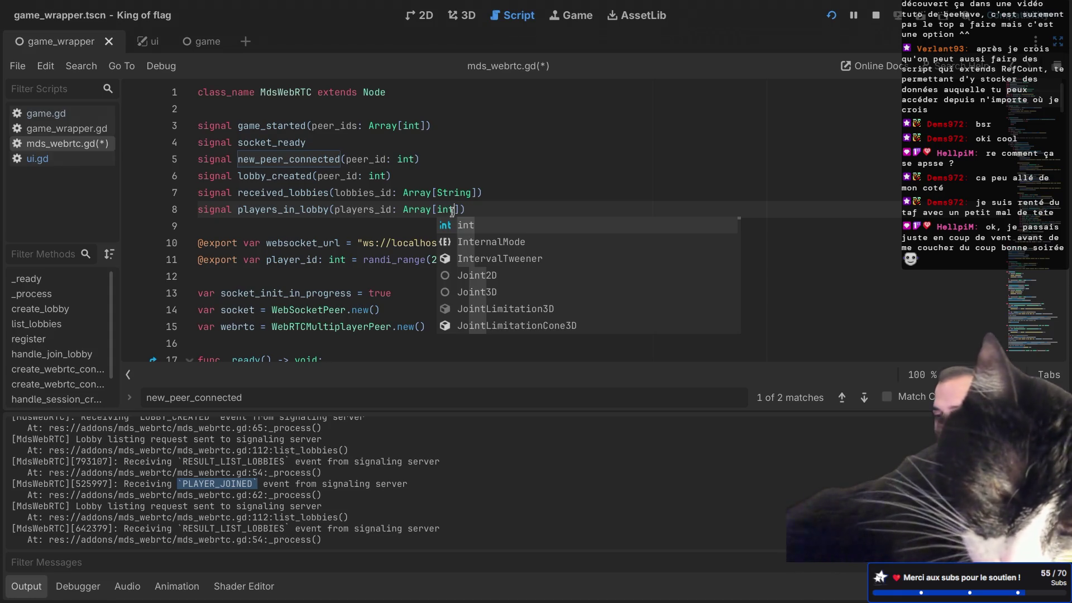
{"action": "key", "text": "Escape"}
{"action": "key", "text": "ctrl+s"}
{"action": "scroll", "coordinate": [505, 212], "scroll_direction": "down", "scroll_amount": 1}
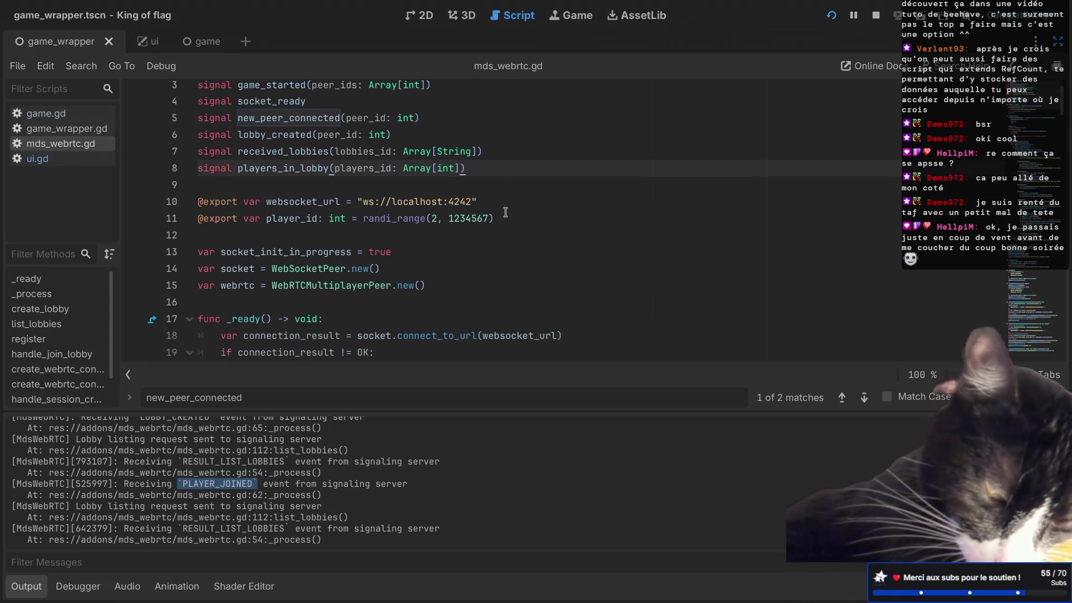
{"action": "double_click", "coordinate": [279, 134]}
{"action": "double_click", "coordinate": [278, 143]}
{"action": "scroll", "coordinate": [279, 143], "scroll_direction": "down", "scroll_amount": 20}
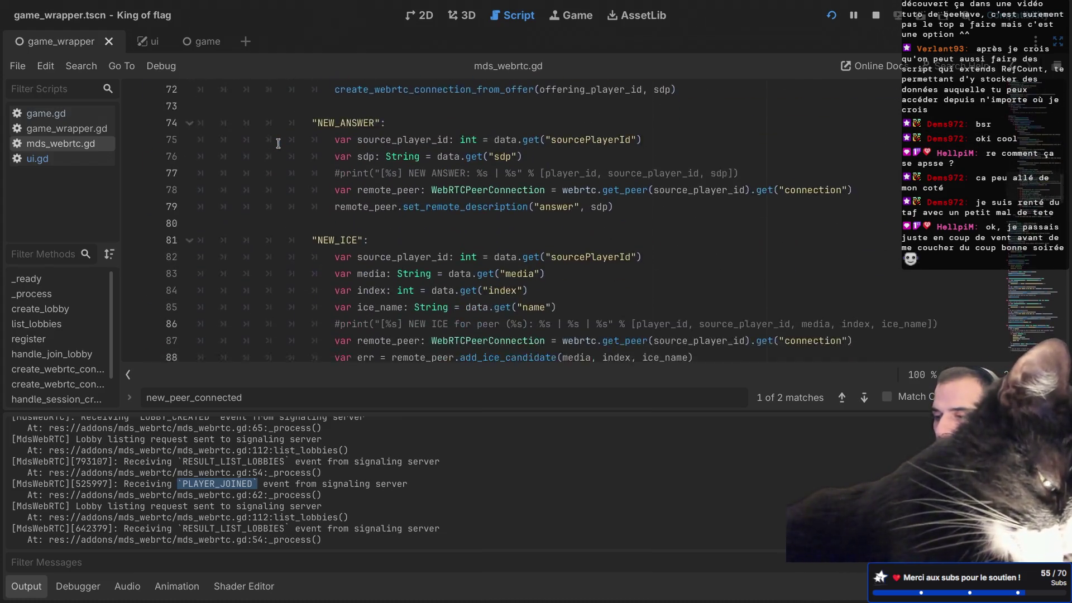
- Write players_in_lobby.emit(players_in_lobby) on the empty RESULT_JOIN_LOBBY line and save
{"action": "scroll", "coordinate": [278, 143], "scroll_direction": "down", "scroll_amount": 3}
{"action": "left_click", "coordinate": [368, 172]}
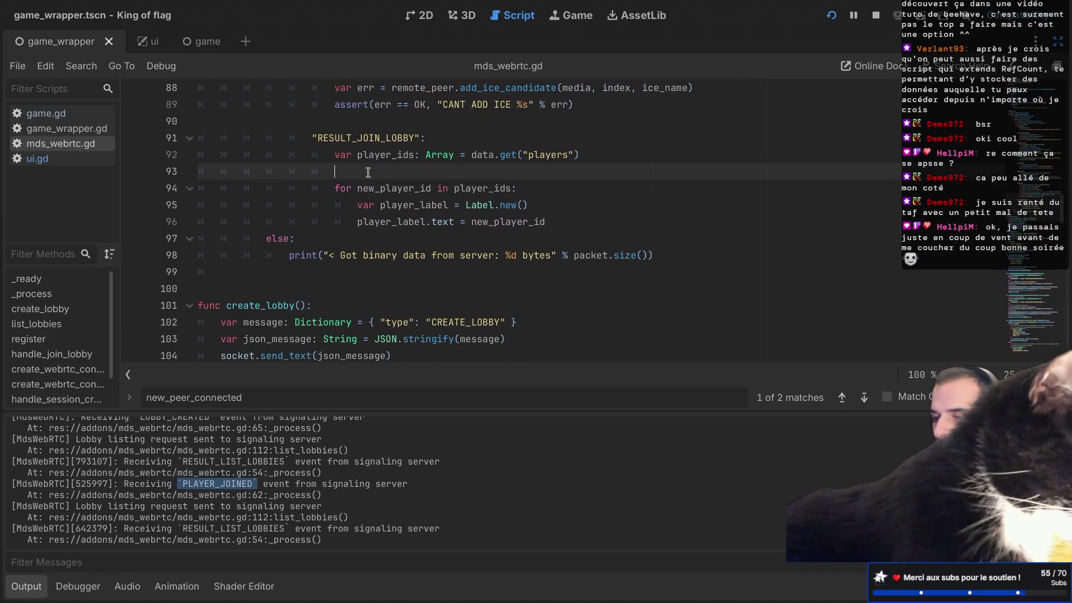
{"action": "key", "text": "ctrl+v"}
{"action": "type", "text": ".emi"}
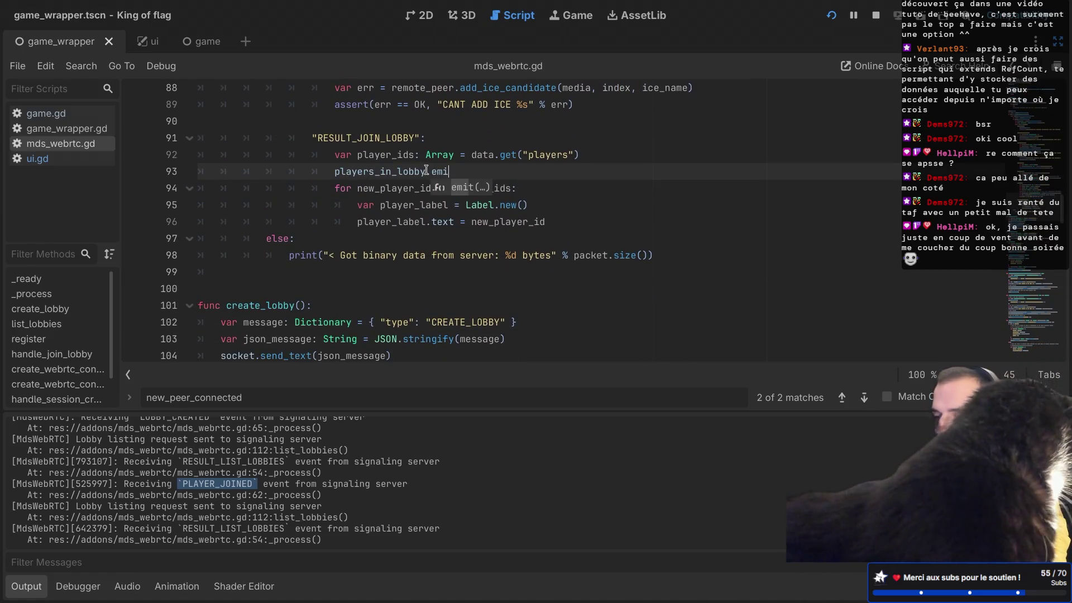
{"action": "type", "text": "t(player"}
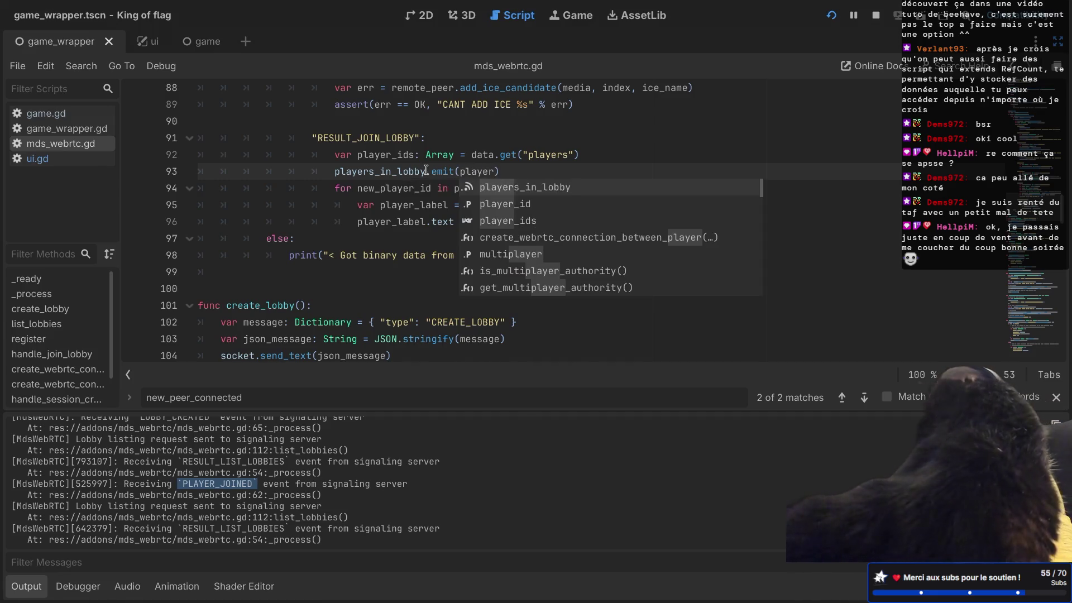
{"action": "key", "text": "Return"}
{"action": "key", "text": "ctrl+s"}
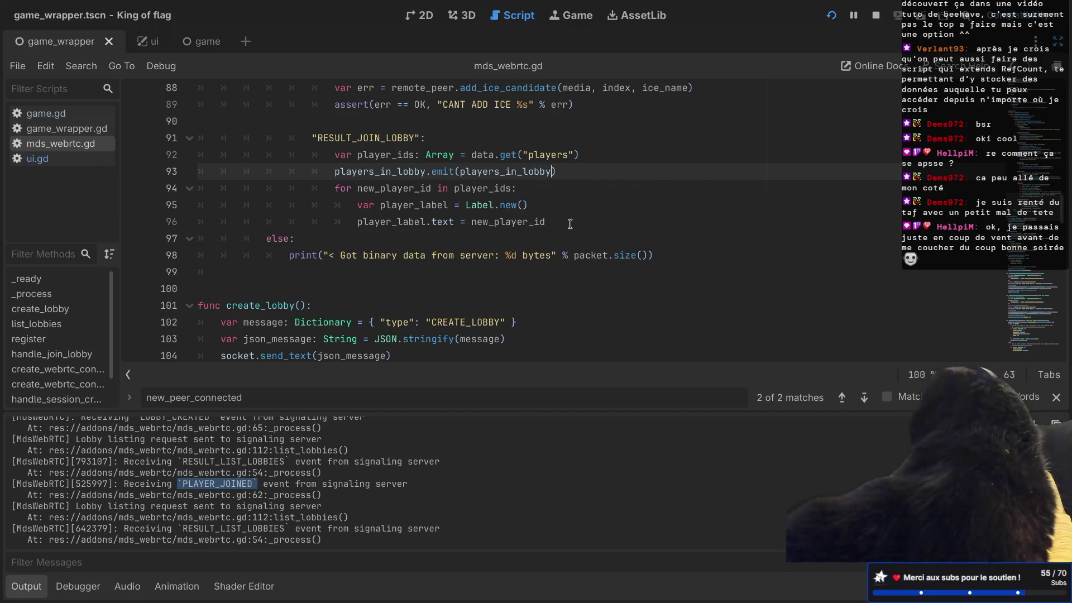
- Delete the for loop that created a Label for each player
{"action": "left_click_drag", "start_coordinate": [568, 221], "coordinate": [608, 167]}
{"action": "key", "text": "BackSpace"}
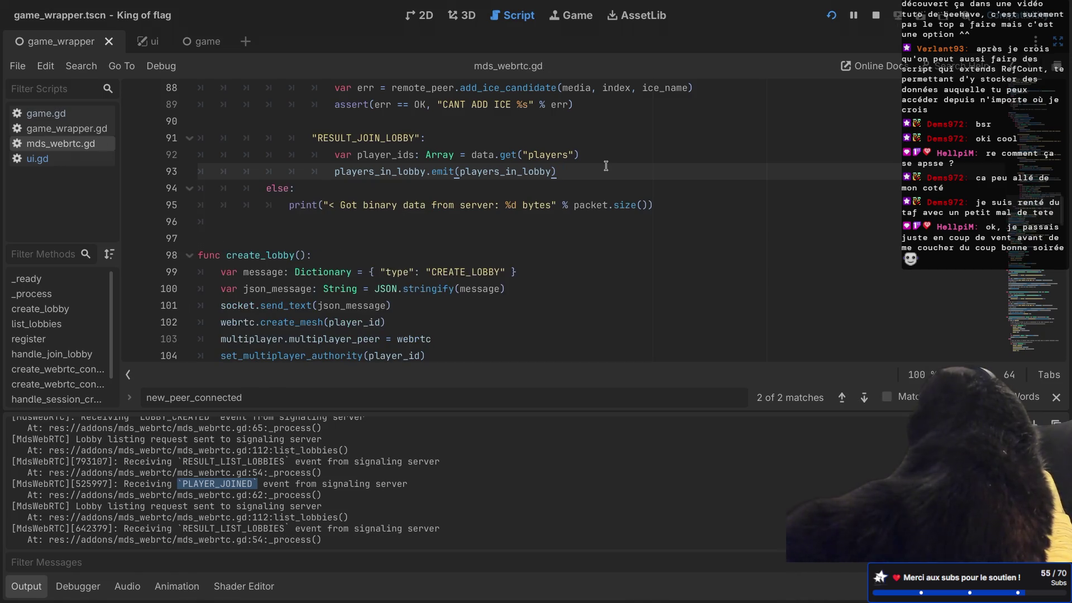
{"action": "scroll", "coordinate": [605, 166], "scroll_direction": "up", "scroll_amount": 3}
{"action": "scroll", "coordinate": [523, 264], "scroll_direction": "up", "scroll_amount": 3}
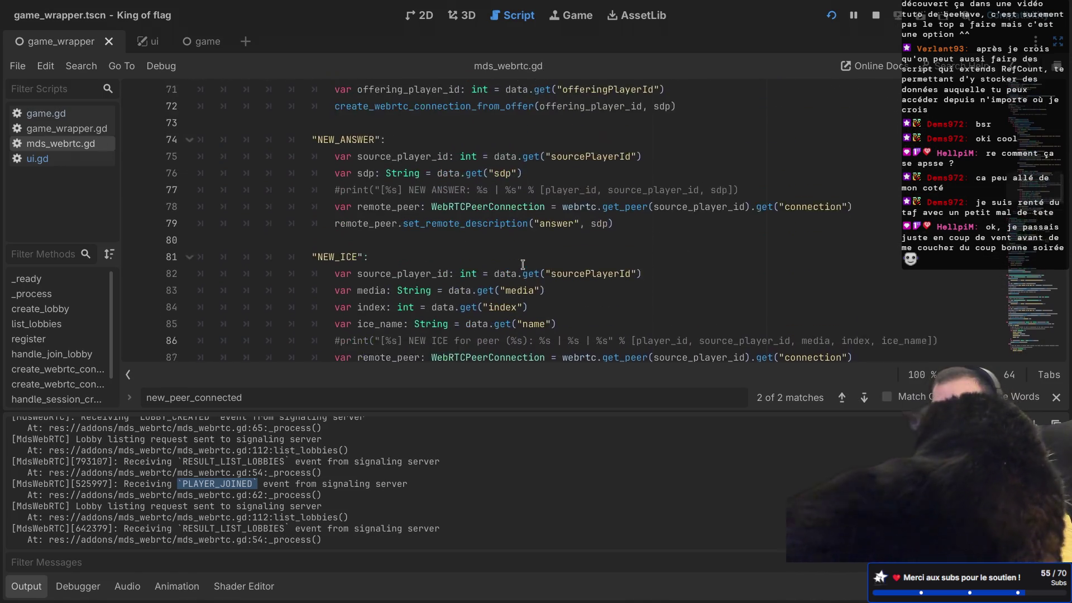
{"action": "scroll", "coordinate": [522, 264], "scroll_direction": "up", "scroll_amount": 1}
{"action": "scroll", "coordinate": [614, 244], "scroll_direction": "up", "scroll_amount": 3}
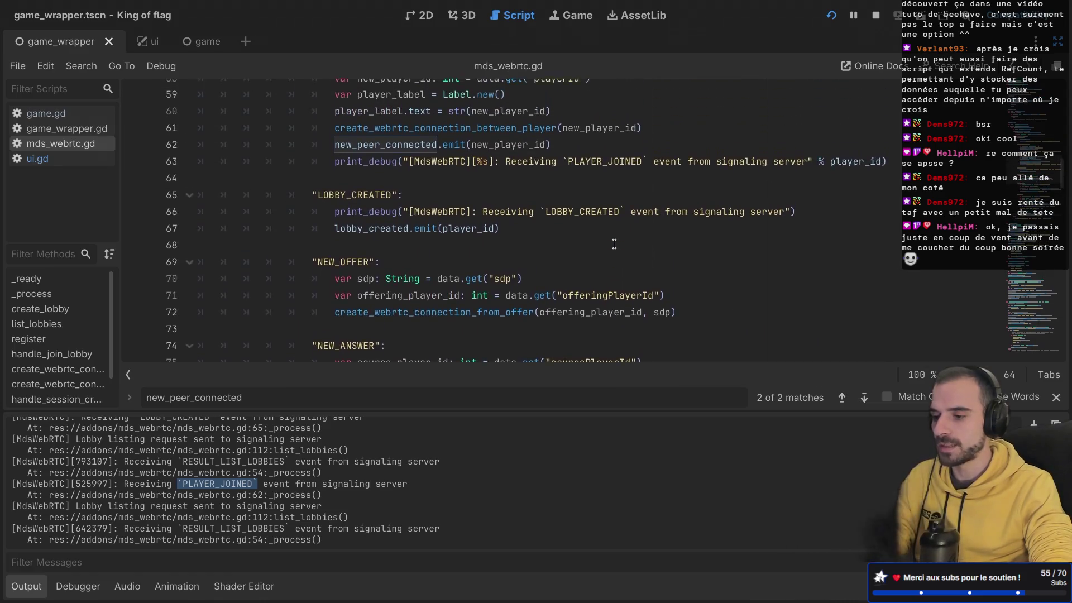
{"action": "scroll", "coordinate": [614, 243], "scroll_direction": "down", "scroll_amount": 3}
{"action": "scroll", "coordinate": [613, 244], "scroll_direction": "down", "scroll_amount": 7}
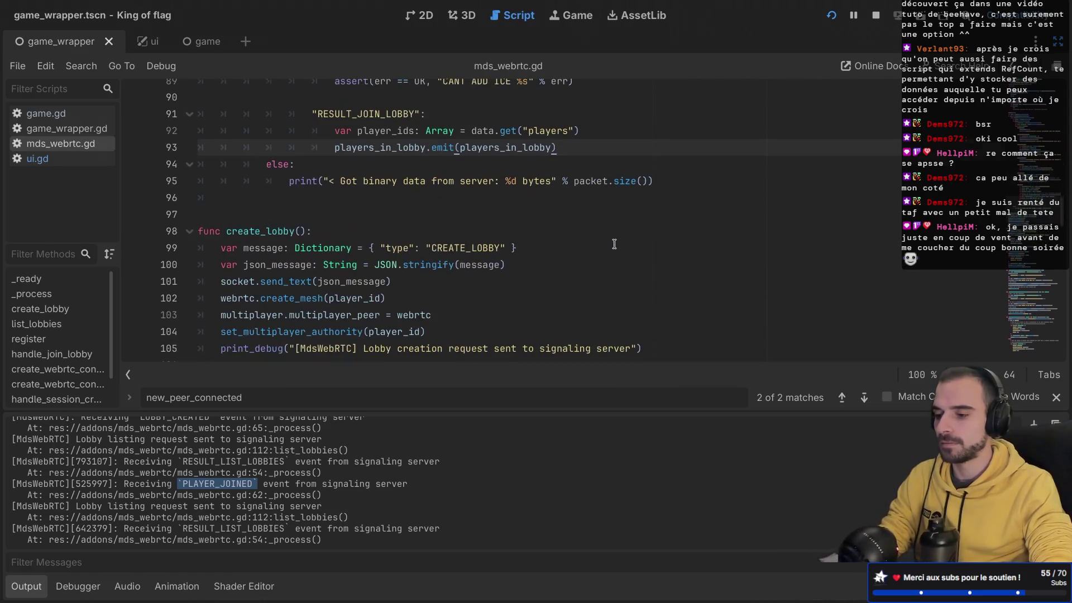
{"action": "scroll", "coordinate": [614, 244], "scroll_direction": "up", "scroll_amount": 3}
{"action": "scroll", "coordinate": [614, 244], "scroll_direction": "up", "scroll_amount": 2}
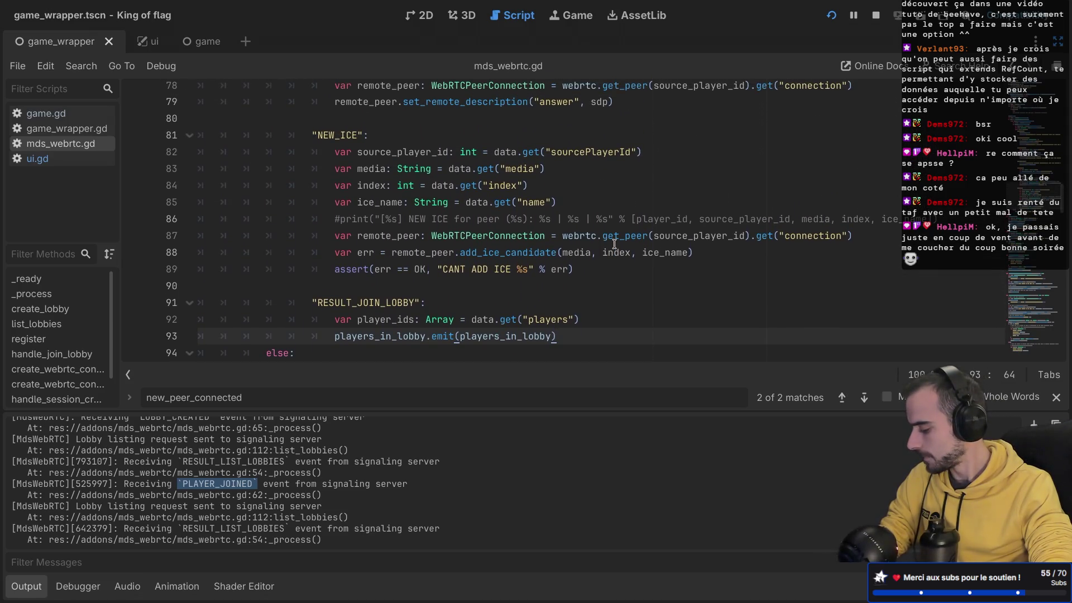
{"action": "scroll", "coordinate": [614, 244], "scroll_direction": "down", "scroll_amount": 2}
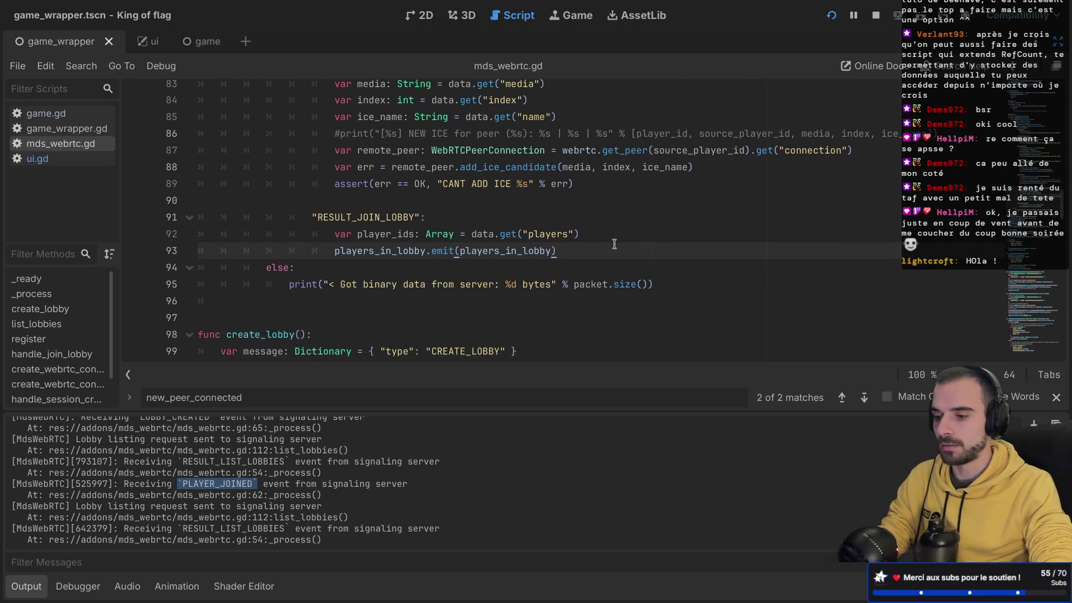
- Check the emit line, save mds_webrtc.gd again, and restore the editor docks
{"action": "left_click", "coordinate": [576, 236]}
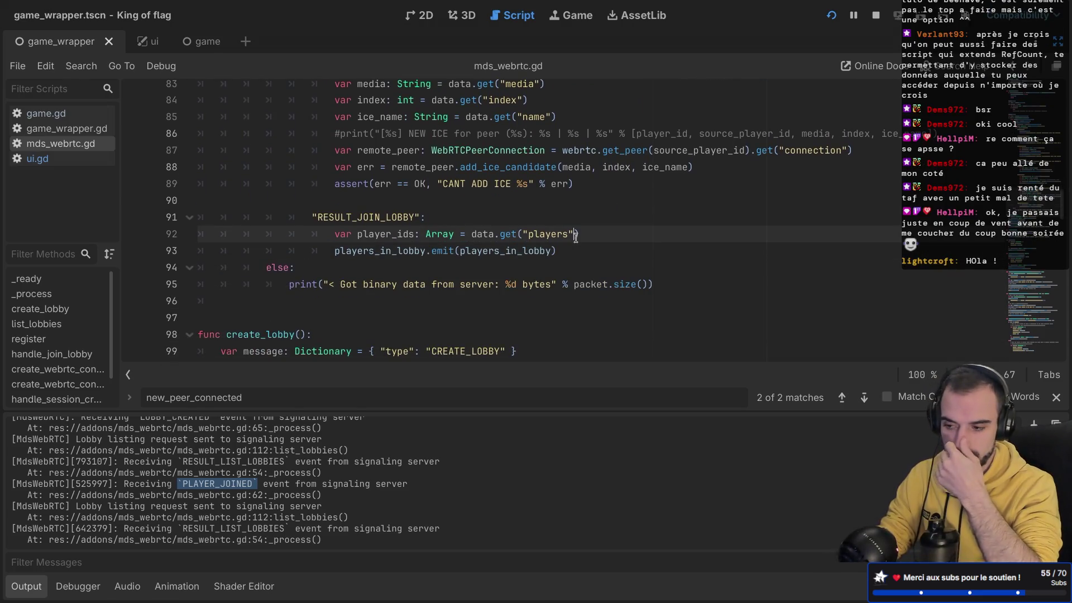
{"action": "left_click", "coordinate": [566, 247]}
{"action": "key", "text": "ctrl+s"}
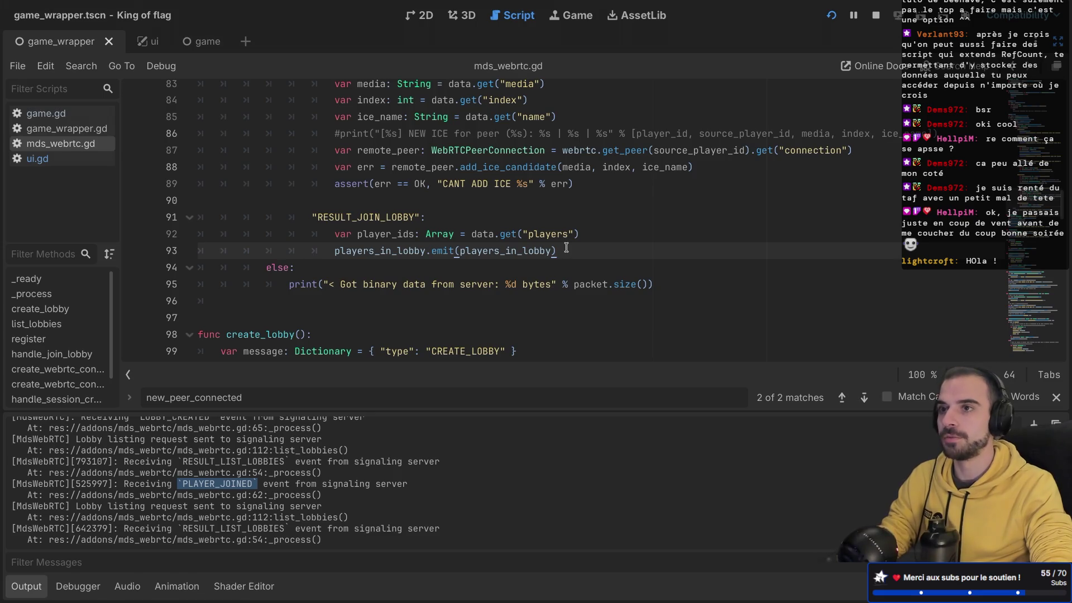
{"action": "scroll", "coordinate": [566, 247], "scroll_direction": "down", "scroll_amount": 1}
{"action": "scroll", "coordinate": [566, 247], "scroll_direction": "down", "scroll_amount": 4}
{"action": "scroll", "coordinate": [566, 246], "scroll_direction": "up", "scroll_amount": 6}
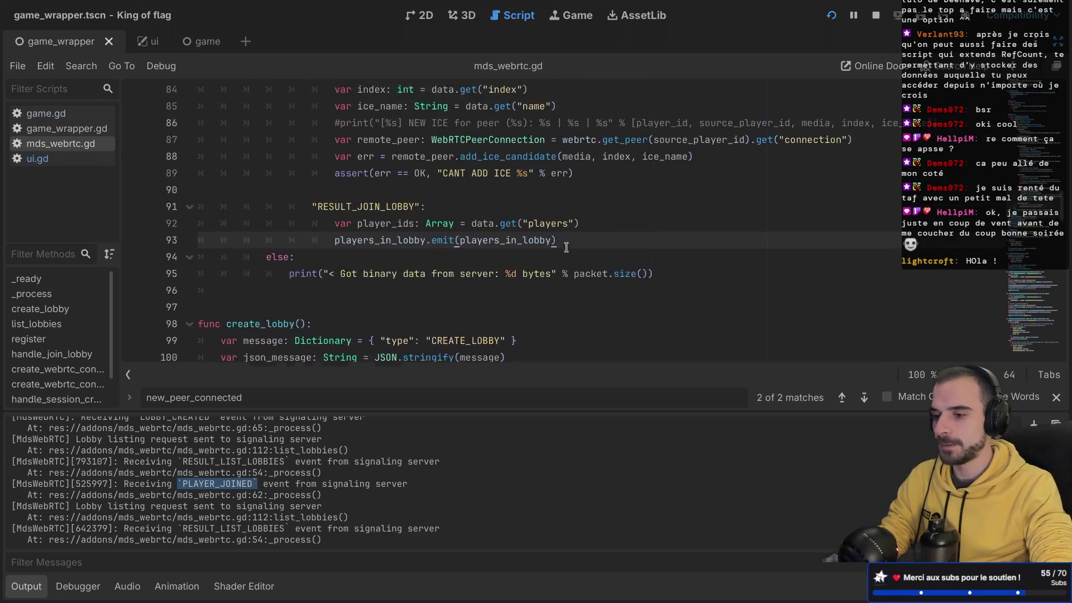
{"action": "key", "text": "ctrl+shift+F11"}
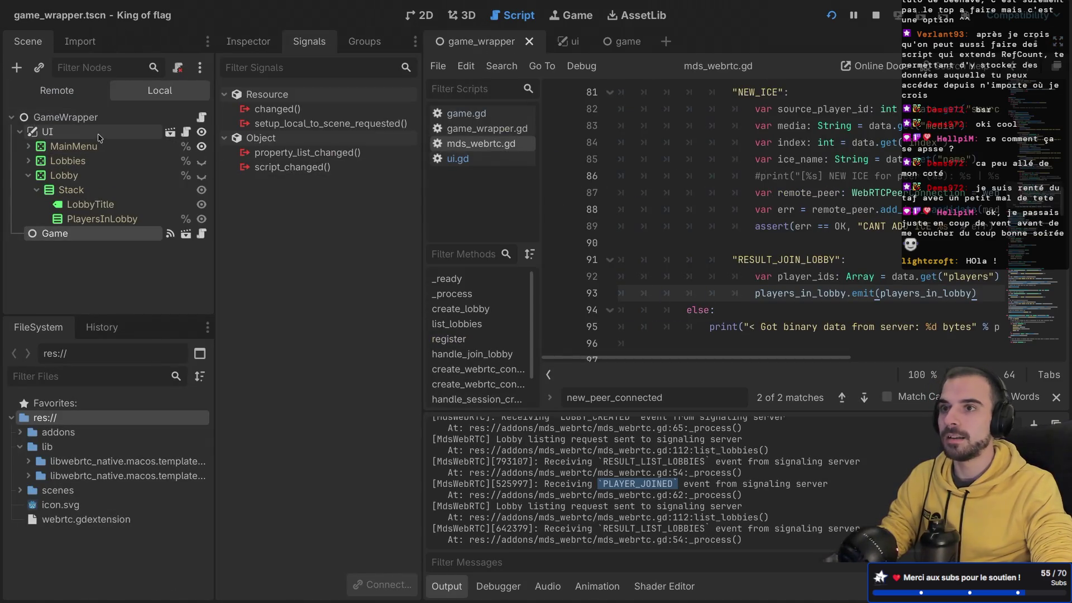
- Connect the Game node's players_in_lobby signal to the UI node, creating _on_game_players_in_lobby
{"action": "left_click", "coordinate": [97, 239]}
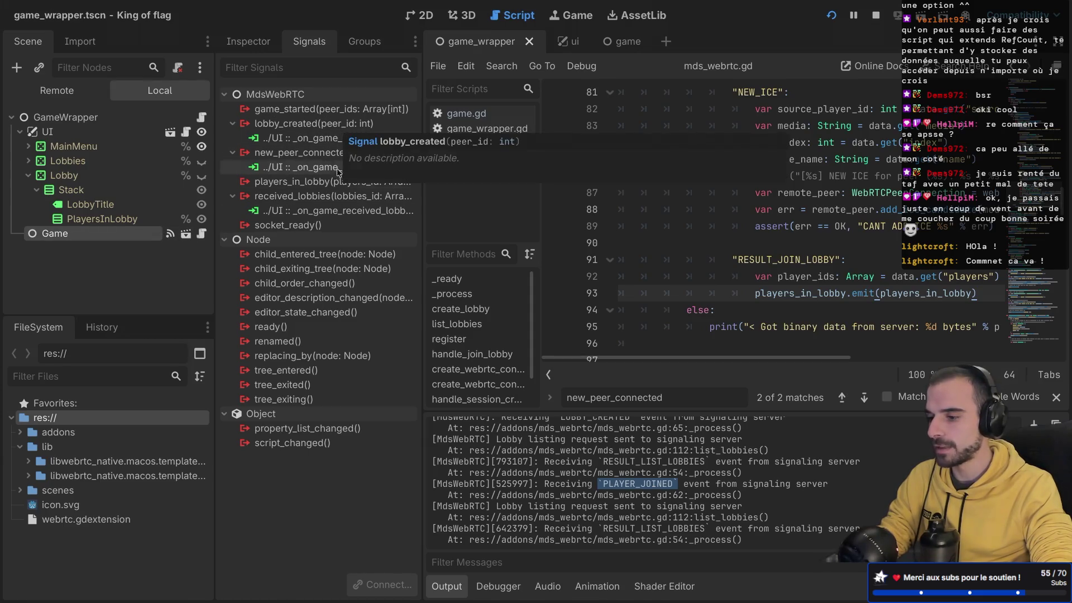
{"action": "double_click", "coordinate": [282, 183]}
{"action": "left_click", "coordinate": [470, 259]}
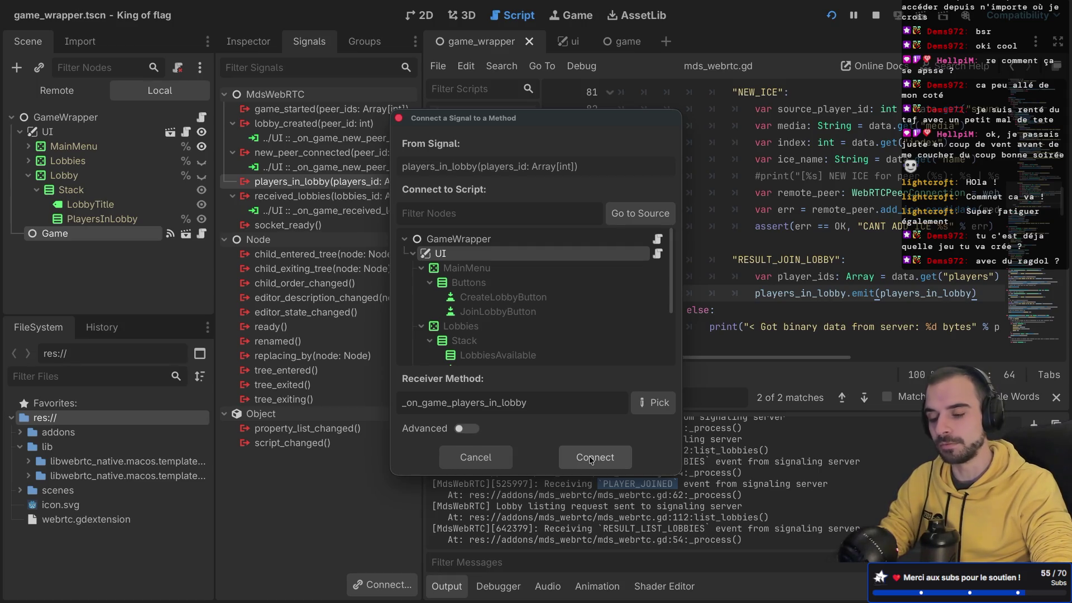
{"action": "left_click", "coordinate": [591, 459]}
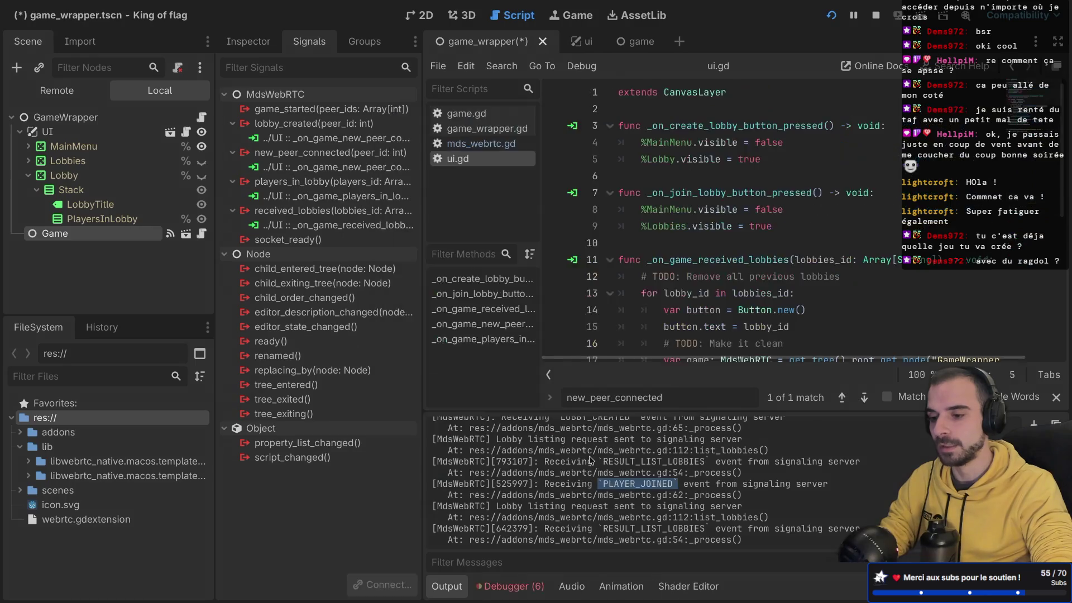
- Add a 'for player_id in players_id:' loop to _on_game_players_in_lobby and paste the three Label lines into it
{"action": "key", "text": "ctrl+shift+F11"}
{"action": "scroll", "coordinate": [730, 296], "scroll_direction": "down", "scroll_amount": 5}
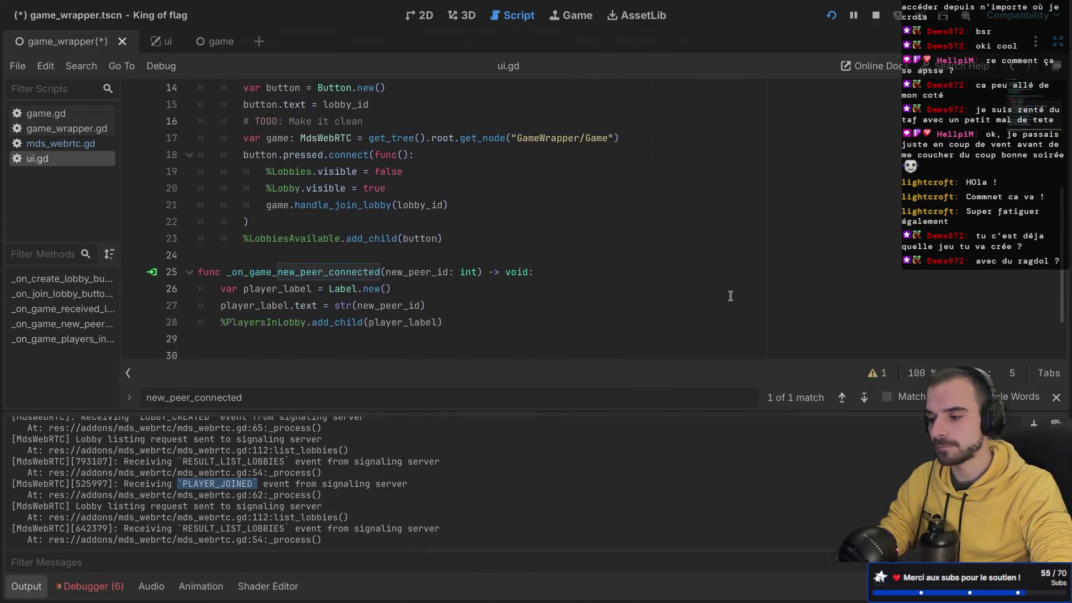
{"action": "scroll", "coordinate": [517, 255], "scroll_direction": "up", "scroll_amount": 1}
{"action": "scroll", "coordinate": [517, 254], "scroll_direction": "down", "scroll_amount": 1}
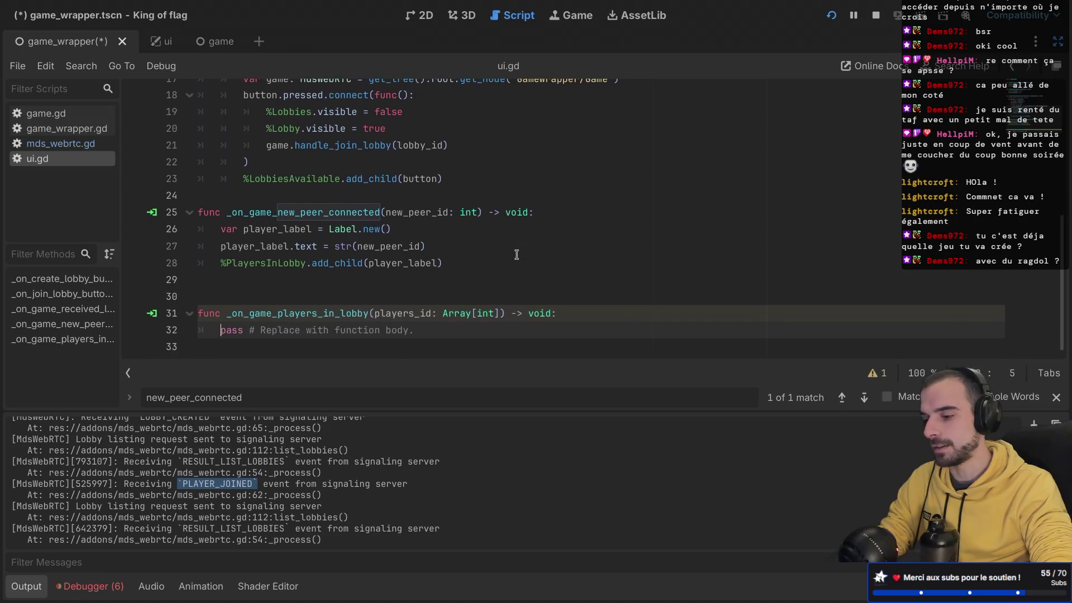
{"action": "left_click_drag", "start_coordinate": [444, 263], "coordinate": [187, 235]}
{"action": "key", "text": "ctrl+c"}
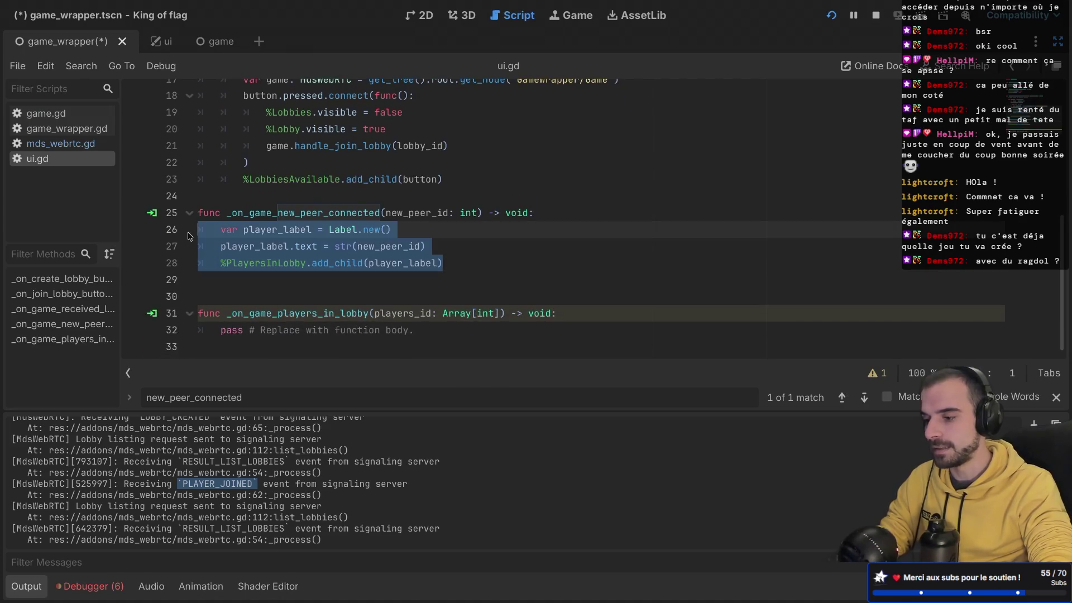
{"action": "left_click", "coordinate": [603, 316]}
{"action": "key", "text": "Return"}
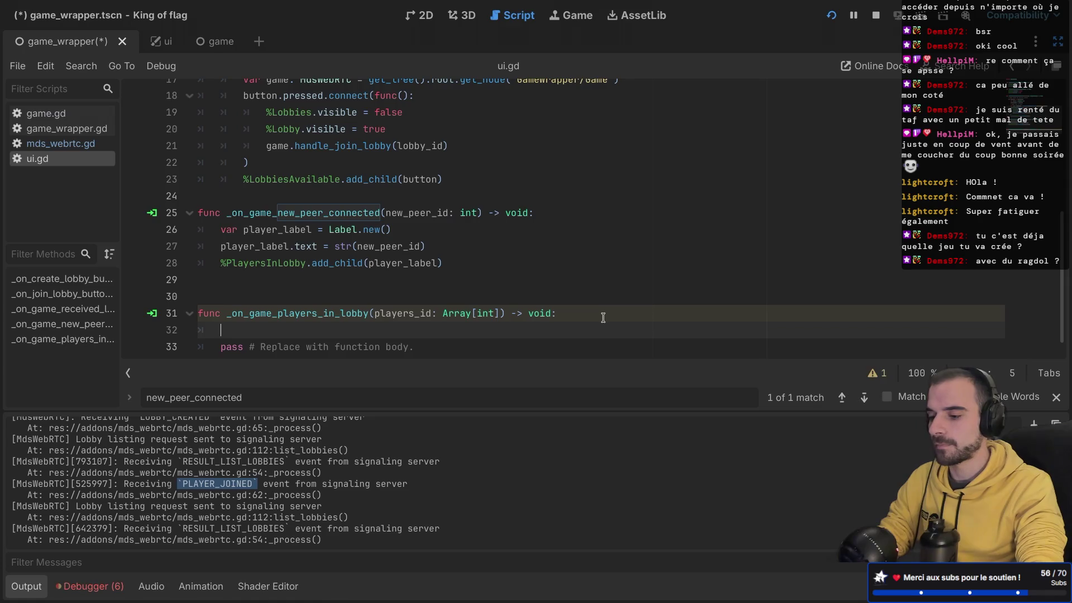
{"action": "type", "text": "for player_id in "}
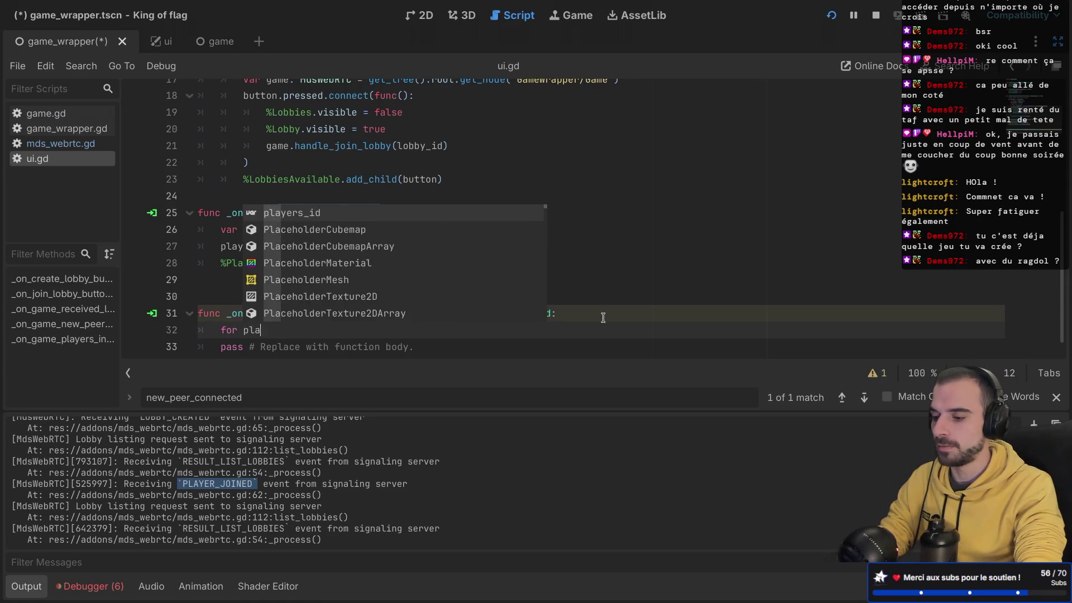
{"action": "type", "text": "playe"}
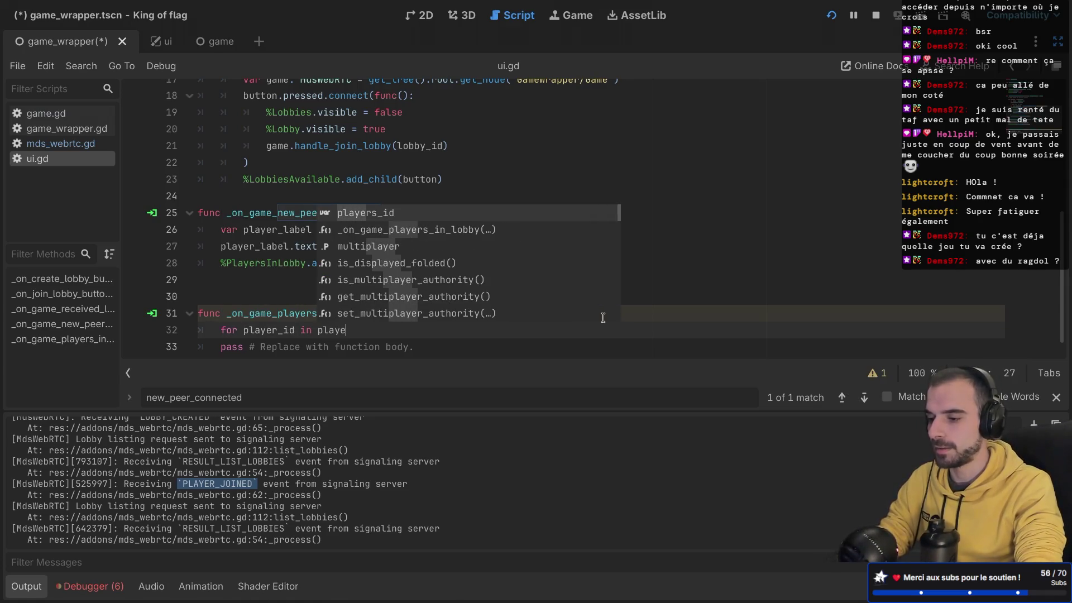
{"action": "key", "text": "Return"}
{"action": "key", "text": "Return"}
{"action": "key", "text": "ctrl+v"}
{"action": "left_click", "coordinate": [412, 301]}
{"action": "type", "text": ":"}
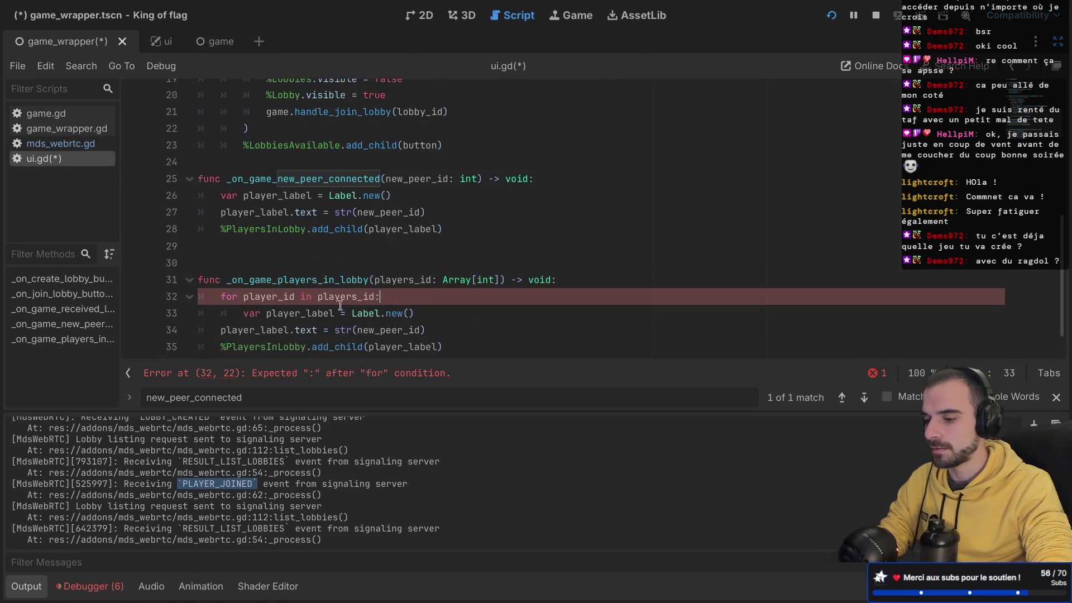
- Indent the pasted Label lines under the loop, delete the pass placeholder, and save ui.gd
{"action": "left_click", "coordinate": [219, 329]}
{"action": "key", "text": "Tab"}
{"action": "left_click", "coordinate": [219, 347]}
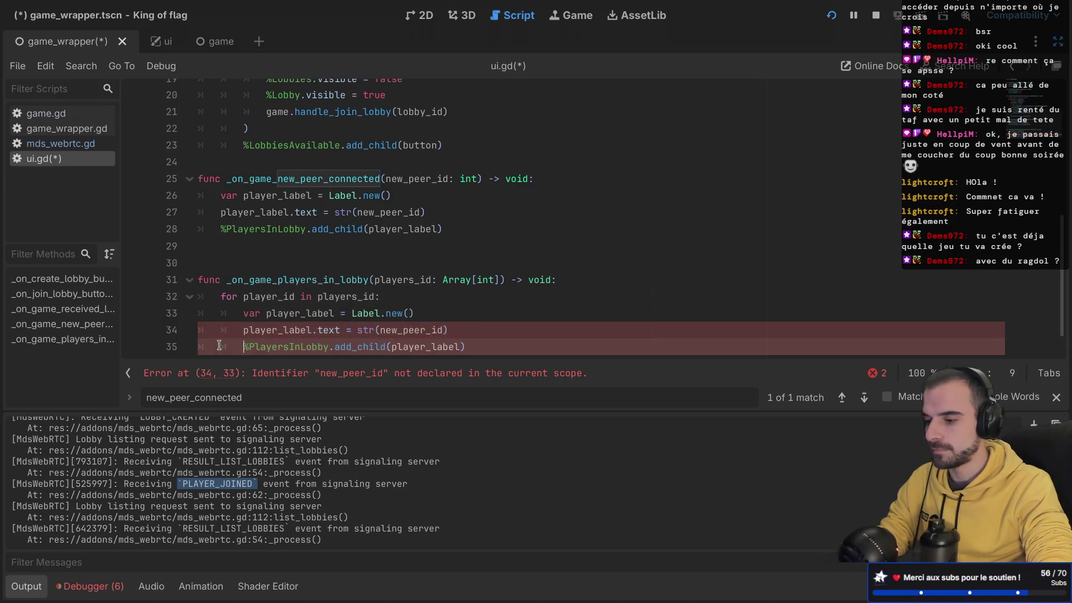
{"action": "key", "text": "Tab"}
{"action": "scroll", "coordinate": [310, 330], "scroll_direction": "down", "scroll_amount": 1}
{"action": "left_click_drag", "start_coordinate": [476, 333], "coordinate": [494, 315]}
{"action": "key", "text": "BackSpace"}
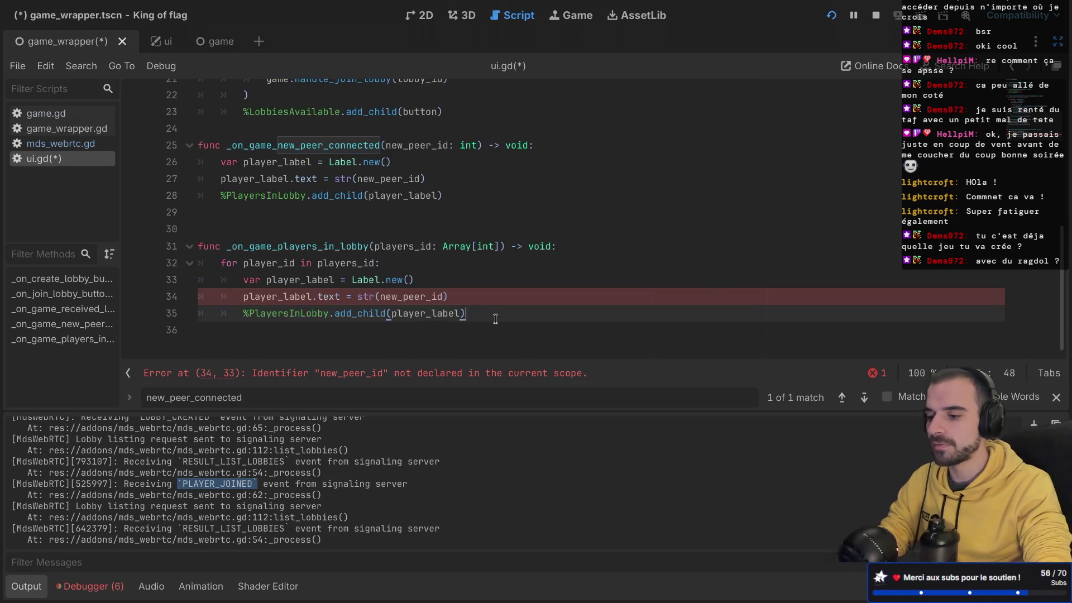
{"action": "key", "text": "ctrl+s"}
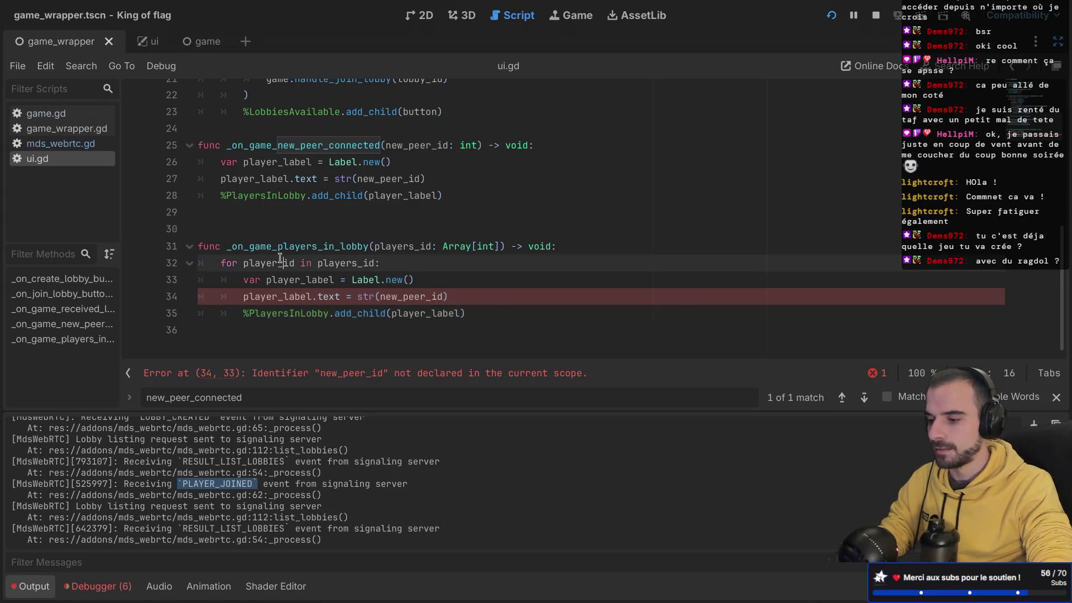
- Replace new_peer_id with player_id in the label text, remove the extra blank line, and save
{"action": "double_click", "coordinate": [282, 263]}
{"action": "key", "text": "ctrl+c"}
{"action": "double_click", "coordinate": [415, 296]}
{"action": "key", "text": "ctrl+v"}
{"action": "key", "text": "ctrl+s"}
{"action": "scroll", "coordinate": [542, 291], "scroll_direction": "up", "scroll_amount": 1}
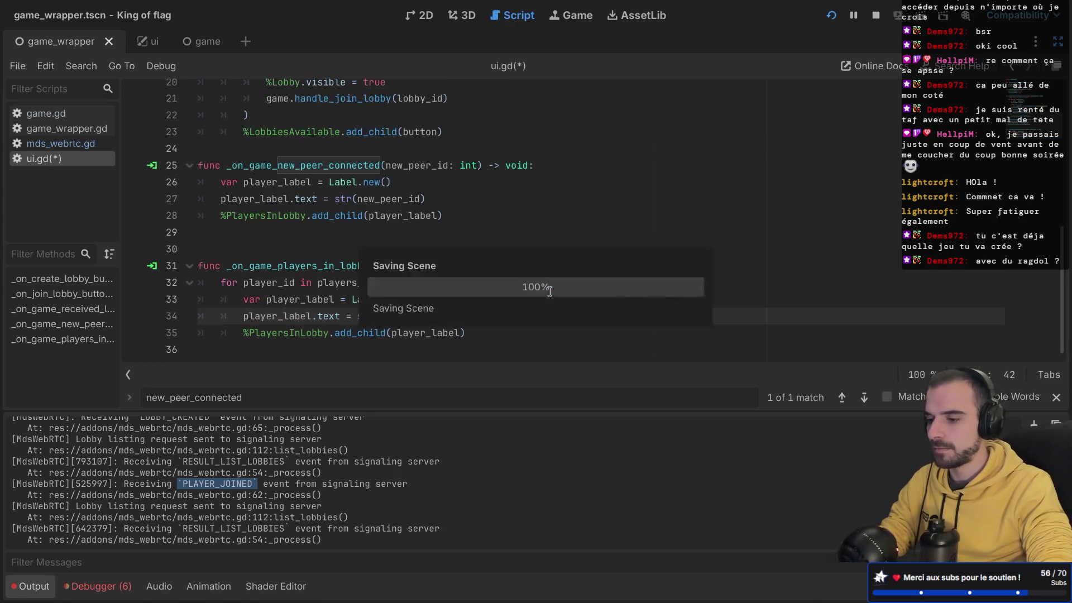
{"action": "left_click", "coordinate": [253, 249]}
{"action": "key", "text": "BackSpace"}
{"action": "key", "text": "ctrl+s"}
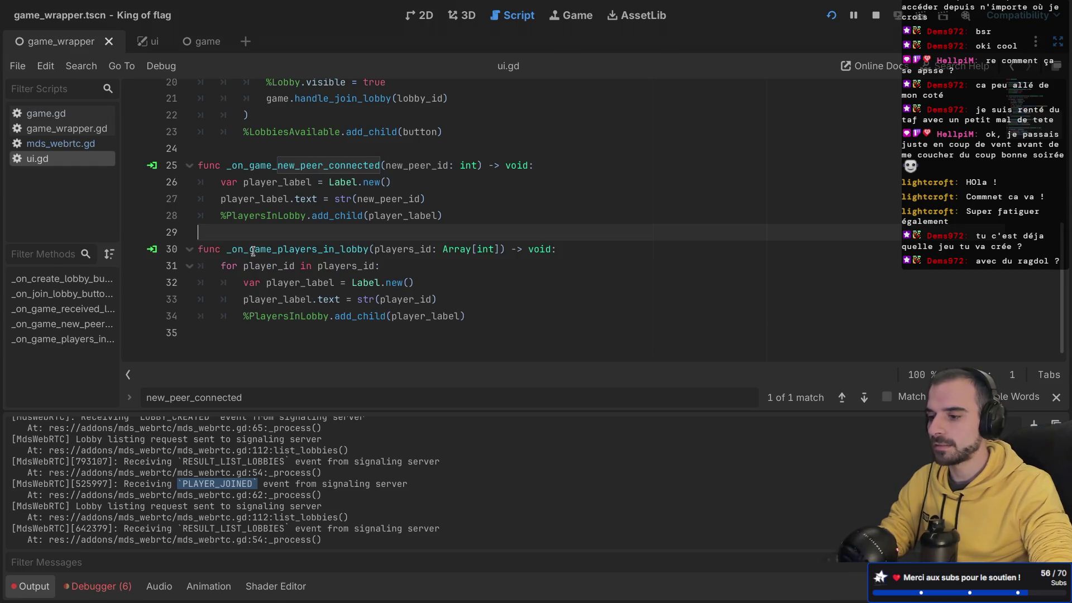
- Stop the running game and launch the project again
{"action": "scroll", "coordinate": [332, 184], "scroll_direction": "up", "scroll_amount": 1}
{"action": "scroll", "coordinate": [332, 183], "scroll_direction": "up", "scroll_amount": 2}
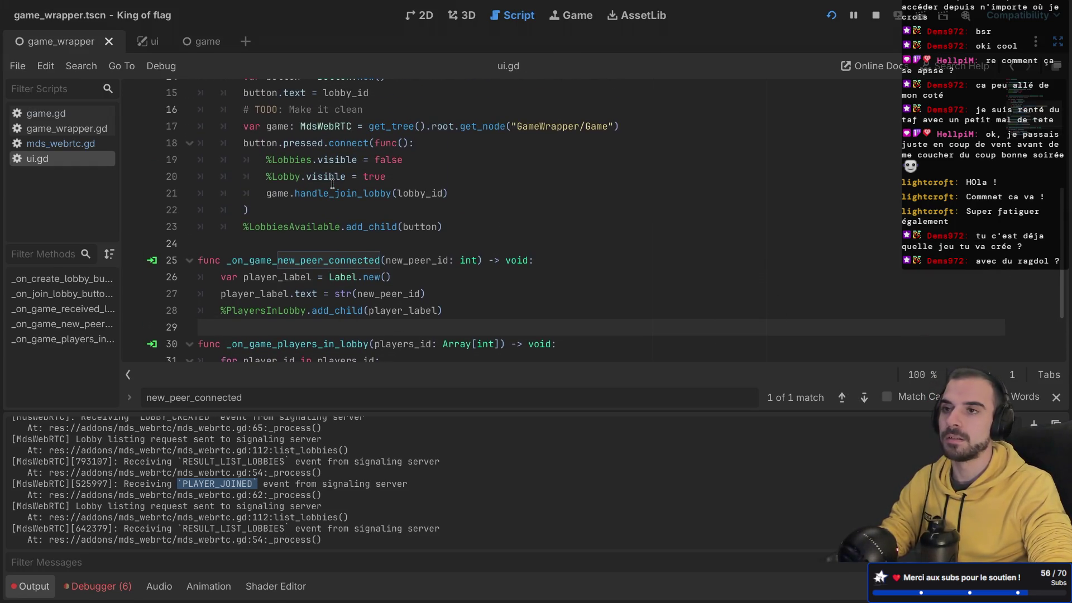
{"action": "scroll", "coordinate": [332, 183], "scroll_direction": "down", "scroll_amount": 2}
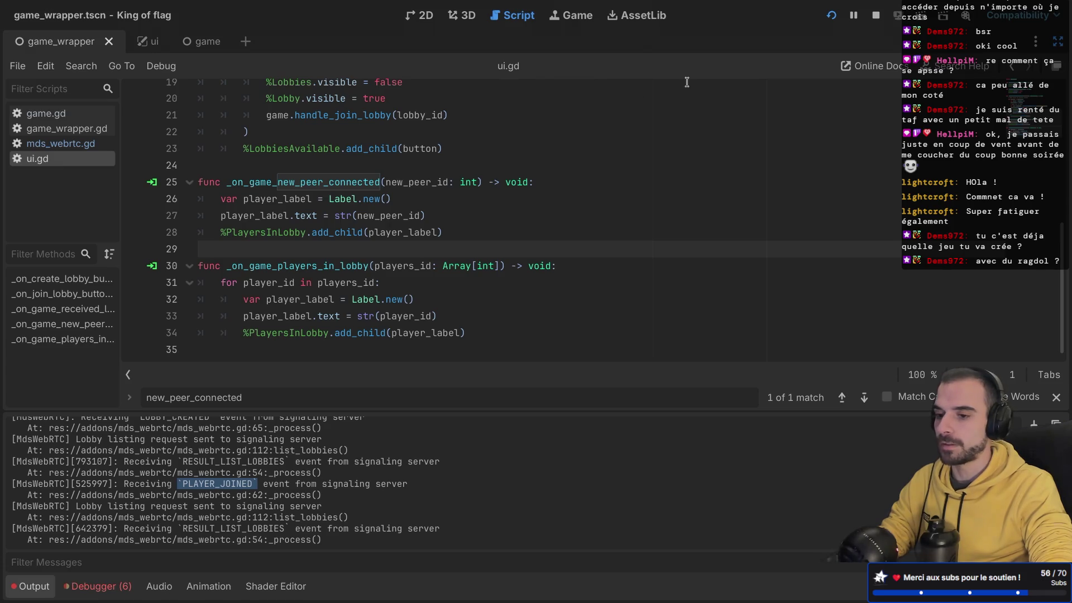
{"action": "left_click", "coordinate": [879, 15]}
{"action": "left_click", "coordinate": [829, 17]}
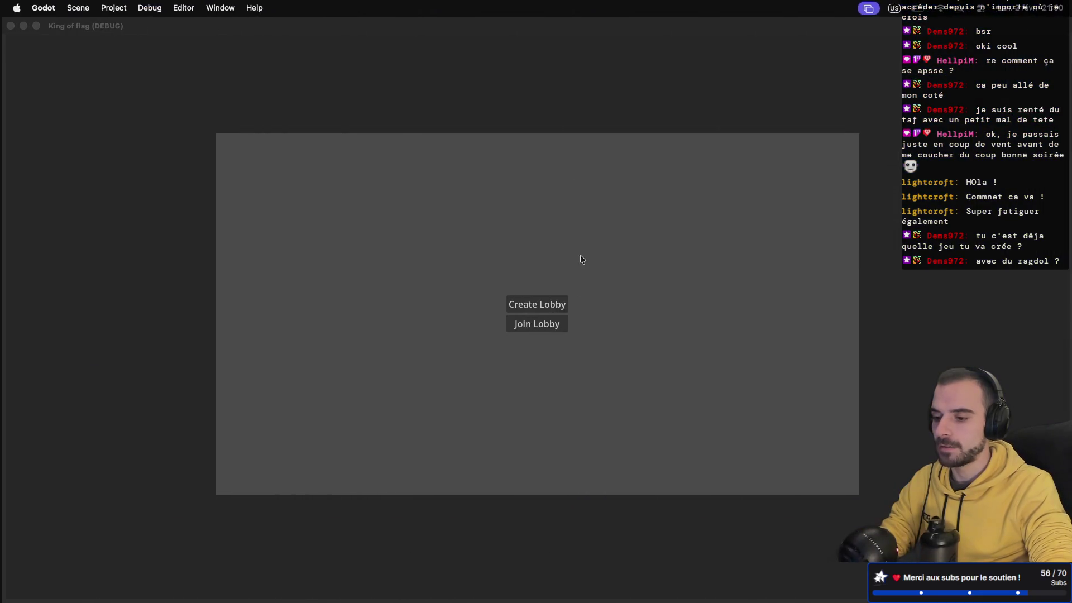
- Create a lobby in the first game instance and join lobby 115698 from the second
{"action": "left_click", "coordinate": [535, 301]}
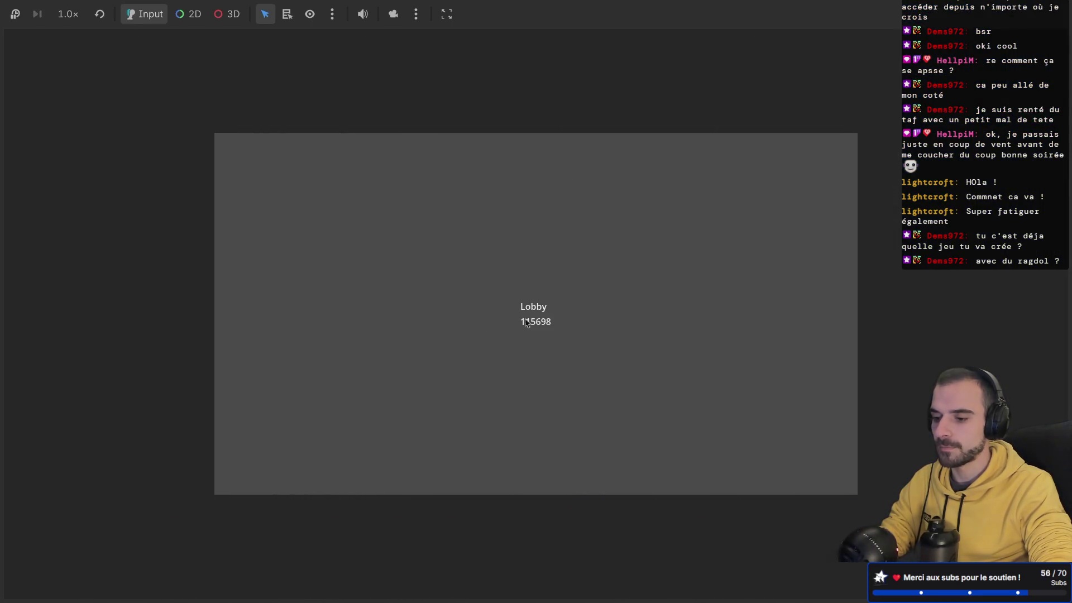
{"action": "key", "text": "ctrl+Left"}
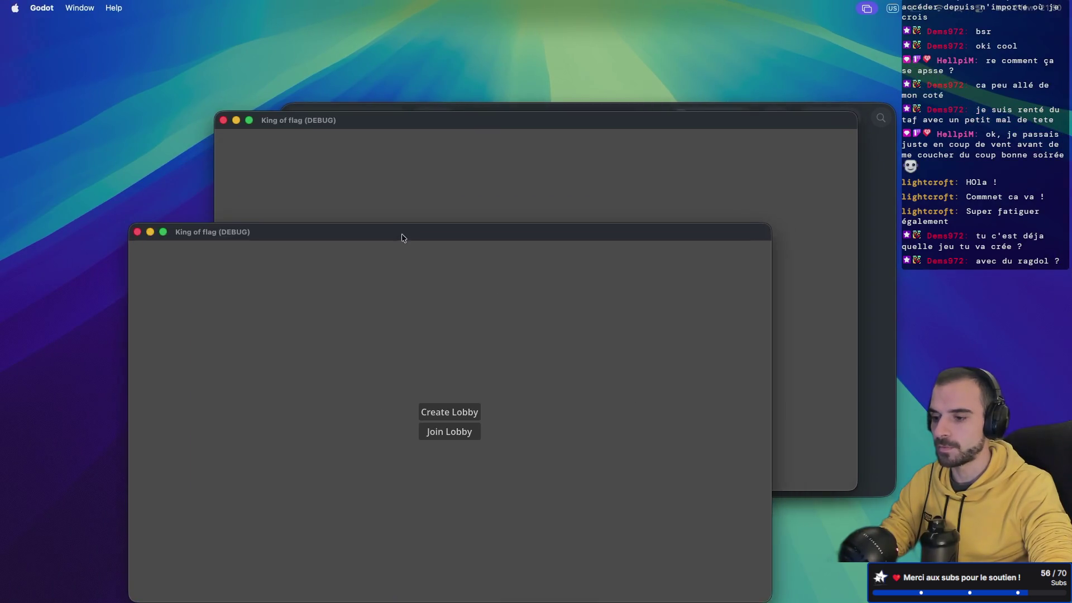
{"action": "left_click", "coordinate": [473, 119]}
{"action": "left_click_drag", "start_coordinate": [473, 119], "coordinate": [546, 56]}
{"action": "left_click", "coordinate": [245, 295]}
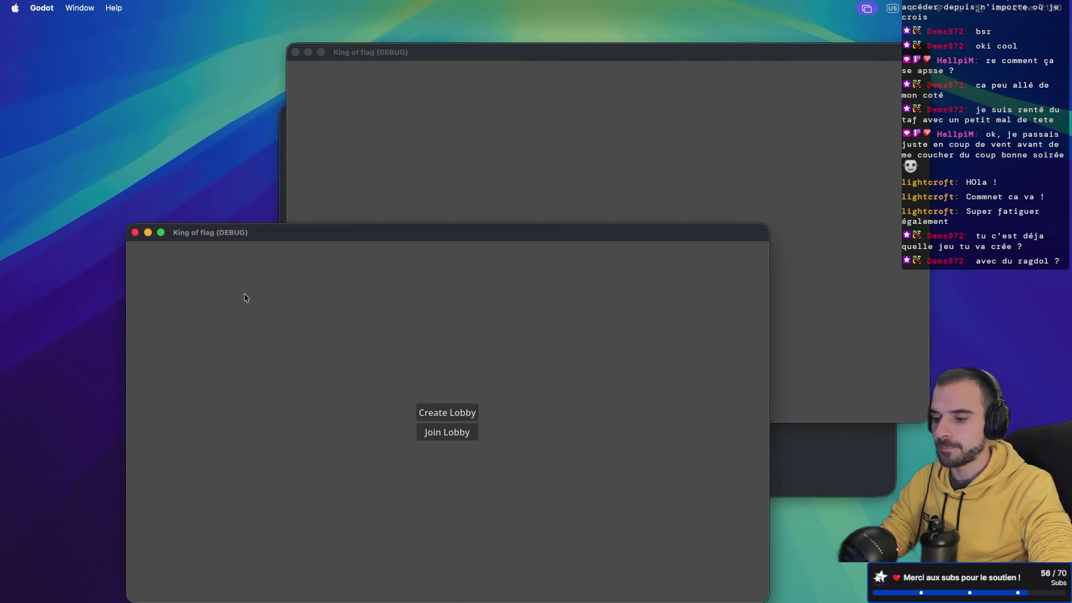
{"action": "left_click", "coordinate": [461, 436]}
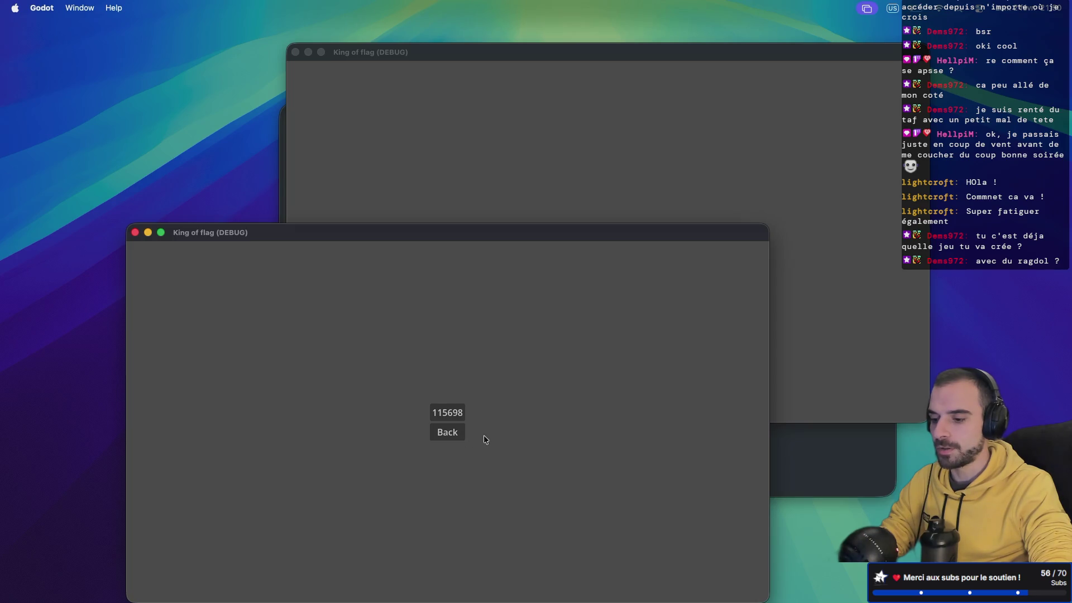
- Check the third debug session's errors and open mds_webrtc.gd at the failing line 93
{"action": "key", "text": "ctrl+Right"}
{"action": "left_click", "coordinate": [98, 592]}
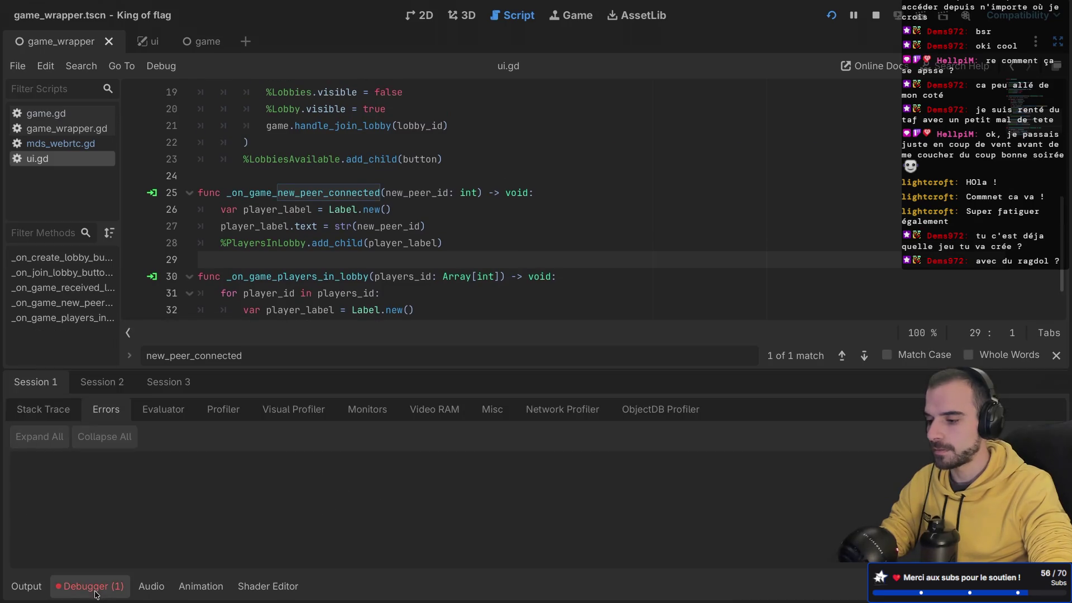
{"action": "left_click", "coordinate": [122, 384]}
{"action": "left_click", "coordinate": [168, 383]}
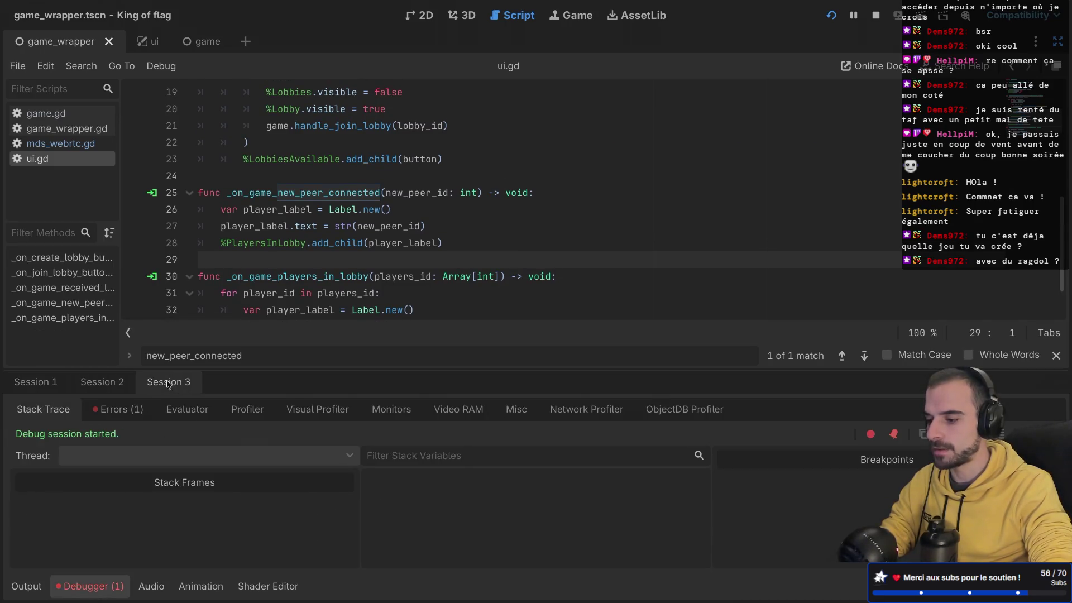
{"action": "left_click", "coordinate": [114, 411]}
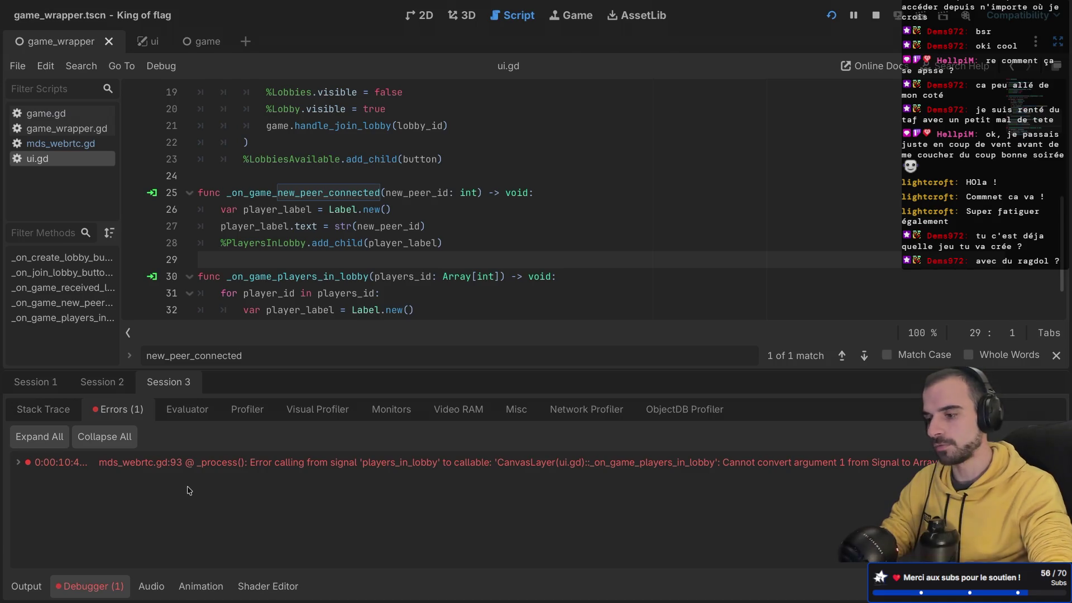
{"action": "left_click", "coordinate": [75, 146]}
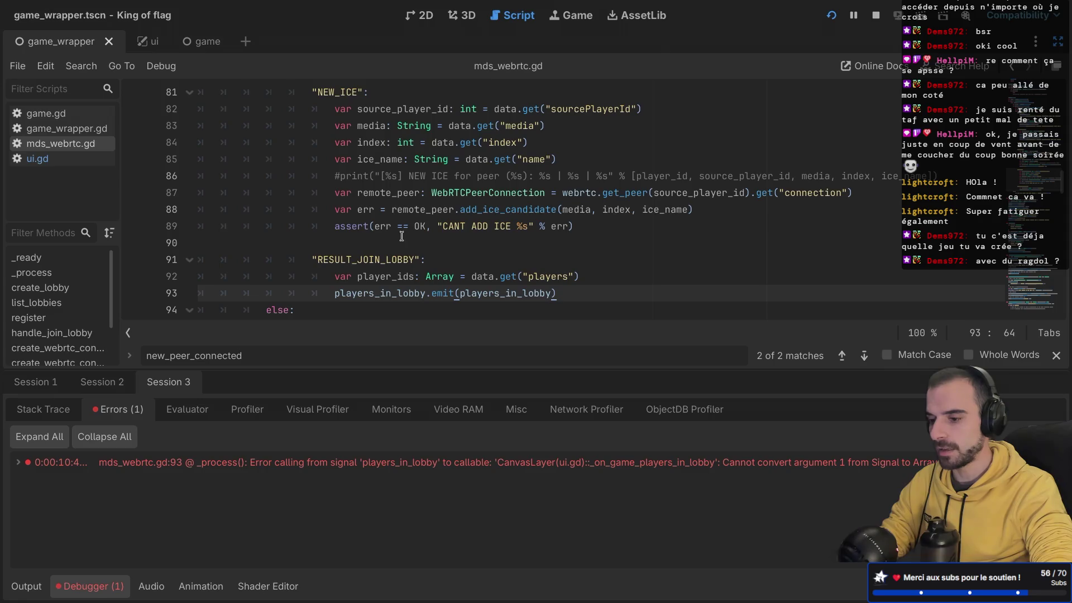
- Replace the emit() argument on line 93 with player_ids, copied from line 92
{"action": "scroll", "coordinate": [490, 282], "scroll_direction": "down", "scroll_amount": 2}
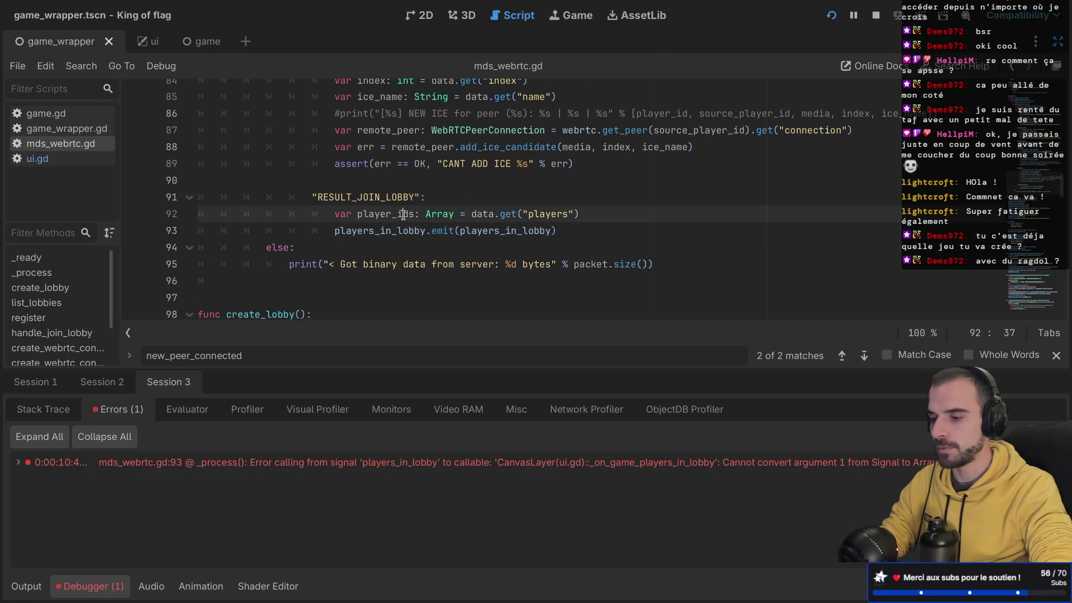
{"action": "double_click", "coordinate": [403, 213]}
{"action": "double_click", "coordinate": [516, 232]}
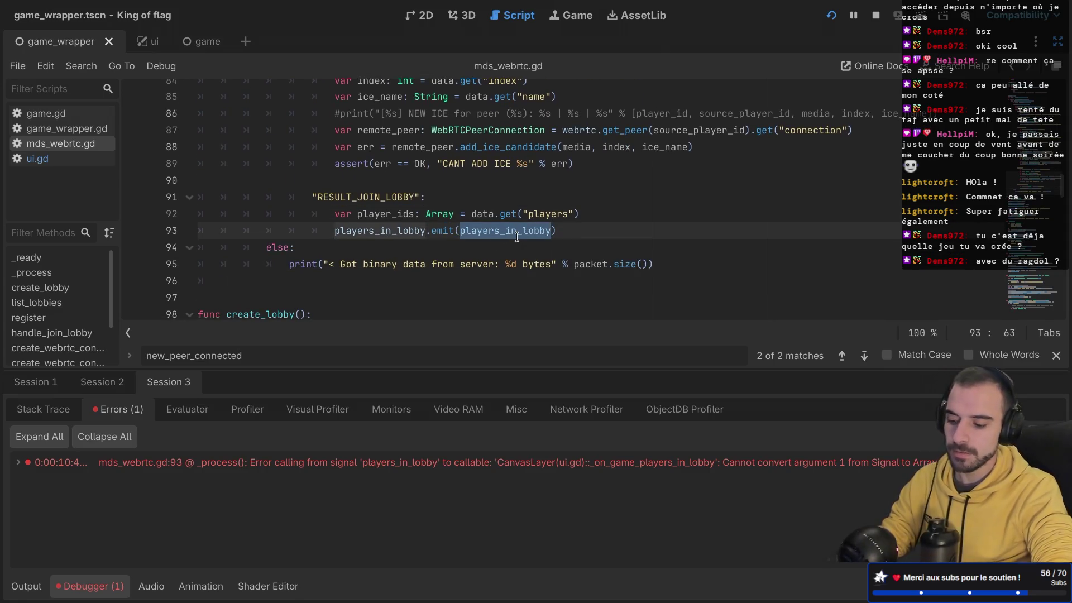
{"action": "double_click", "coordinate": [385, 213]}
{"action": "key", "text": "ctrl+c"}
{"action": "double_click", "coordinate": [506, 230]}
{"action": "key", "text": "ctrl+v"}
{"action": "left_click", "coordinate": [560, 245]}
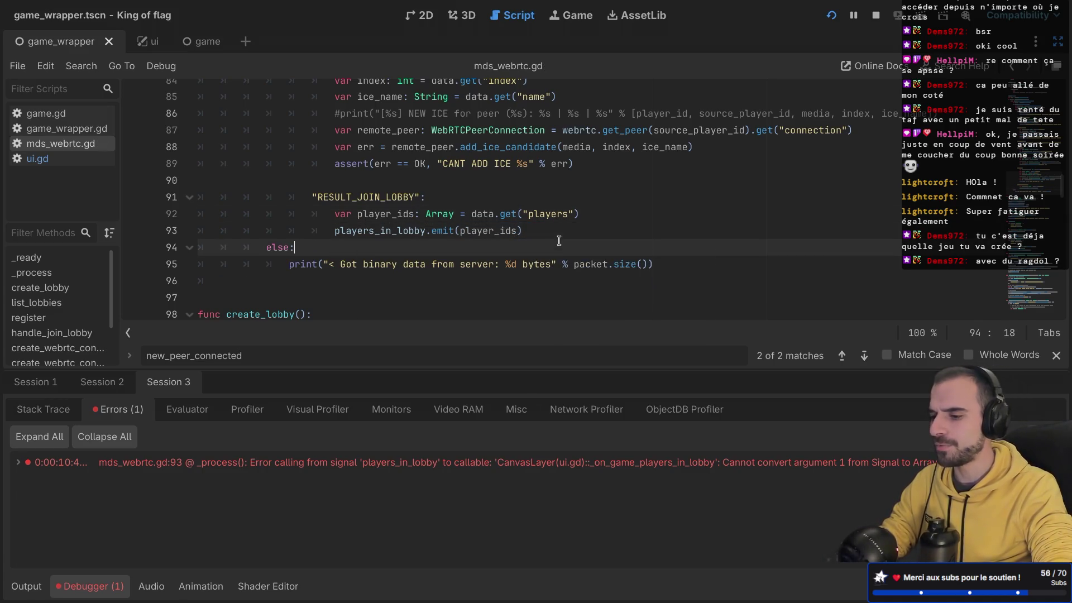
- Rerun the project, check the game windows' lobby player list, and return to the script editor
{"action": "key", "text": "super+b"}
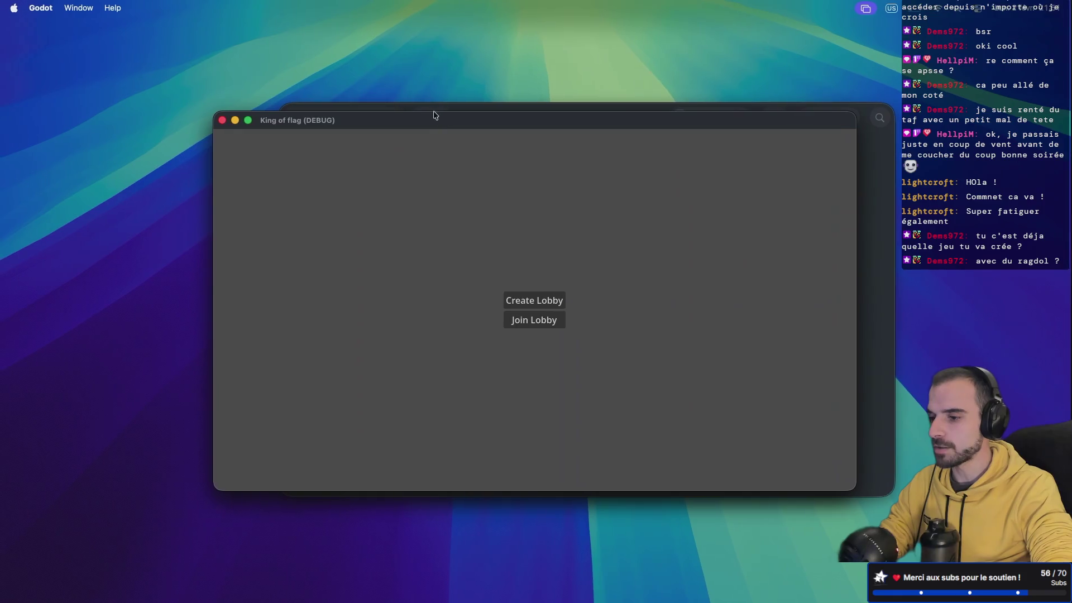
{"action": "left_click_drag", "start_coordinate": [435, 115], "coordinate": [210, 232]}
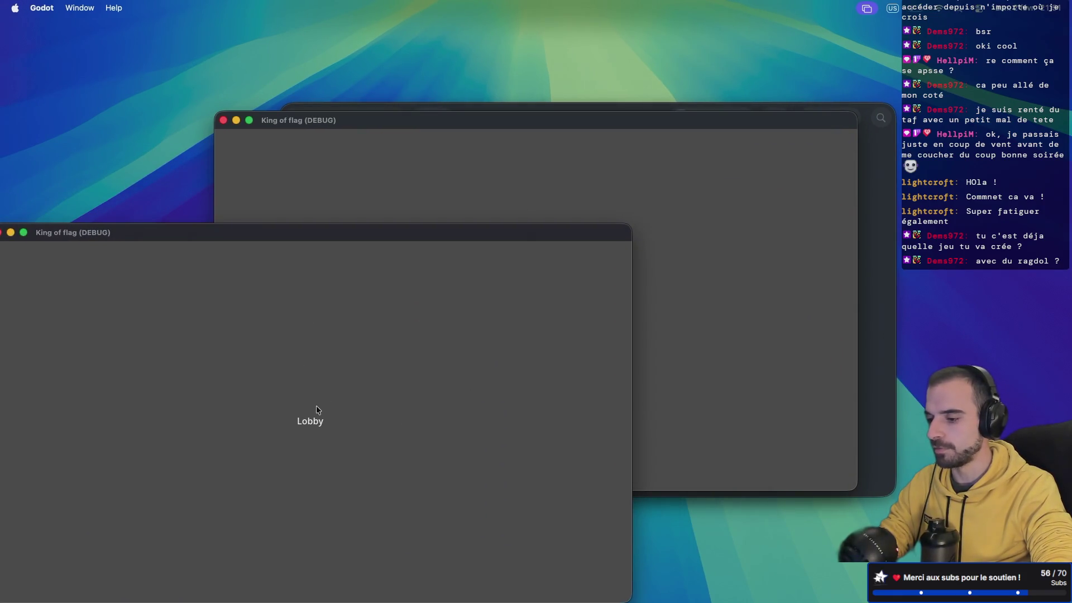
{"action": "key", "text": "ctrl+Right"}
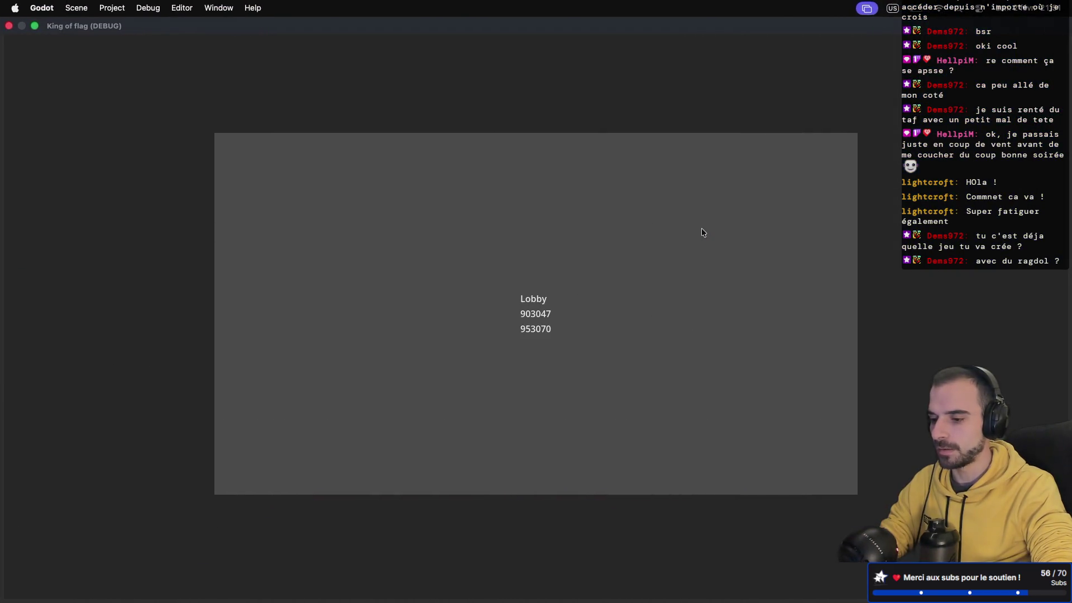
{"action": "key", "text": "ctrl+Right"}
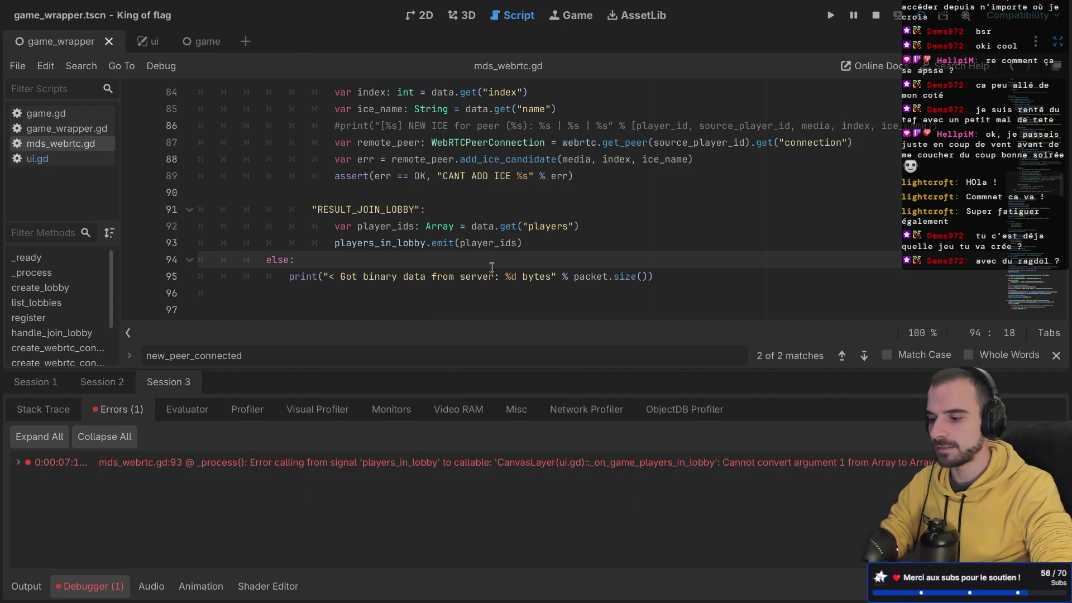
- Declare player_ids as an empty Array[int] and fill it with player_ids.assign(data.get("players")), then save
{"action": "left_click", "coordinate": [456, 226]}
{"action": "type", "text": "[int"}
{"action": "left_click", "coordinate": [499, 226]}
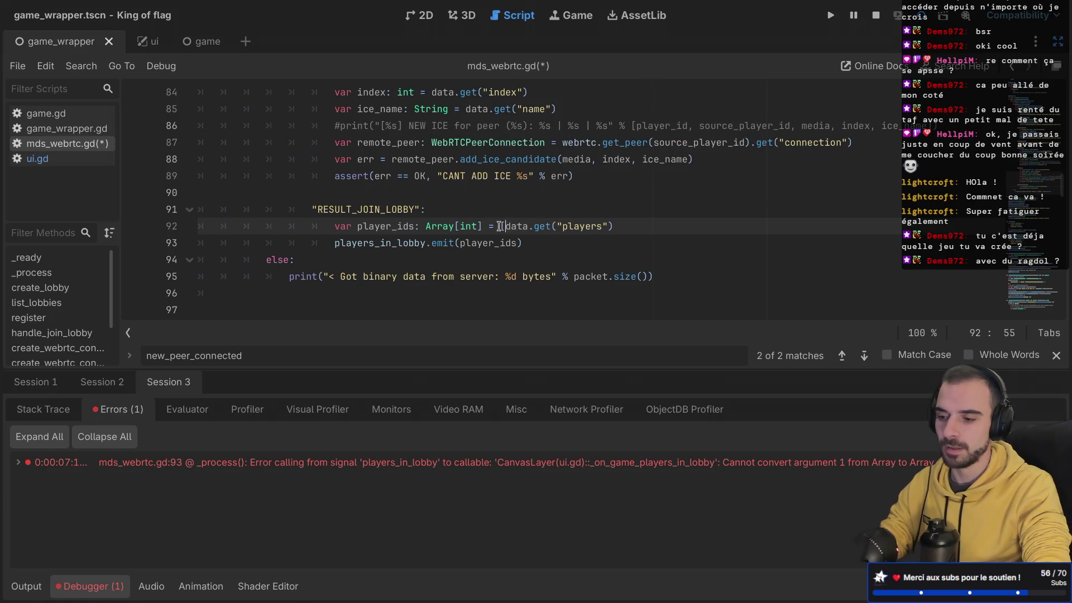
{"action": "type", "text": "[]"}
{"action": "key", "text": "Return"}
{"action": "type", "text": "player_id"}
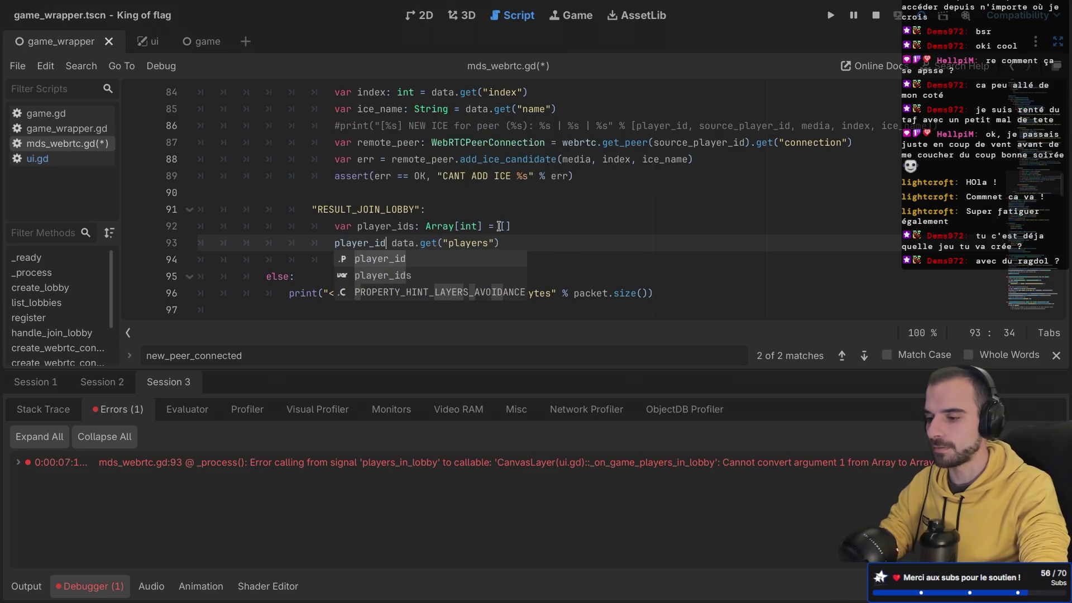
{"action": "type", "text": "s"}
{"action": "type", "text": ".assign("}
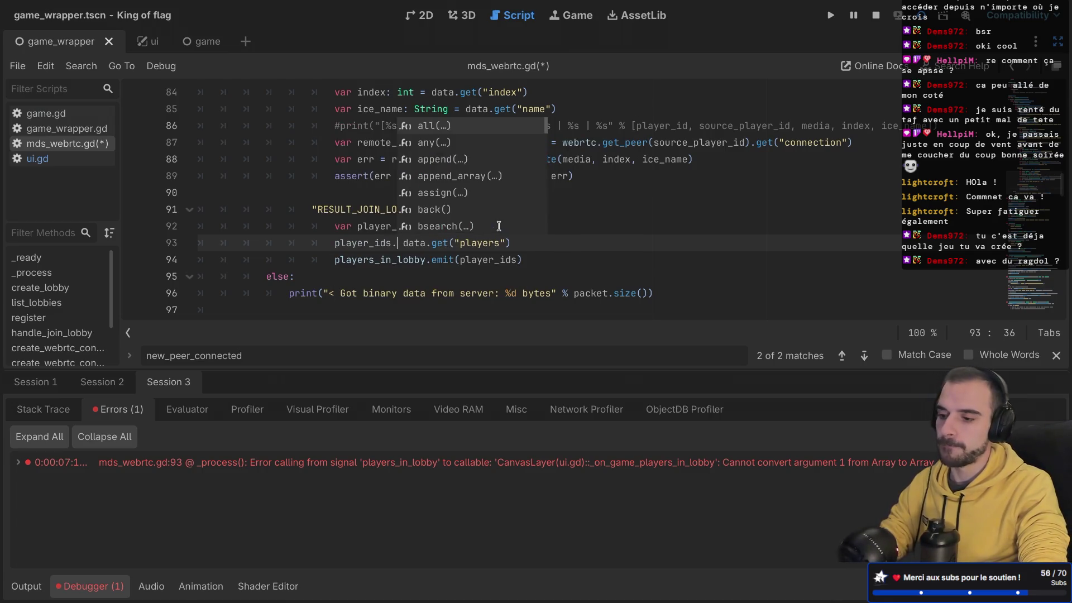
{"action": "key", "text": "BackSpace"}
{"action": "key", "text": "BackSpace"}
{"action": "key", "text": "End"}
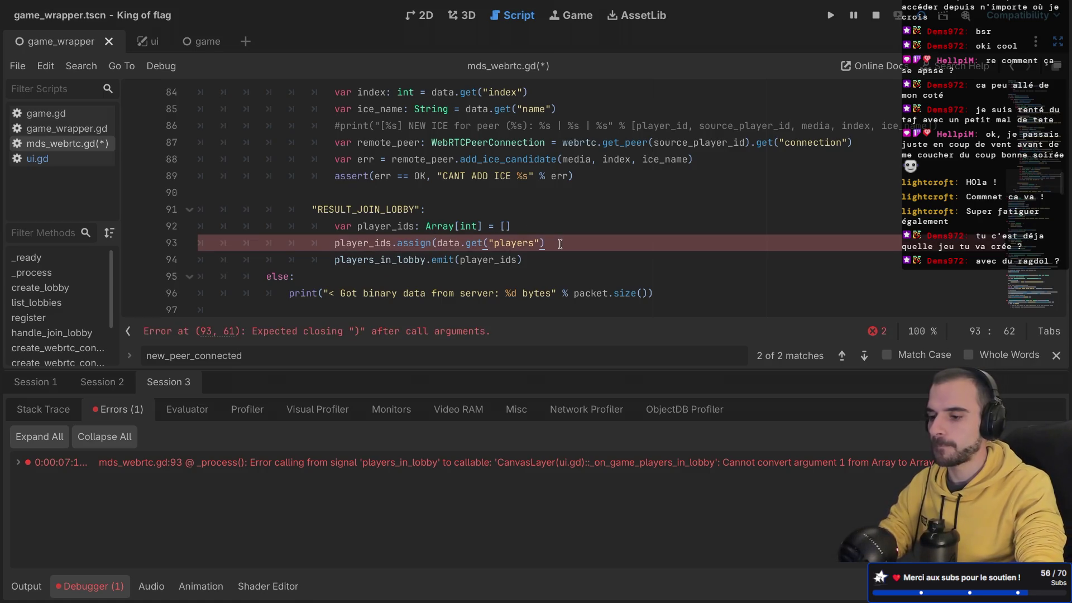
{"action": "type", "text": ")"}
{"action": "key", "text": "ctrl+s"}
- Run the game, create a lobby, and return to the editor
{"action": "key", "text": "super+b"}
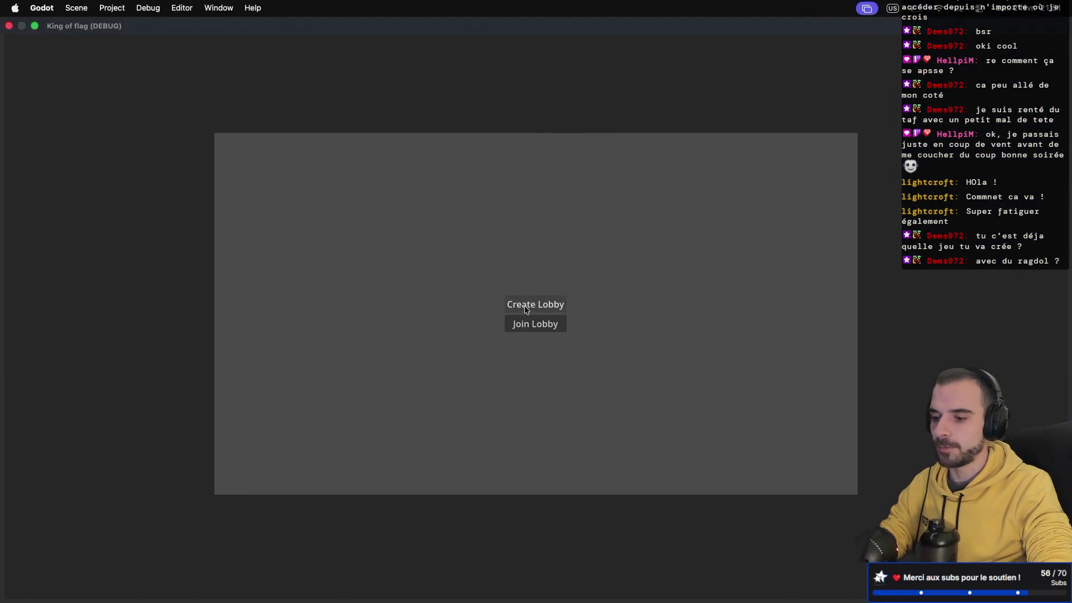
{"action": "key", "text": "ctrl+Left"}
{"action": "left_click", "coordinate": [543, 321]}
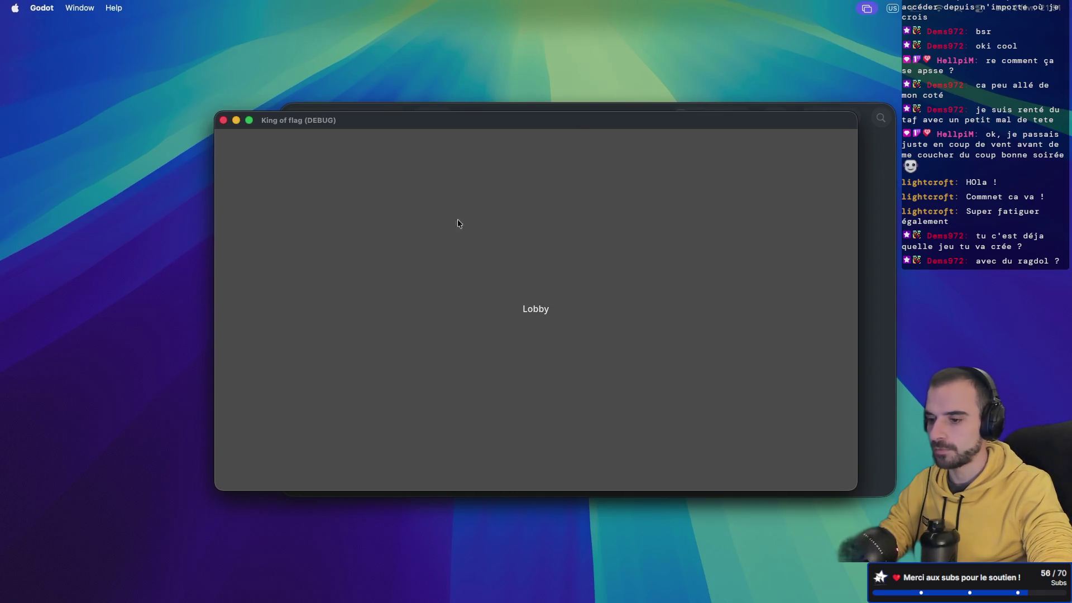
{"action": "left_click_drag", "start_coordinate": [554, 124], "coordinate": [396, 206]}
{"action": "key", "text": "ctrl+Right"}
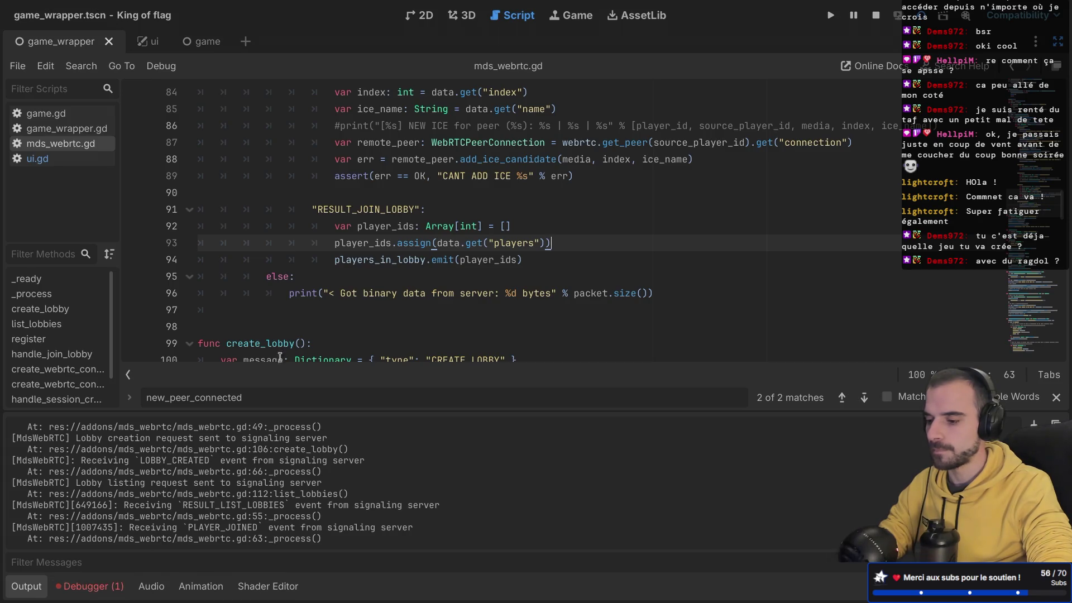
- From the debugger errors, go to mds_webrtc.gd and change line 92's Array[int] to Array[String]
{"action": "left_click", "coordinate": [113, 579]}
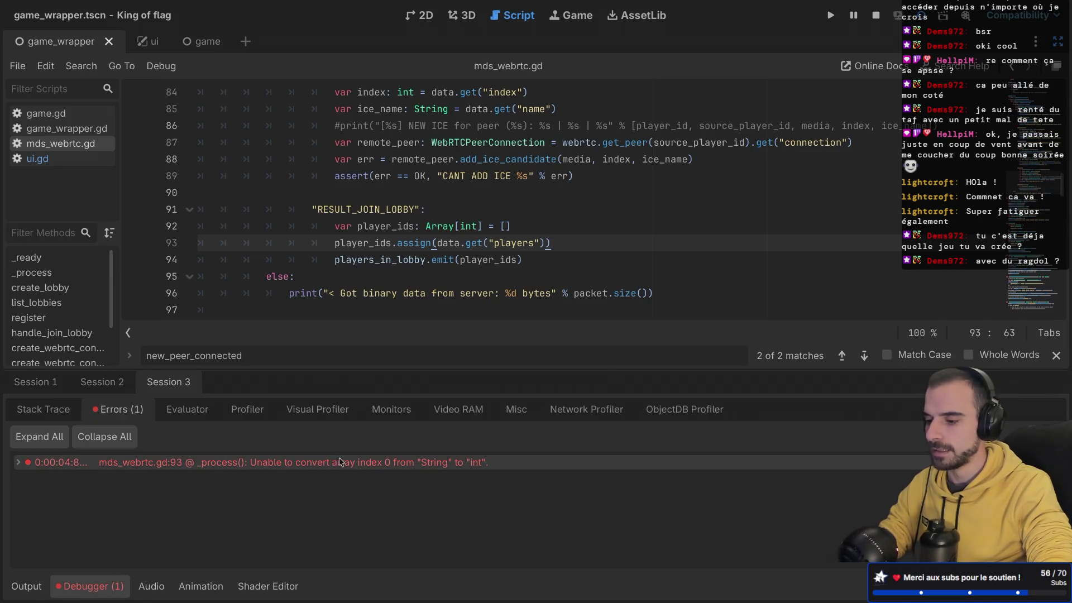
{"action": "left_click", "coordinate": [374, 468]}
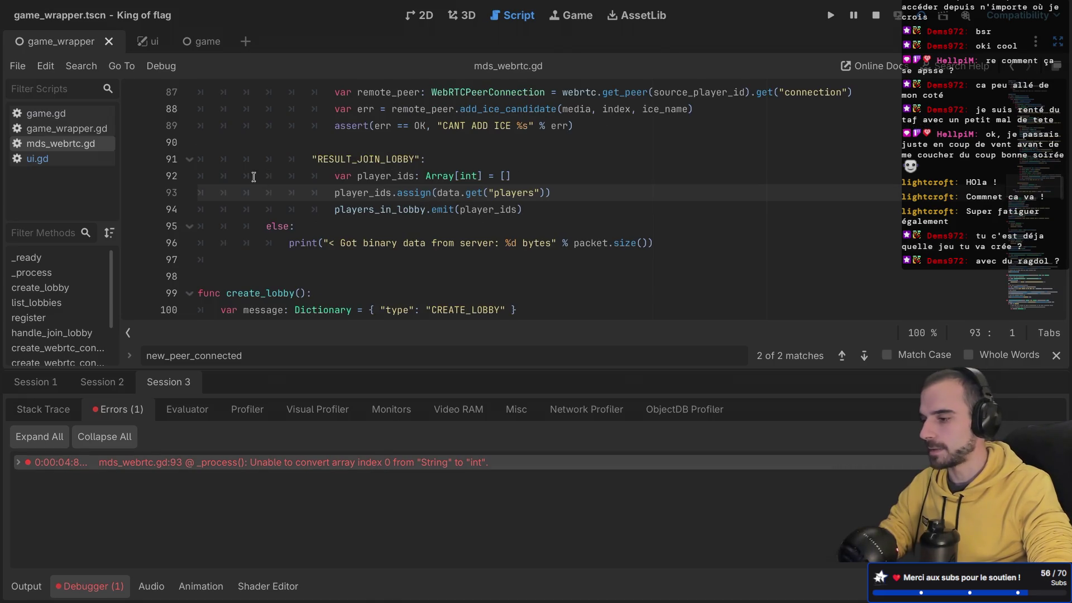
{"action": "left_click", "coordinate": [38, 159]}
{"action": "scroll", "coordinate": [514, 195], "scroll_direction": "down", "scroll_amount": 1}
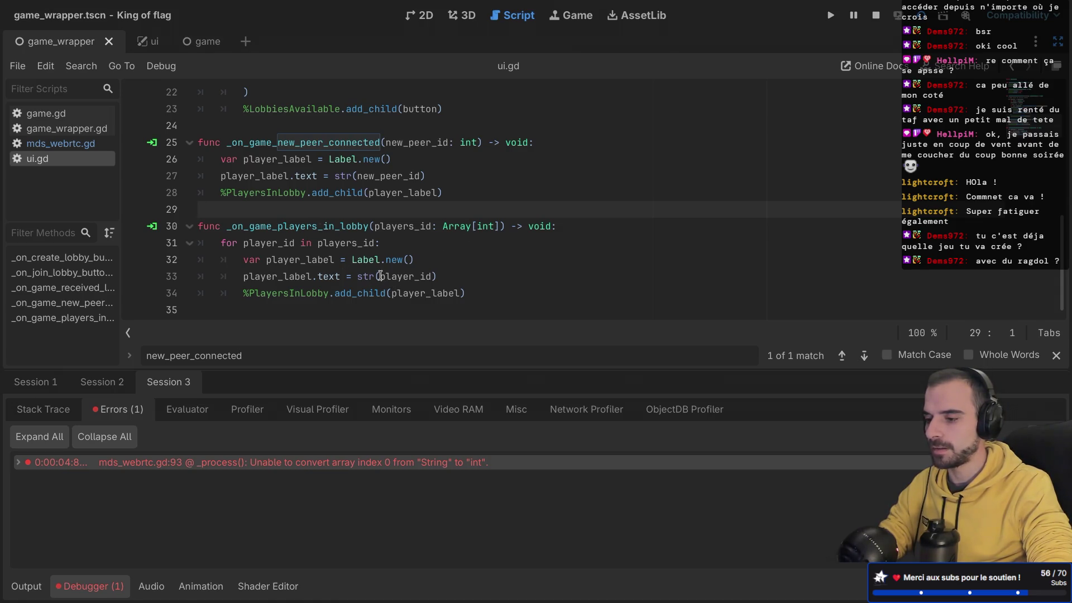
{"action": "mouse_move", "coordinate": [380, 276]}
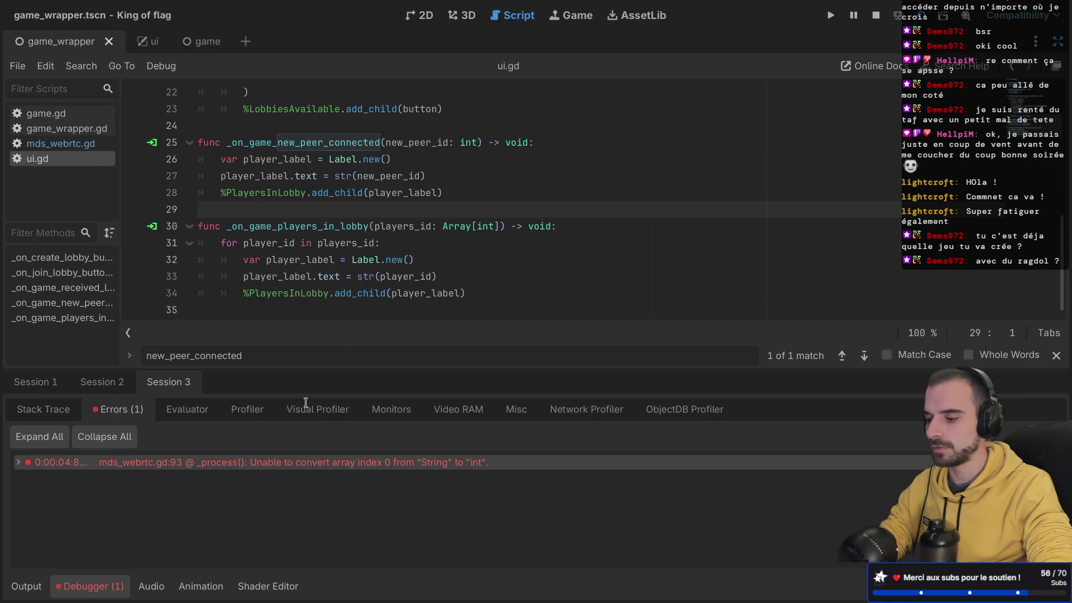
{"action": "double_click", "coordinate": [257, 460]}
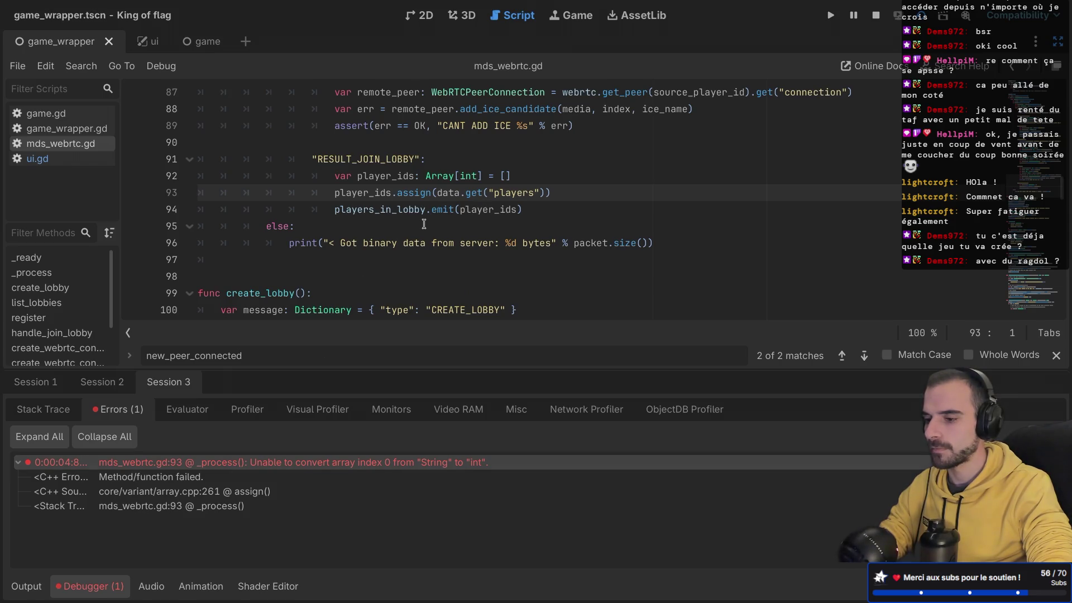
{"action": "scroll", "coordinate": [424, 224], "scroll_direction": "up", "scroll_amount": 1}
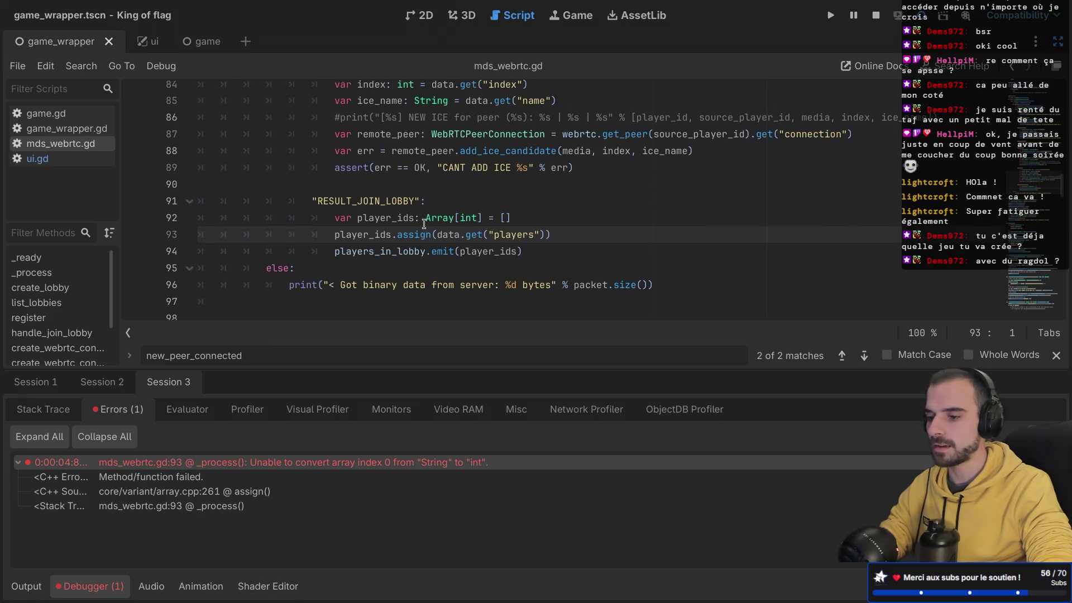
{"action": "double_click", "coordinate": [467, 218]}
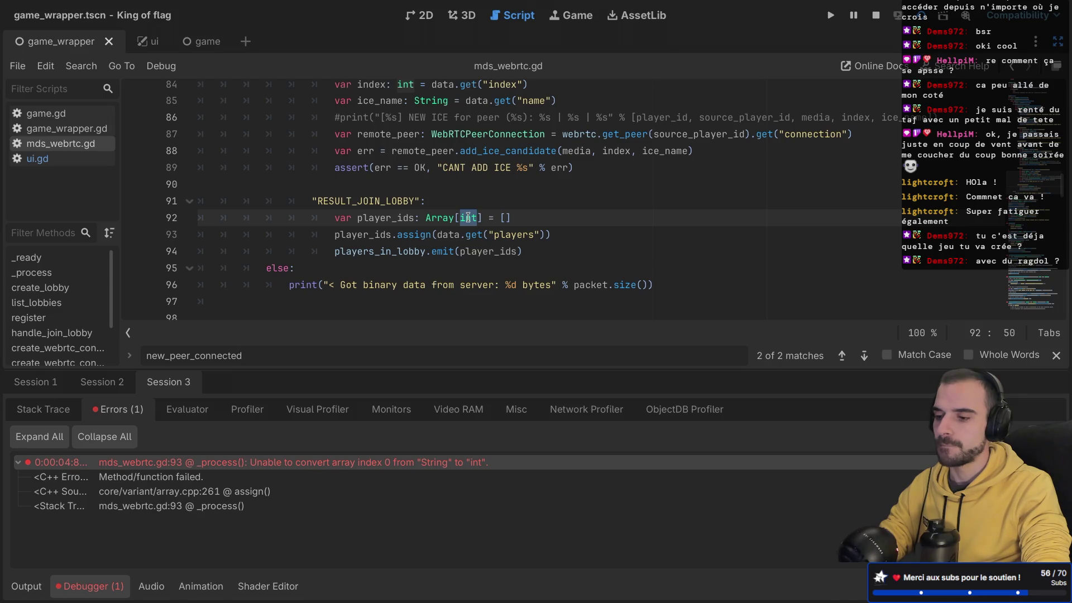
{"action": "type", "text": "S"}
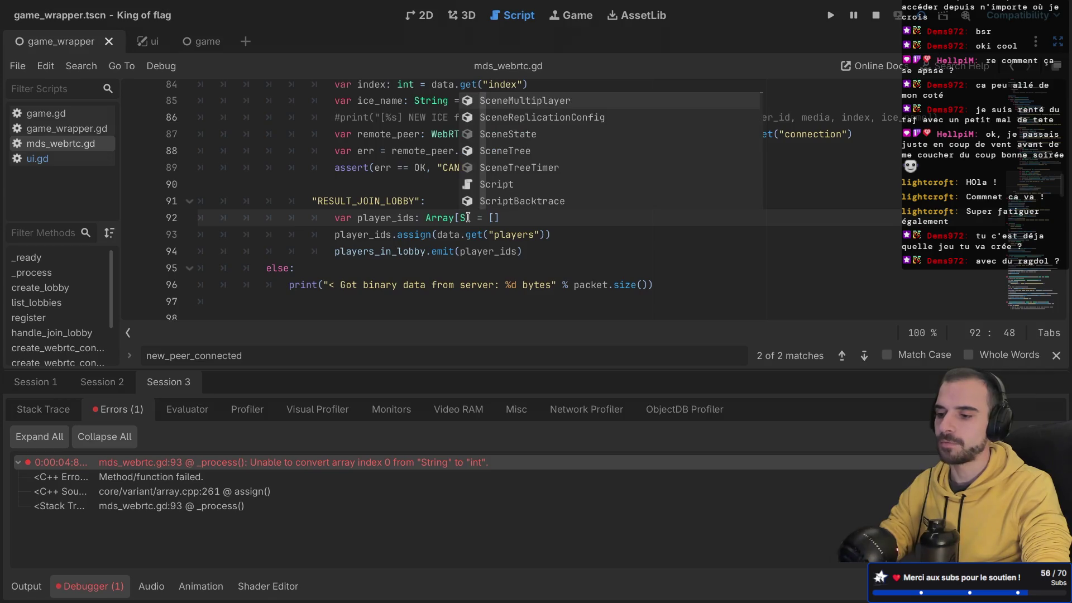
{"action": "type", "text": "tring"}
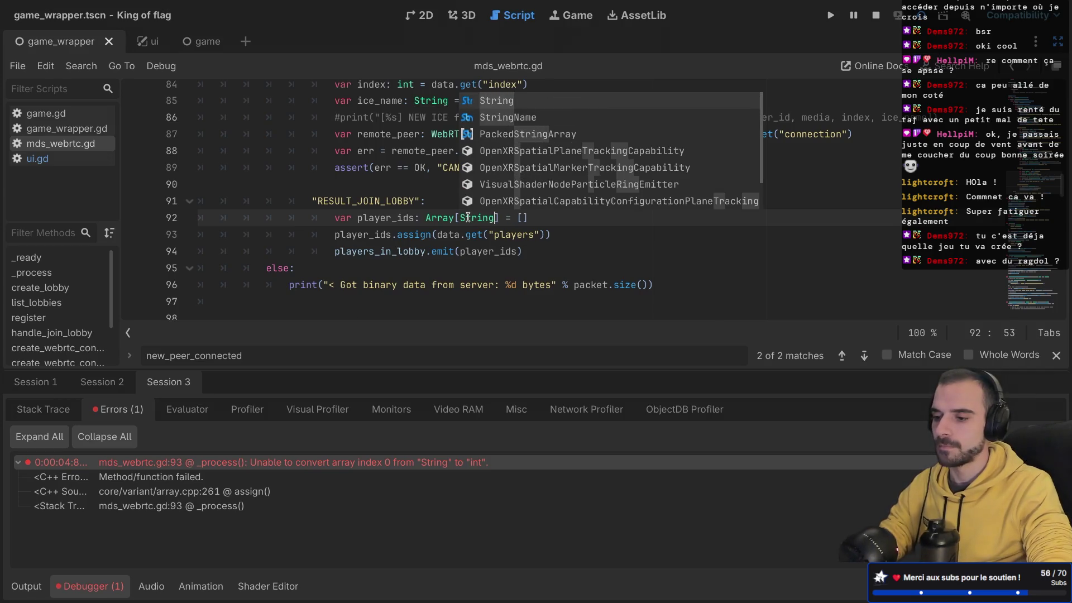
- Change the ui.gd lobby handler parameter to Array[String], save, and relaunch the game
{"action": "key", "text": "Escape"}
{"action": "left_click", "coordinate": [394, 252], "text": "ctrl"}
{"action": "scroll", "coordinate": [361, 261], "scroll_direction": "down", "scroll_amount": 15}
{"action": "scroll", "coordinate": [360, 261], "scroll_direction": "down", "scroll_amount": 15}
{"action": "left_click", "coordinate": [83, 163]}
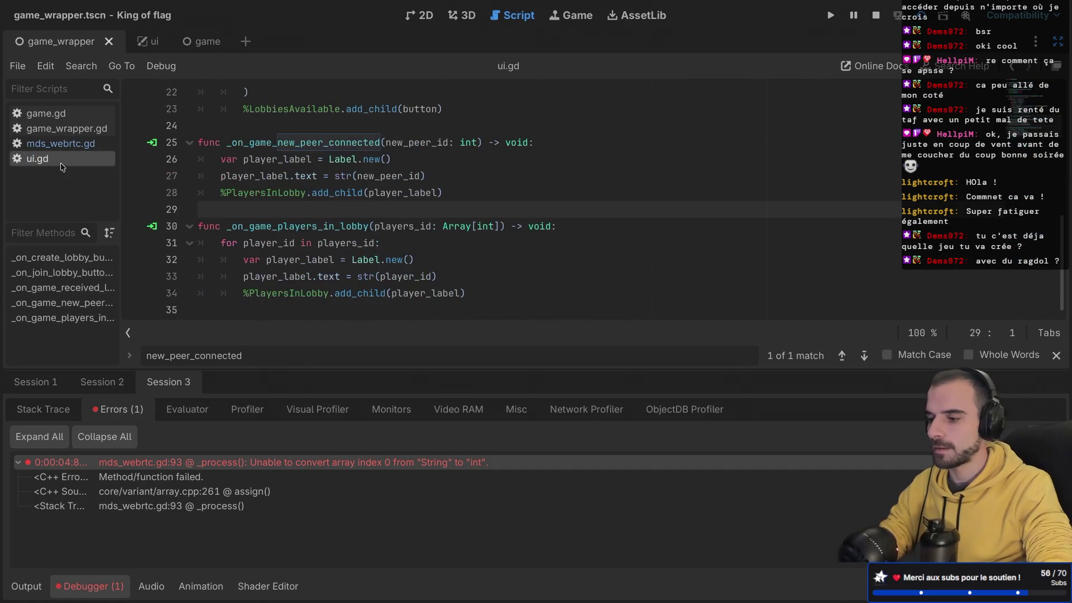
{"action": "double_click", "coordinate": [482, 225]}
{"action": "type", "text": "String"}
{"action": "key", "text": "ctrl+s"}
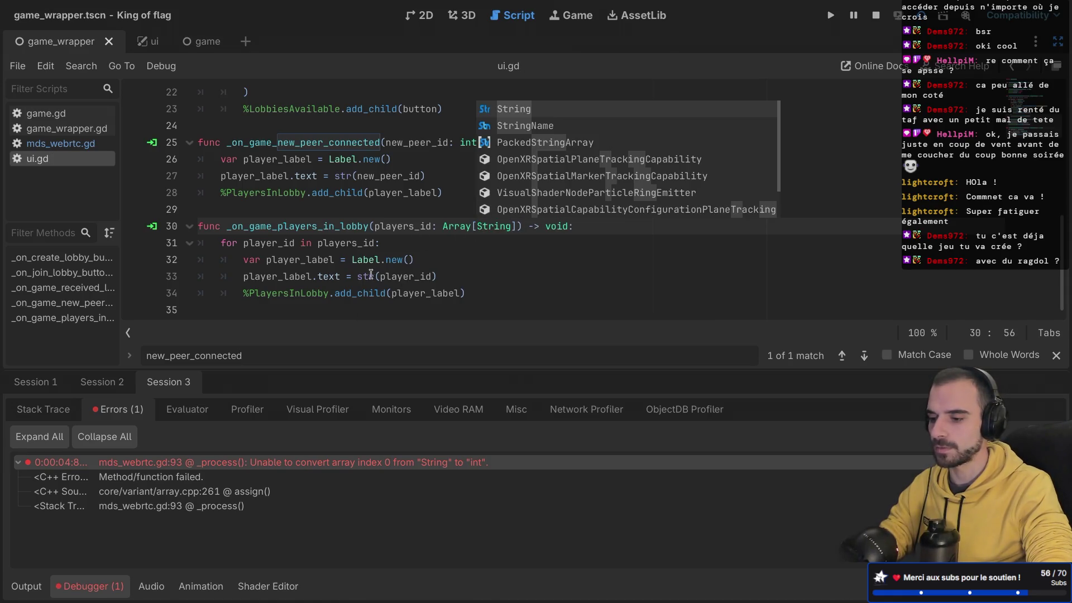
{"action": "left_click", "coordinate": [370, 276]}
{"action": "left_click", "coordinate": [540, 257]}
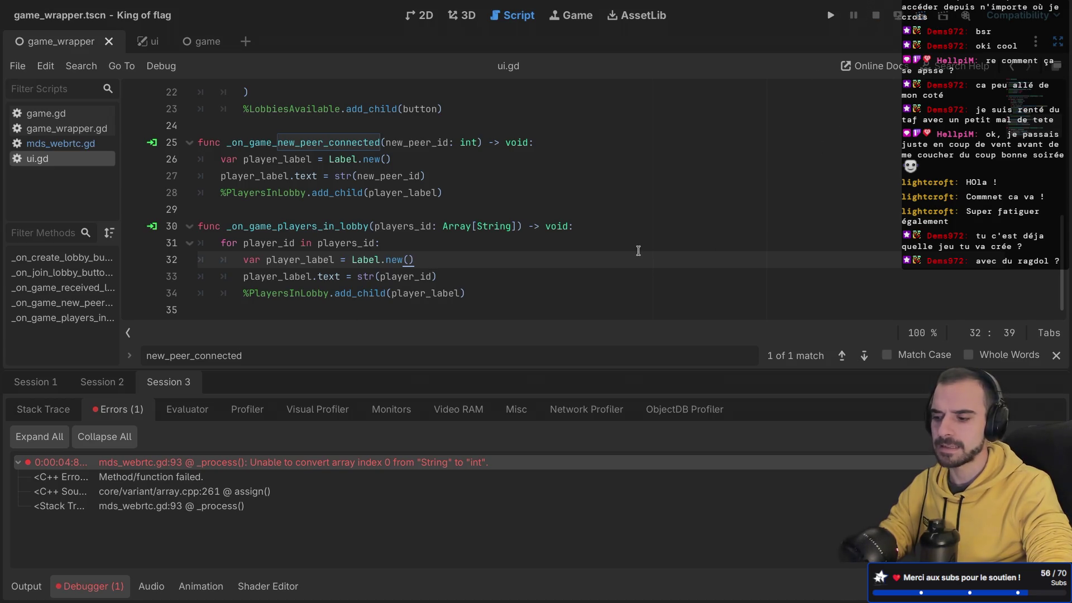
{"action": "left_click", "coordinate": [830, 15]}
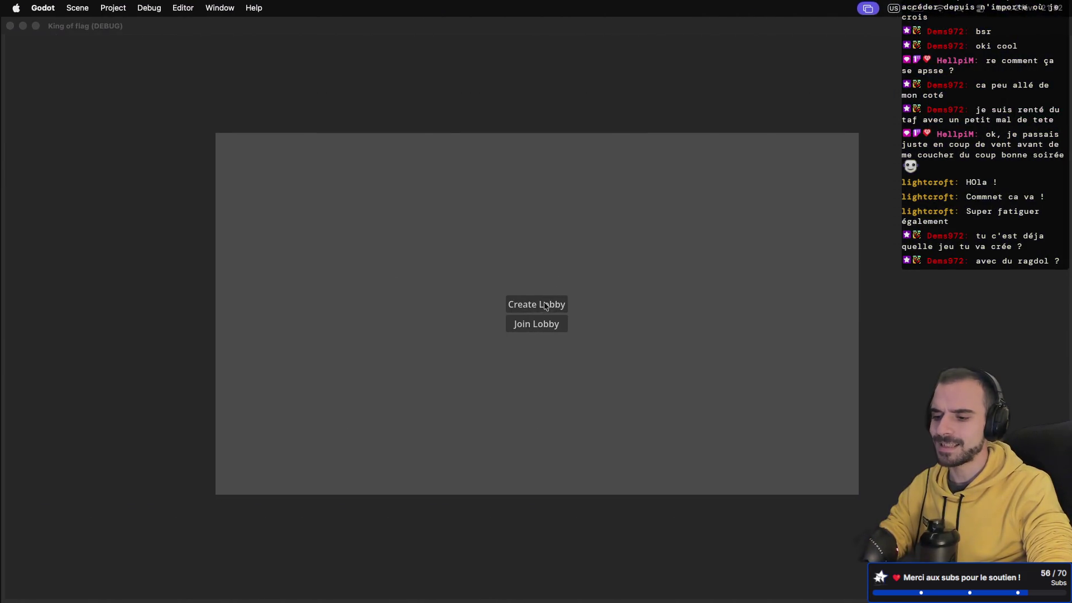
- Create a lobby in the first game instance and join lobby 27549 from another instance
{"action": "left_click", "coordinate": [508, 305]}
{"action": "key", "text": "ctrl+Left"}
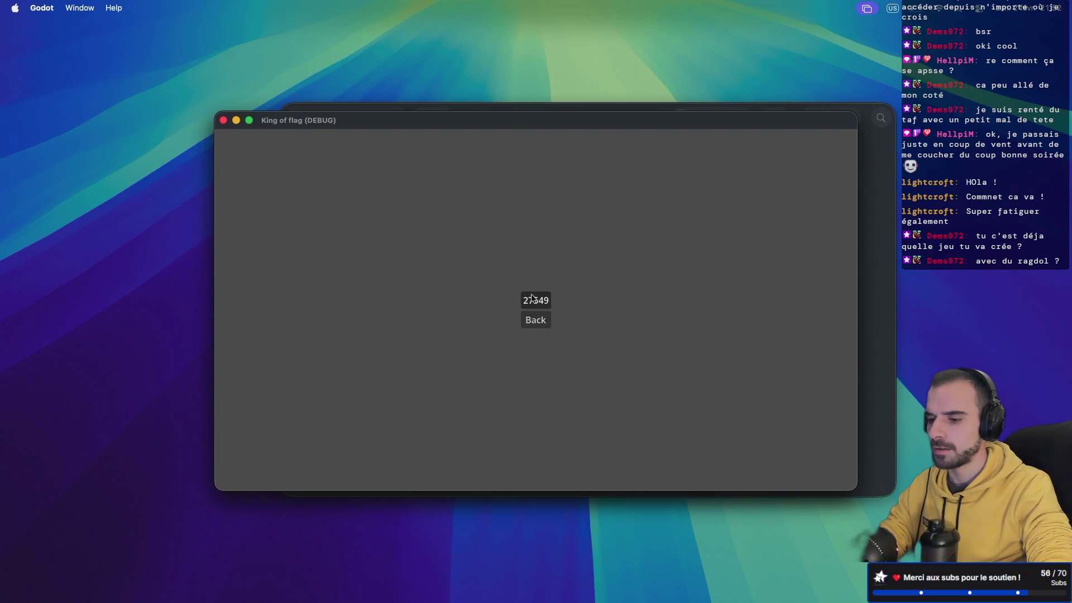
{"action": "left_click_drag", "start_coordinate": [530, 123], "coordinate": [343, 201]}
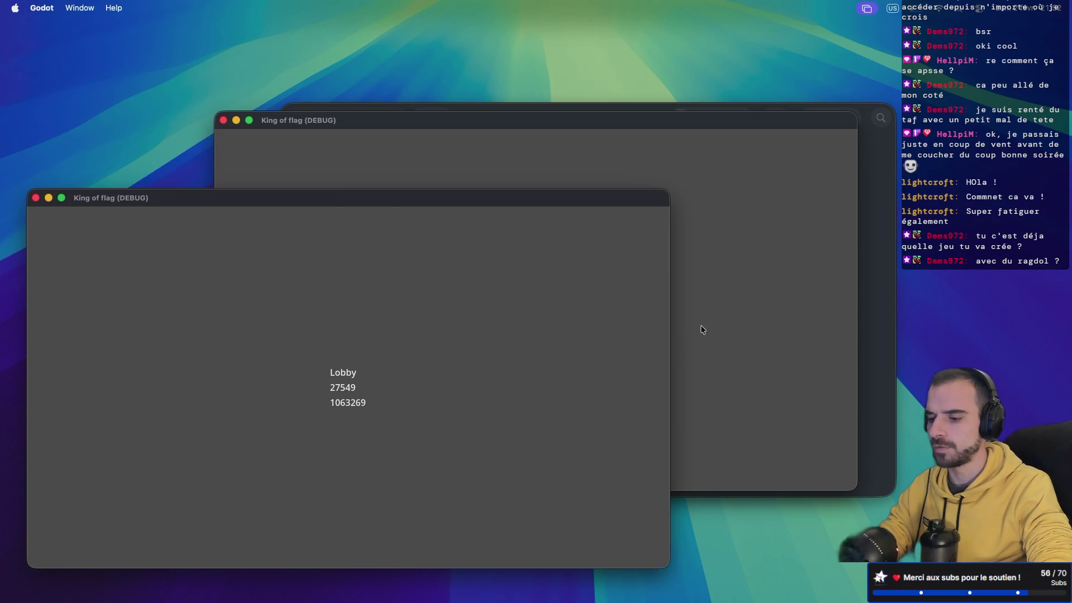
{"action": "left_click", "coordinate": [718, 320]}
{"action": "left_click_drag", "start_coordinate": [483, 126], "coordinate": [698, 53]}
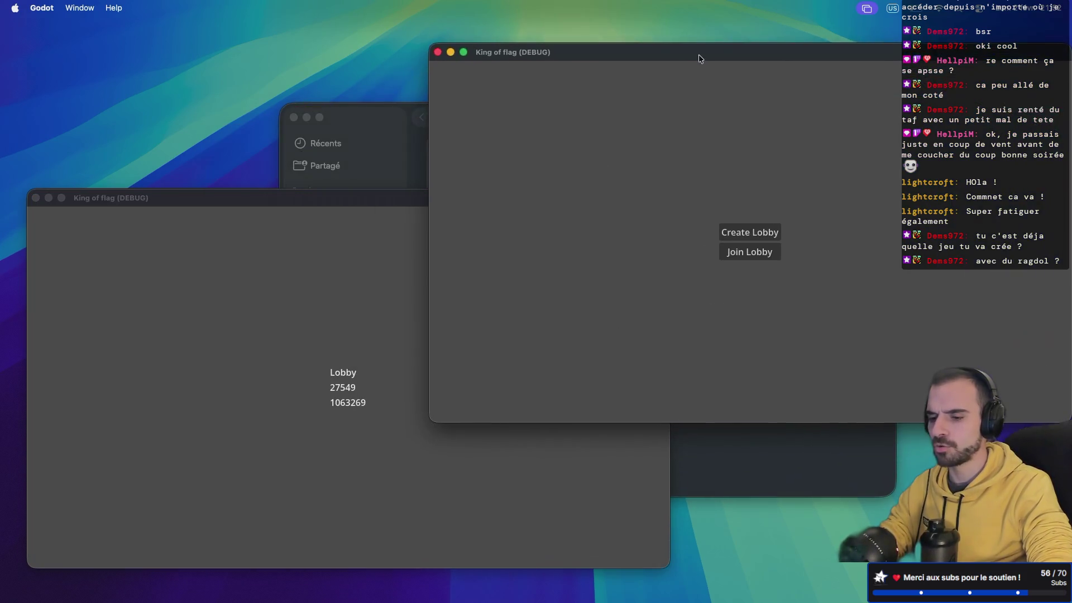
{"action": "left_click", "coordinate": [759, 227]}
{"action": "left_click", "coordinate": [761, 227]}
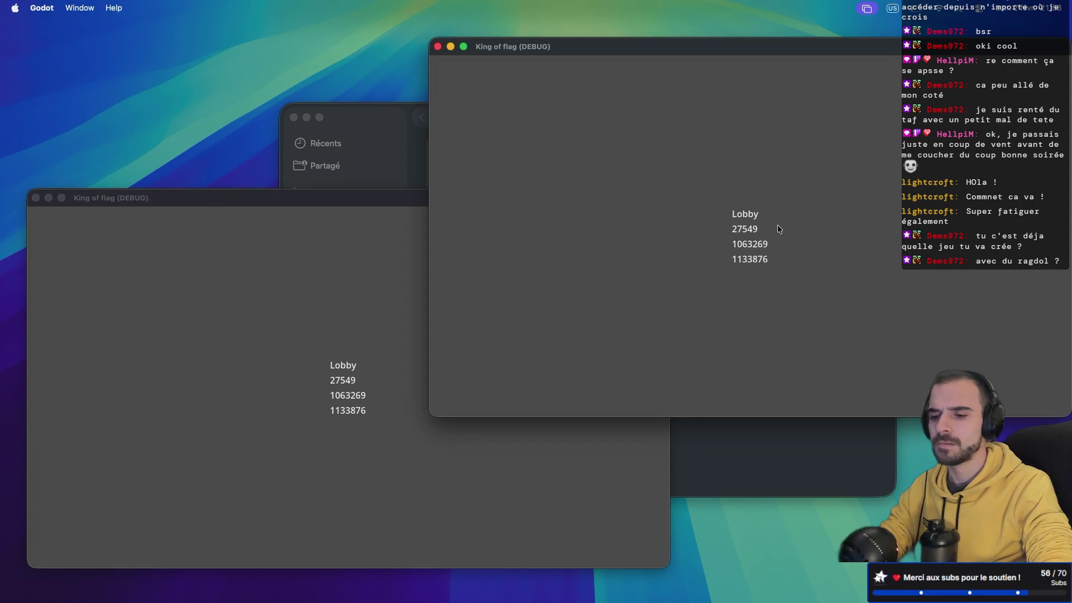
- Confirm each game lists IDs 27549, 1063269 and 1133876, reviewing the new-peer handler in the editor
{"action": "left_click", "coordinate": [524, 461]}
{"action": "left_click", "coordinate": [752, 323]}
{"action": "key", "text": "ctrl+super+f"}
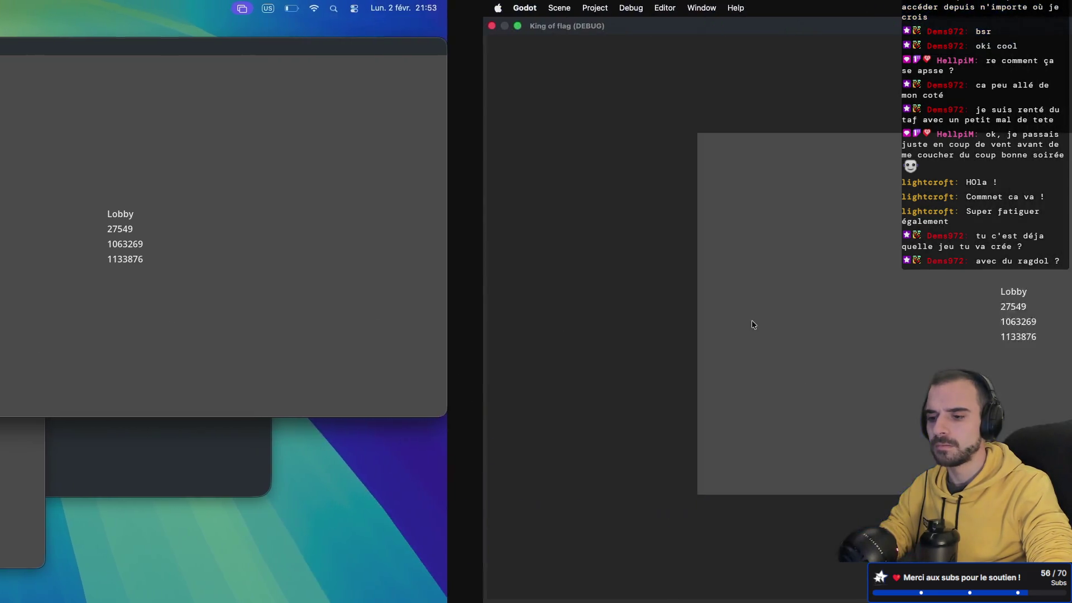
{"action": "key", "text": "ctrl+Left"}
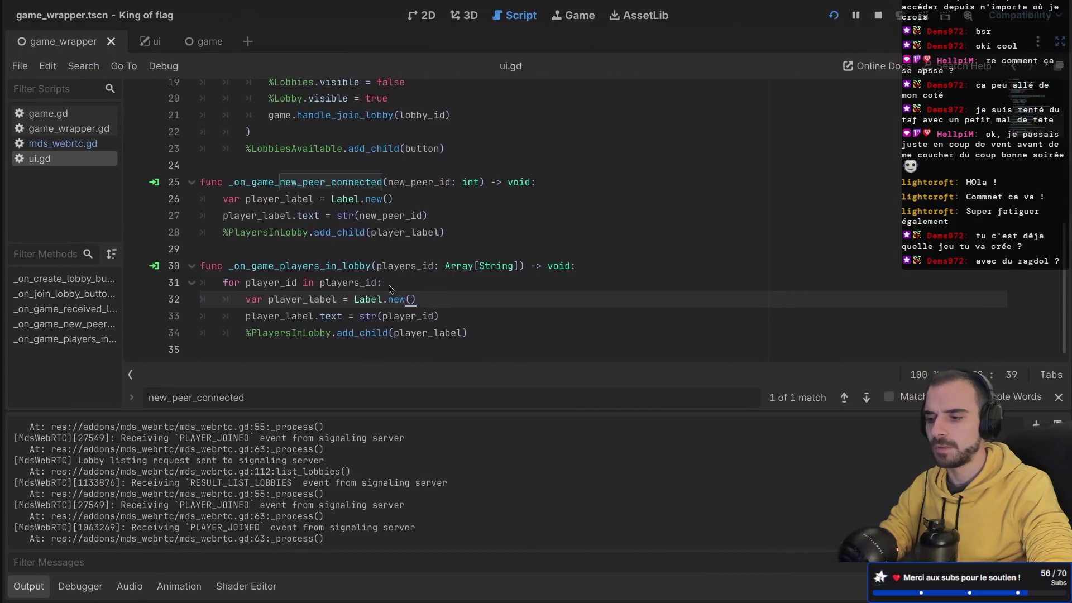
{"action": "left_click", "coordinate": [315, 216]}
{"action": "left_click", "coordinate": [323, 183]}
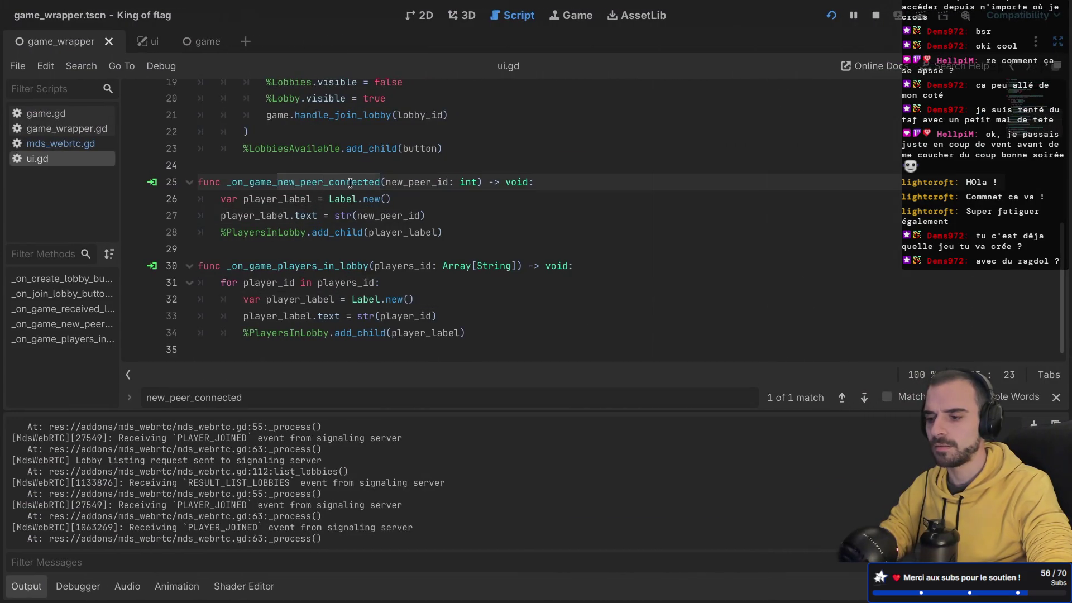
{"action": "scroll", "coordinate": [355, 183], "scroll_direction": "up", "scroll_amount": 1}
{"action": "scroll", "coordinate": [355, 183], "scroll_direction": "up", "scroll_amount": 4}
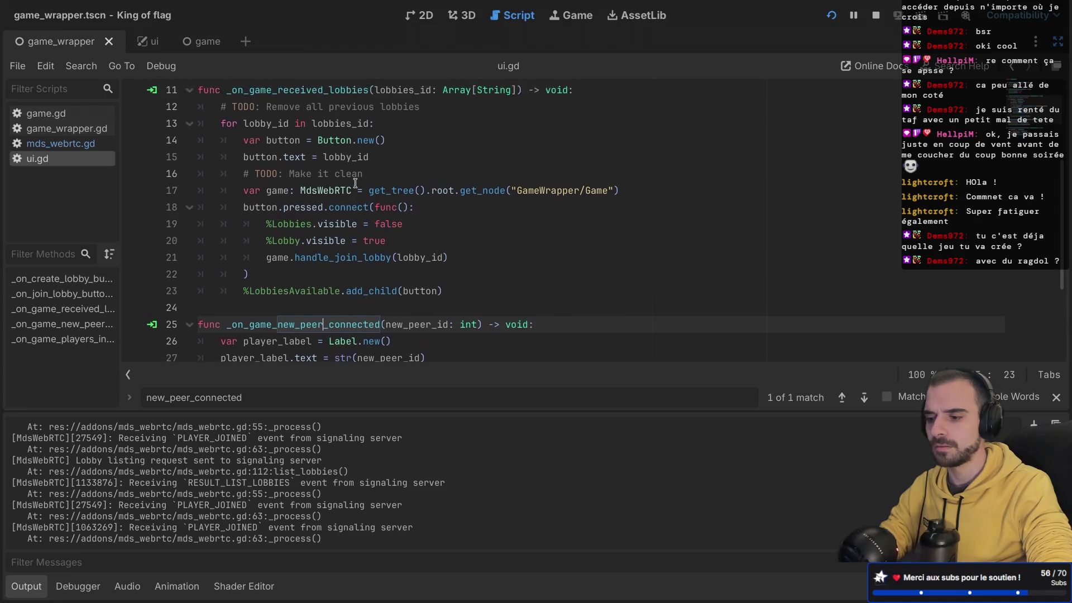
{"action": "scroll", "coordinate": [355, 183], "scroll_direction": "down", "scroll_amount": 4}
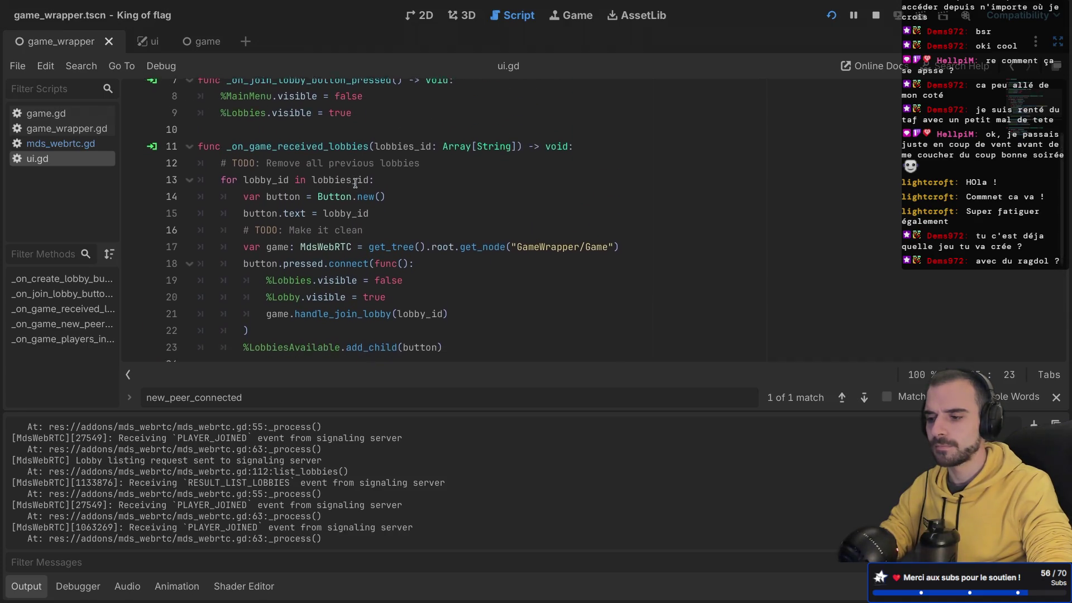
{"action": "key", "text": "ctrl+Right"}
{"action": "key", "text": "ctrl+Left"}
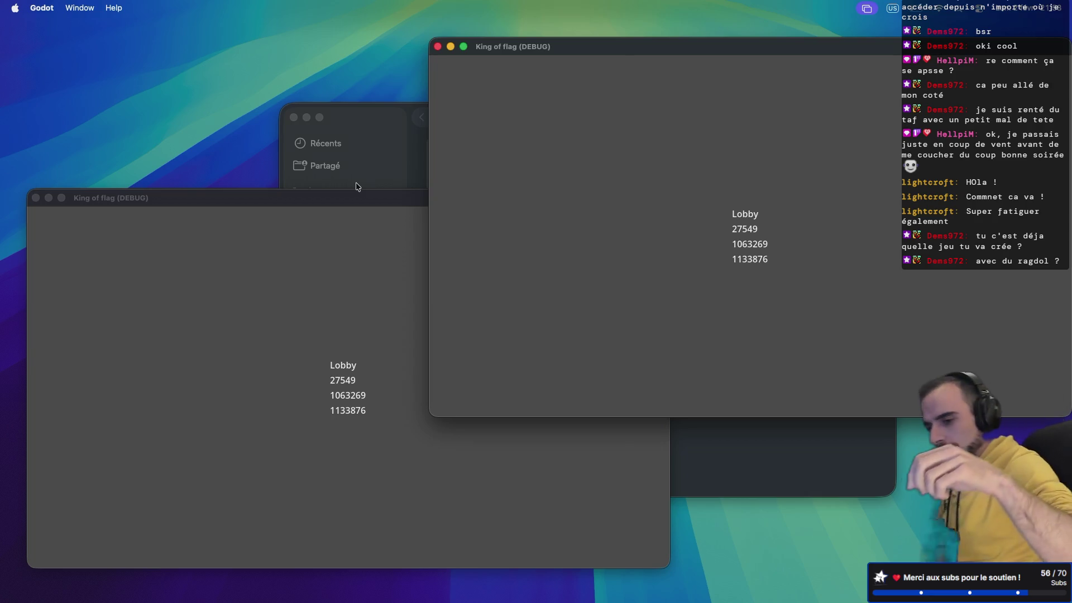
{"action": "key", "text": "ctrl+Right"}
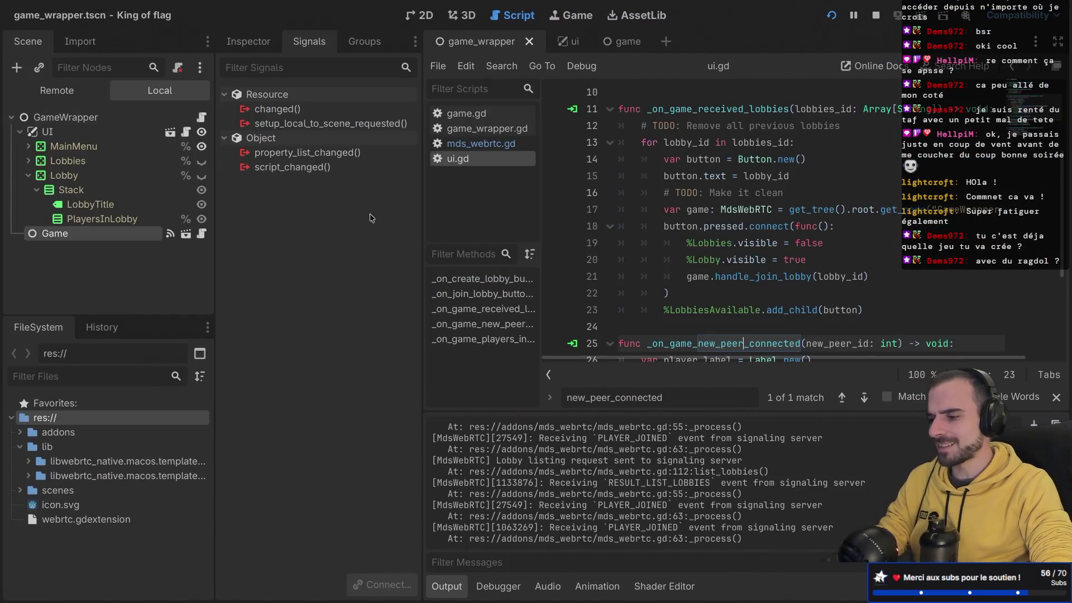
- In the ui scene, add a Button child node to the lobby's Stack
{"action": "left_click", "coordinate": [28, 175]}
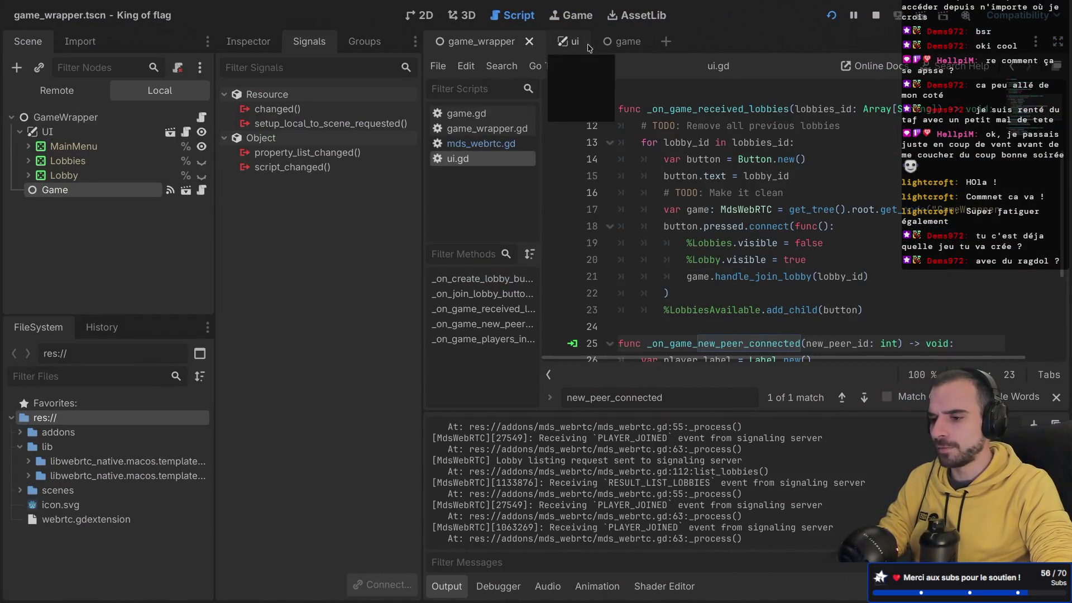
{"action": "left_click", "coordinate": [569, 44]}
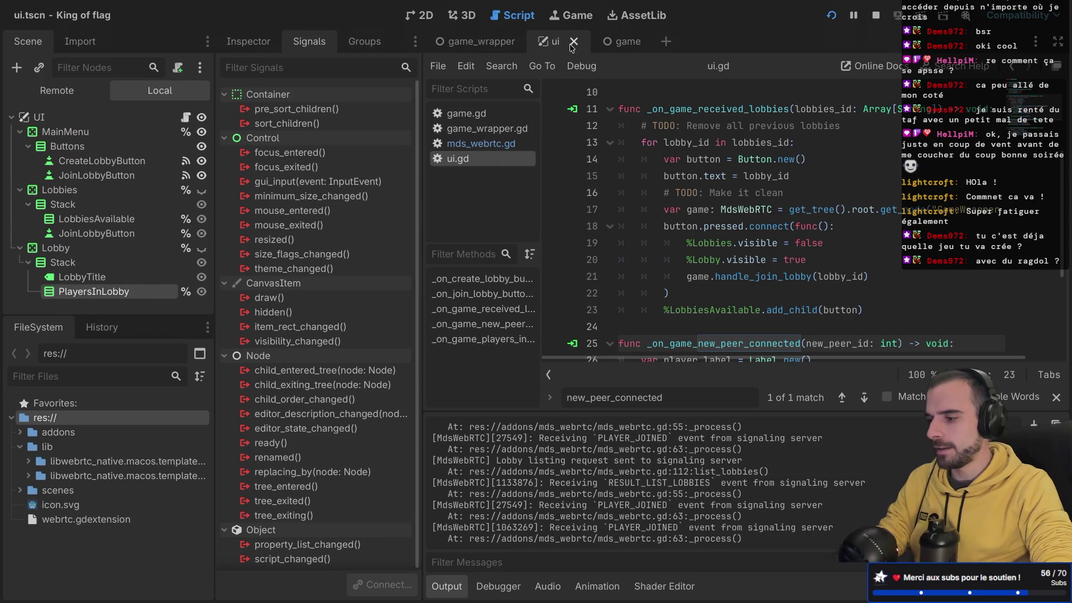
{"action": "left_click", "coordinate": [85, 263]}
{"action": "right_click", "coordinate": [85, 263]}
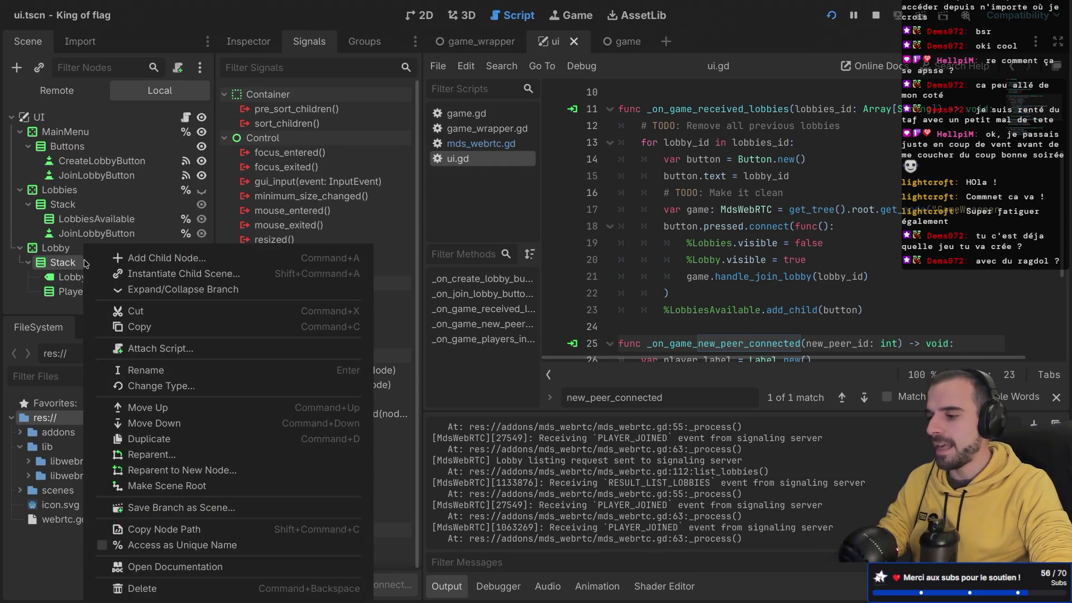
{"action": "left_click", "coordinate": [143, 259]}
{"action": "type", "text": "button"}
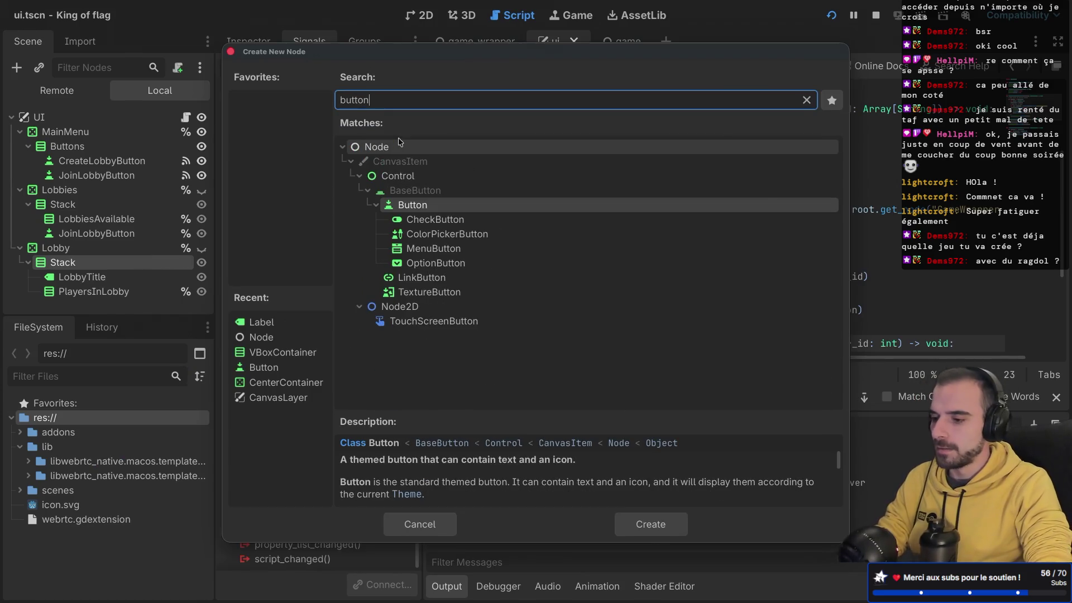
{"action": "key", "text": "Return"}
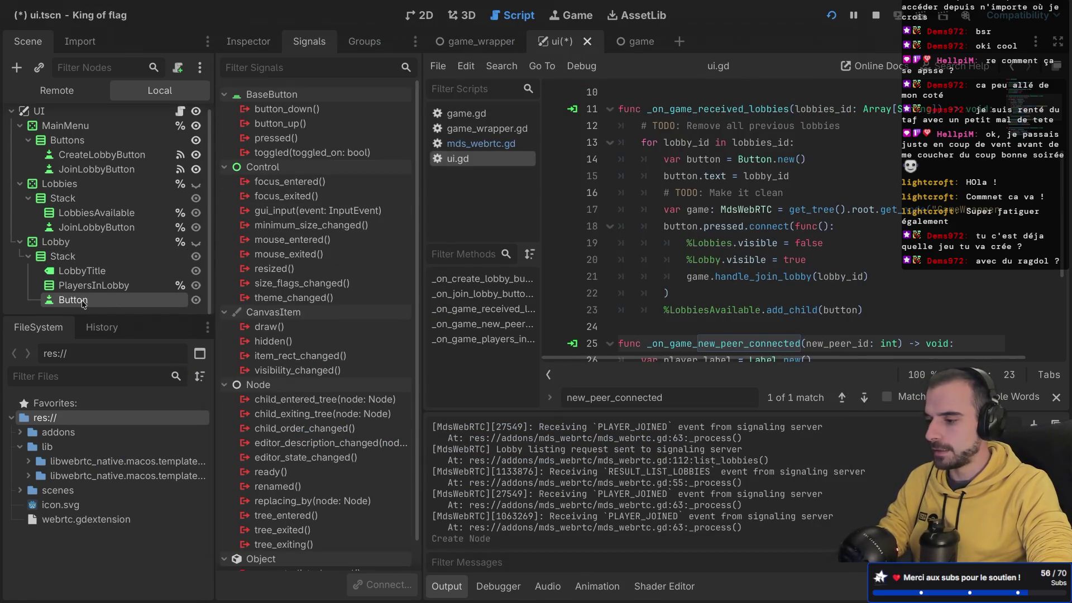
- Rename the new Button node to StartButton
{"action": "left_click", "coordinate": [82, 301]}
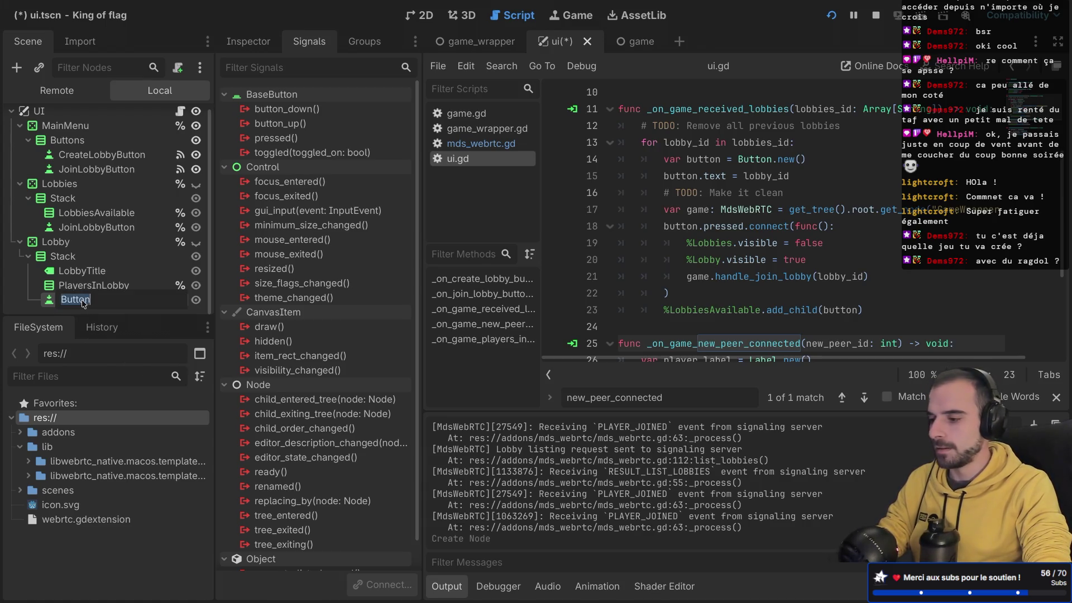
{"action": "type", "text": "StartB"}
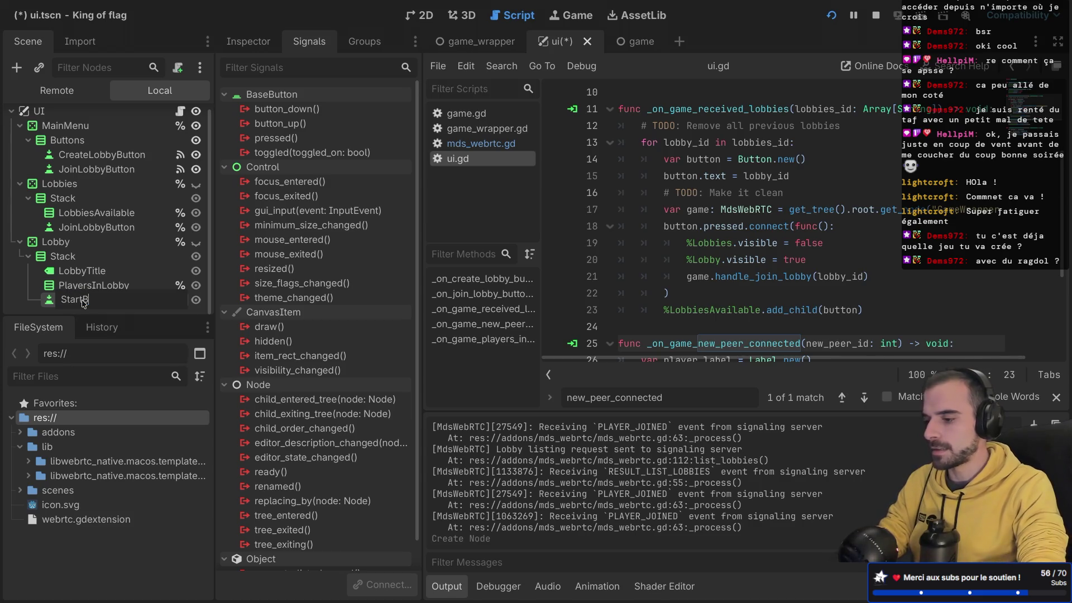
{"action": "type", "text": "n"}
{"action": "key", "text": "Return"}
{"action": "right_click", "coordinate": [82, 301]}
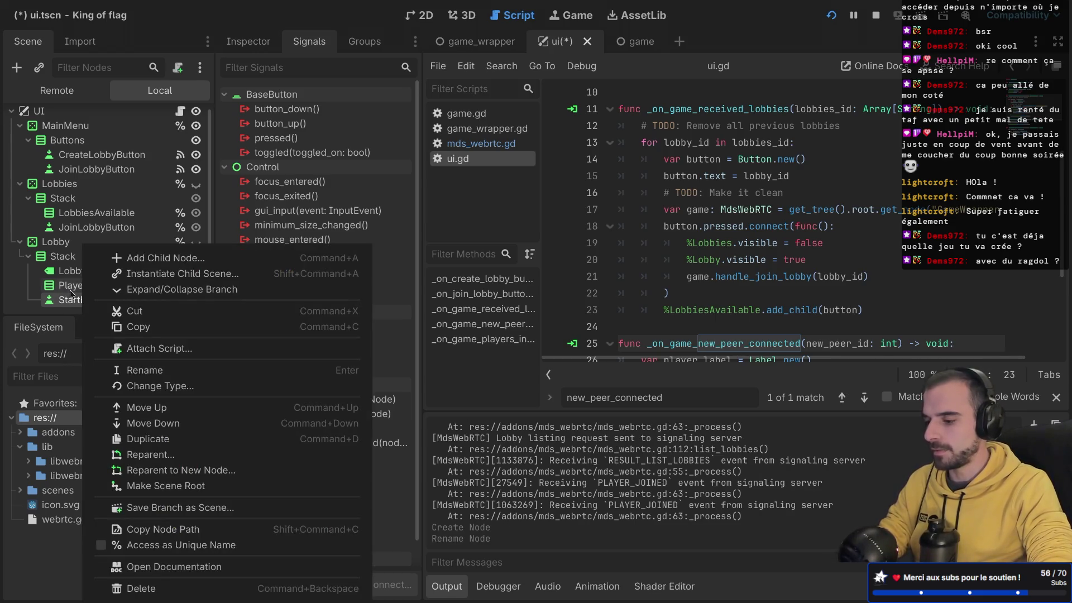
{"action": "left_click", "coordinate": [73, 296]}
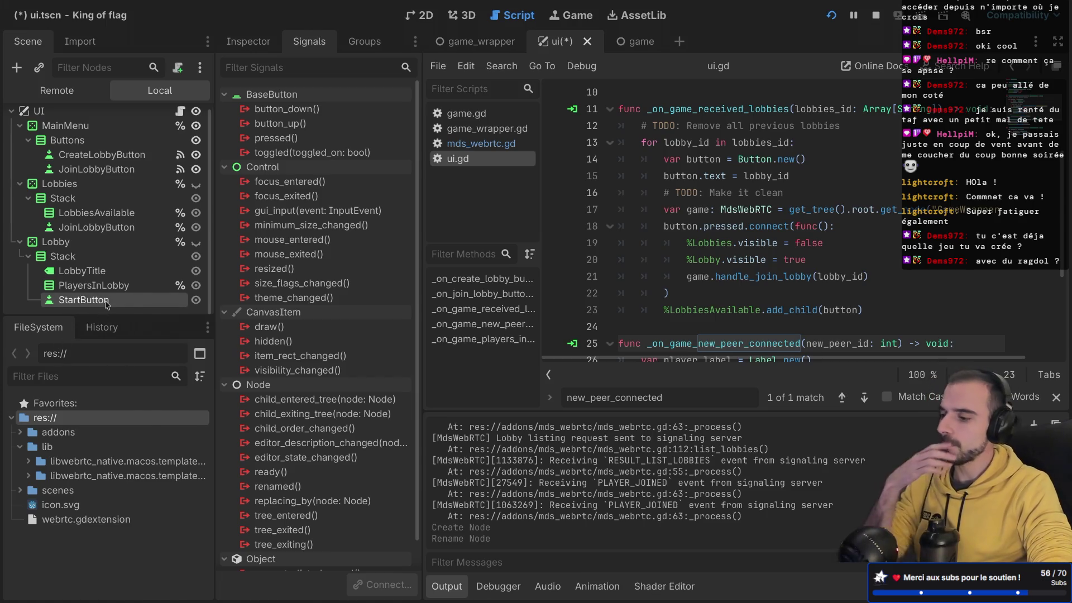
{"action": "right_click", "coordinate": [107, 305]}
{"action": "left_click", "coordinate": [84, 304]}
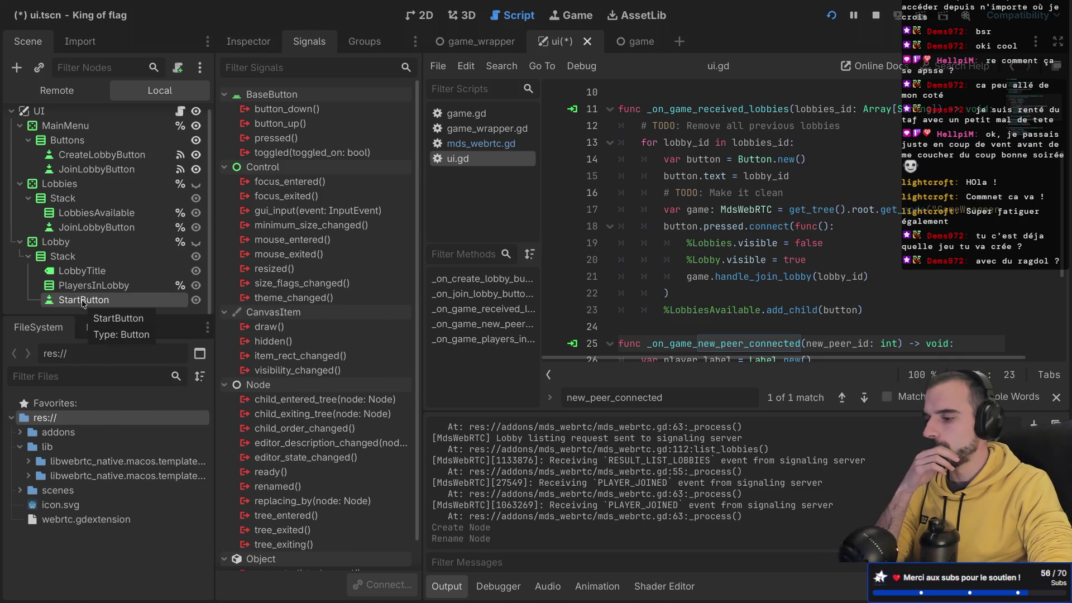
- In game_wrapper, connect StartButton's pressed() signal to start_game on the Game node
{"action": "left_click", "coordinate": [491, 49]}
{"action": "left_click", "coordinate": [28, 176]}
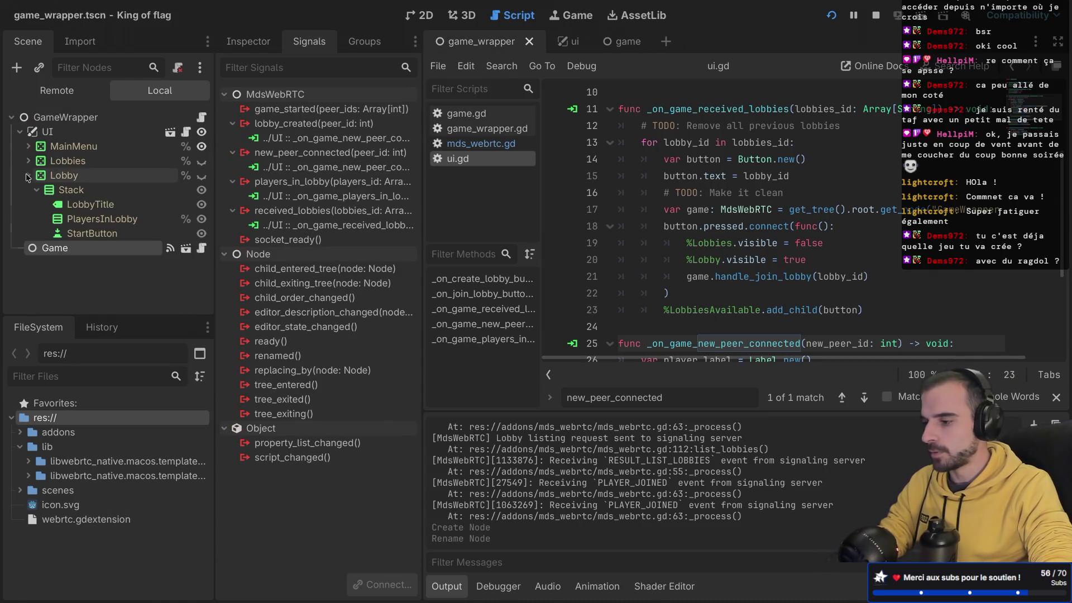
{"action": "left_click", "coordinate": [103, 234]}
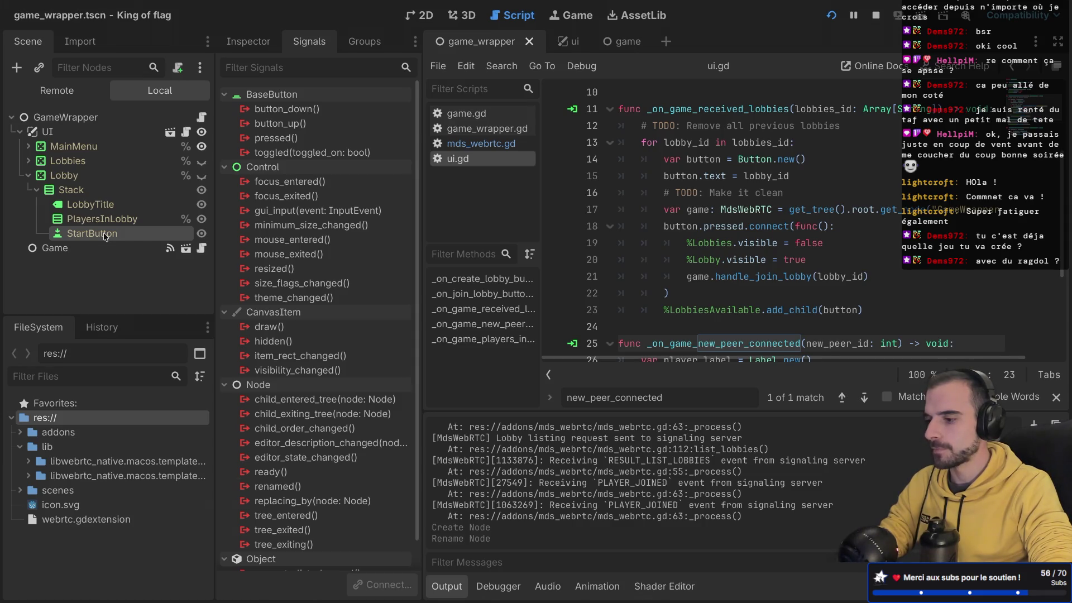
{"action": "right_click", "coordinate": [105, 237]}
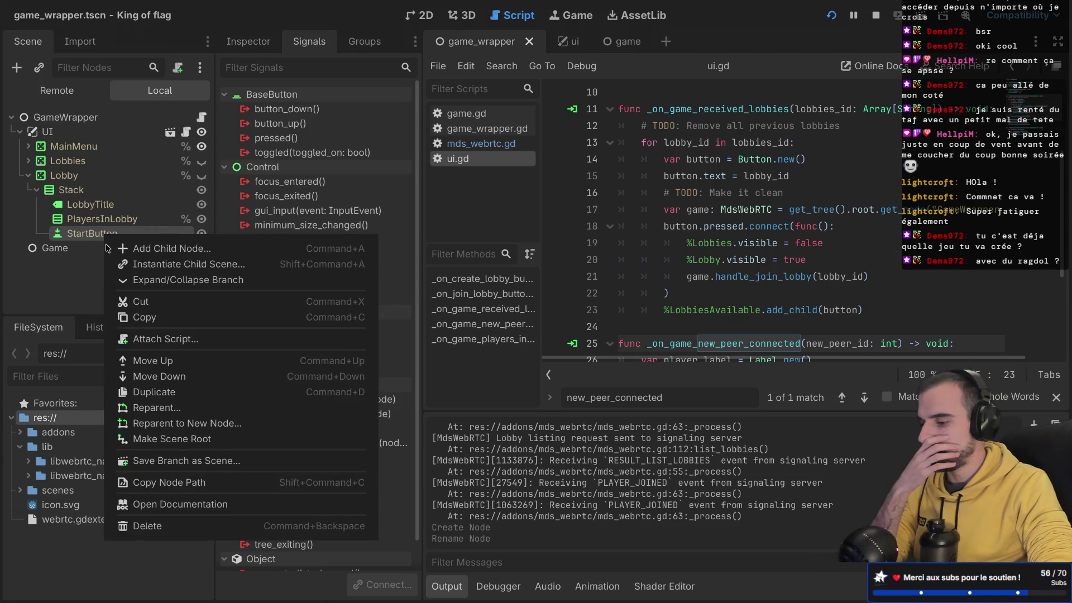
{"action": "left_click", "coordinate": [81, 241]}
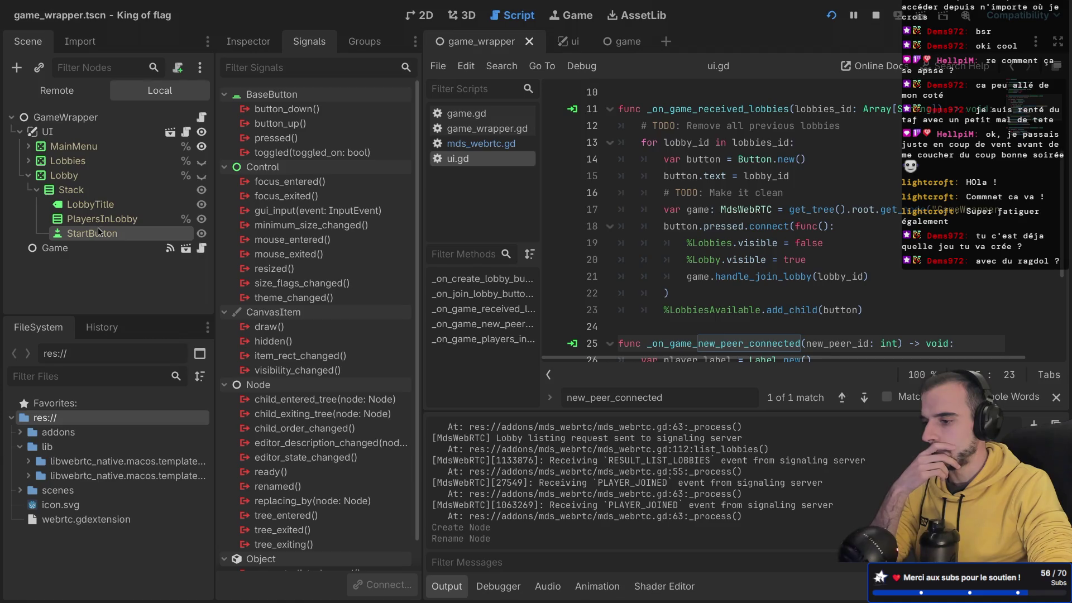
{"action": "double_click", "coordinate": [280, 139]}
{"action": "scroll", "coordinate": [491, 329], "scroll_direction": "down", "scroll_amount": 5}
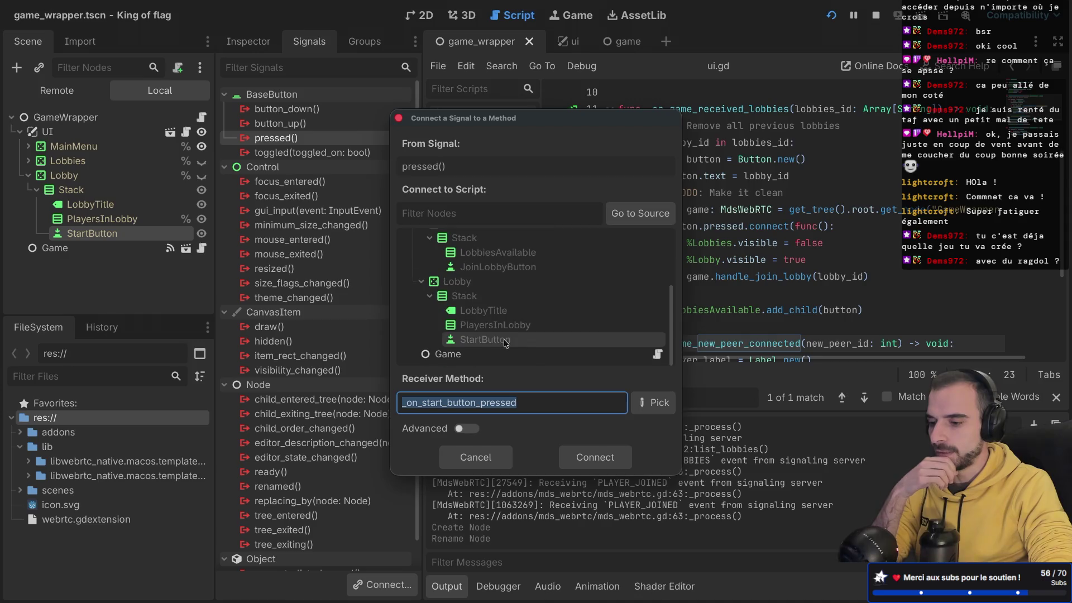
{"action": "left_click", "coordinate": [472, 352]}
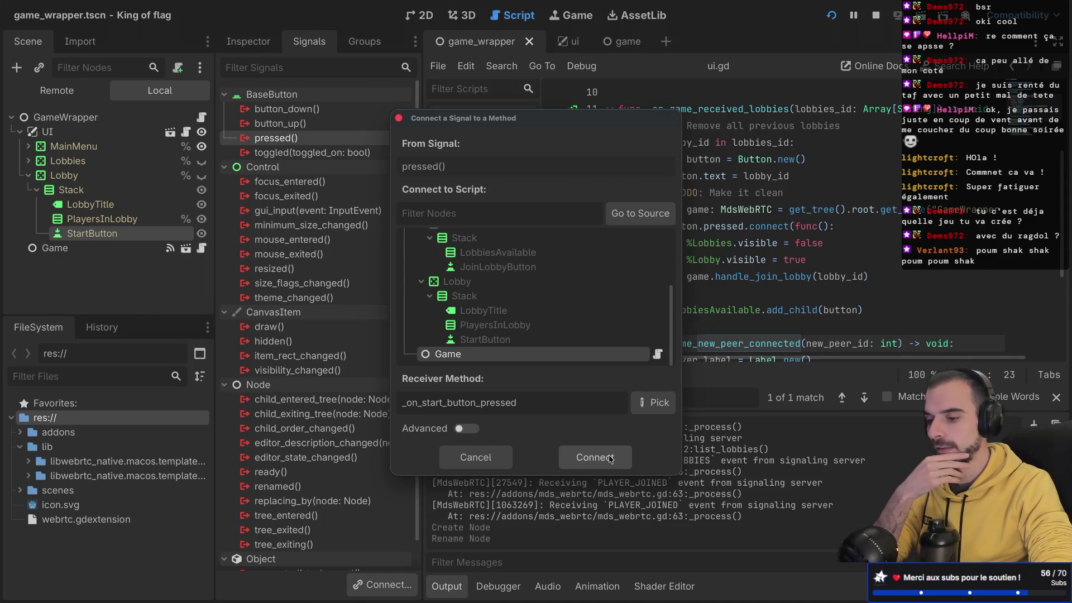
{"action": "left_click", "coordinate": [638, 402]}
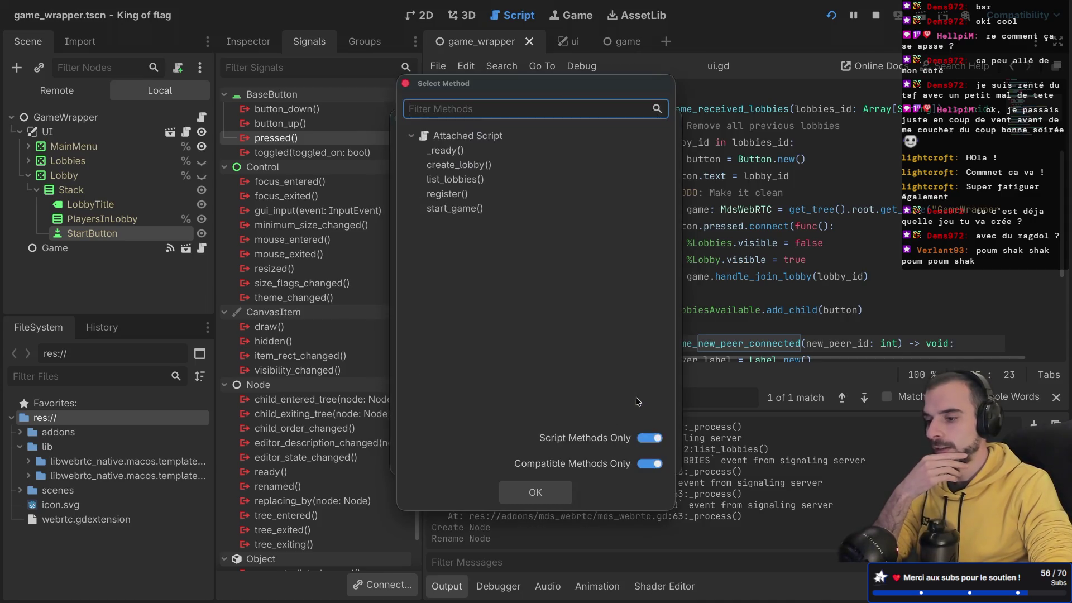
{"action": "double_click", "coordinate": [455, 209]}
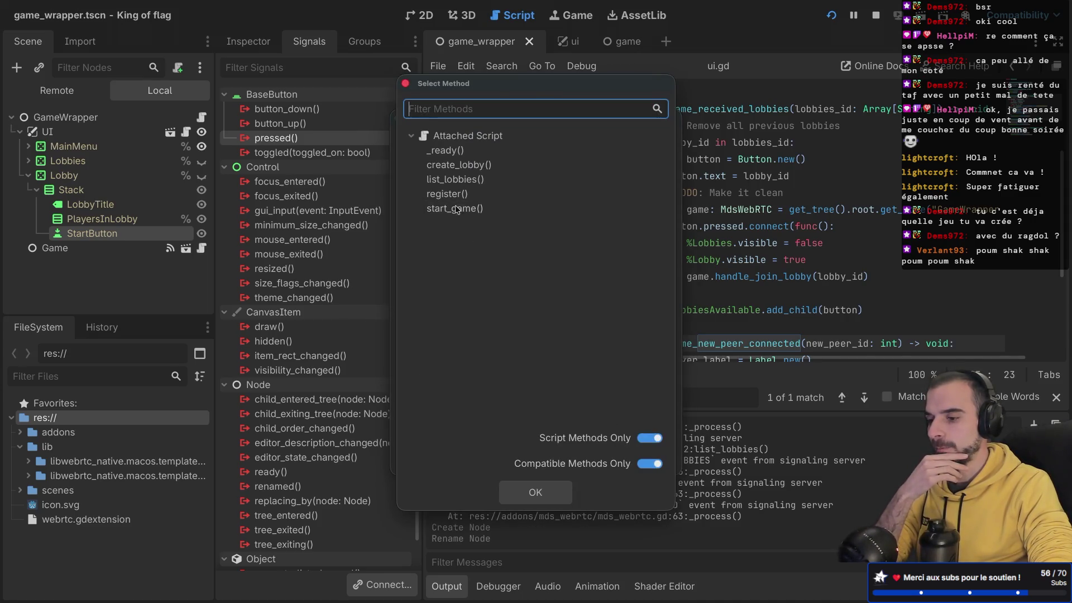
{"action": "left_click", "coordinate": [593, 457]}
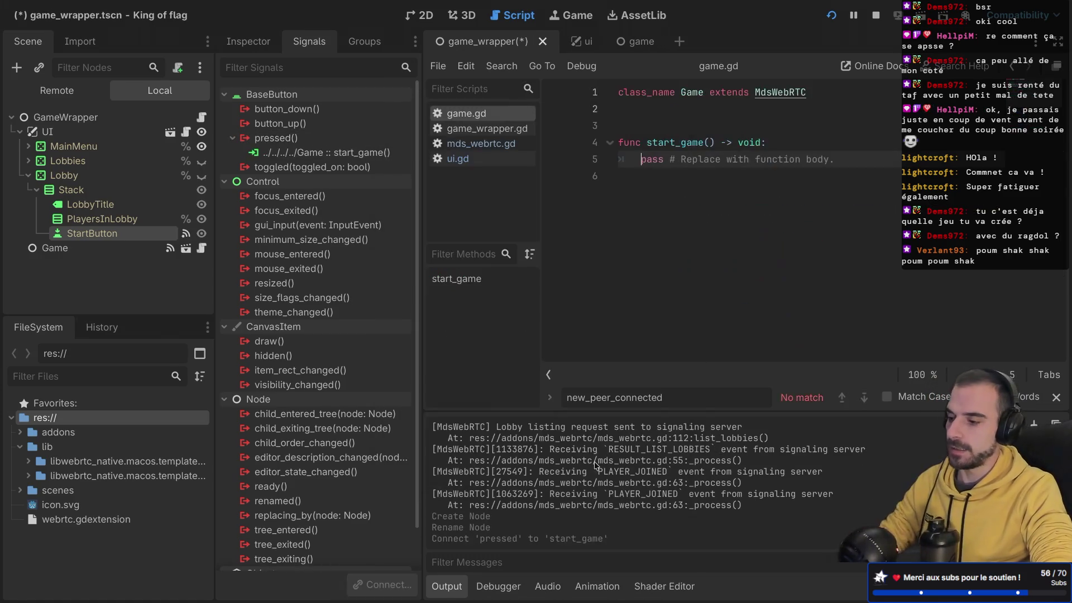
- Save the game_wrapper scene and delete the generated start_game stub and its blank lines from game.gd
{"action": "key", "text": "ctrl+s"}
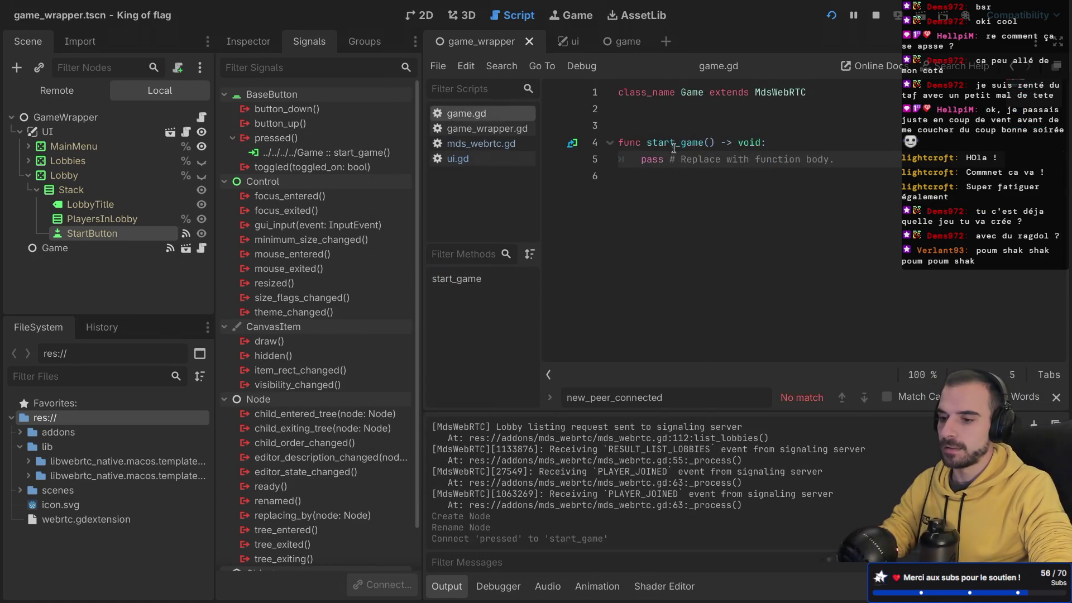
{"action": "mouse_move", "coordinate": [672, 146]}
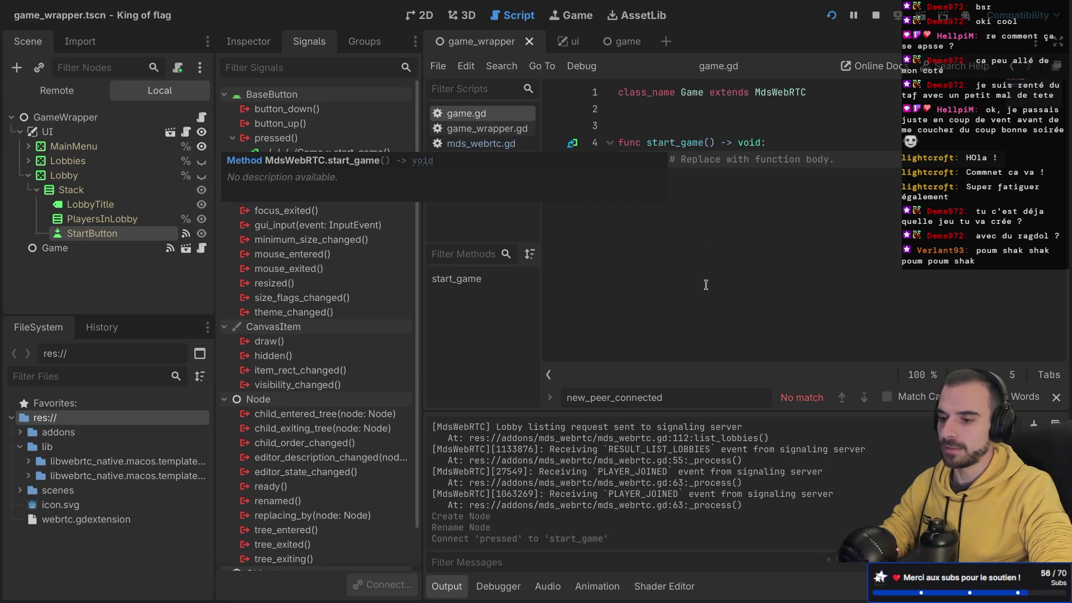
{"action": "left_click_drag", "start_coordinate": [640, 179], "coordinate": [594, 140]}
{"action": "key", "text": "BackSpace"}
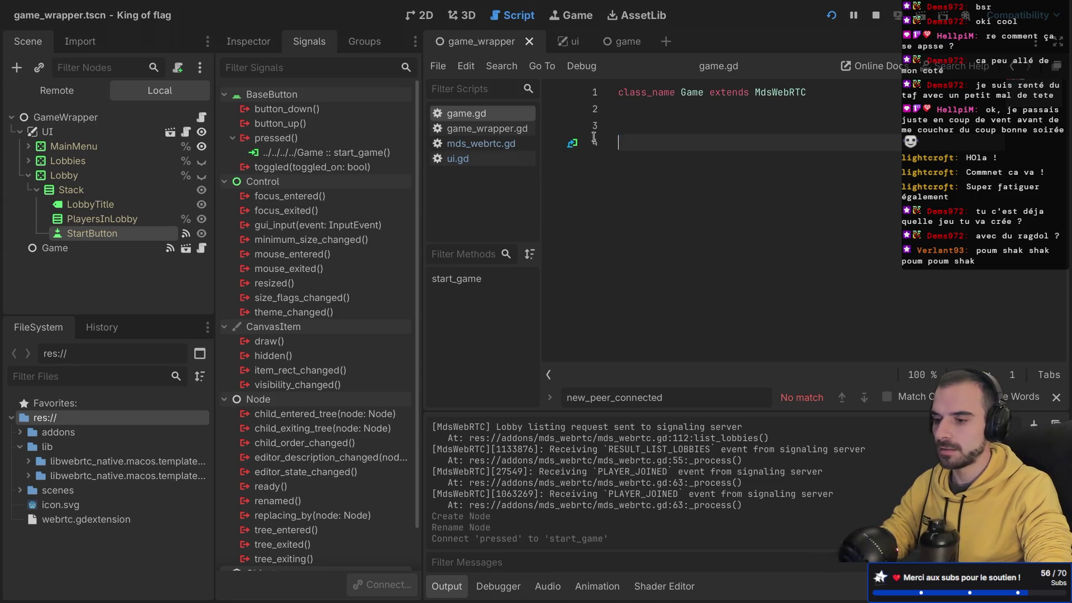
{"action": "key", "text": "BackSpace"}
{"action": "key", "text": "BackSpace"}
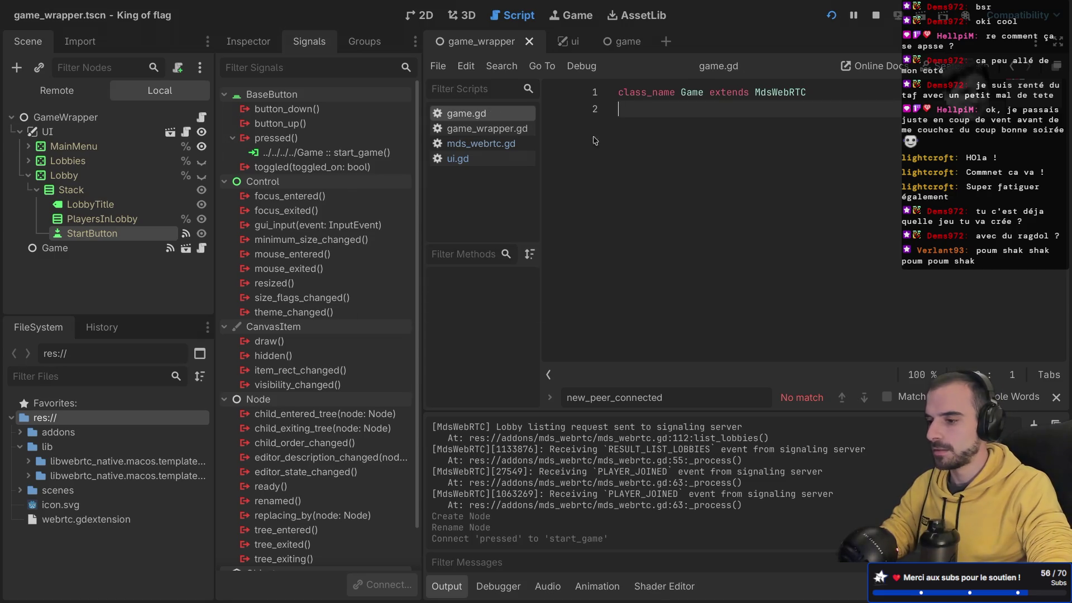
{"action": "left_click", "coordinate": [162, 219]}
{"action": "left_click", "coordinate": [163, 234]}
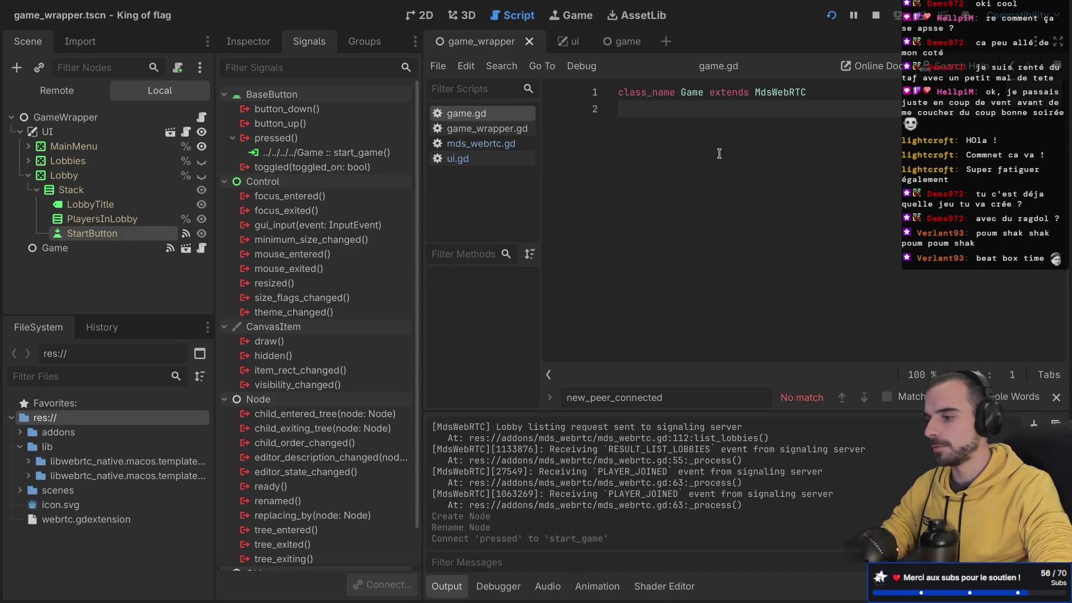
- Stop the running game and return to the ui scene in the editor
{"action": "left_click", "coordinate": [875, 16]}
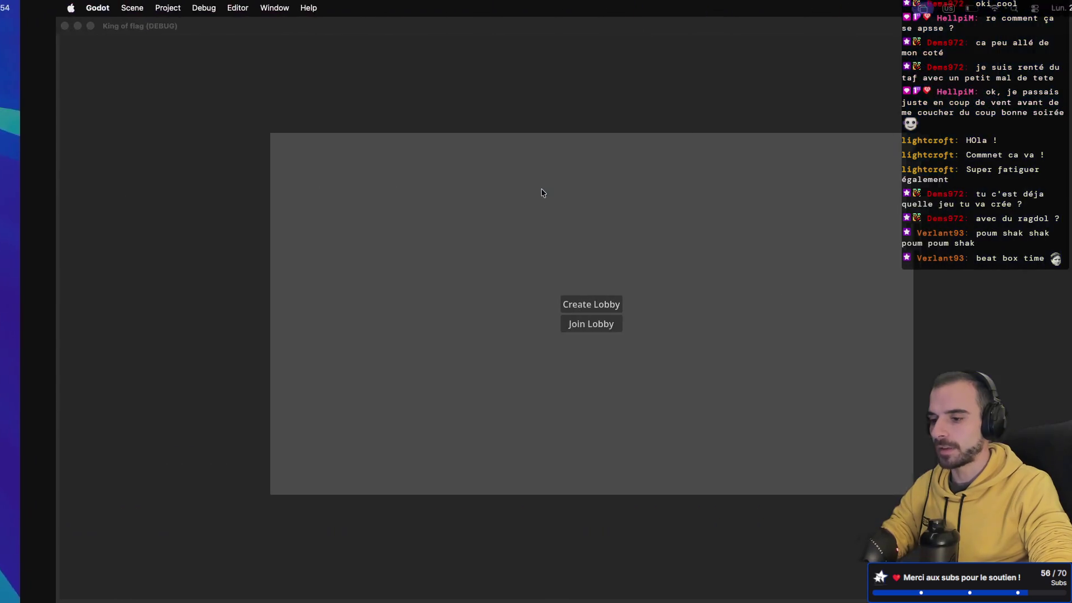
{"action": "key", "text": "super+Tab"}
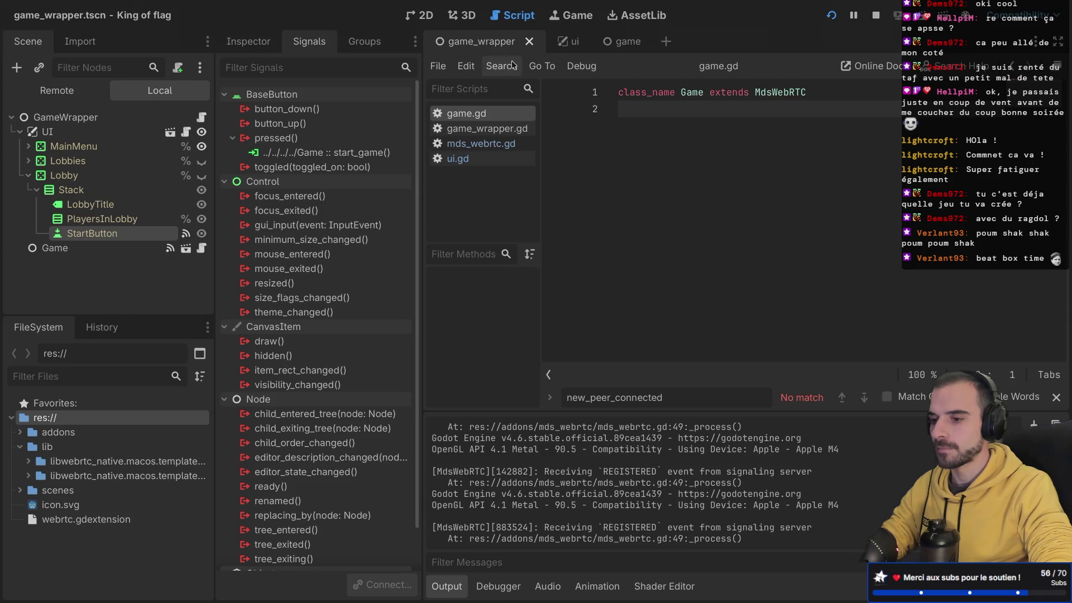
{"action": "left_click", "coordinate": [567, 41]}
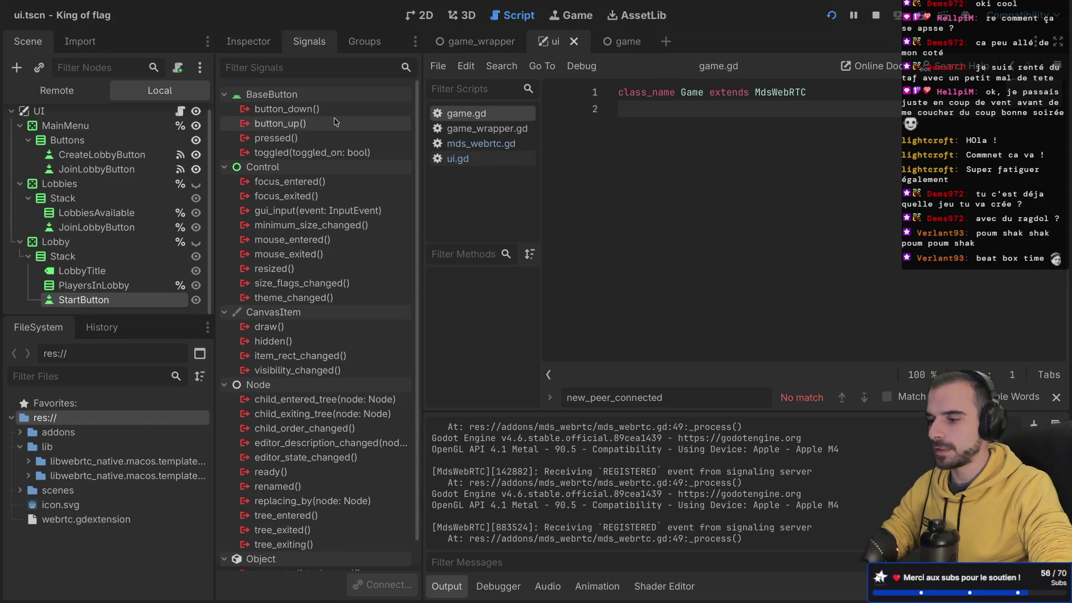
- Connect StartButton's pressed signal to the ui script and delete the placeholder pass line
{"action": "double_click", "coordinate": [275, 138]}
{"action": "scroll", "coordinate": [533, 290], "scroll_direction": "up", "scroll_amount": 5}
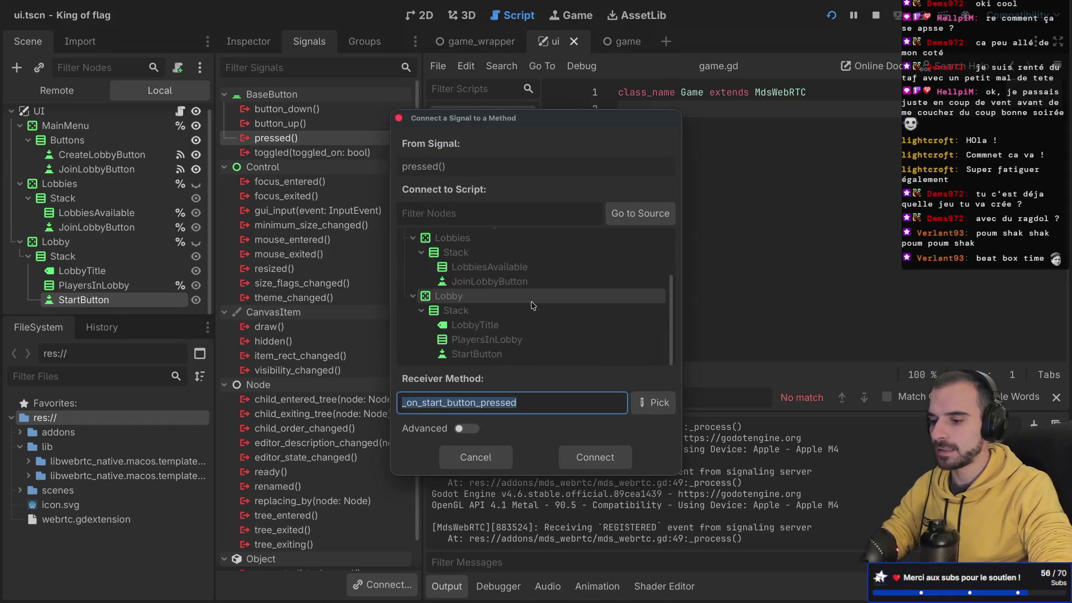
{"action": "left_click", "coordinate": [604, 456]}
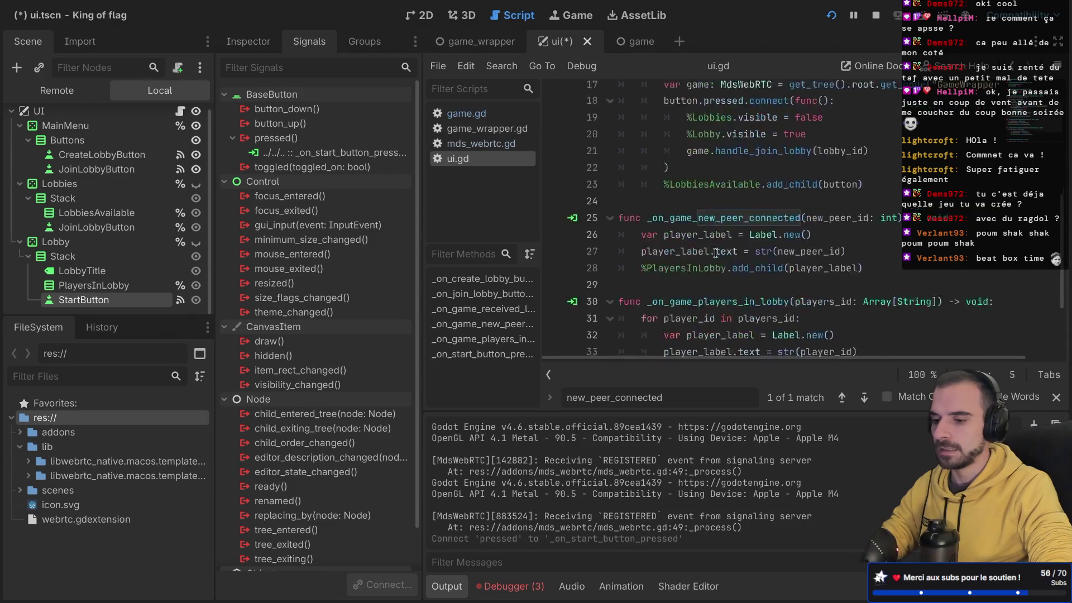
{"action": "triple_click", "coordinate": [622, 329]}
{"action": "key", "text": "BackSpace"}
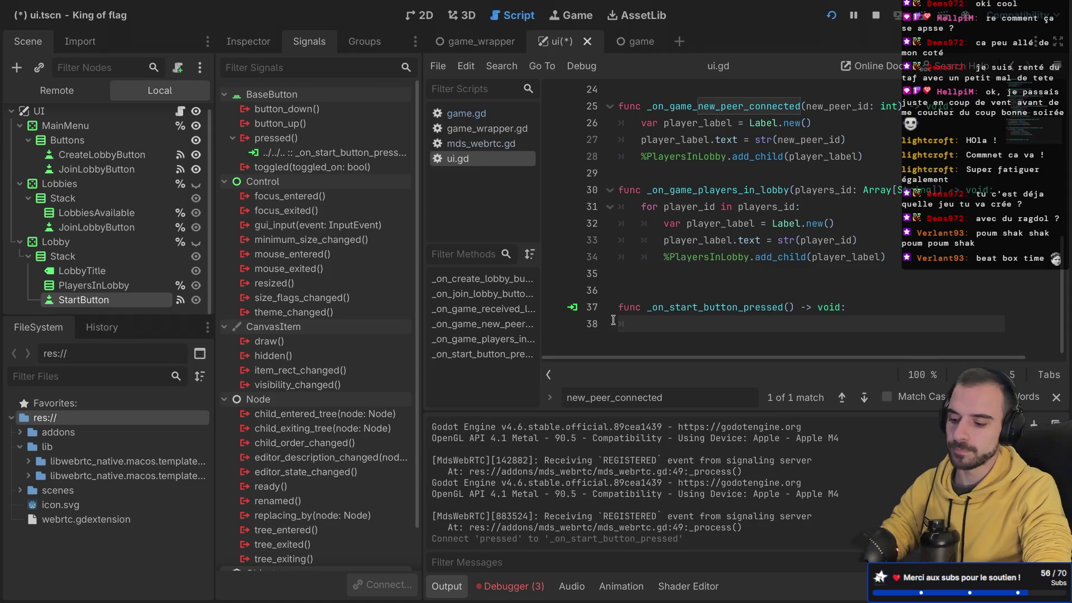
- Write %Lobby.visible = false in _on_start_button_pressed, remove the extra blank line, and save ui.gd
{"action": "type", "text": "%Lo"}
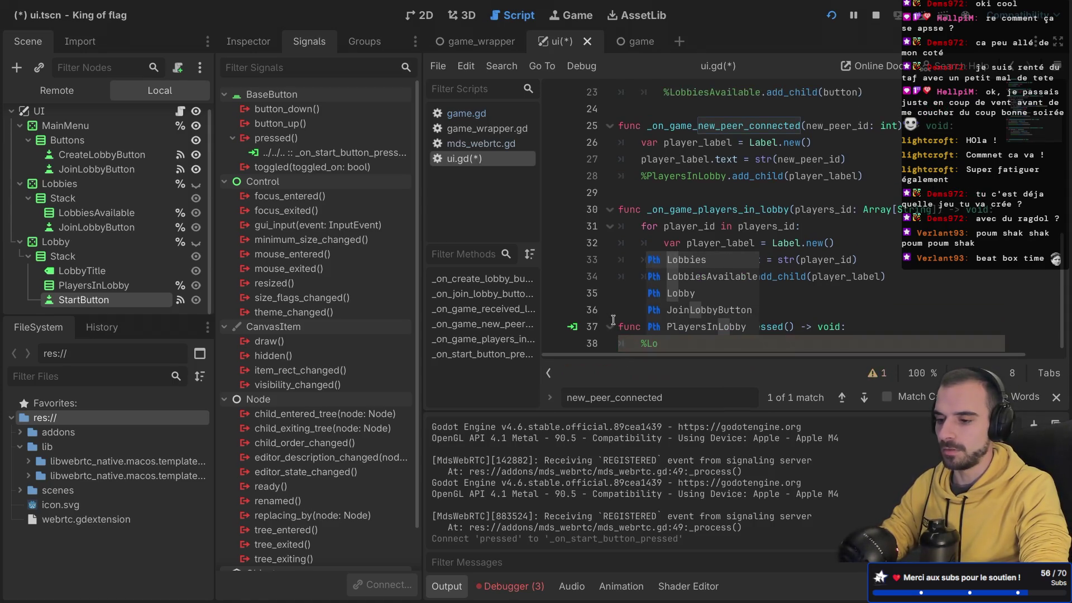
{"action": "key", "text": "Down"}
{"action": "key", "text": "Down"}
{"action": "key", "text": "Return"}
{"action": "type", "text": ".vi"}
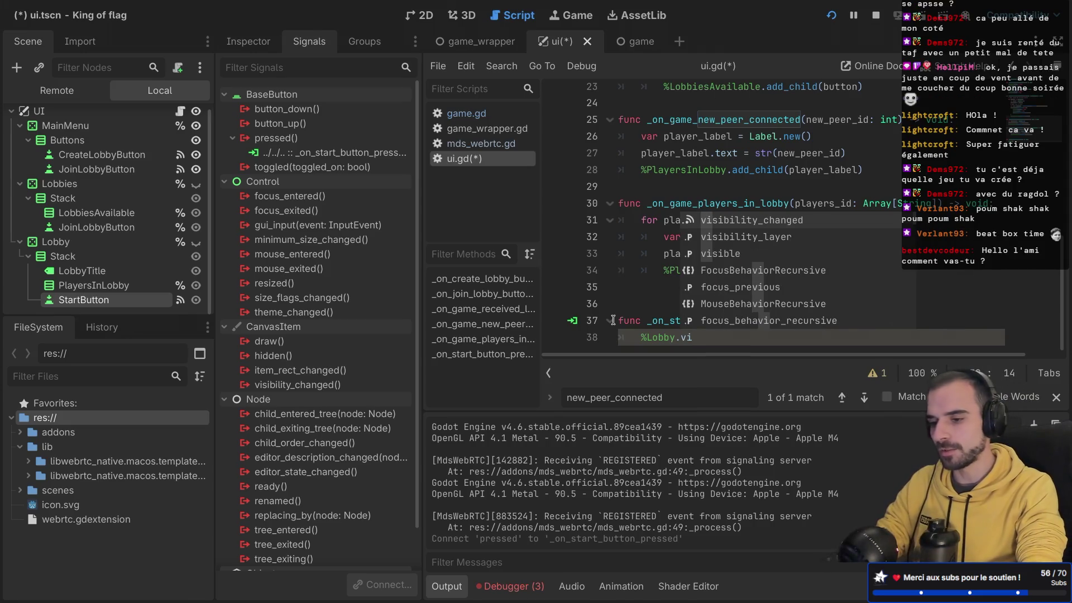
{"action": "key", "text": "Down"}
{"action": "key", "text": "Down"}
{"action": "key", "text": "Return"}
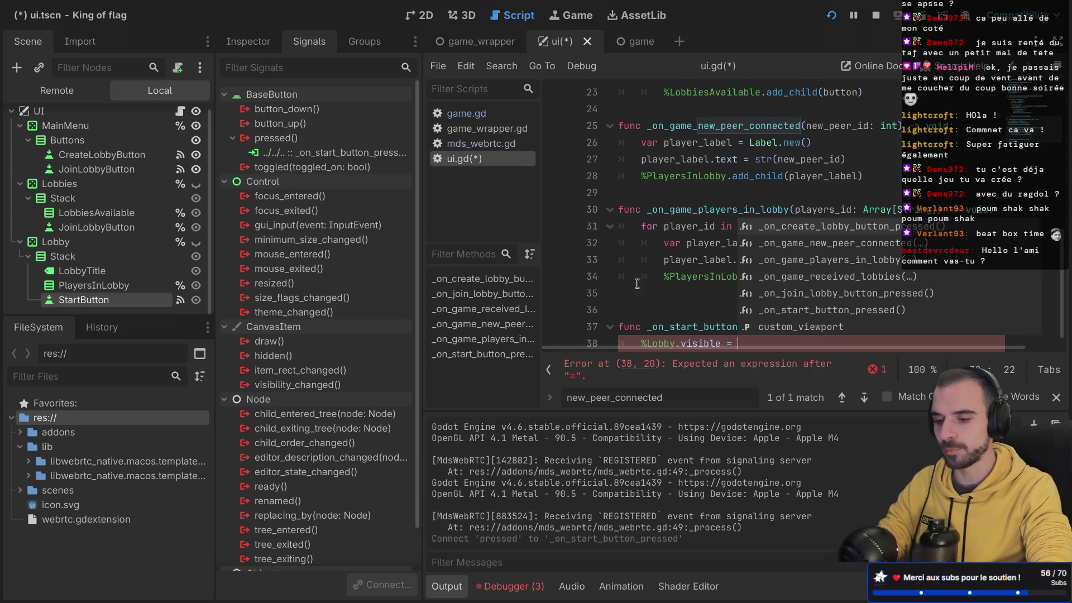
{"action": "left_click", "coordinate": [685, 295]}
{"action": "key", "text": "BackSpace"}
{"action": "left_click", "coordinate": [749, 313]}
{"action": "key", "text": "BackSpace"}
{"action": "key", "text": "BackSpace"}
{"action": "key", "text": "BackSpace"}
{"action": "type", "text": "fals"}
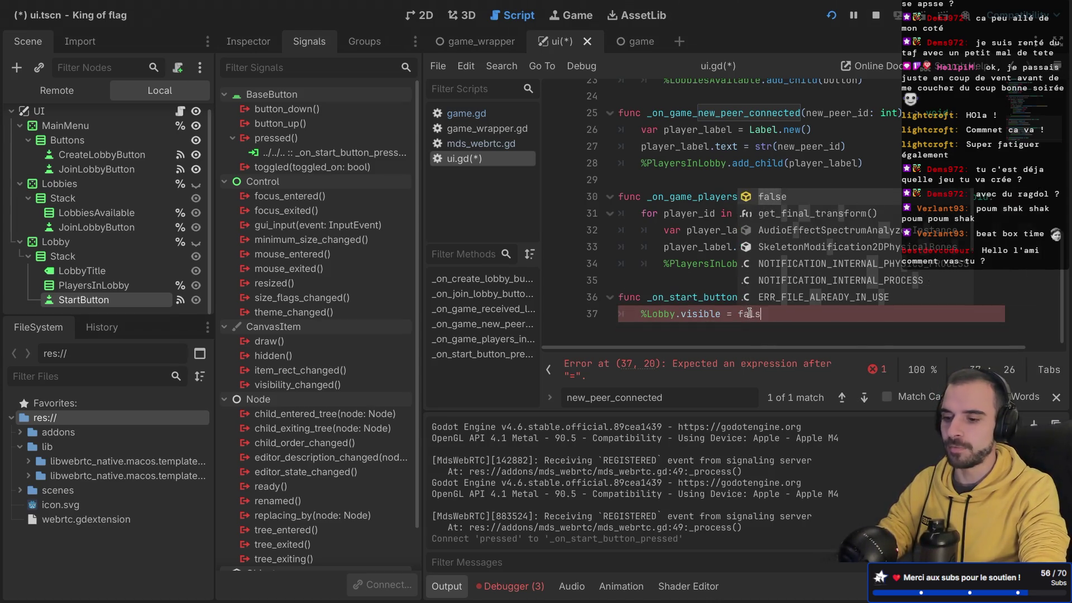
{"action": "key", "text": "Return"}
{"action": "key", "text": "ctrl+s"}
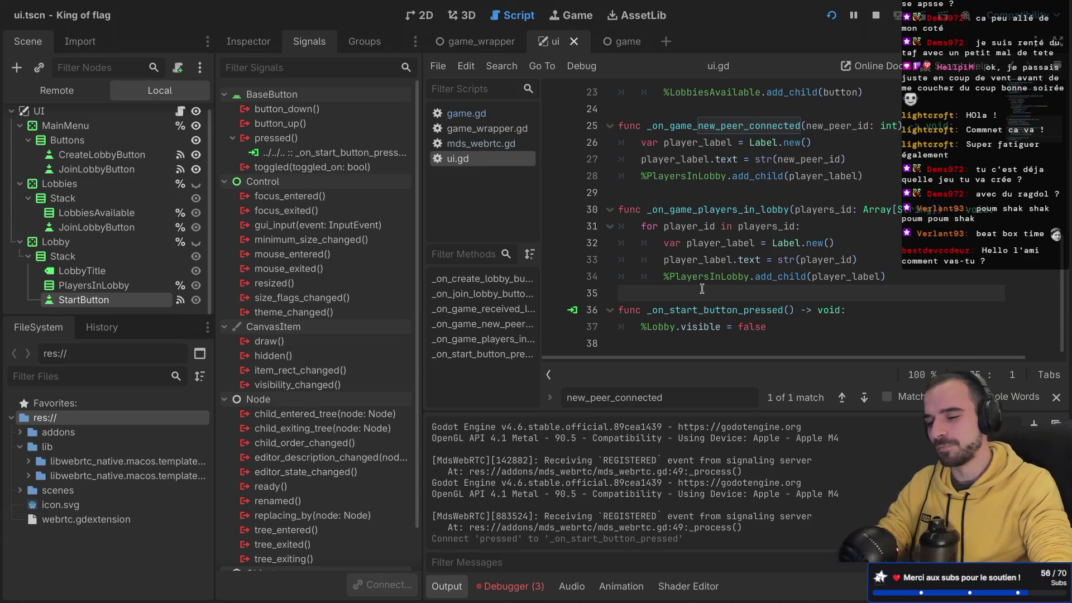
- Check the debugger's error list, then restart the game and create a new lobby
{"action": "left_click", "coordinate": [525, 587]}
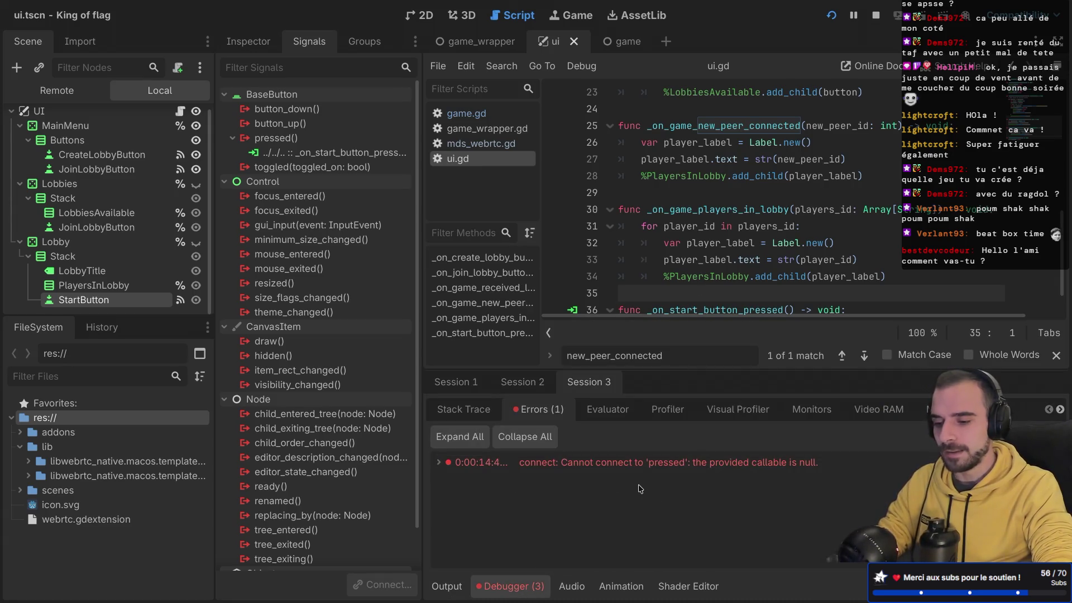
{"action": "scroll", "coordinate": [750, 224], "scroll_direction": "down", "scroll_amount": 1}
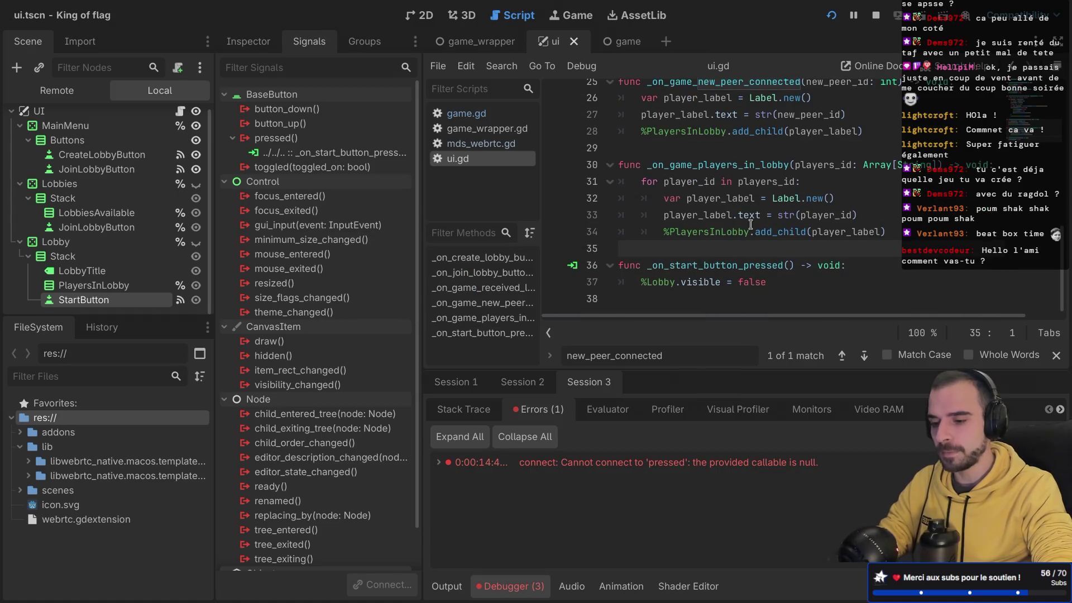
{"action": "left_click", "coordinate": [875, 15]}
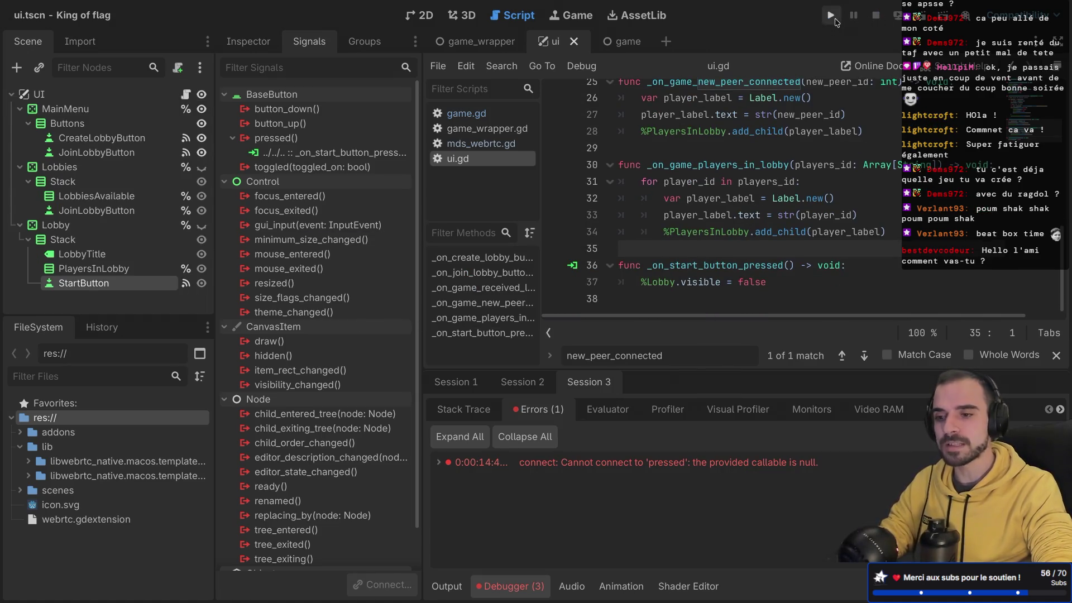
{"action": "left_click", "coordinate": [836, 22]}
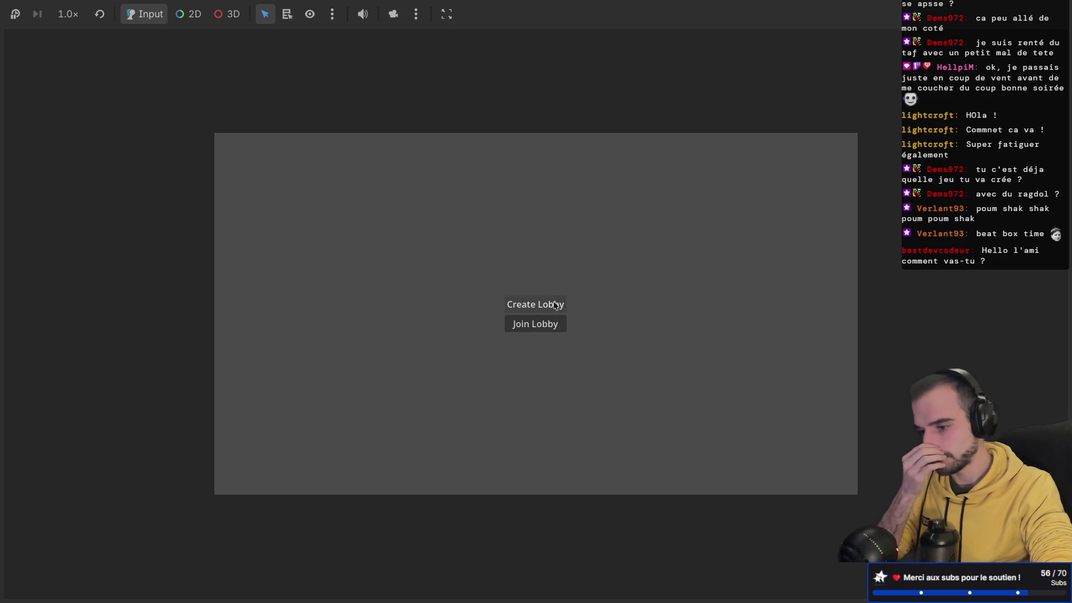
{"action": "left_click", "coordinate": [559, 303]}
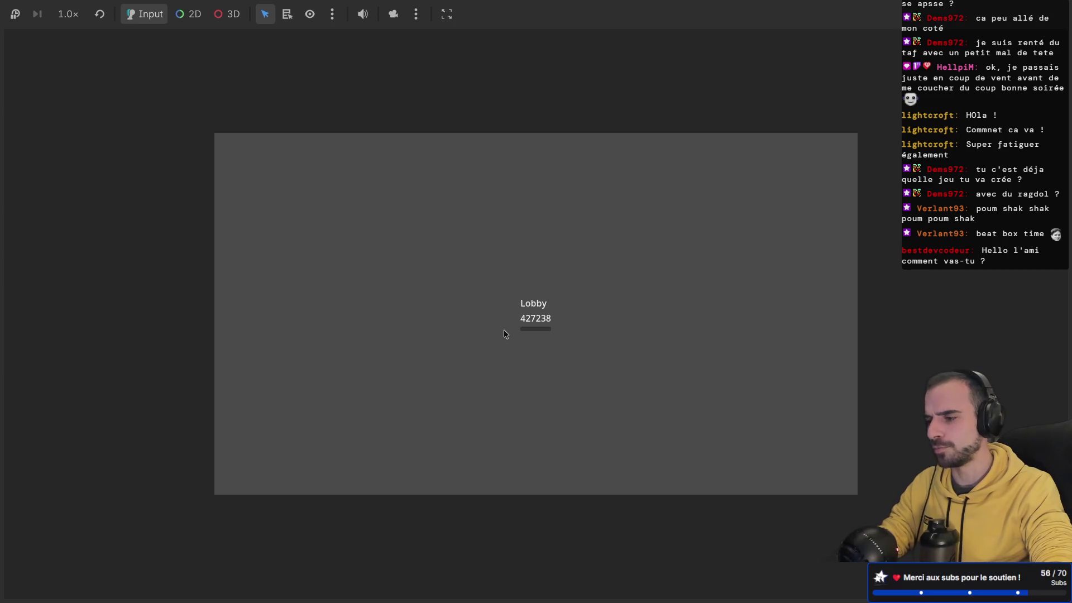
- Set StartButton's Text property to 'Start Game' in the Inspector
{"action": "key", "text": "super+Tab"}
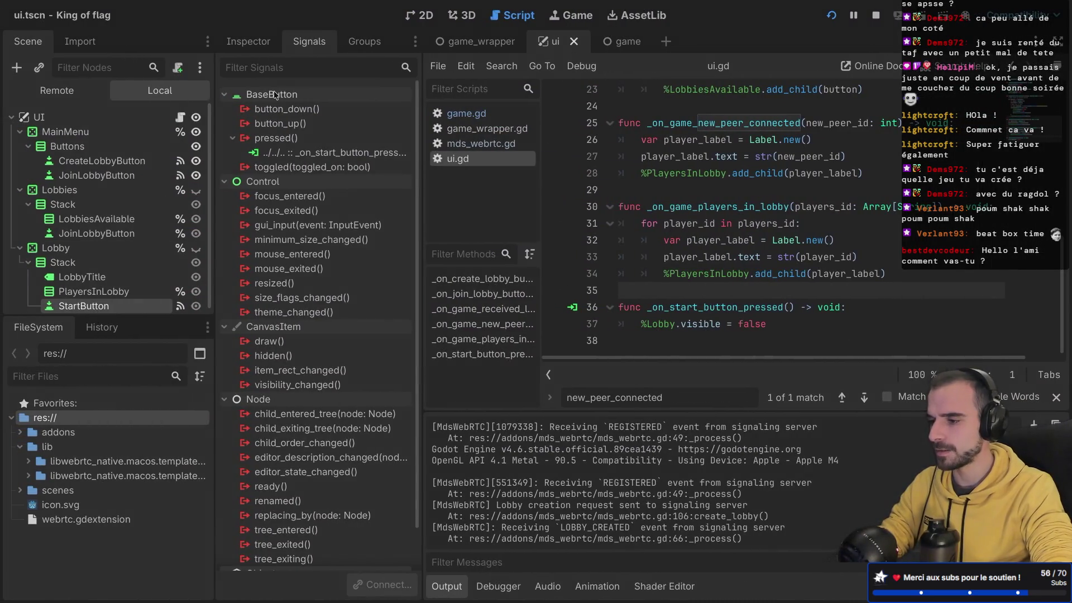
{"action": "left_click", "coordinate": [247, 41]}
{"action": "type", "text": "Start Game"}
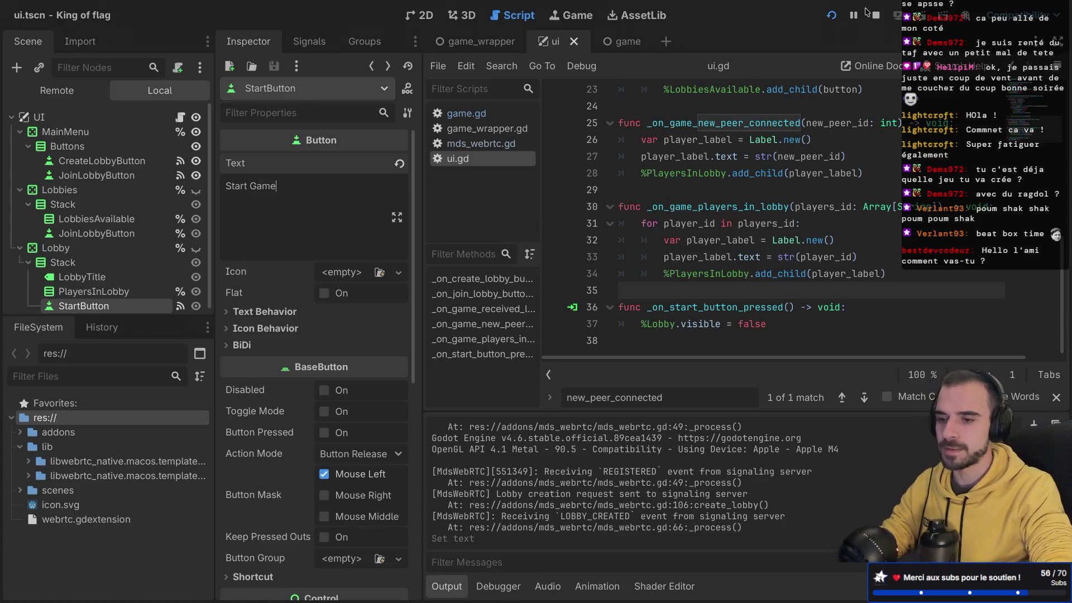
- Host a lobby and join it from two more game windows, spreading the windows apart
{"action": "key", "text": "super+Tab"}
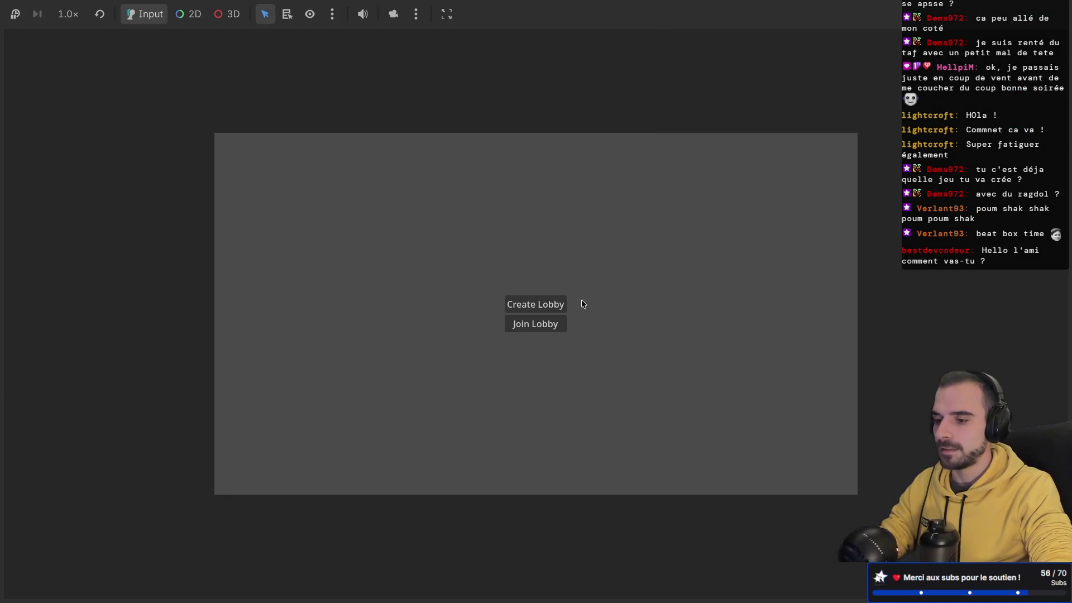
{"action": "left_click", "coordinate": [532, 303]}
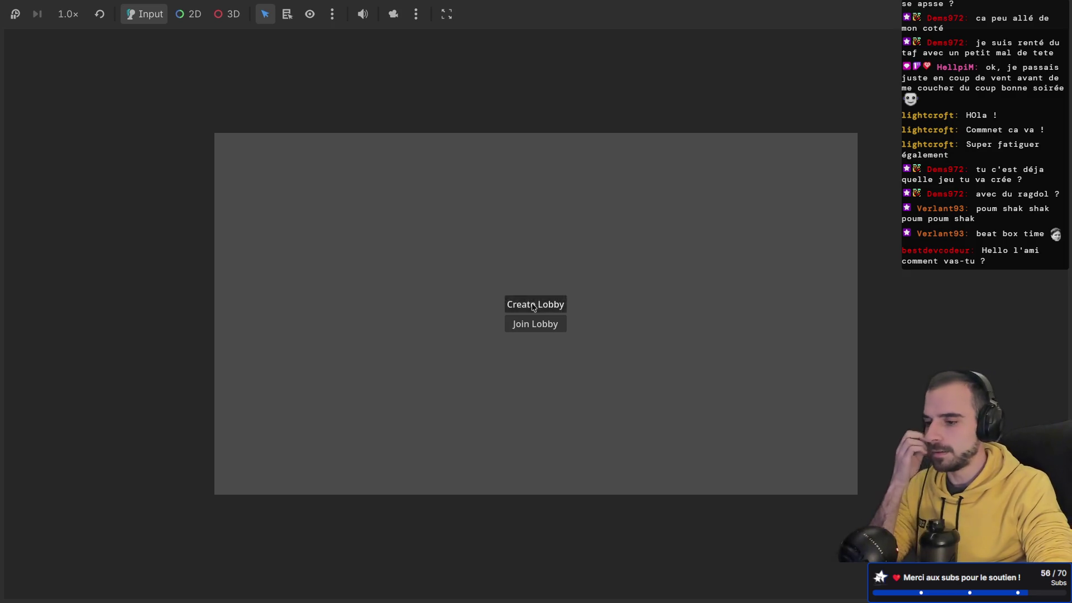
{"action": "key", "text": "super+Tab"}
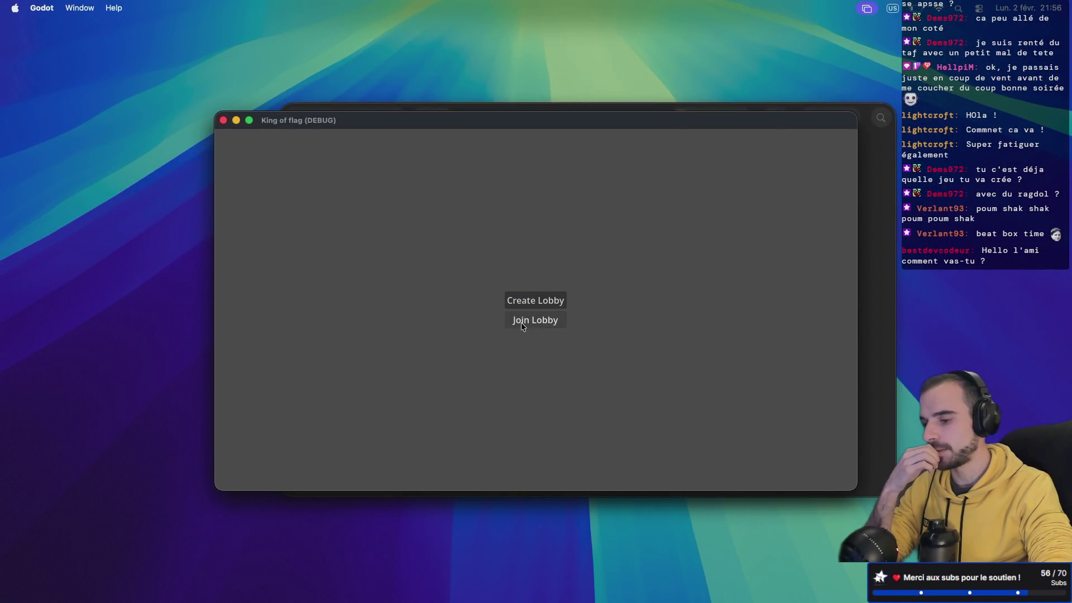
{"action": "left_click", "coordinate": [521, 323]}
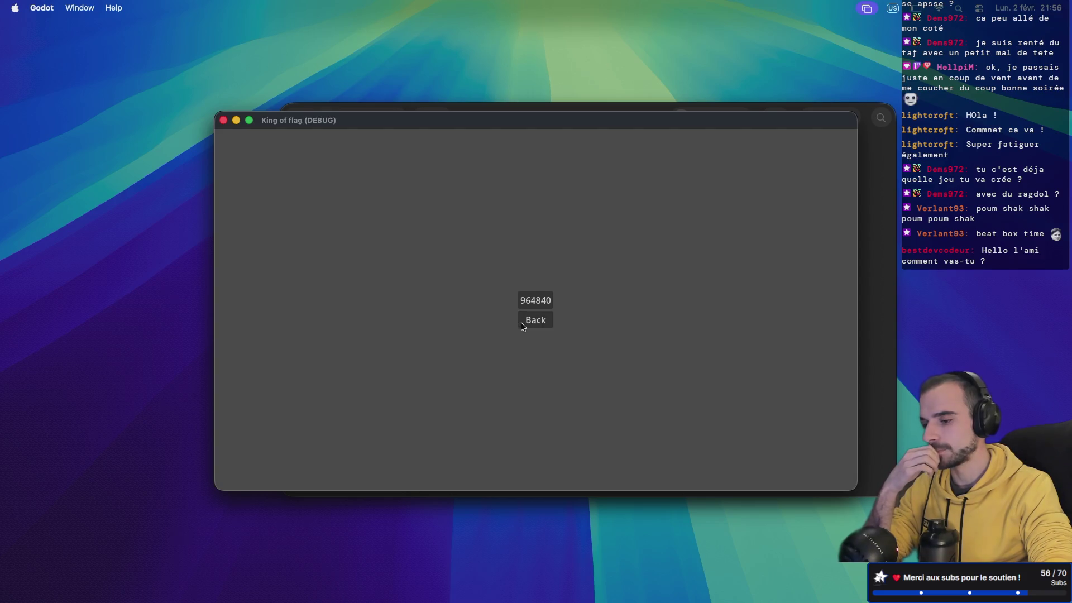
{"action": "left_click_drag", "start_coordinate": [557, 120], "coordinate": [436, 234]}
{"action": "left_click", "coordinate": [510, 156]}
{"action": "left_click", "coordinate": [534, 319]}
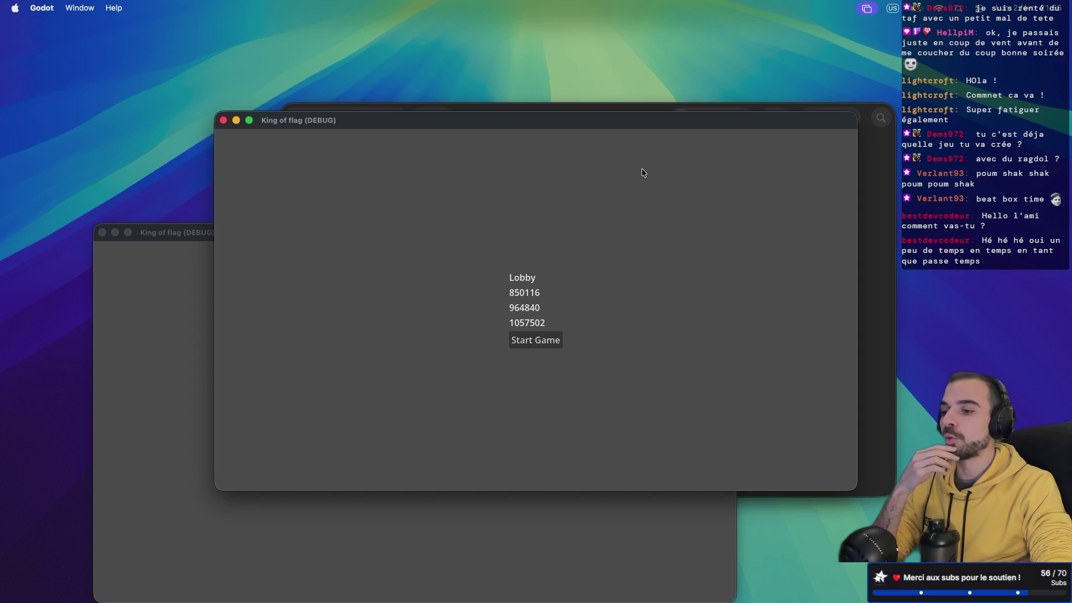
{"action": "left_click_drag", "start_coordinate": [591, 123], "coordinate": [754, 38]}
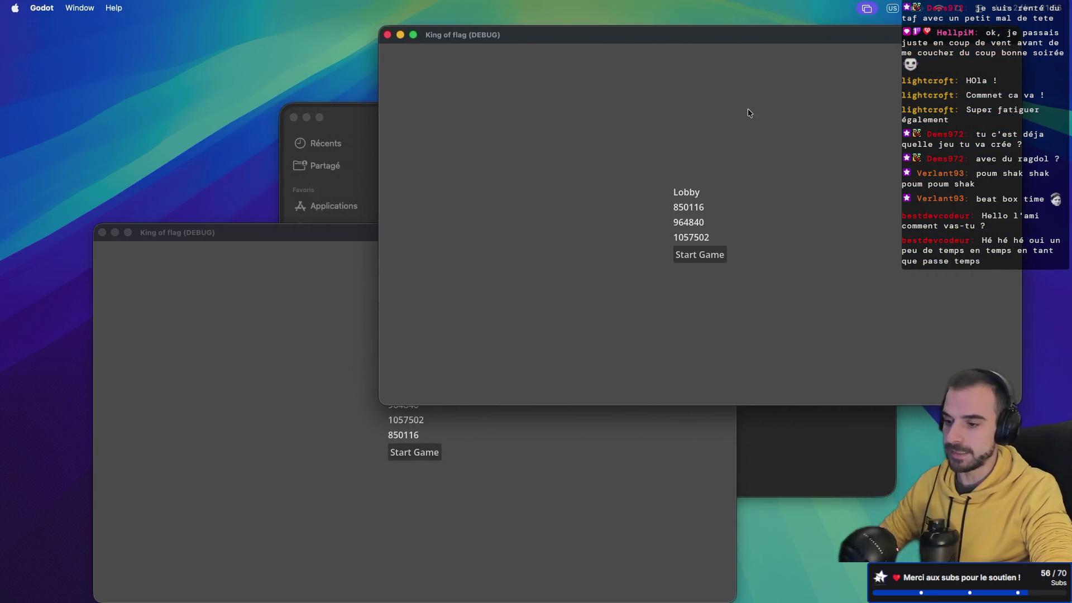
{"action": "key", "text": "ctrl+Right"}
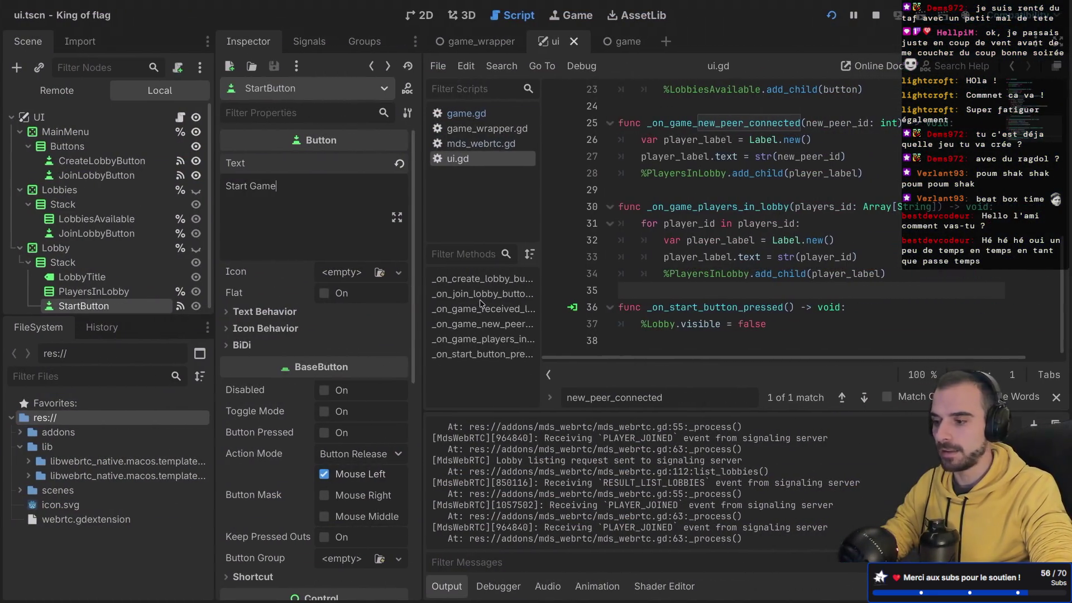
- Make StartButton accessible as a unique name from the scene tree
{"action": "mouse_move", "coordinate": [215, 252]}
{"action": "left_mouse_down"}
{"action": "mouse_move", "coordinate": [238, 252]}
{"action": "mouse_move", "coordinate": [217, 220]}
{"action": "left_mouse_up"}
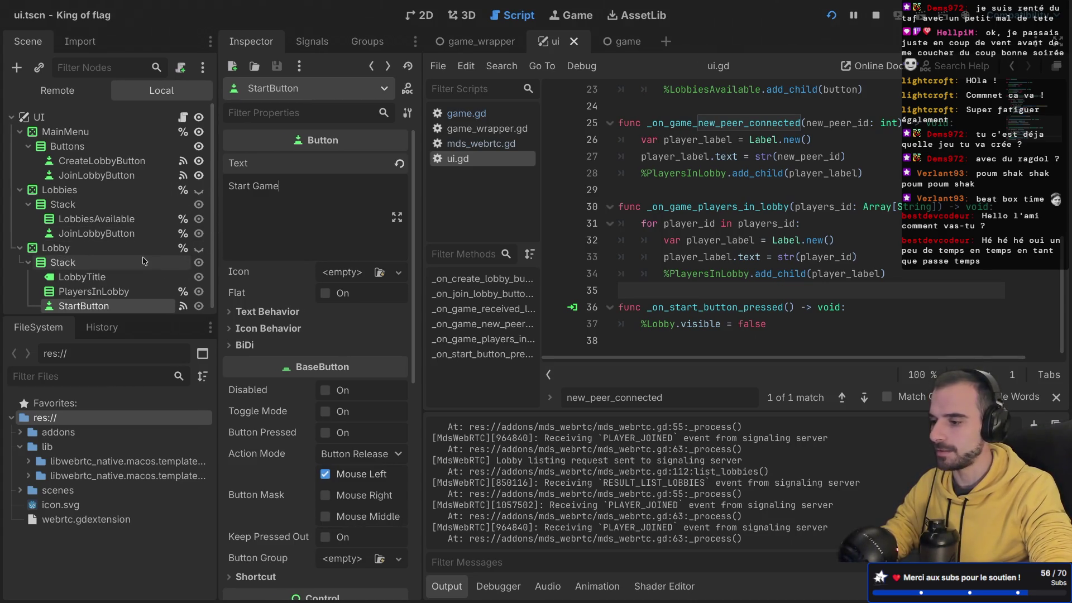
{"action": "scroll", "coordinate": [144, 261], "scroll_direction": "down", "scroll_amount": 1}
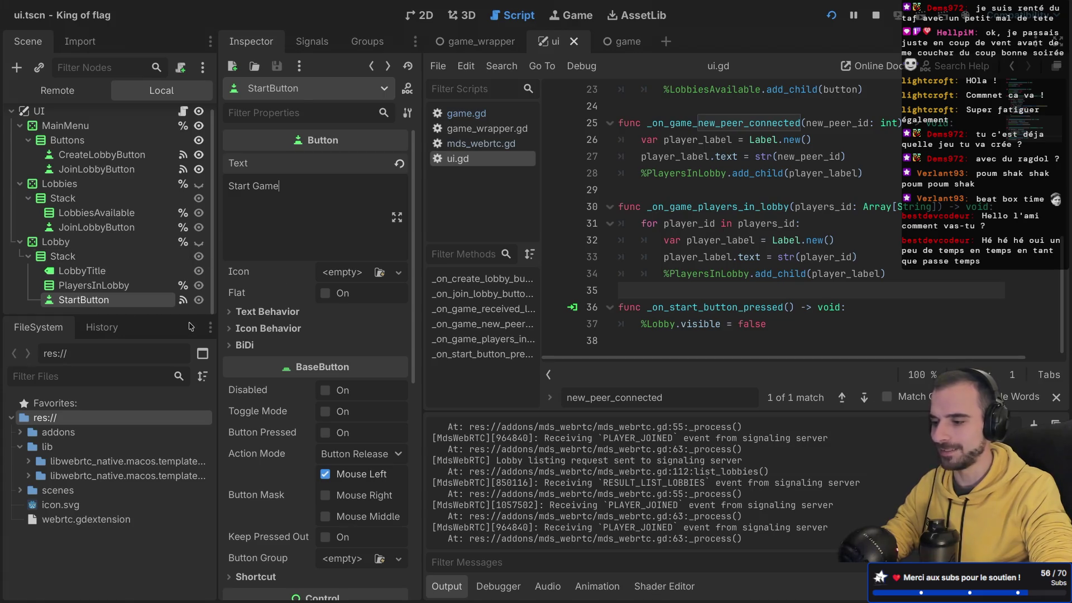
{"action": "right_click", "coordinate": [150, 304]}
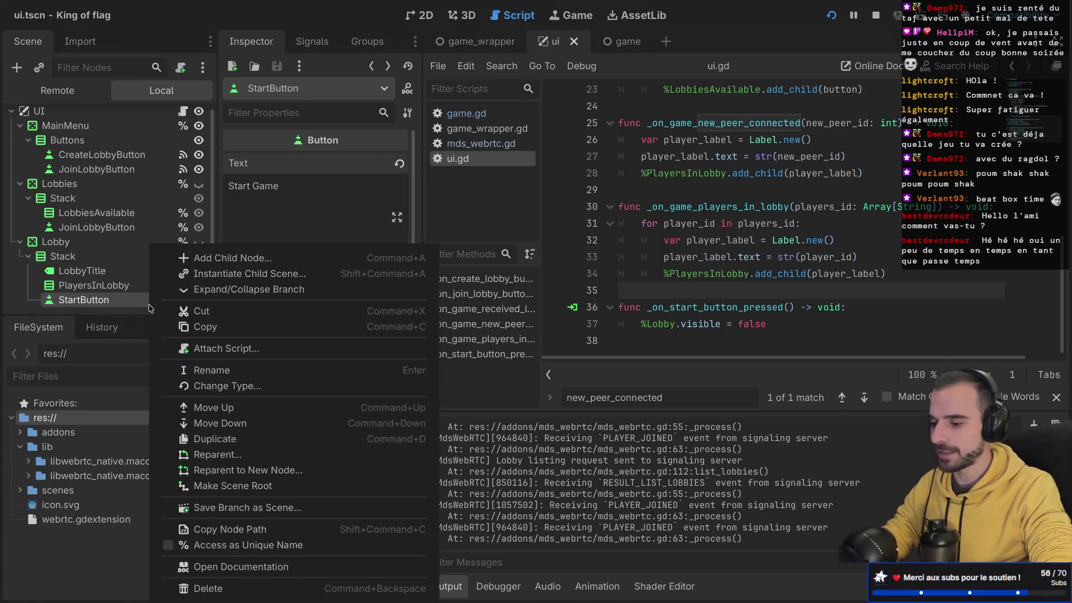
{"action": "left_click", "coordinate": [166, 550]}
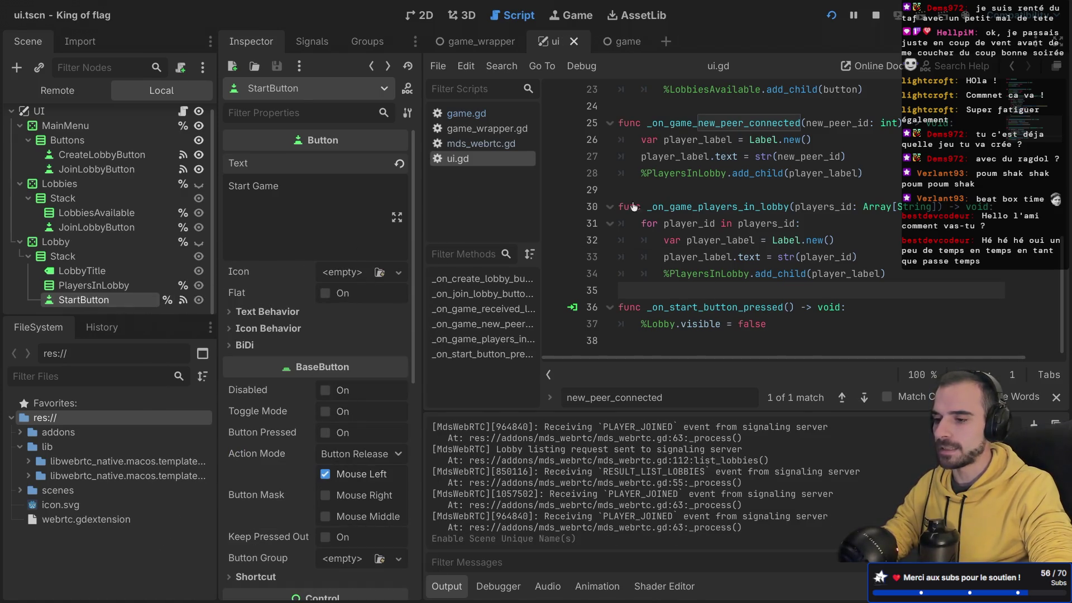
- Add %StartButton.visible = false to the join-lobby handler, then save and run the game
{"action": "scroll", "coordinate": [739, 214], "scroll_direction": "up", "scroll_amount": 7}
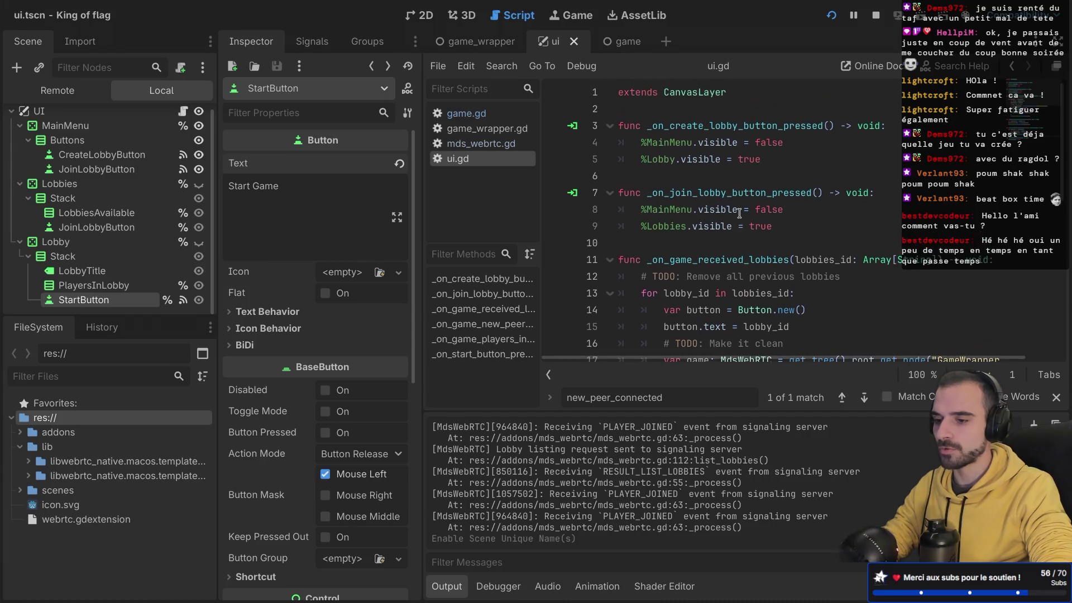
{"action": "left_click", "coordinate": [807, 225]}
{"action": "key", "text": "Return"}
{"action": "type", "text": "%"}
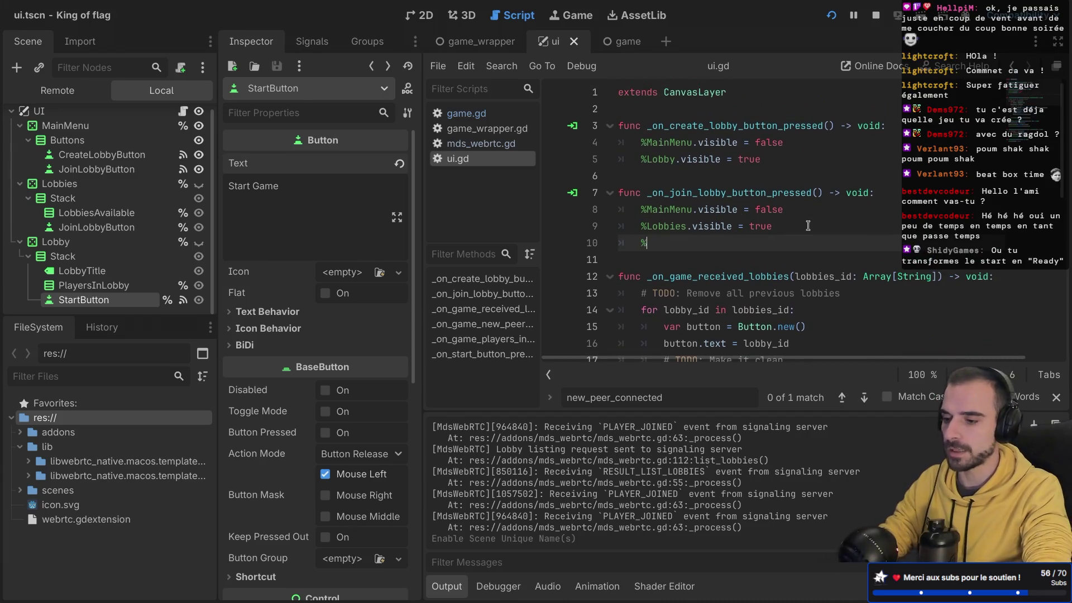
{"action": "type", "text": "Star"}
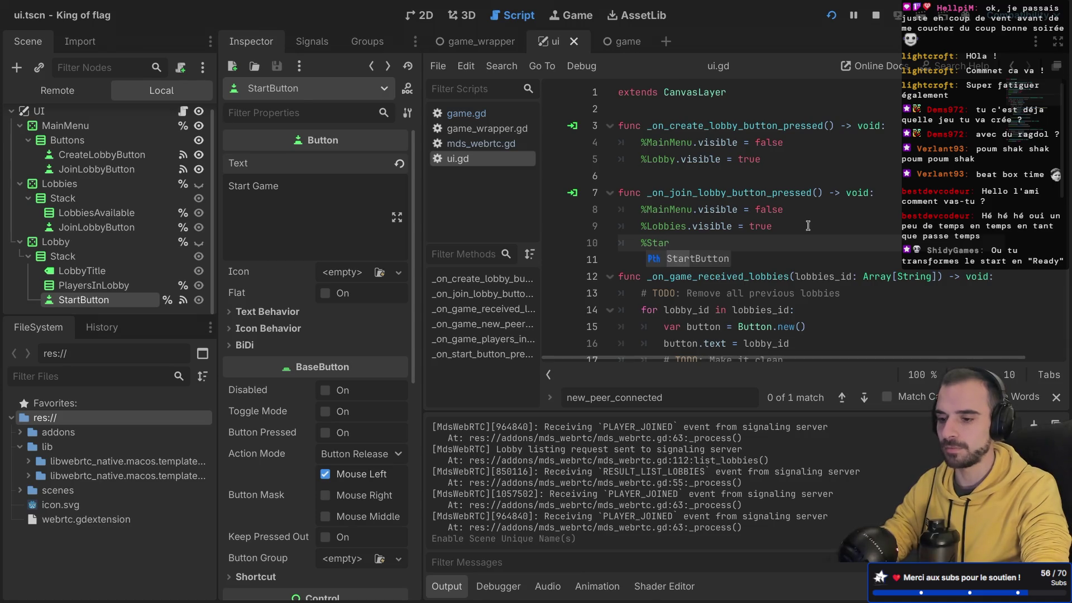
{"action": "type", "text": "tButton.visible = fa"}
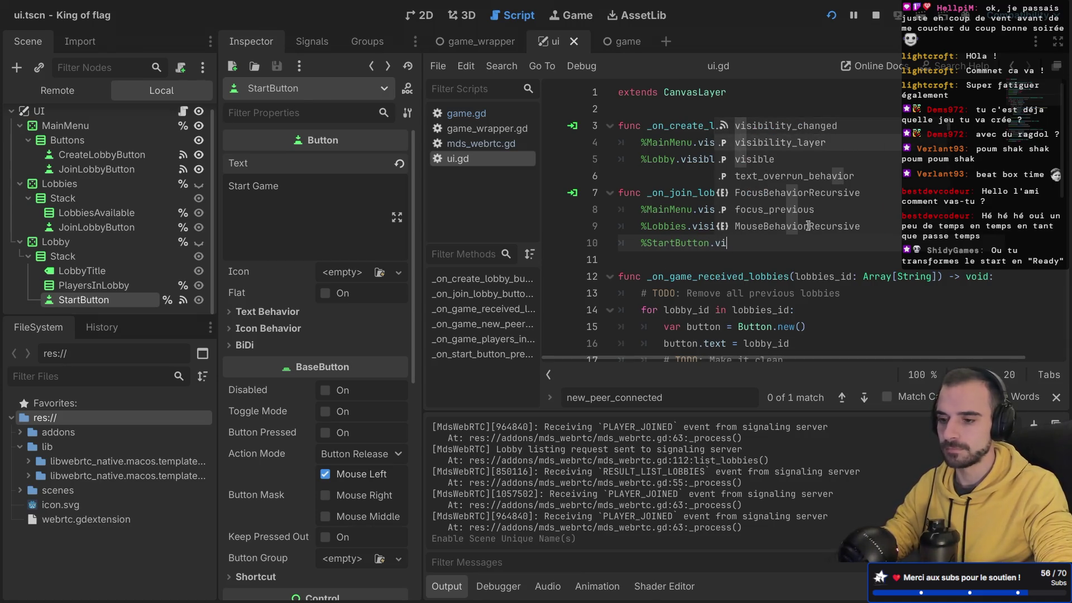
{"action": "type", "text": "lse"}
{"action": "key", "text": "super+b"}
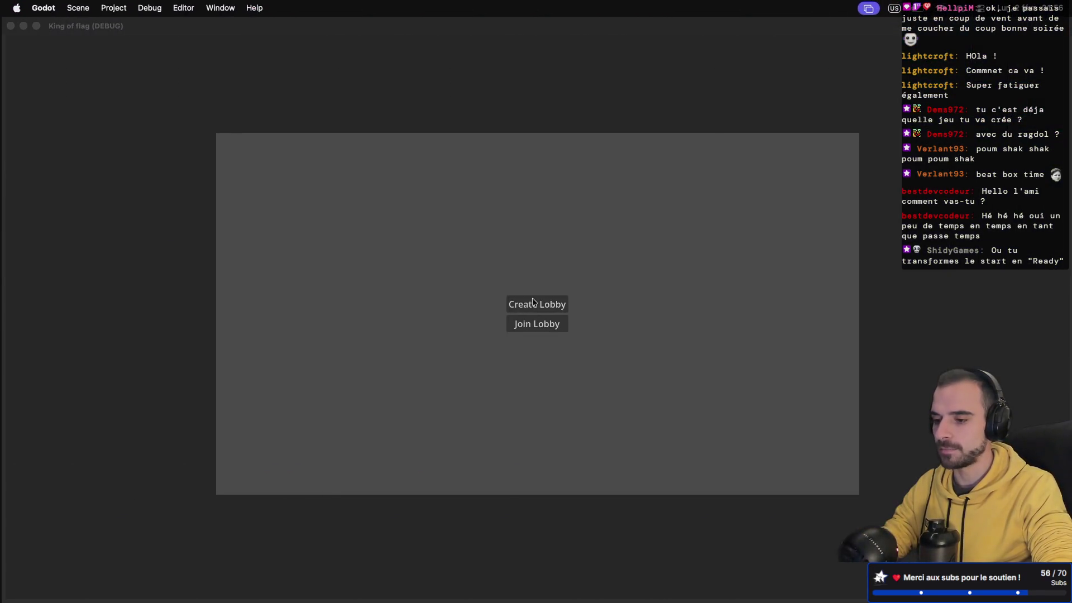
- Stop and relaunch the game, then create a lobby as host to check the host view
{"action": "left_click", "coordinate": [521, 303]}
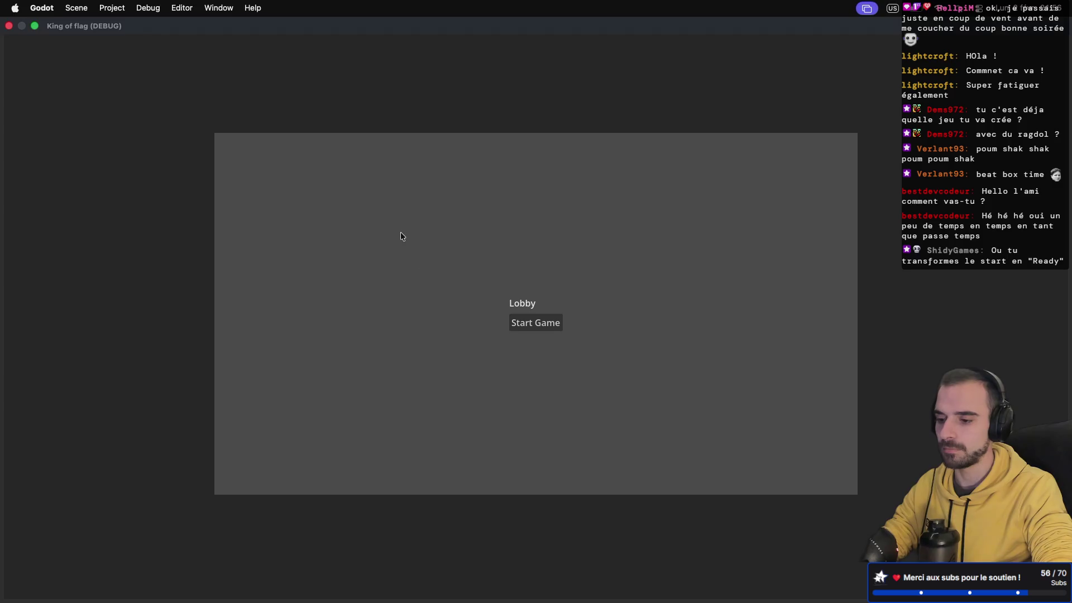
{"action": "key", "text": "ctrl+Left"}
{"action": "key", "text": "ctrl+Left"}
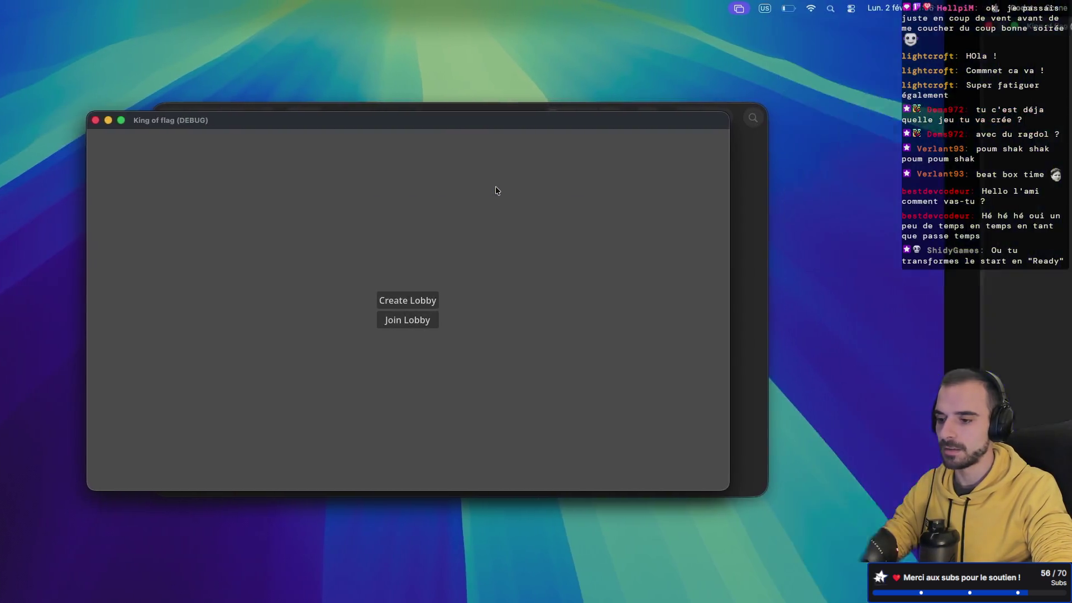
{"action": "key", "text": "ctrl+Left"}
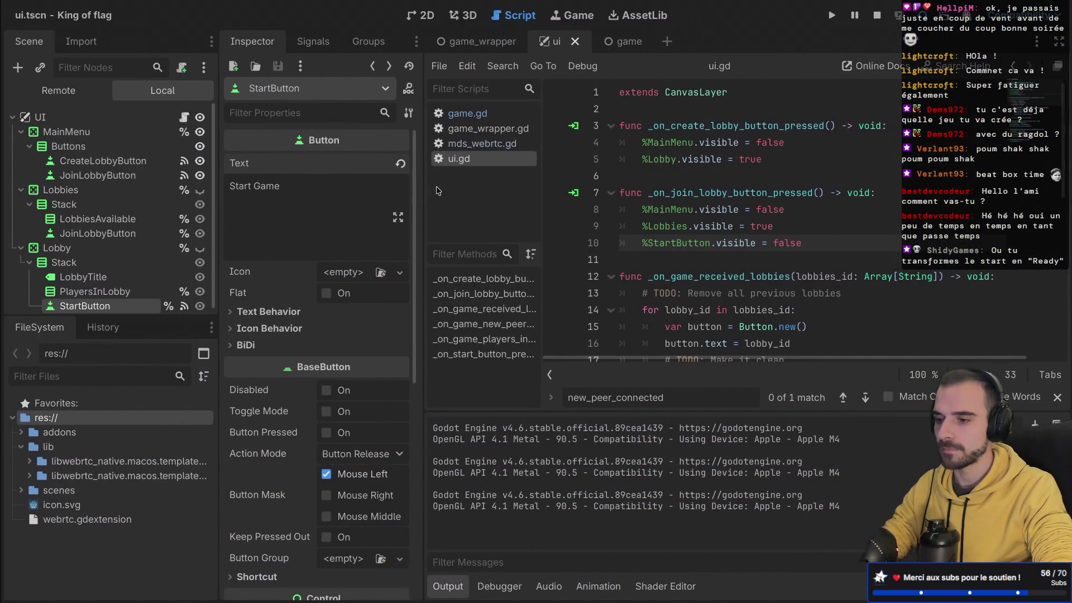
{"action": "left_click", "coordinate": [877, 16]}
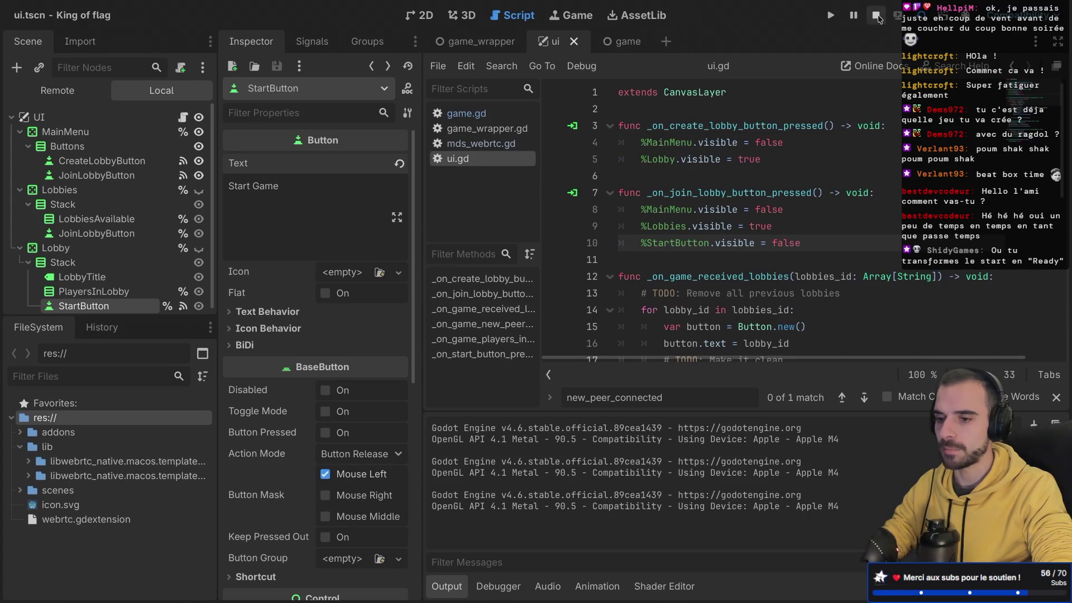
{"action": "left_click", "coordinate": [831, 16]}
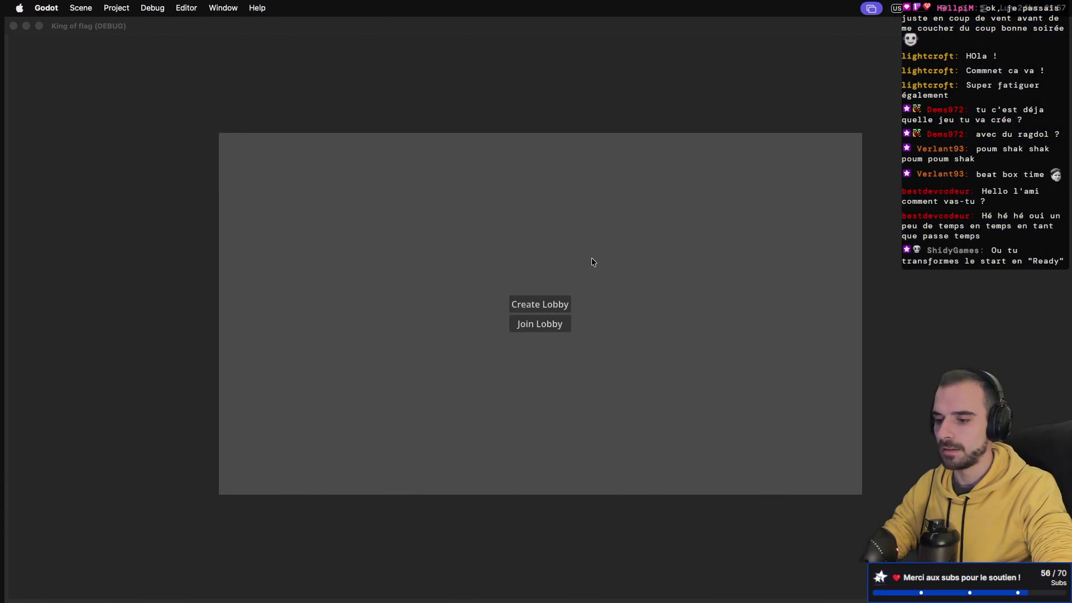
{"action": "left_click", "coordinate": [536, 303]}
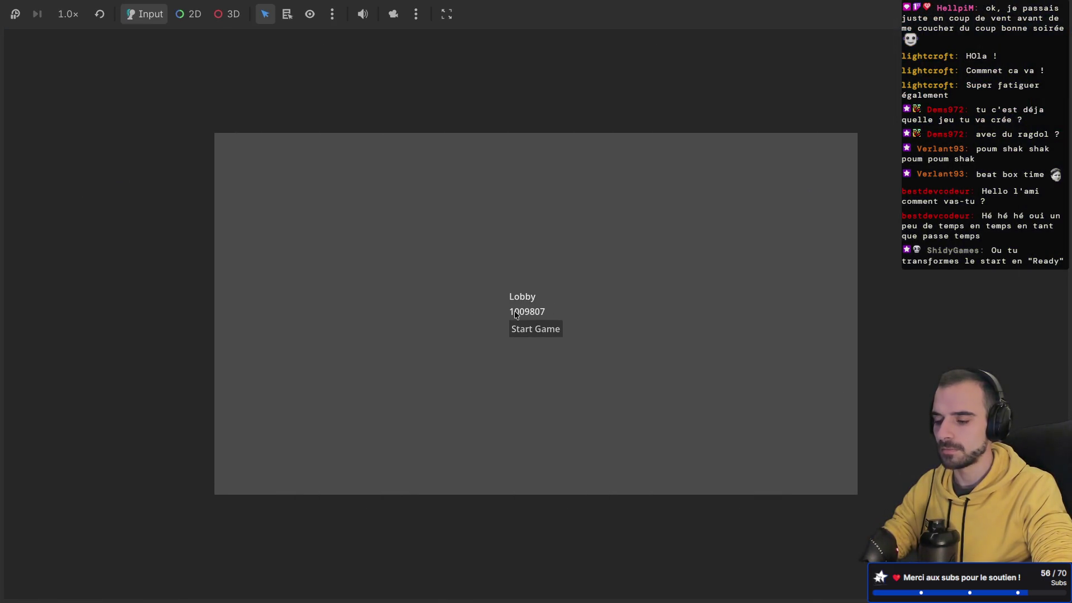
{"action": "key", "text": "ctrl+Left"}
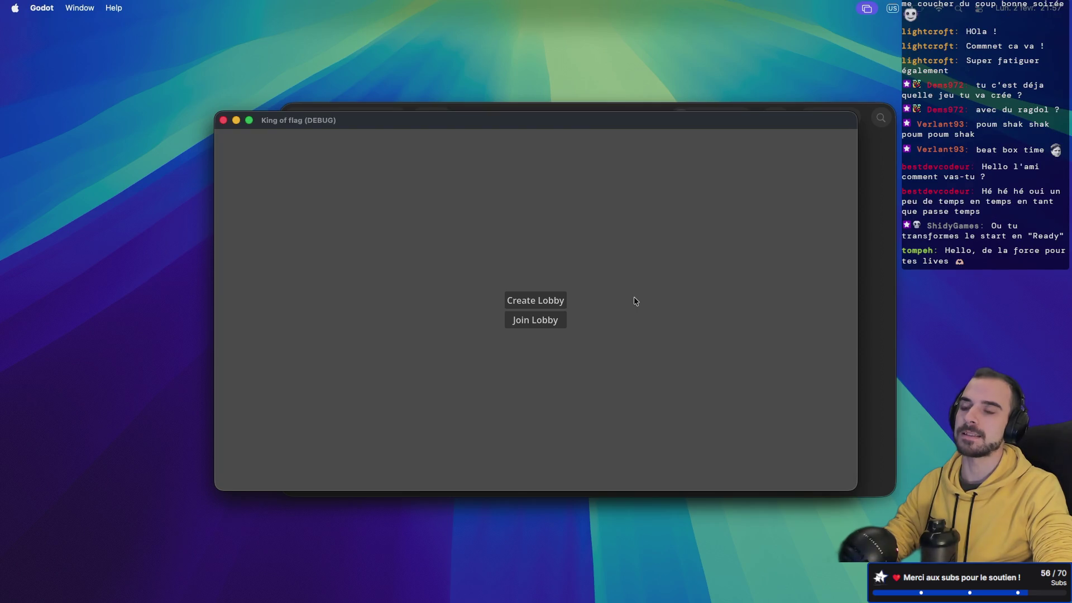
{"action": "key", "text": "ctrl+Right"}
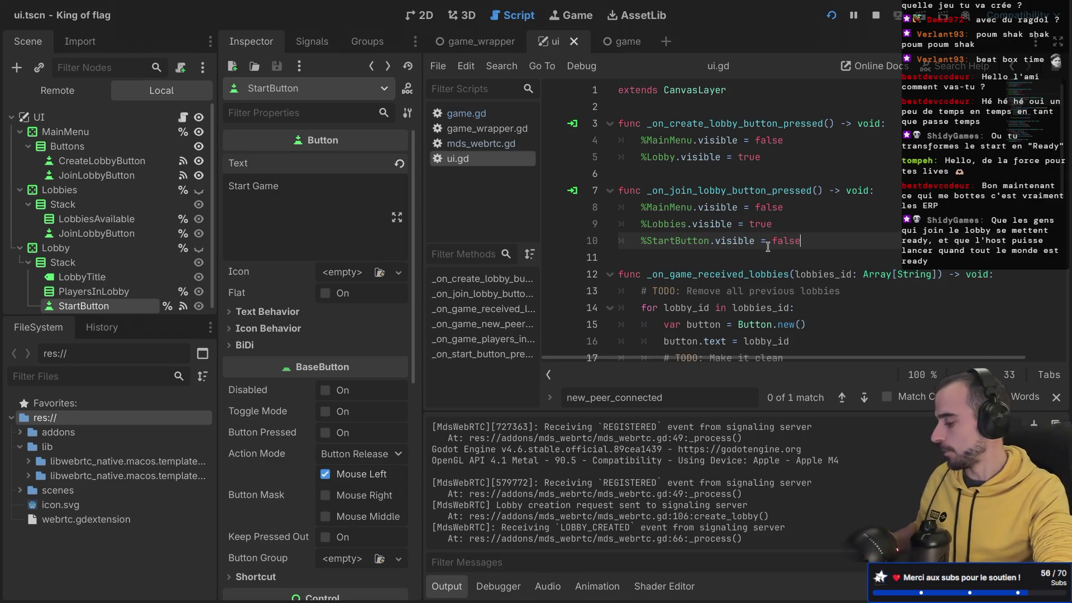
- Expand the code editor to full width and review ui.gd's lobby player functions
{"action": "scroll", "coordinate": [719, 252], "scroll_direction": "down", "scroll_amount": 7}
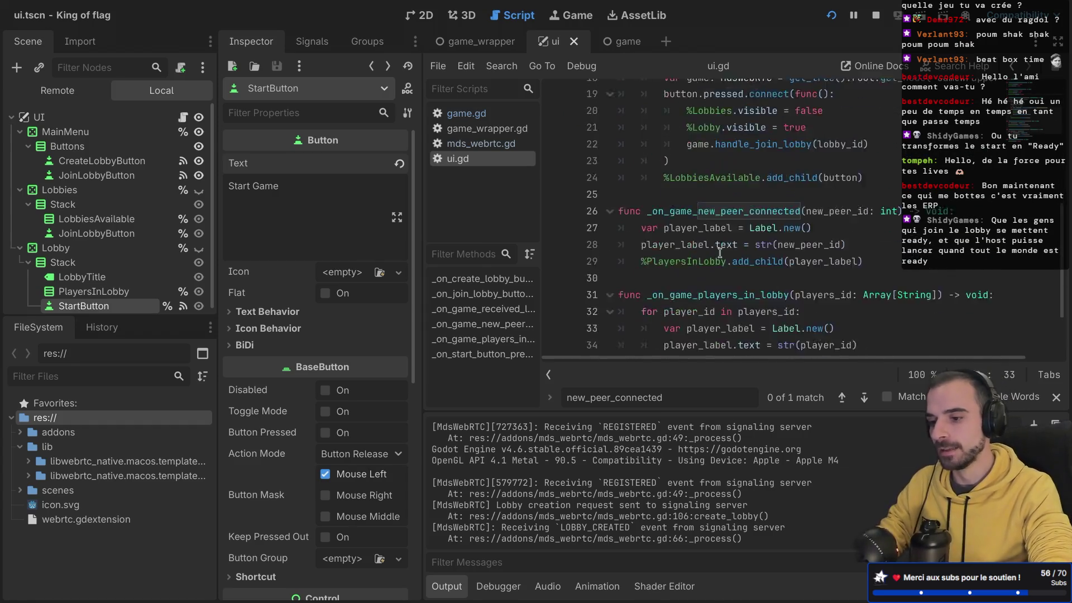
{"action": "key", "text": "ctrl+super+d"}
{"action": "scroll", "coordinate": [355, 206], "scroll_direction": "down", "scroll_amount": 2}
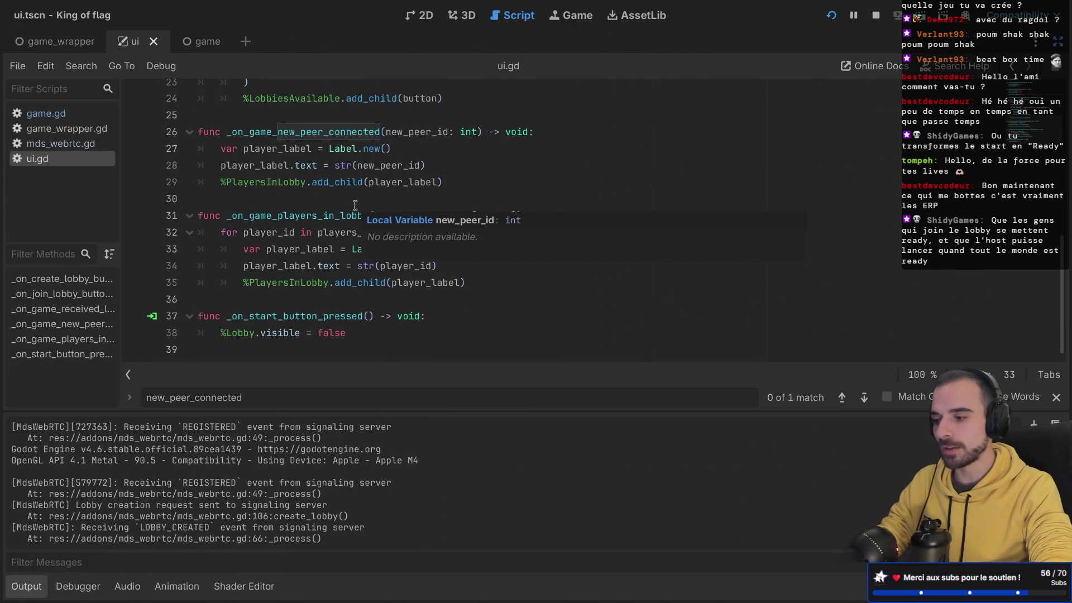
{"action": "scroll", "coordinate": [355, 205], "scroll_direction": "up", "scroll_amount": 3}
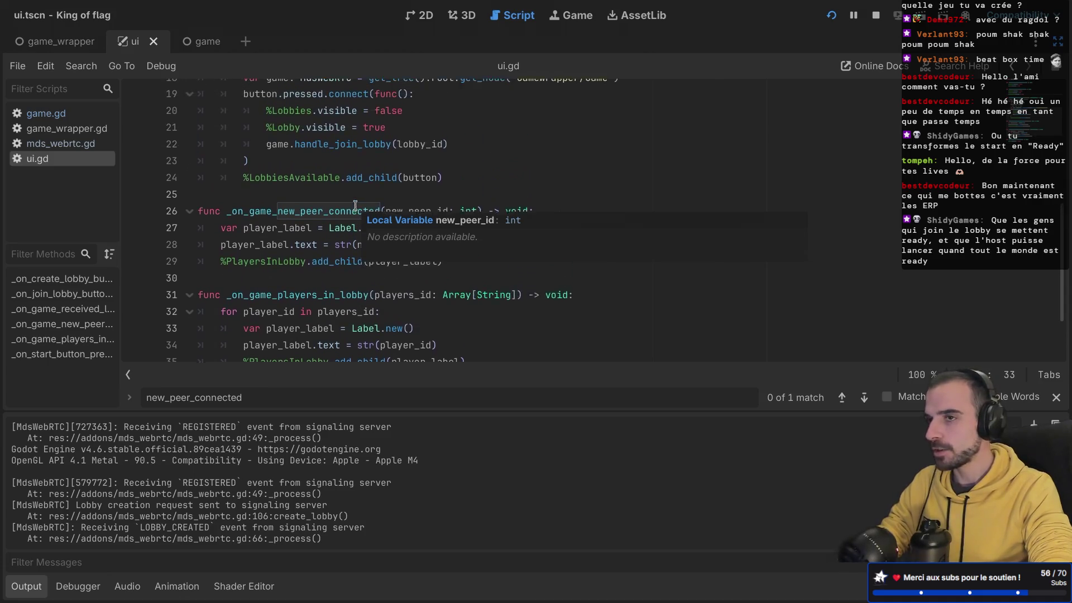
{"action": "scroll", "coordinate": [355, 206], "scroll_direction": "up", "scroll_amount": 1}
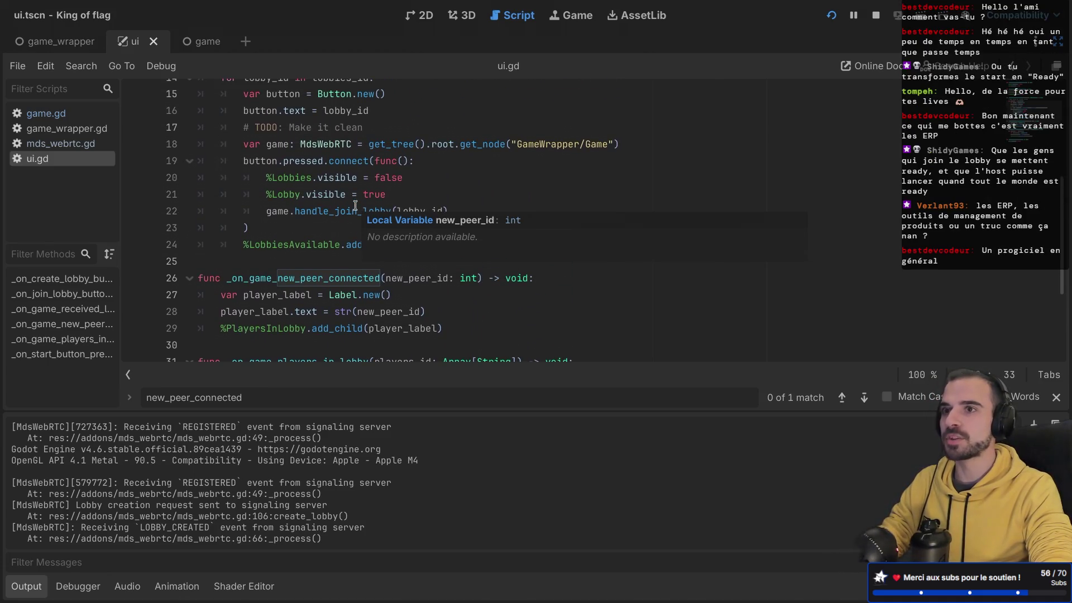
{"action": "scroll", "coordinate": [355, 205], "scroll_direction": "down", "scroll_amount": 5}
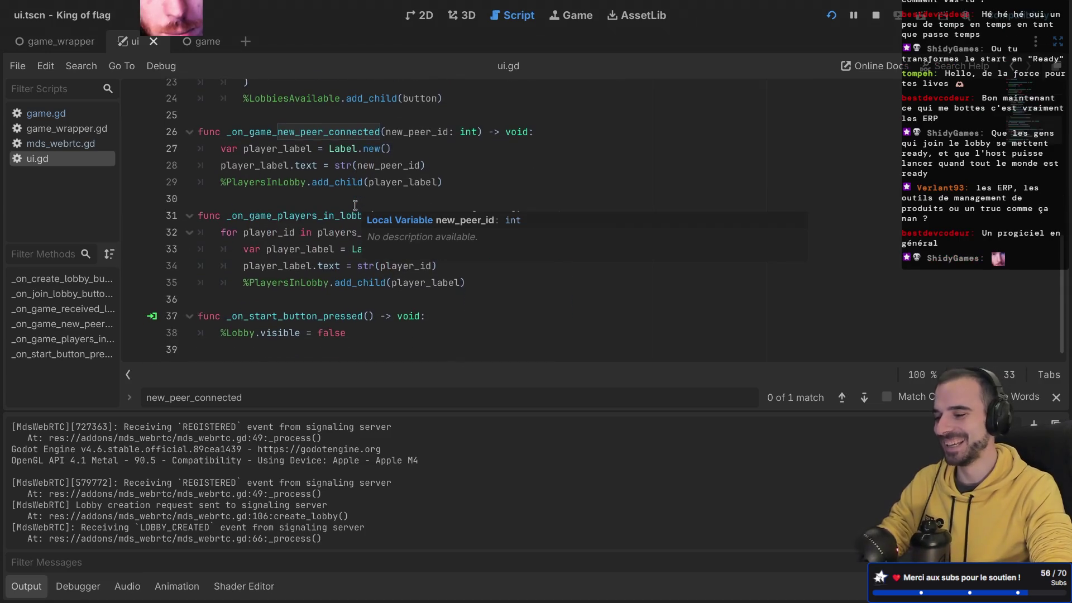
{"action": "scroll", "coordinate": [245, 287], "scroll_direction": "up", "scroll_amount": 2}
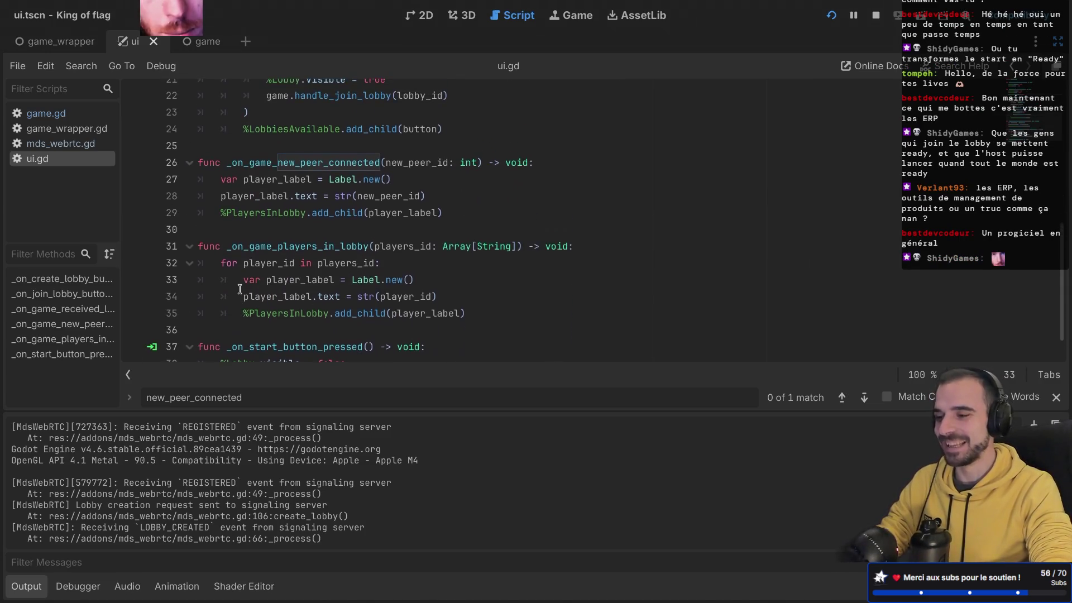
{"action": "scroll", "coordinate": [241, 288], "scroll_direction": "down", "scroll_amount": 2}
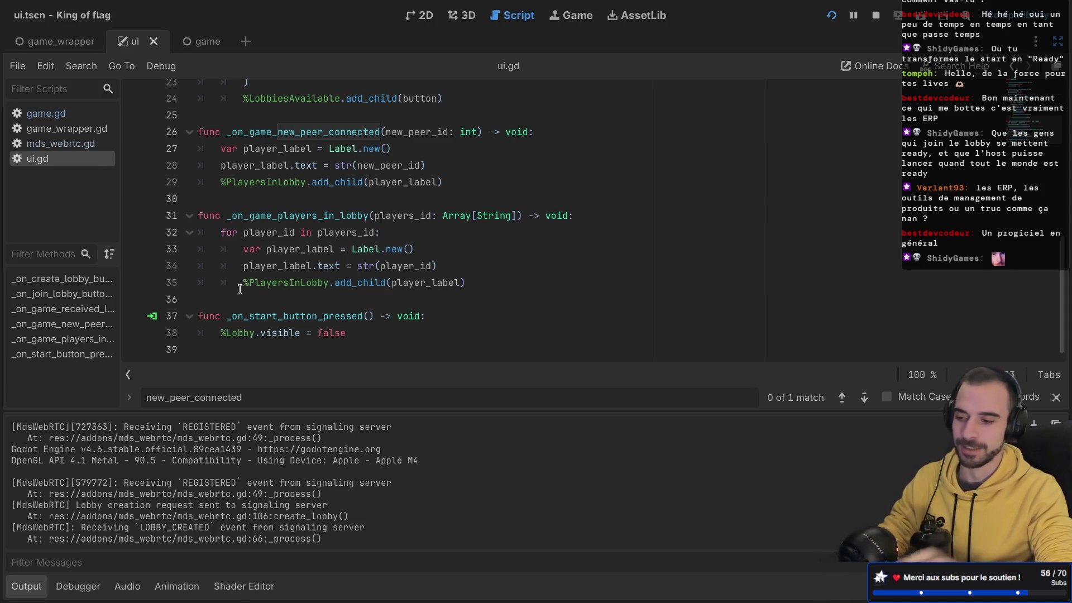
- Place the cursor on empty line 36, then switch to the game.gd script
{"action": "left_click", "coordinate": [239, 304]}
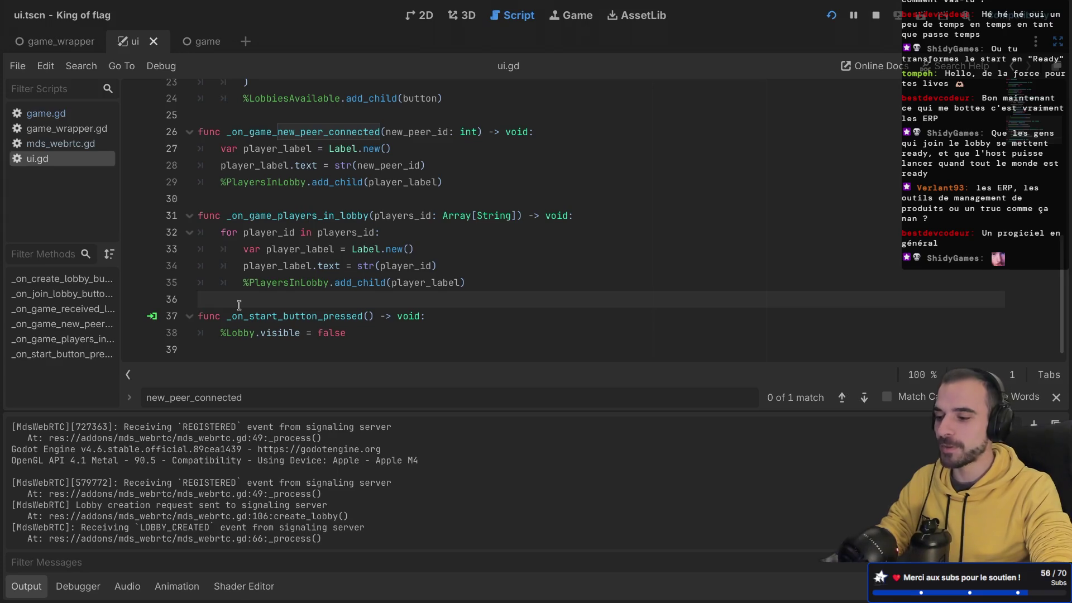
{"action": "scroll", "coordinate": [239, 304], "scroll_direction": "up", "scroll_amount": 4}
{"action": "scroll", "coordinate": [239, 305], "scroll_direction": "down", "scroll_amount": 4}
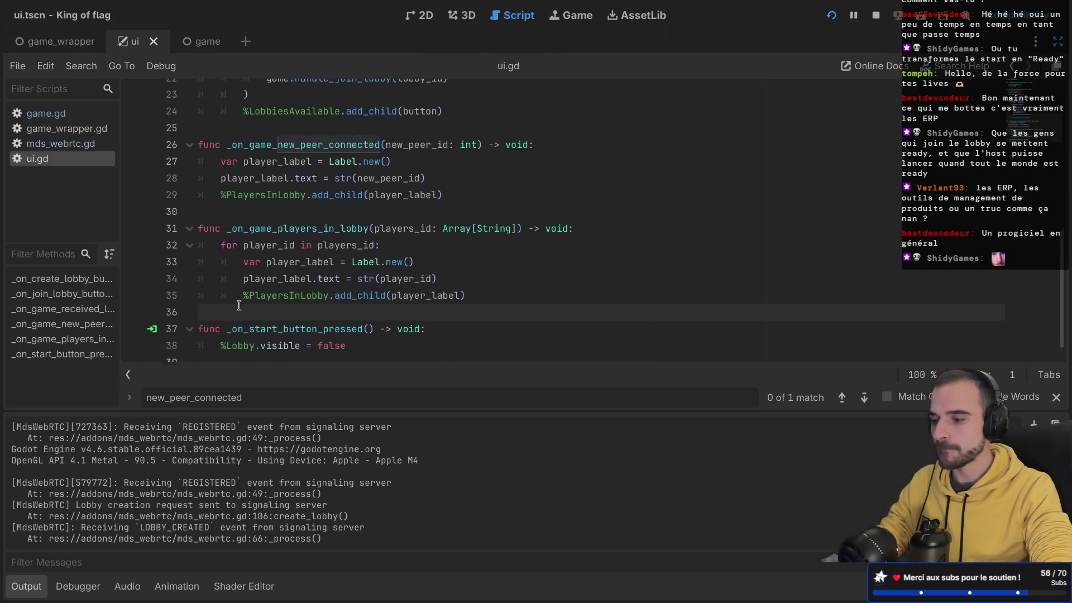
{"action": "left_click", "coordinate": [59, 113]}
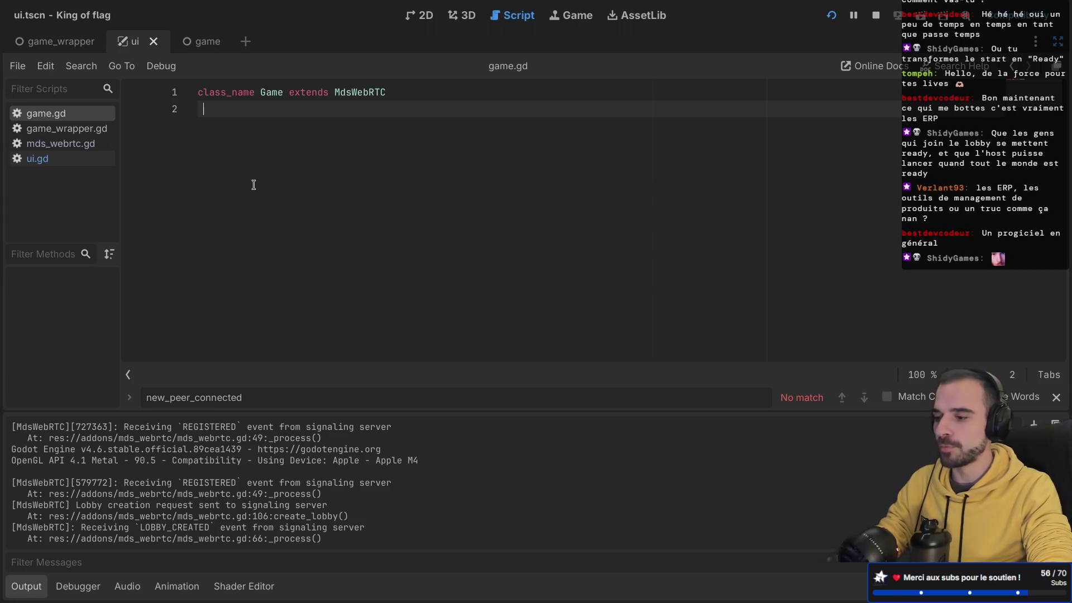
- Type the comment '# TODO: Implement ready system in lobby' below the class_name Game declaration
{"action": "key", "text": "Return"}
{"action": "type", "text": "#TODO:"}
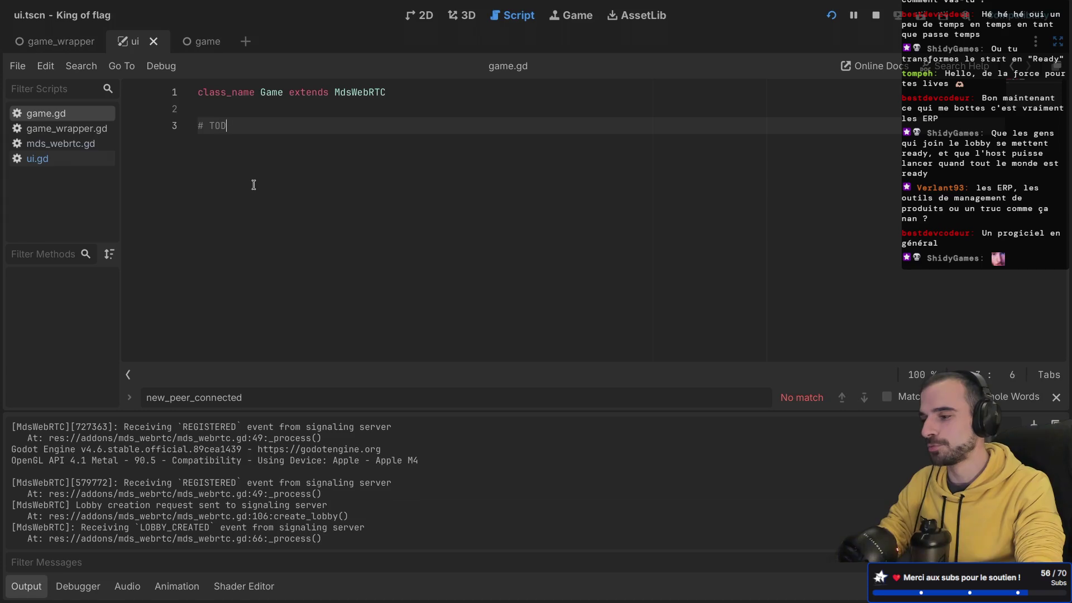
{"action": "type", "text": "Impelme"}
{"action": "key", "text": "BackSpace"}
{"action": "key", "text": "BackSpace"}
{"action": "key", "text": "BackSpace"}
{"action": "key", "text": "BackSpace"}
{"action": "type", "text": "lemen"}
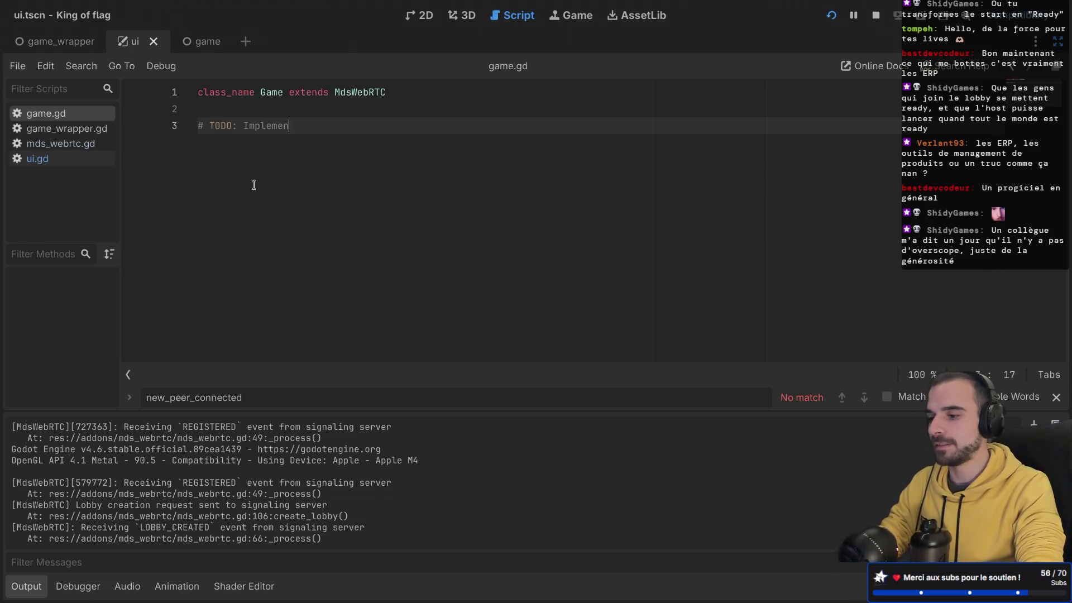
{"action": "type", "text": "t ready system "}
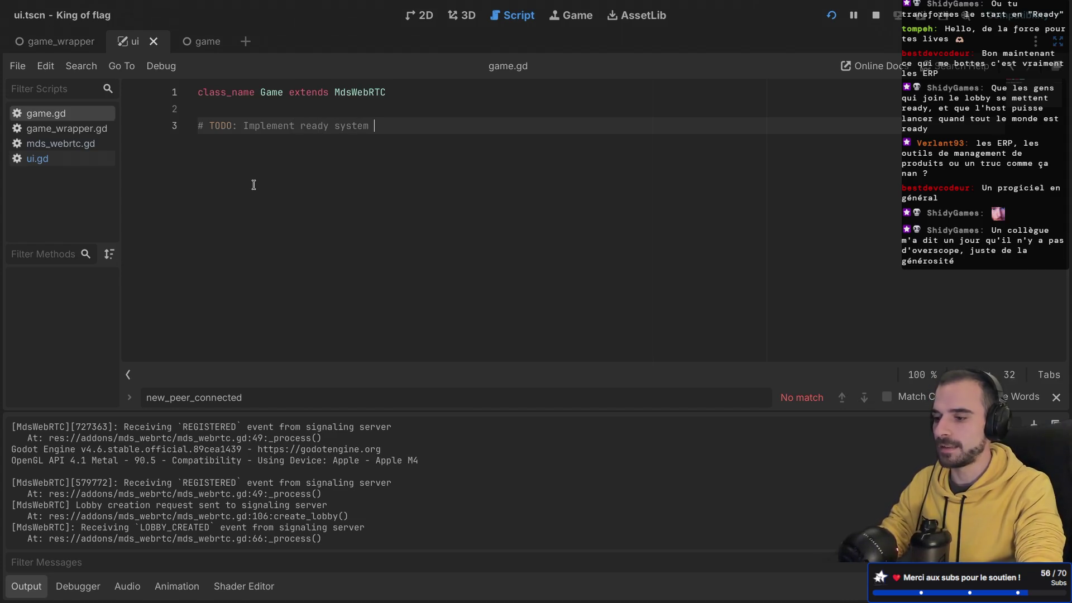
{"action": "type", "text": "in lobby"}
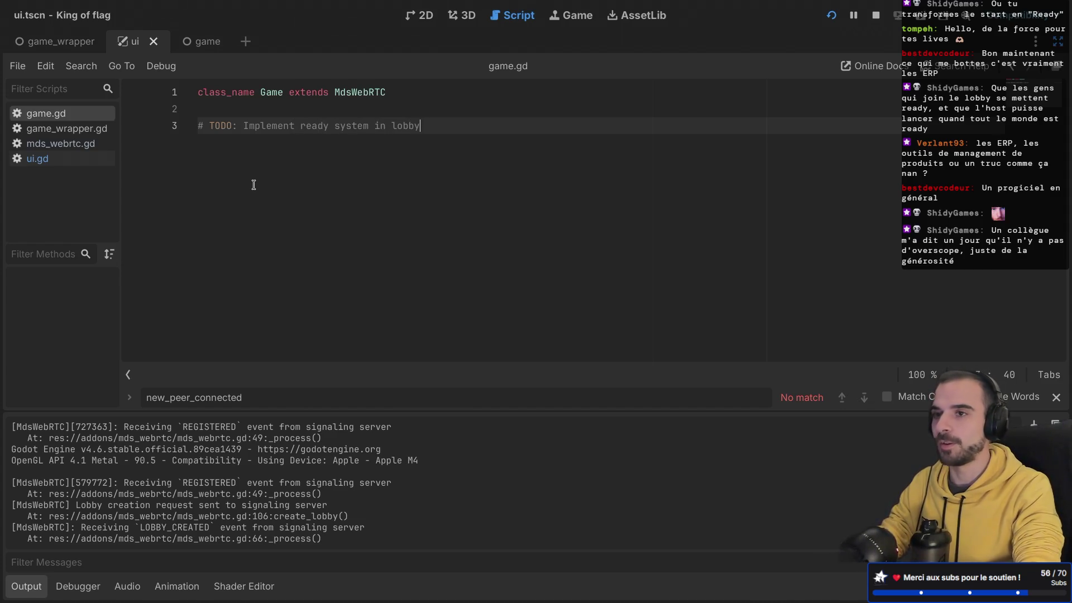
{"action": "key", "text": "Return"}
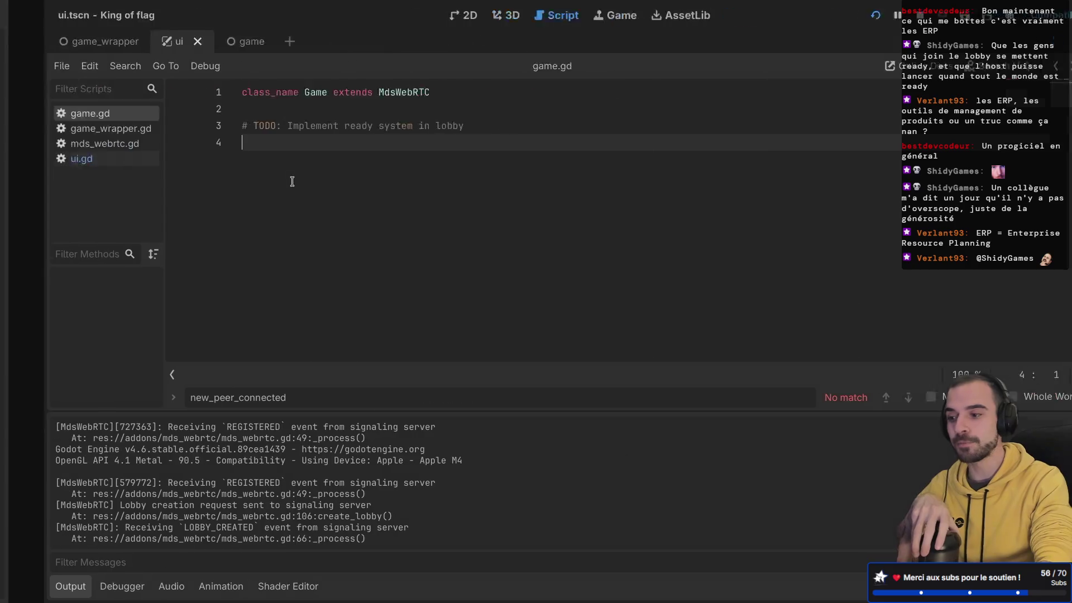
- Relaunch the game and join the lobby from two client windows
{"action": "key", "text": "ctrl+F4"}
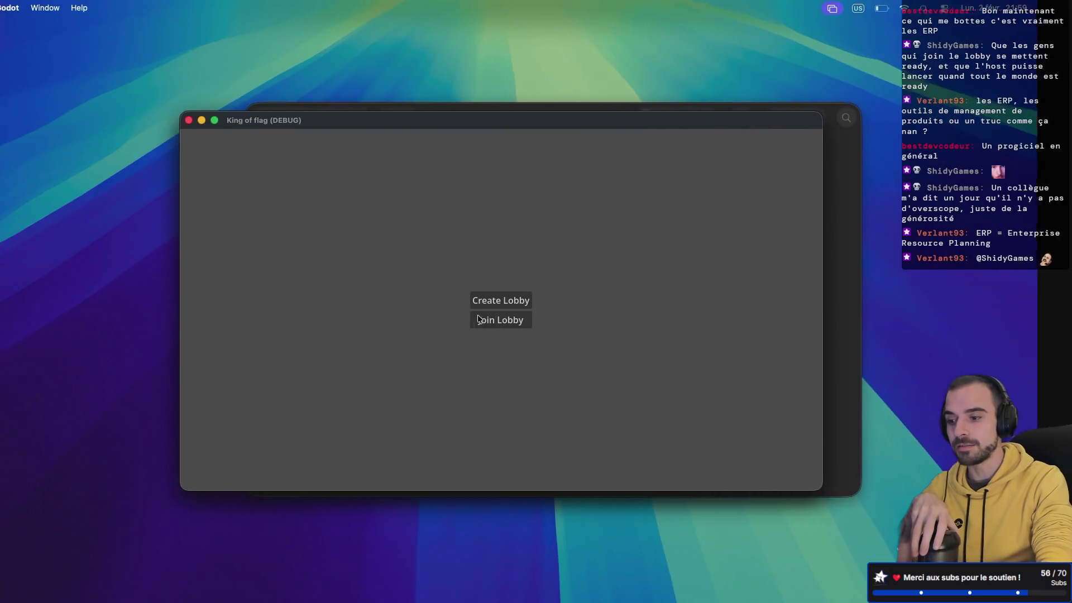
{"action": "left_click", "coordinate": [530, 320]}
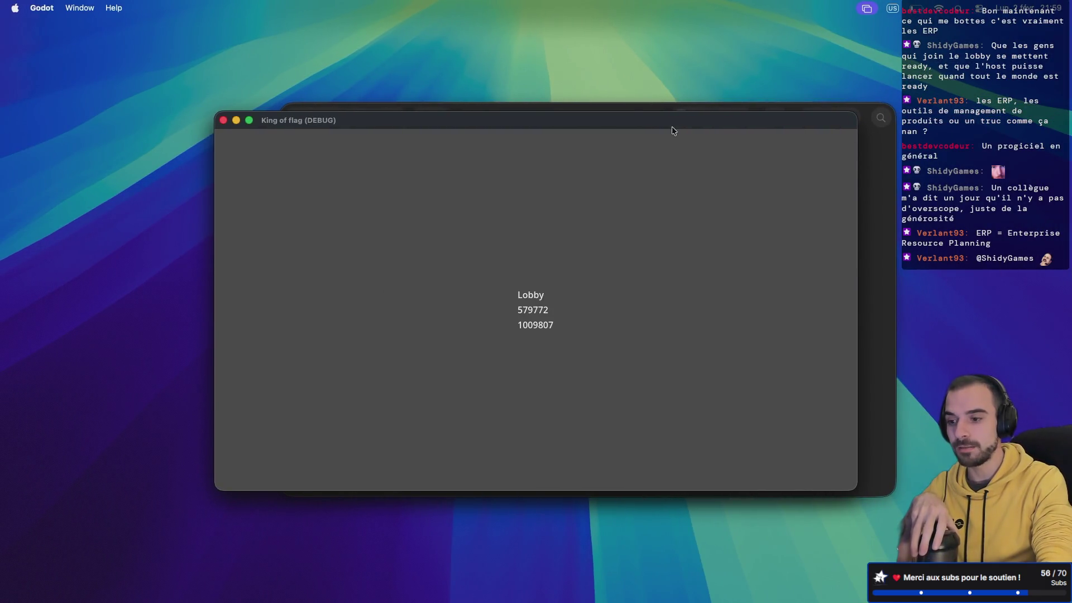
{"action": "left_click_drag", "start_coordinate": [636, 117], "coordinate": [524, 216]}
{"action": "left_click", "coordinate": [574, 165]}
{"action": "left_click", "coordinate": [536, 320]}
- Arrange the two client windows side by side to compare their lobby player lists
{"action": "mouse_move", "coordinate": [584, 130]}
{"action": "left_mouse_down"}
{"action": "mouse_move", "coordinate": [717, 107]}
{"action": "mouse_move", "coordinate": [767, 78]}
{"action": "left_mouse_up"}
{"action": "left_click", "coordinate": [276, 328]}
{"action": "left_click_drag", "start_coordinate": [407, 222], "coordinate": [300, 236]}
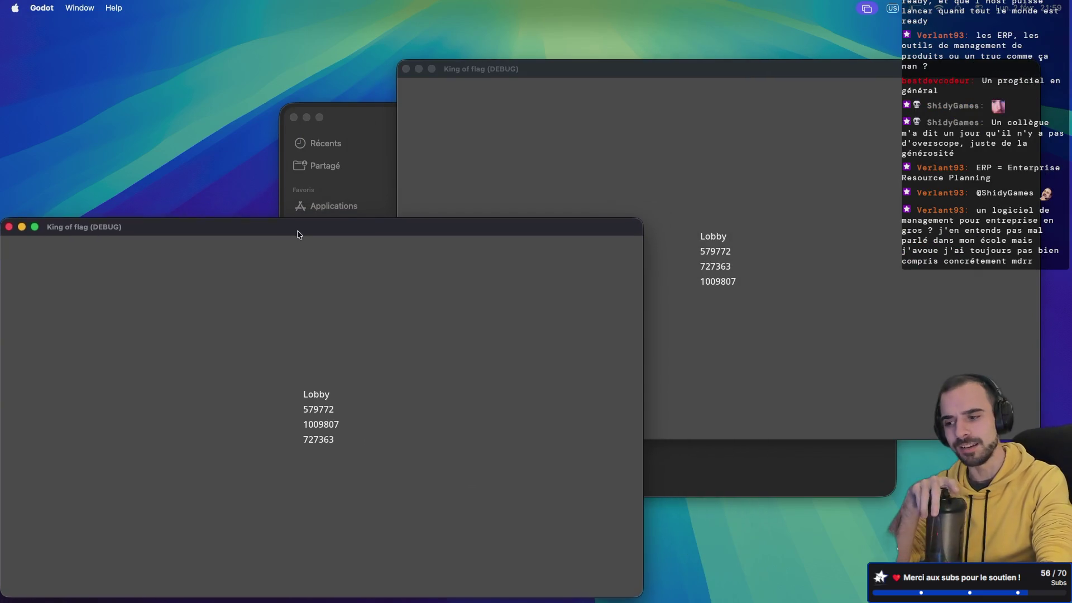
{"action": "left_click", "coordinate": [608, 156]}
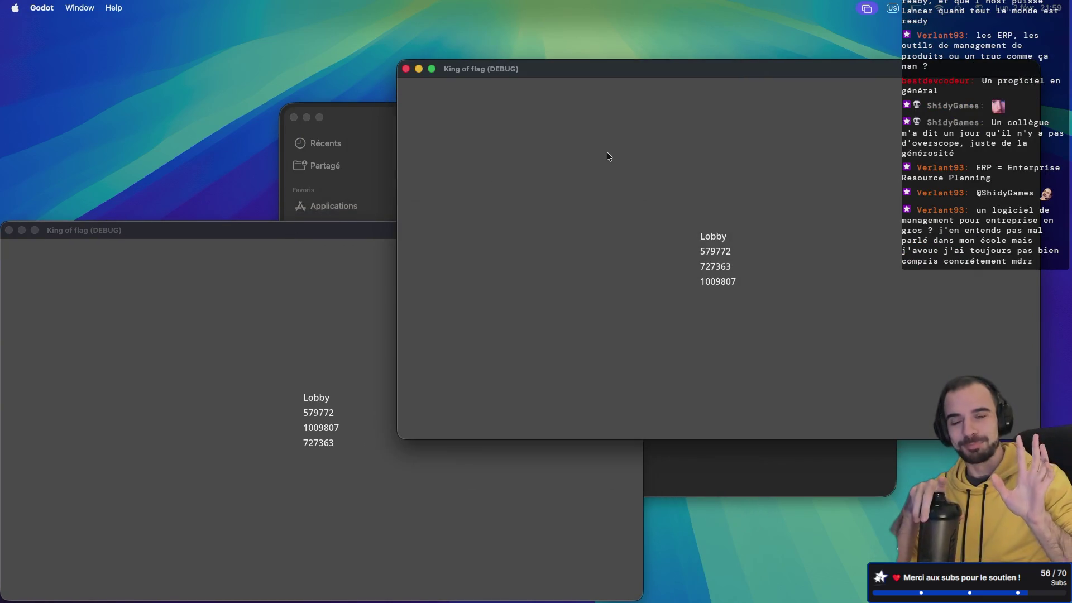
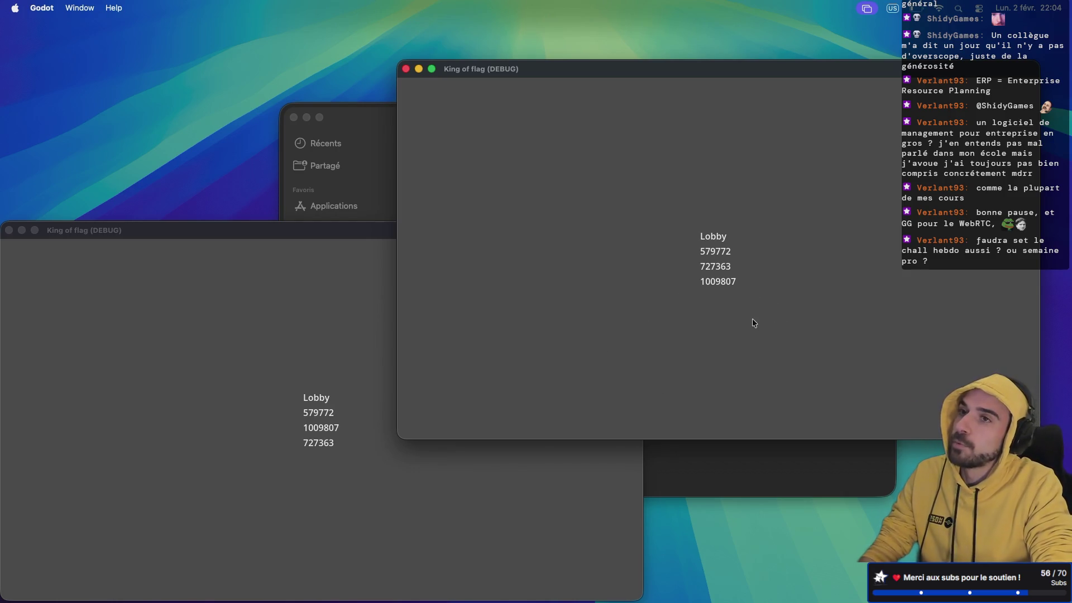
- Rerun the game and create a new lobby in the first game instance
{"action": "key", "text": "ctrl+Right"}
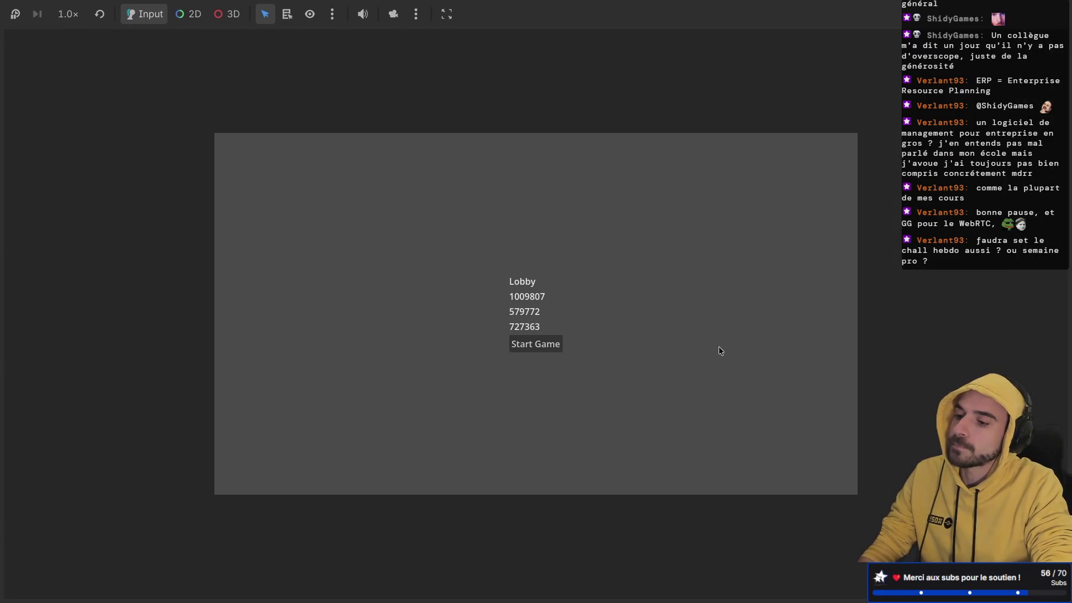
{"action": "key", "text": "ctrl+Left"}
{"action": "key", "text": "ctrl+Right"}
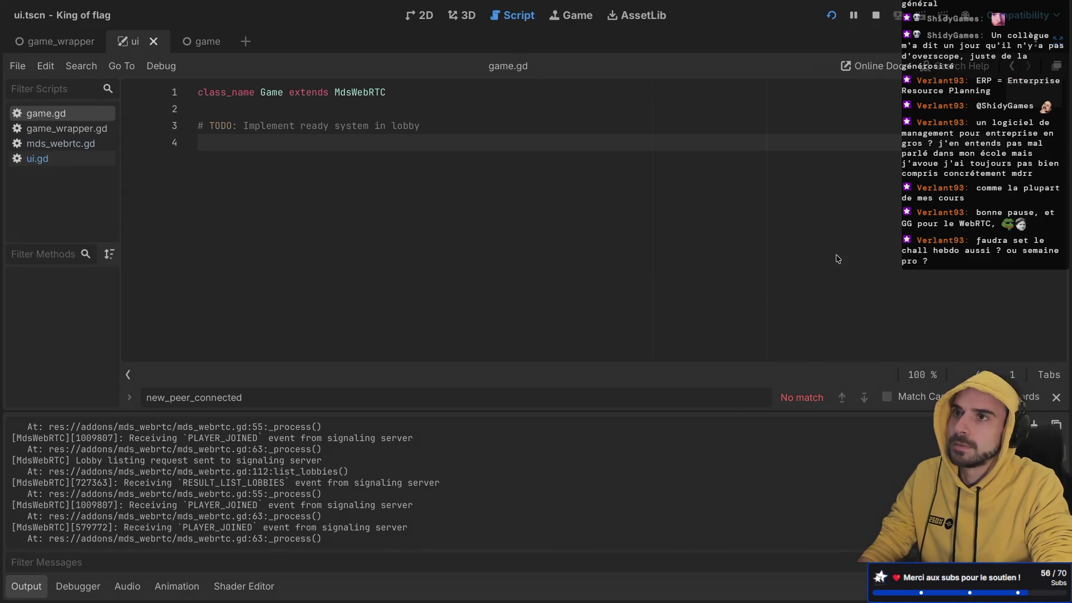
{"action": "key", "text": "super+b"}
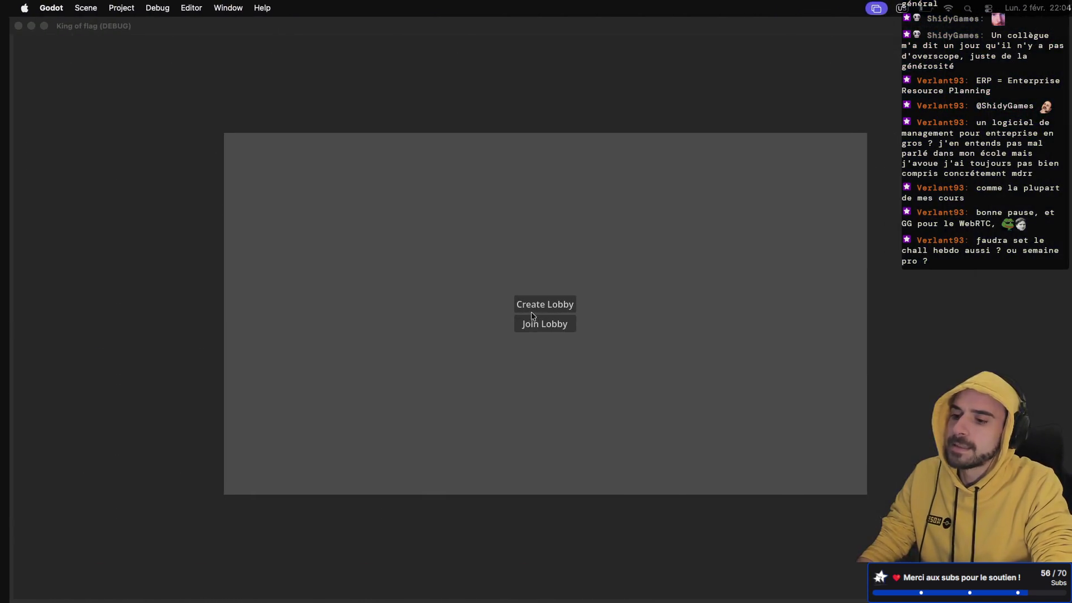
{"action": "left_click", "coordinate": [536, 309]}
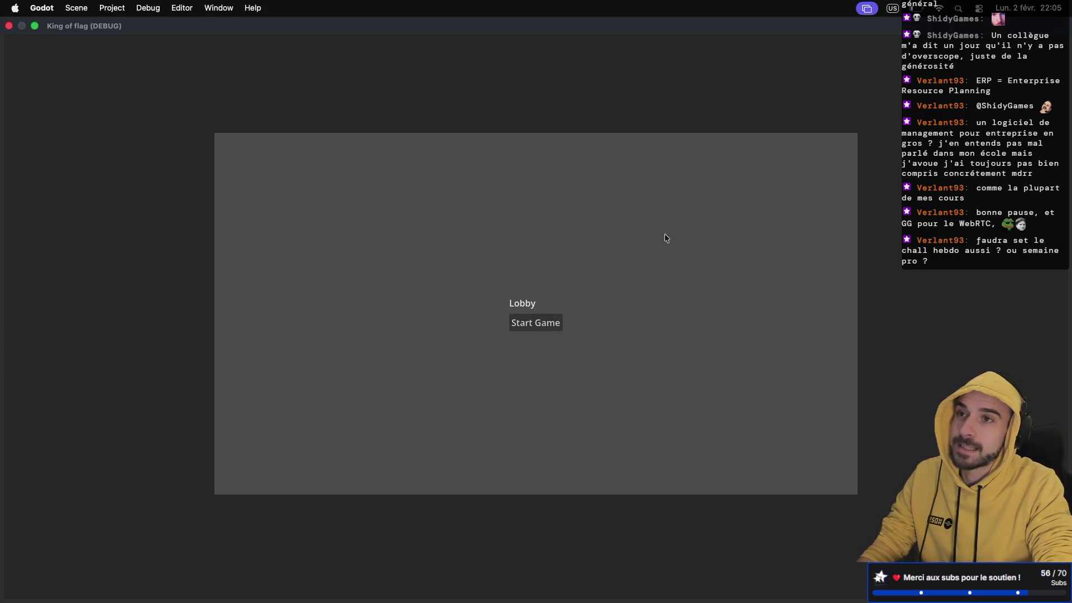
- Create a lobby as host in the running game window, then return to the script
{"action": "key", "text": "ctrl+Right"}
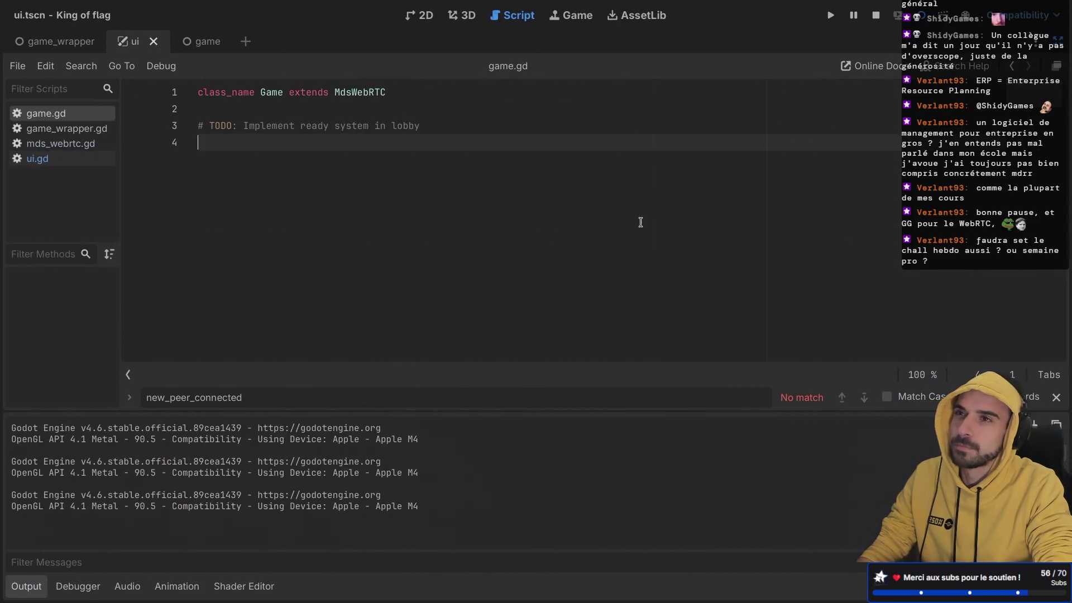
{"action": "key", "text": "ctrl+Right"}
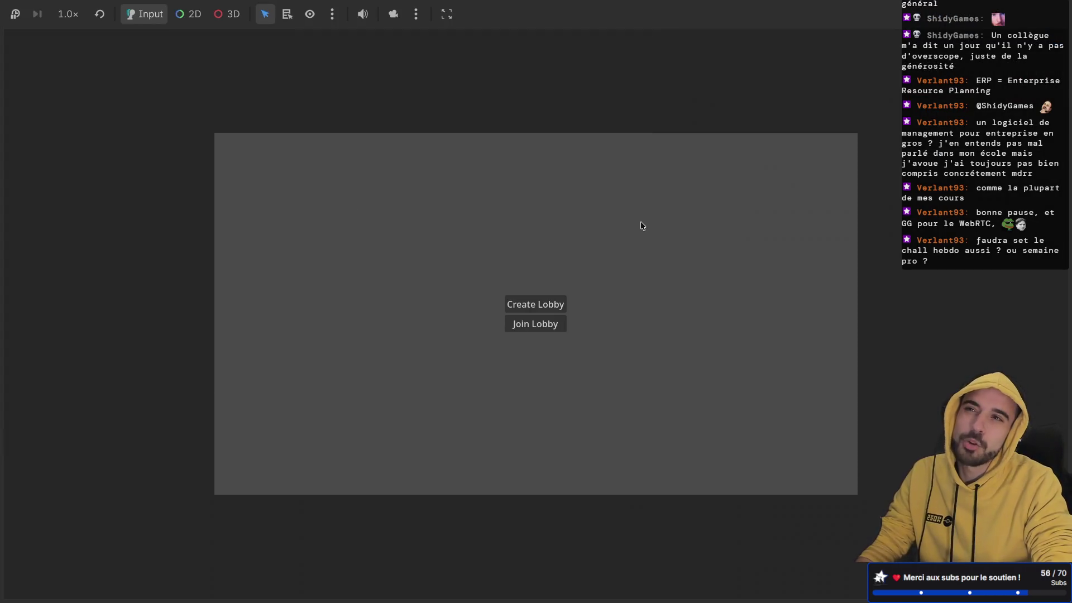
{"action": "left_click", "coordinate": [544, 300]}
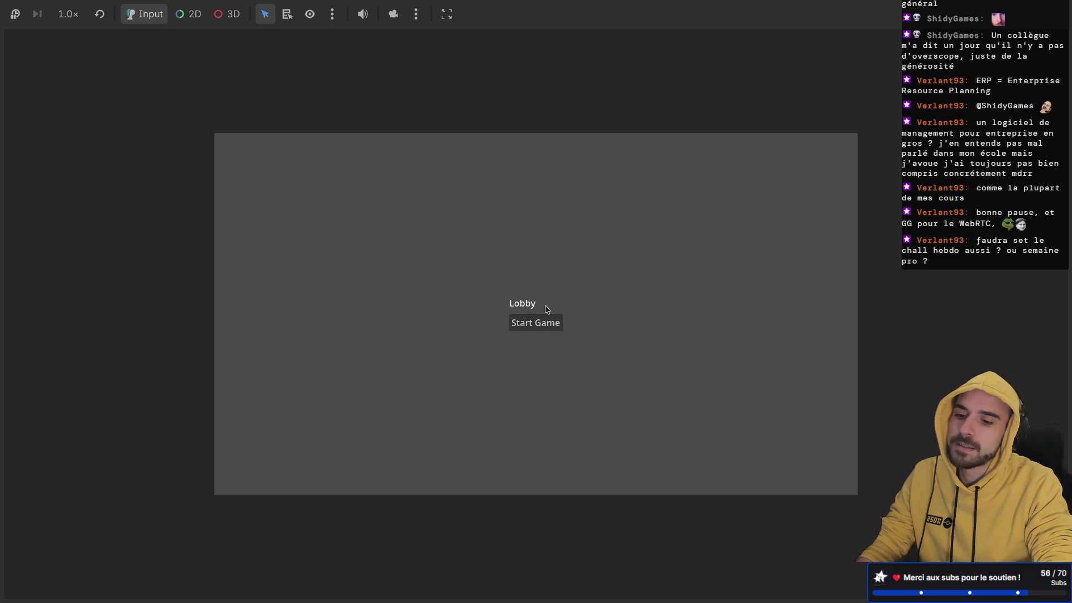
{"action": "key", "text": "ctrl+Right"}
{"action": "key", "text": "ctrl+Right"}
{"action": "key", "text": "ctrl+Left"}
{"action": "key", "text": "ctrl+Left"}
{"action": "key", "text": "ctrl+Left"}
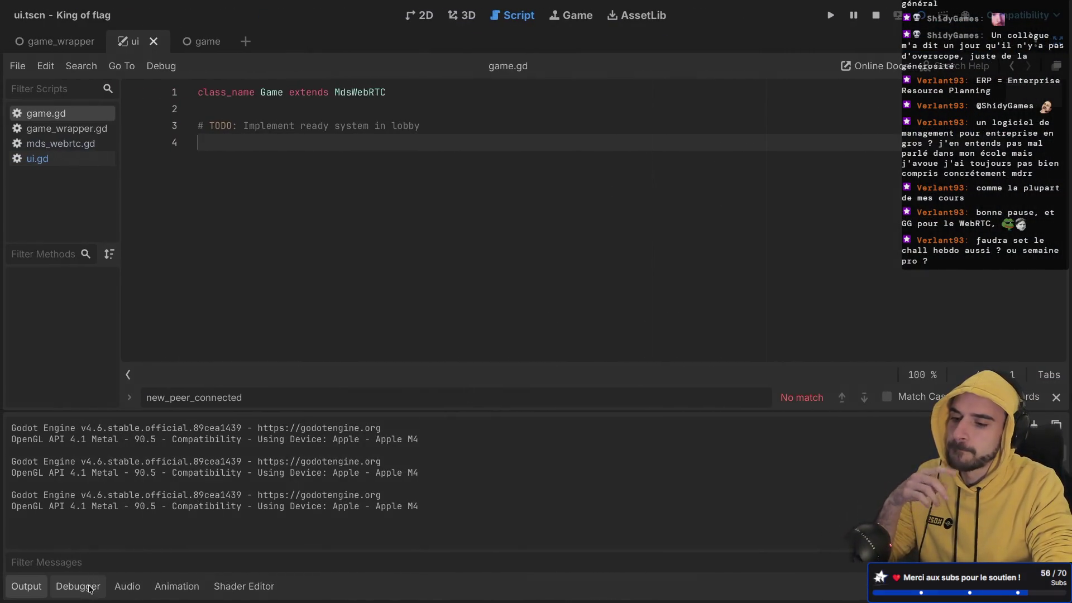
- Show the Debugger panel below game.gd and try joining a lobby from another instance
{"action": "left_click", "coordinate": [84, 587]}
{"action": "key", "text": "ctrl+Right"}
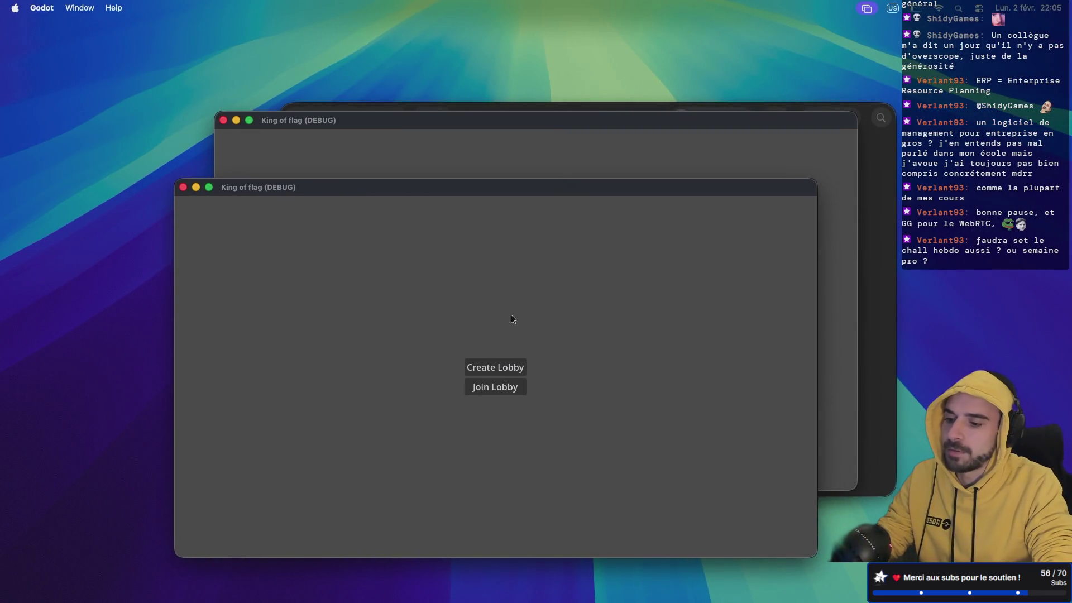
{"action": "left_click", "coordinate": [498, 386]}
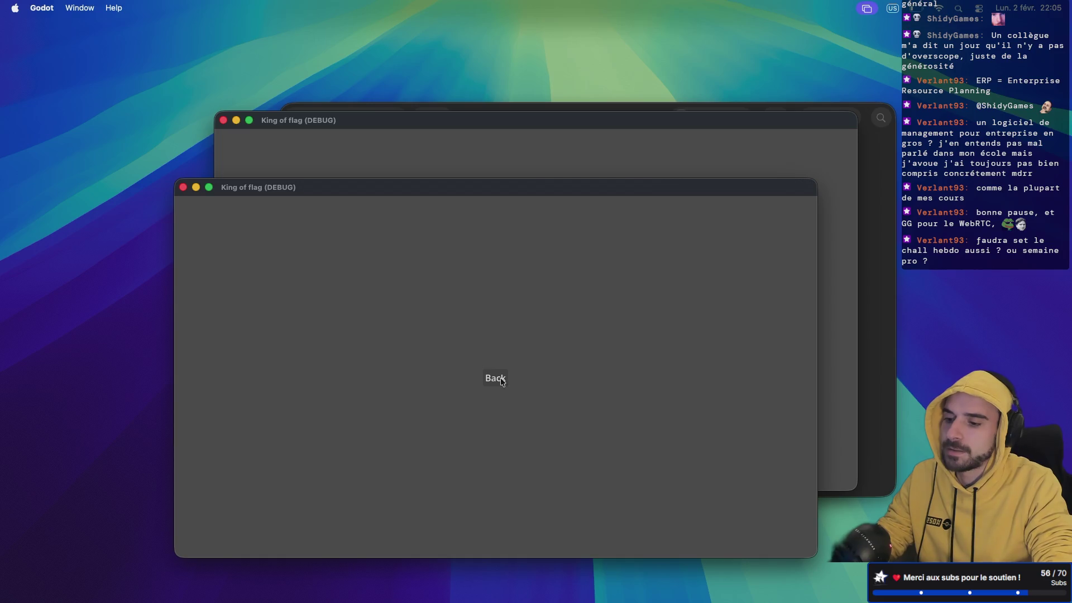
{"action": "left_click", "coordinate": [768, 174]}
{"action": "key", "text": "ctrl+Right"}
{"action": "key", "text": "ctrl+Right"}
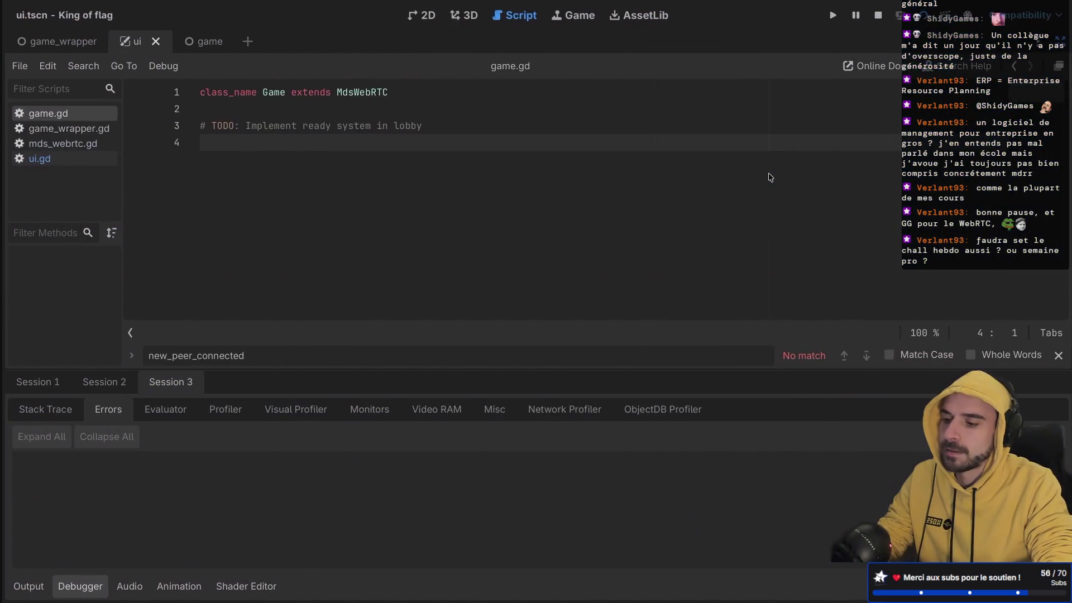
- Restart the node signaling server (node src/index.js) in its tmux window
{"action": "key", "text": "ctrl+Right"}
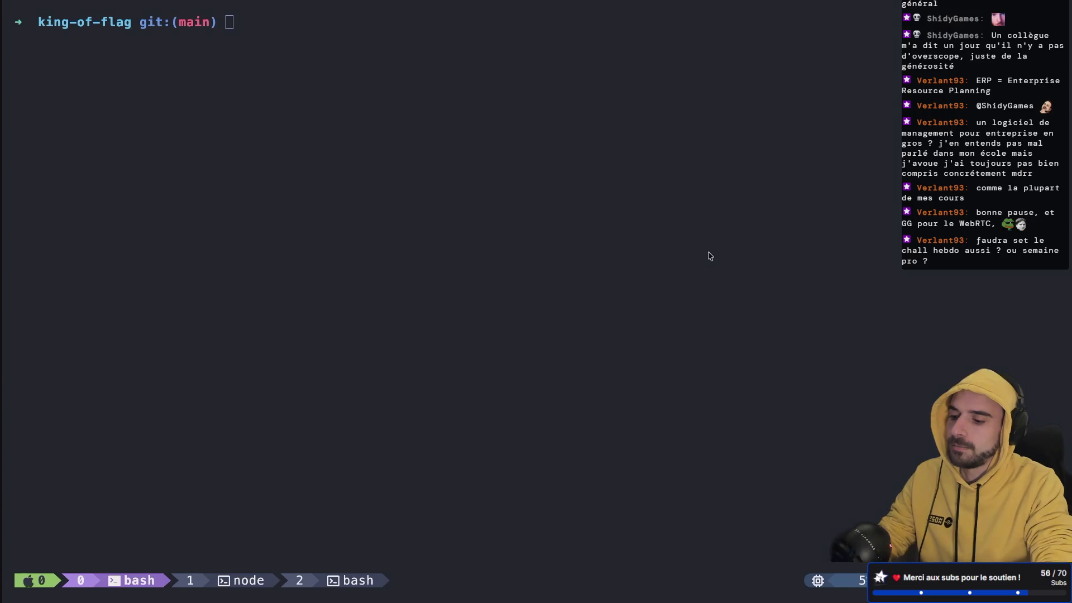
{"action": "key", "text": "ctrl+b"}
{"action": "key", "text": "w"}
{"action": "key", "text": "Return"}
{"action": "key", "text": "ctrl+c"}
{"action": "key", "text": "Up"}
{"action": "key", "text": "Return"}
- Stop the old run and relaunch the game from the game_wrapper scene with F5
{"action": "key", "text": "ctrl+Left"}
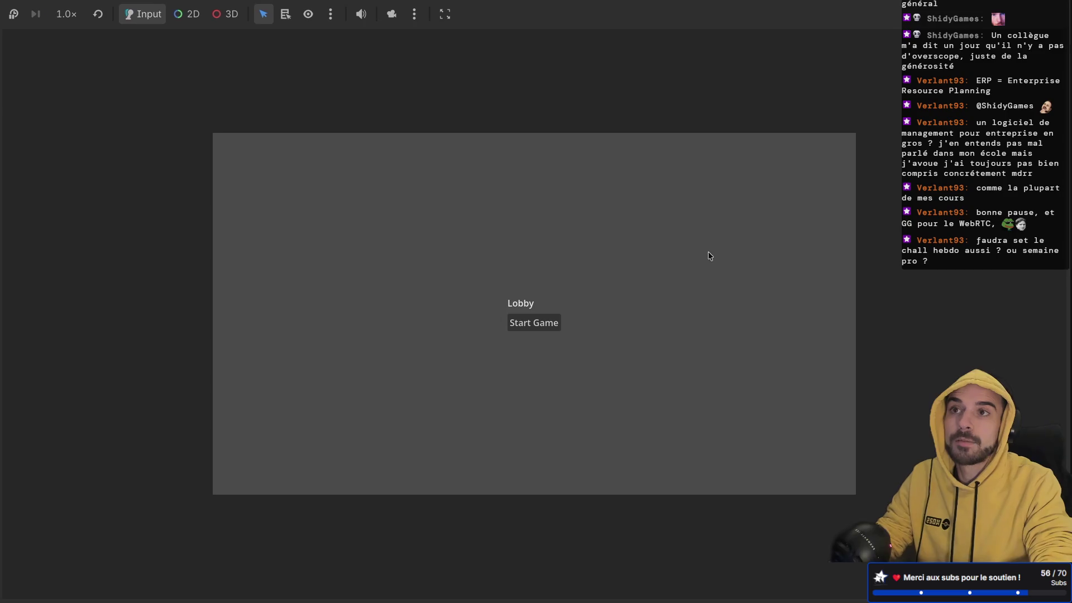
{"action": "key", "text": "ctrl+Left"}
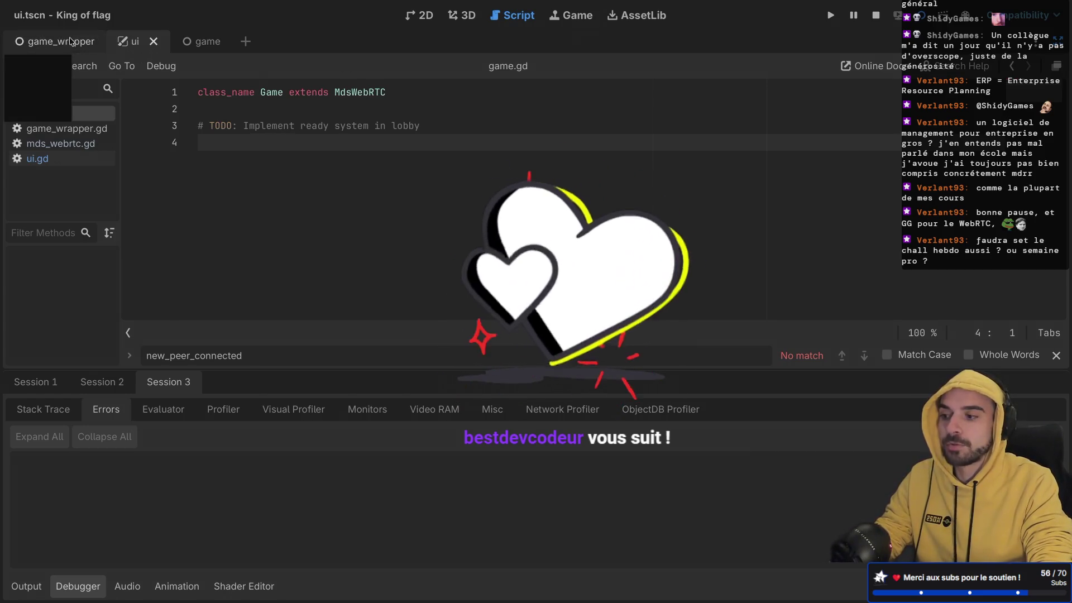
{"action": "left_click", "coordinate": [105, 45]}
{"action": "left_click", "coordinate": [876, 19]}
{"action": "key", "text": "F5"}
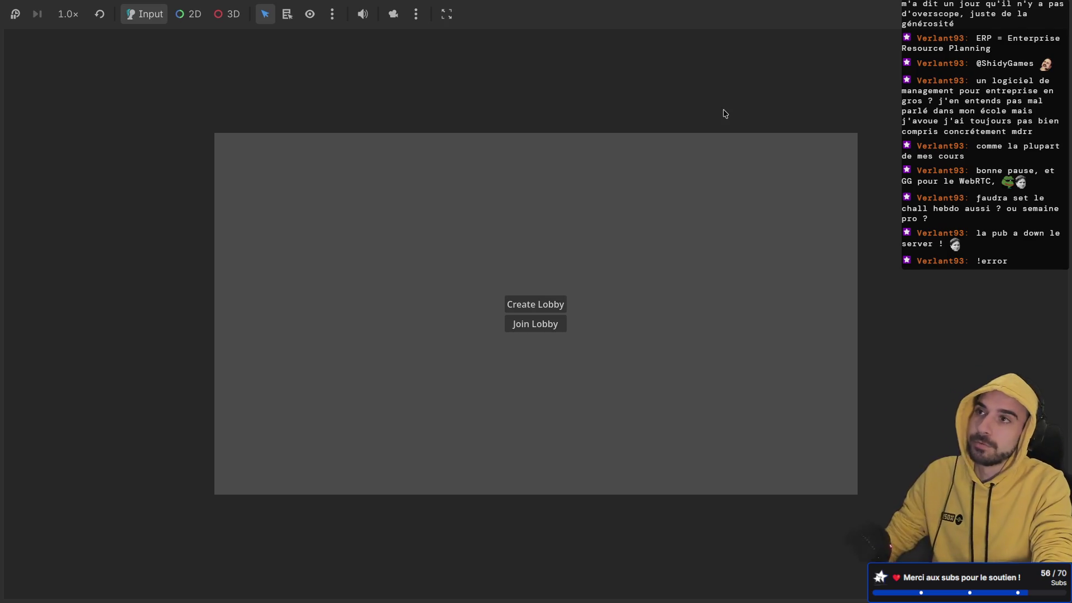
- Create a lobby in the host and join it from a second game window
{"action": "left_click", "coordinate": [540, 308]}
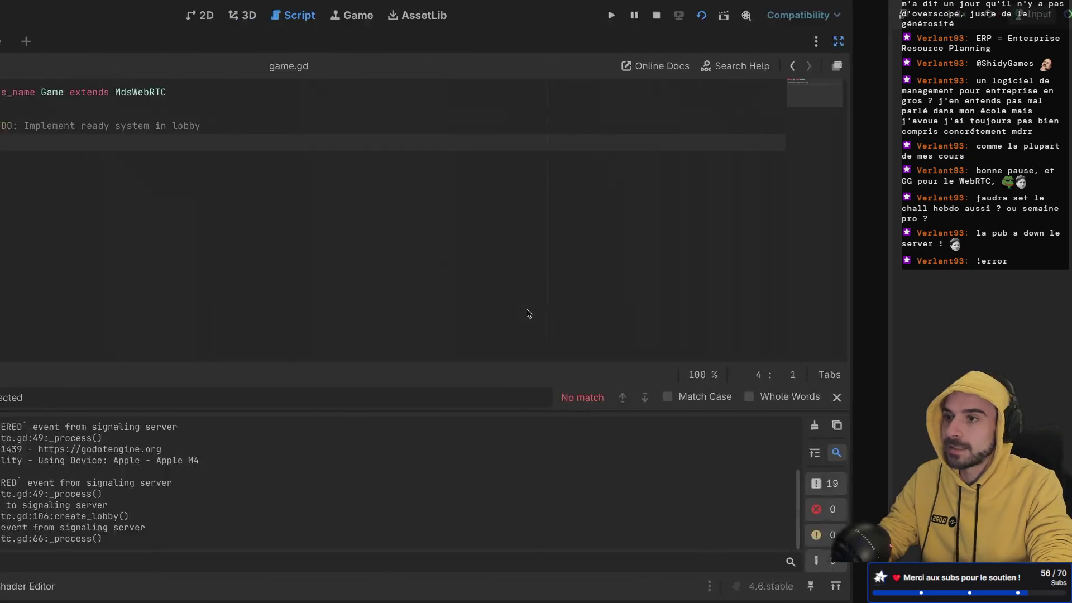
{"action": "key", "text": "super+b"}
{"action": "left_click", "coordinate": [537, 318]}
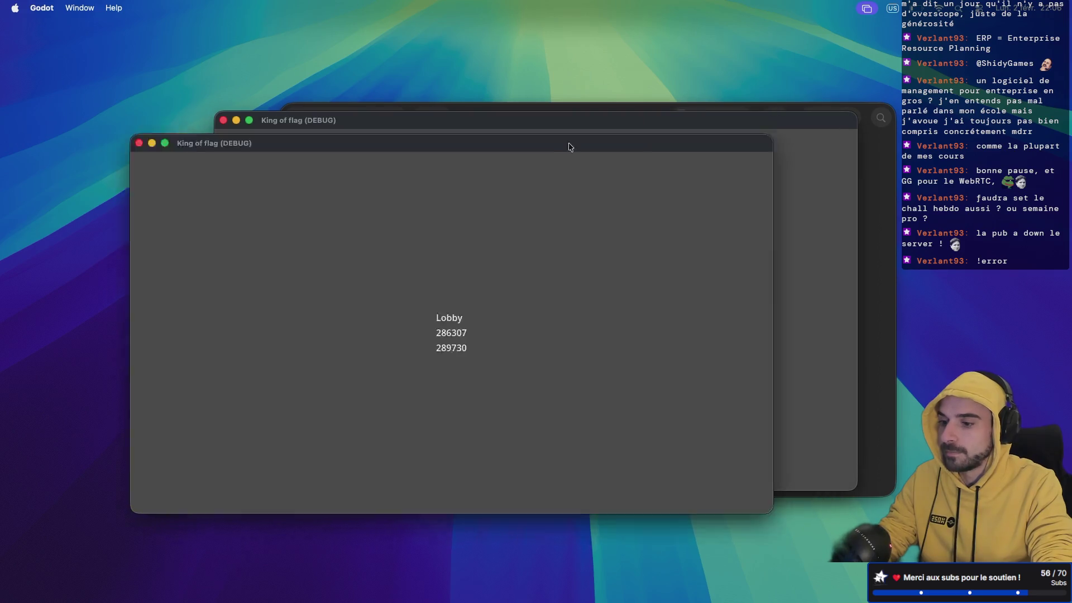
{"action": "left_click_drag", "start_coordinate": [583, 138], "coordinate": [491, 188]}
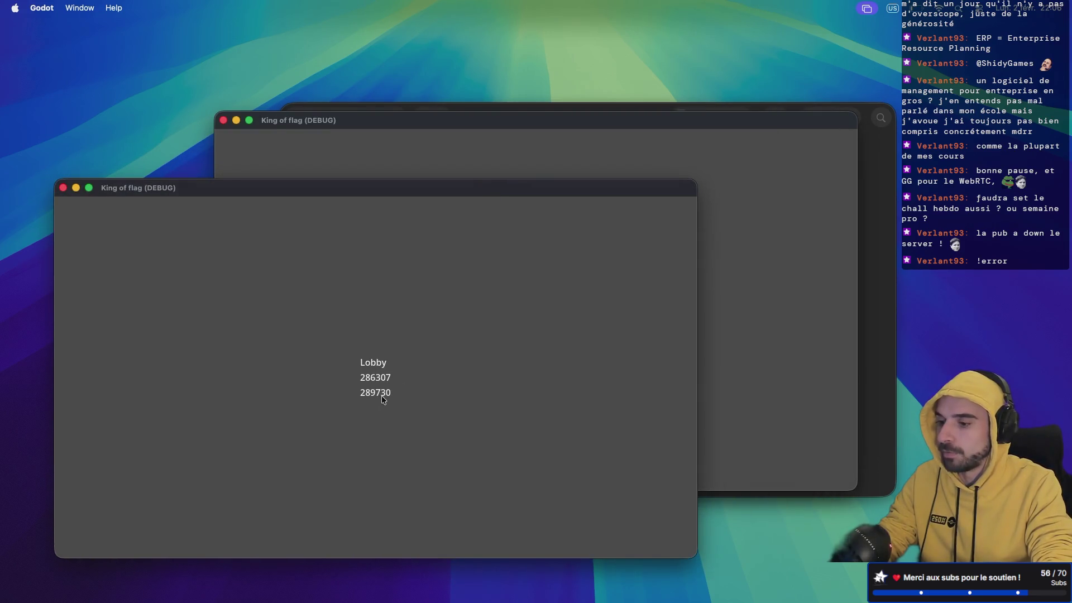
{"action": "key", "text": "ctrl+Right"}
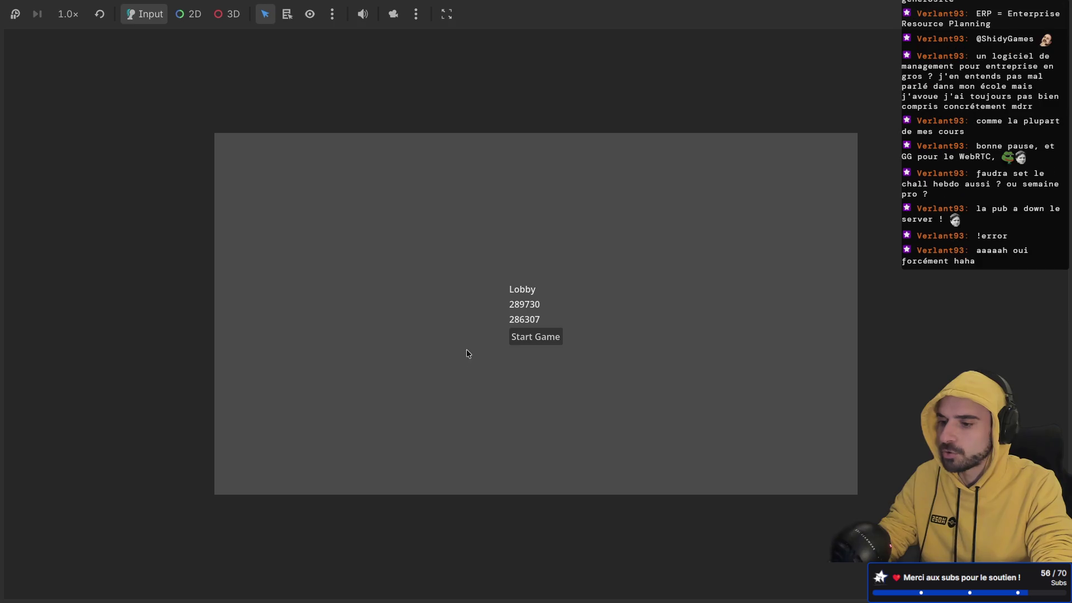
{"action": "key", "text": "ctrl+Left"}
- Join lobby 289730 from the third game window so the host lists three players
{"action": "left_click", "coordinate": [743, 189]}
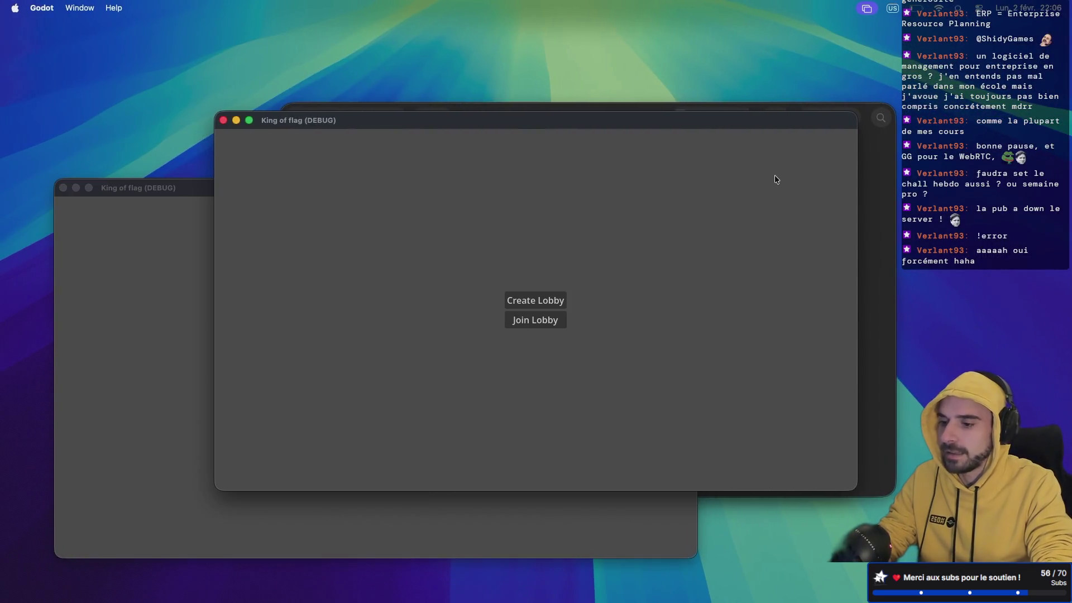
{"action": "left_click", "coordinate": [535, 319]}
{"action": "left_click", "coordinate": [541, 301]}
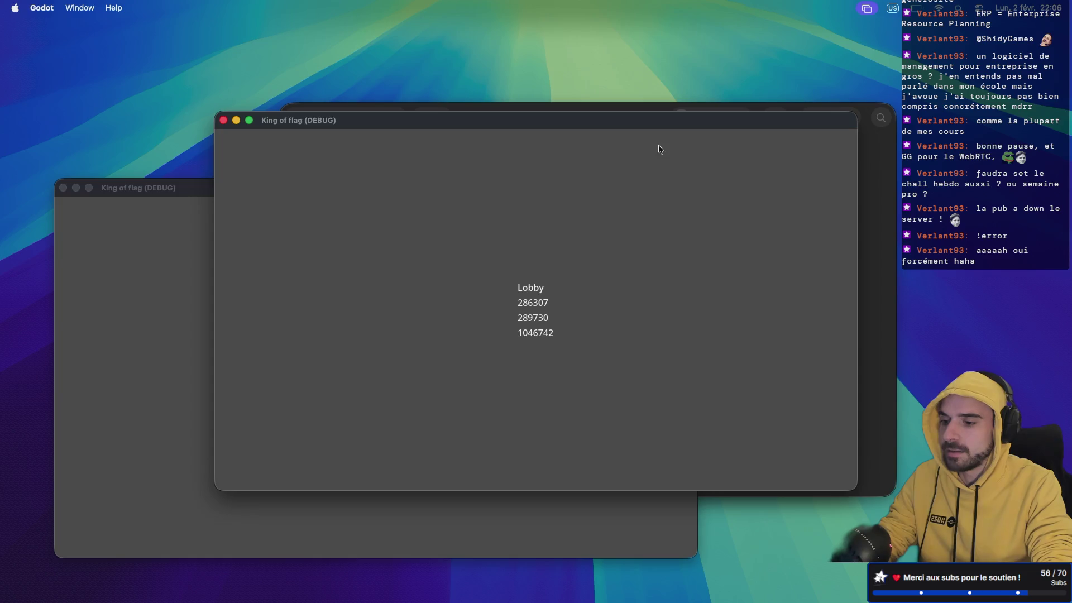
{"action": "left_click_drag", "start_coordinate": [569, 123], "coordinate": [790, 48]}
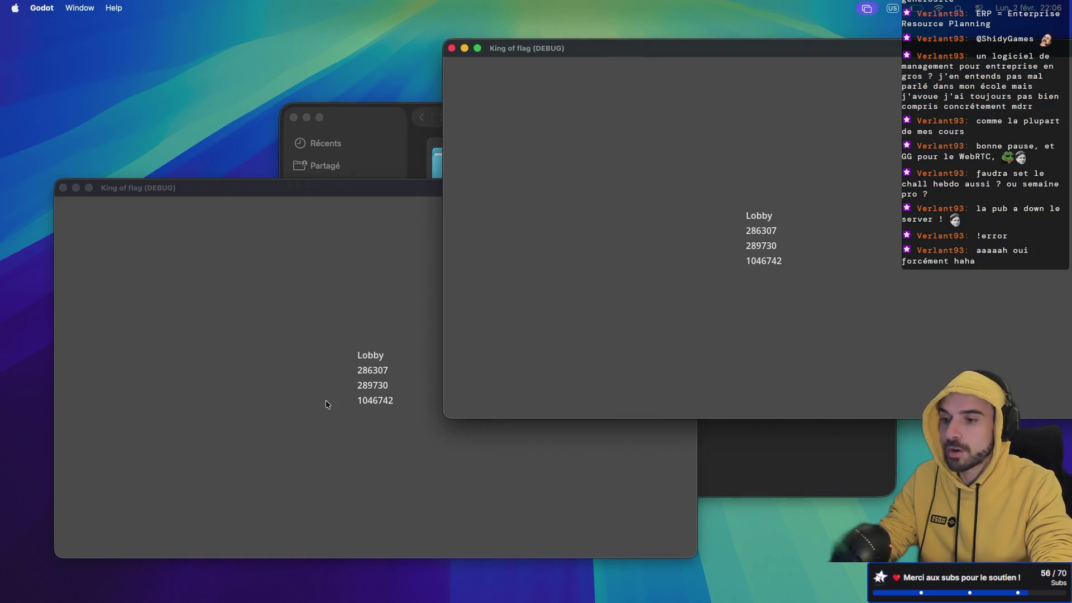
{"action": "key", "text": "ctrl+Right"}
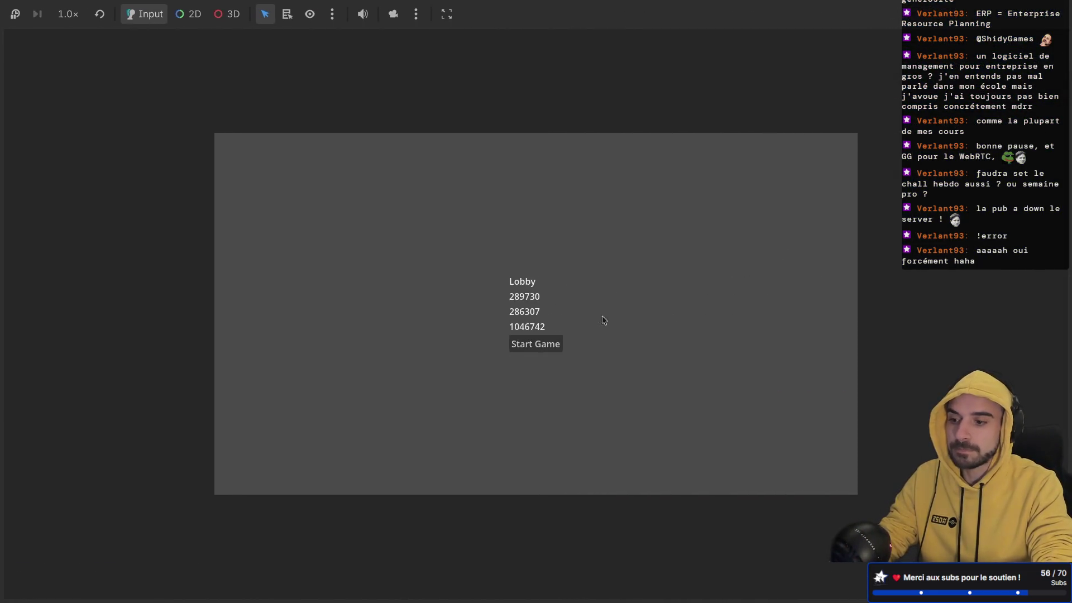
{"action": "key", "text": "ctrl+Left"}
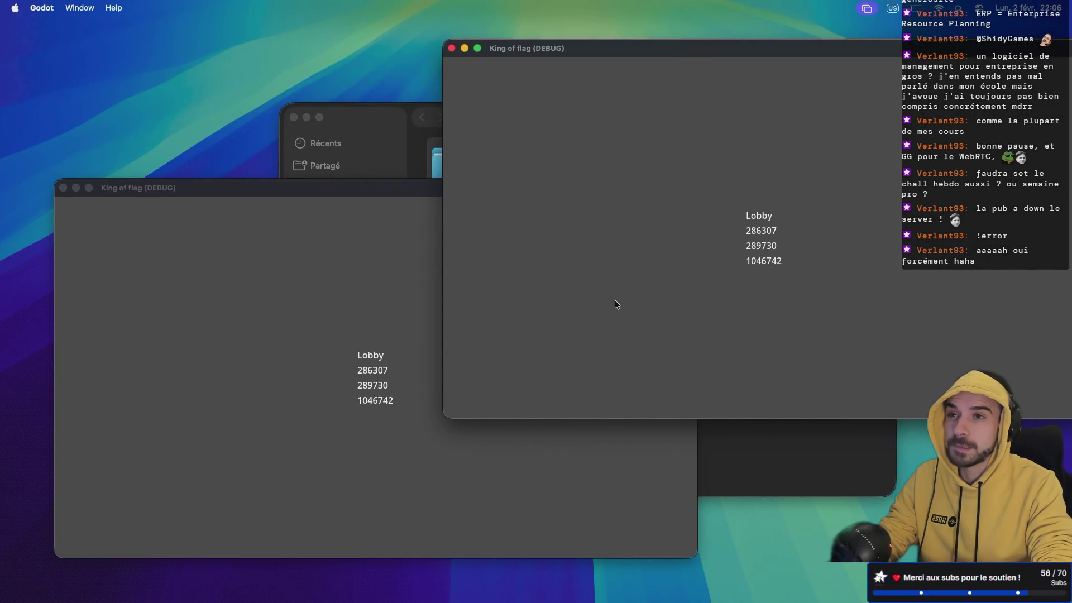
{"action": "key", "text": "ctrl+Right"}
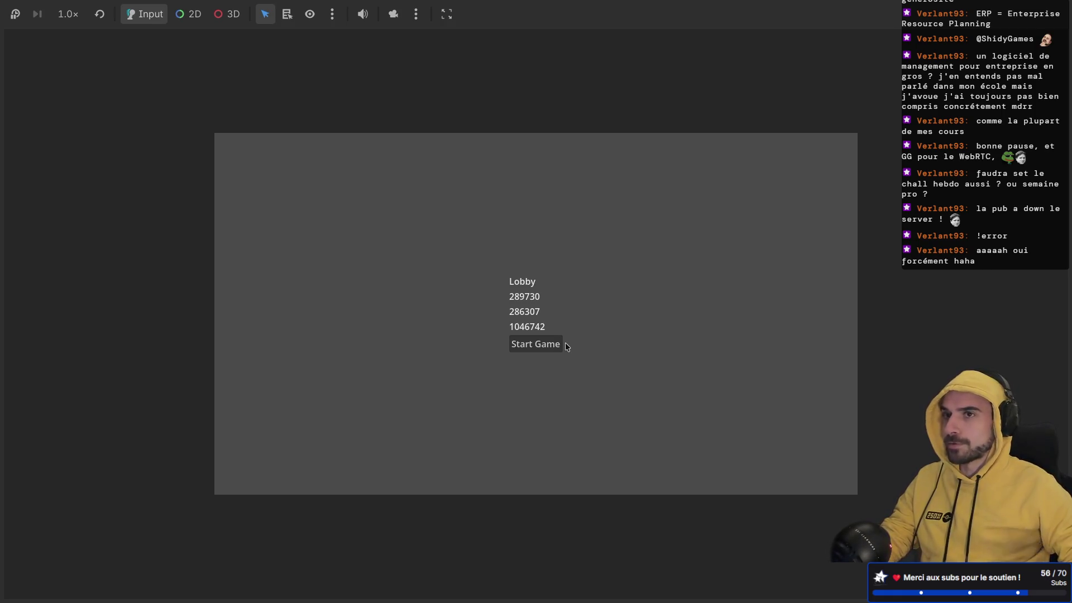
{"action": "key", "text": "alt+Tab"}
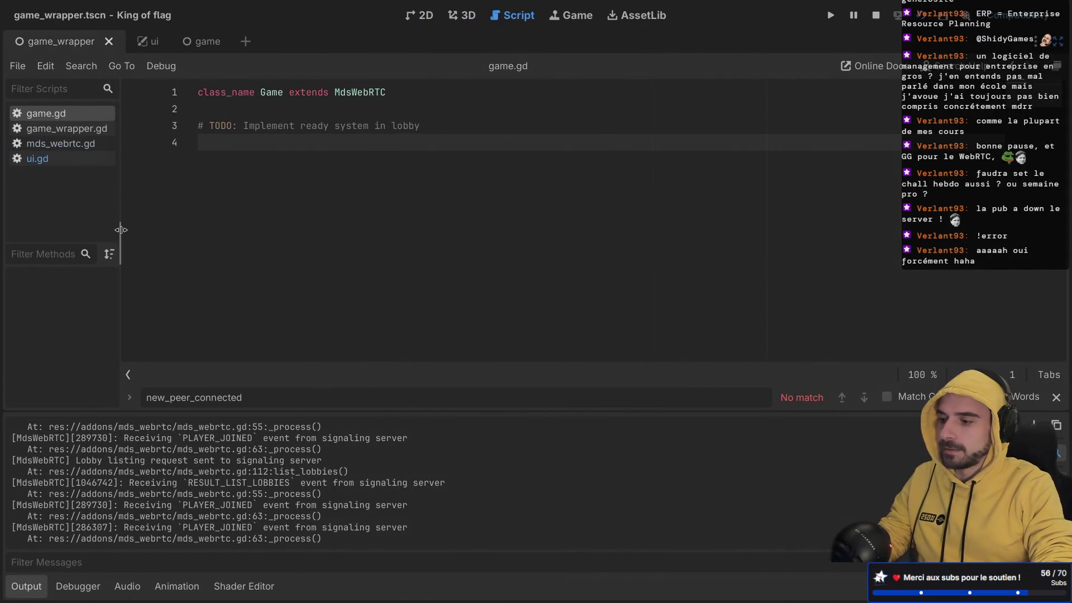
- Widen the script list, restore the editor docks, and collapse the Lobby and UI branches
{"action": "left_click_drag", "start_coordinate": [120, 232], "coordinate": [171, 245]}
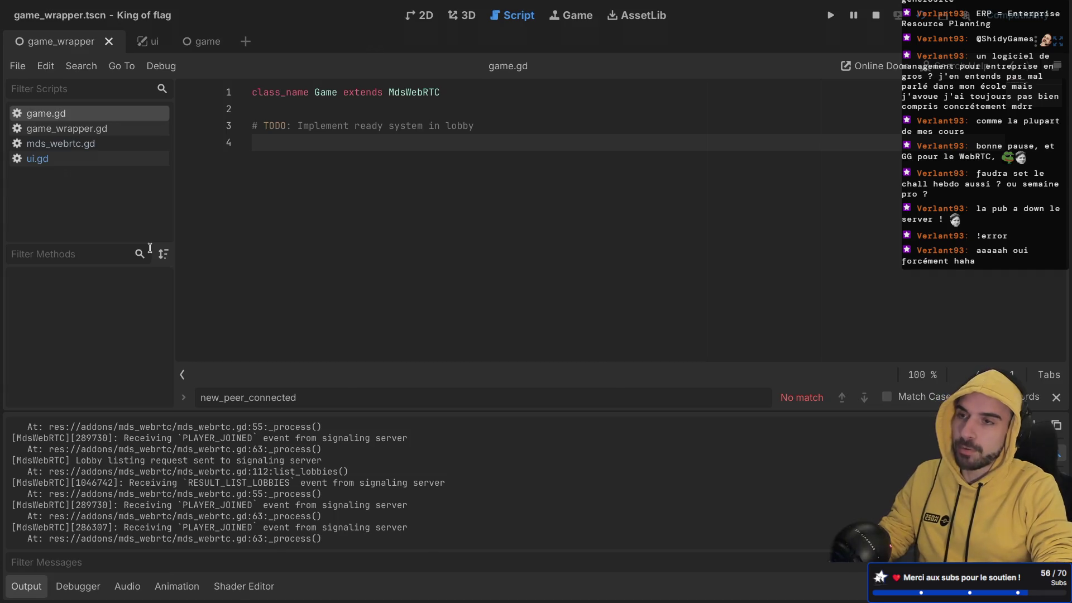
{"action": "key", "text": "ctrl+super+d"}
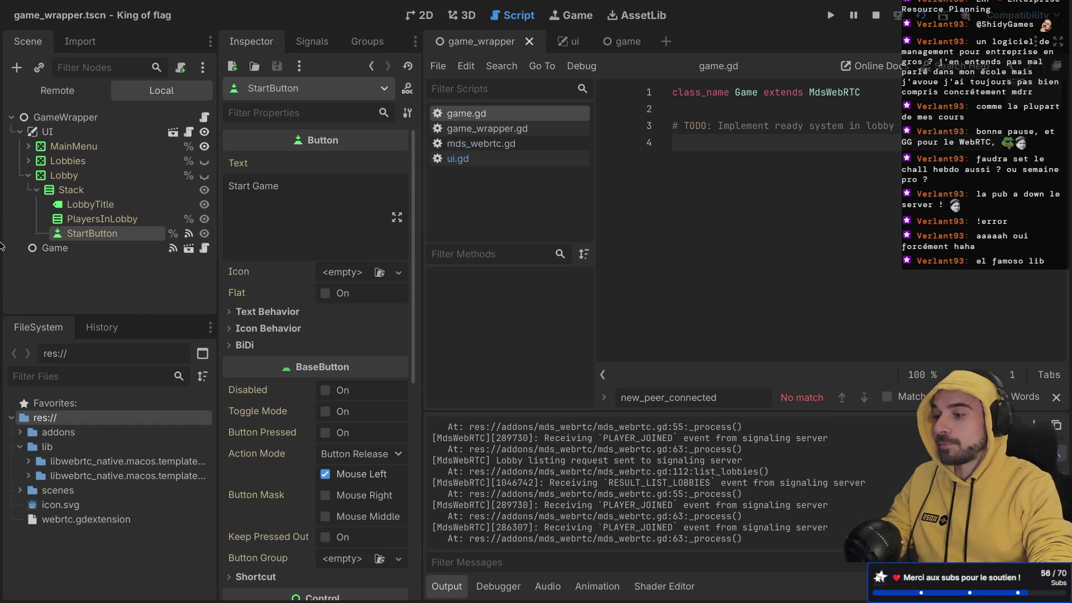
{"action": "left_click", "coordinate": [28, 175]}
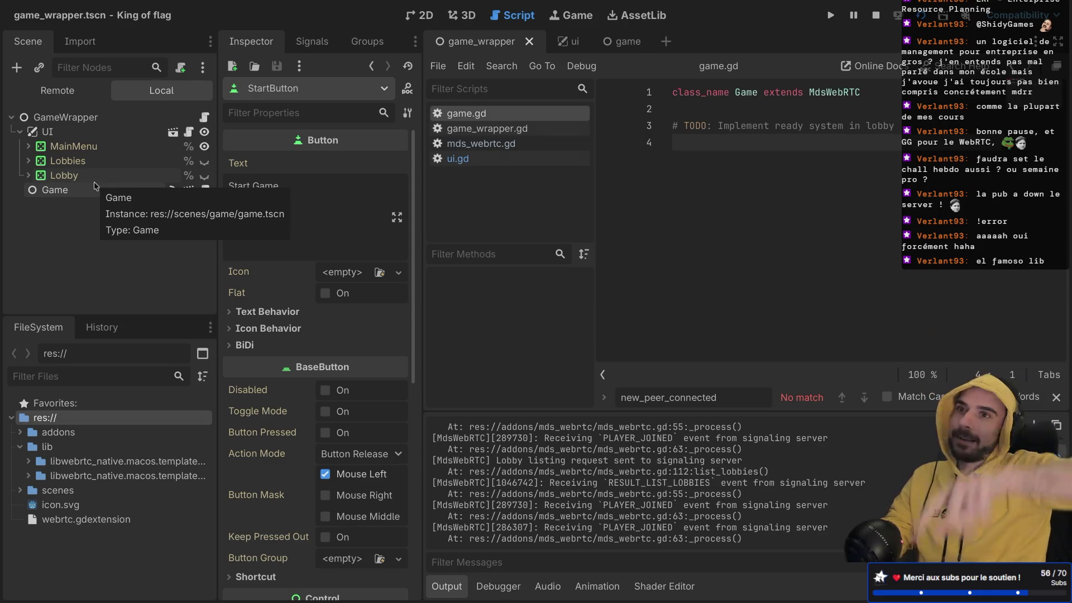
{"action": "left_click", "coordinate": [20, 132]}
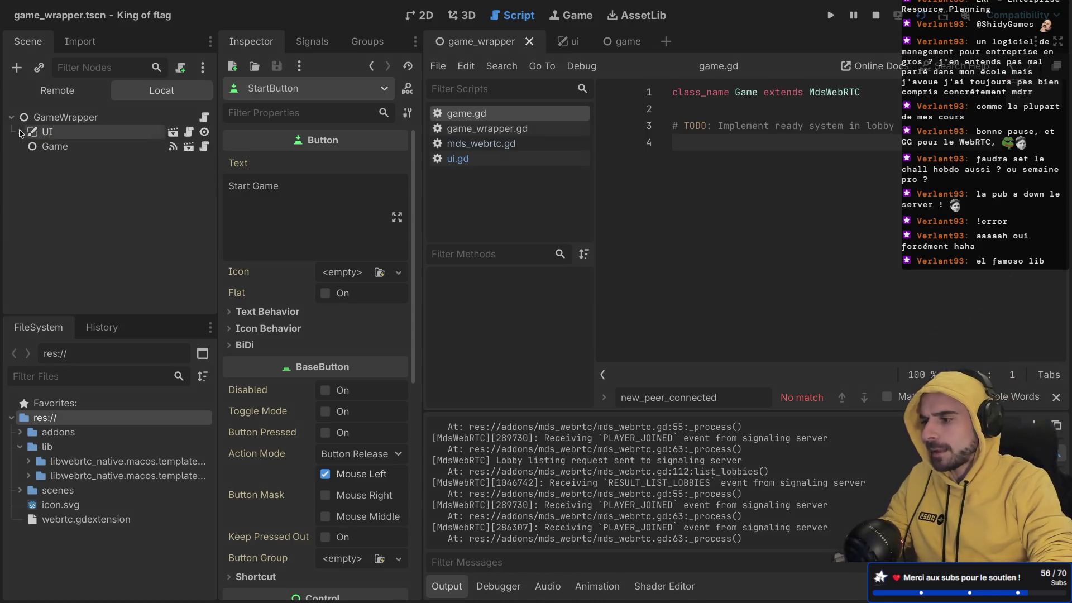
- In the ui scene collapse MainMenu, Lobbies and Lobby, then switch to the game scene
{"action": "left_click", "coordinate": [552, 42]}
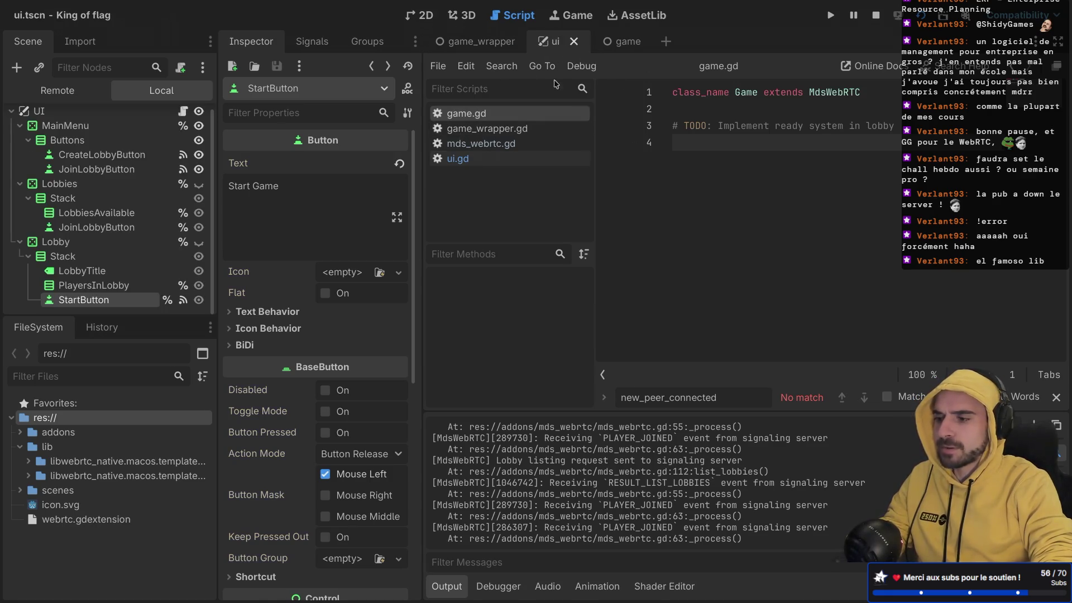
{"action": "left_click", "coordinate": [20, 125]}
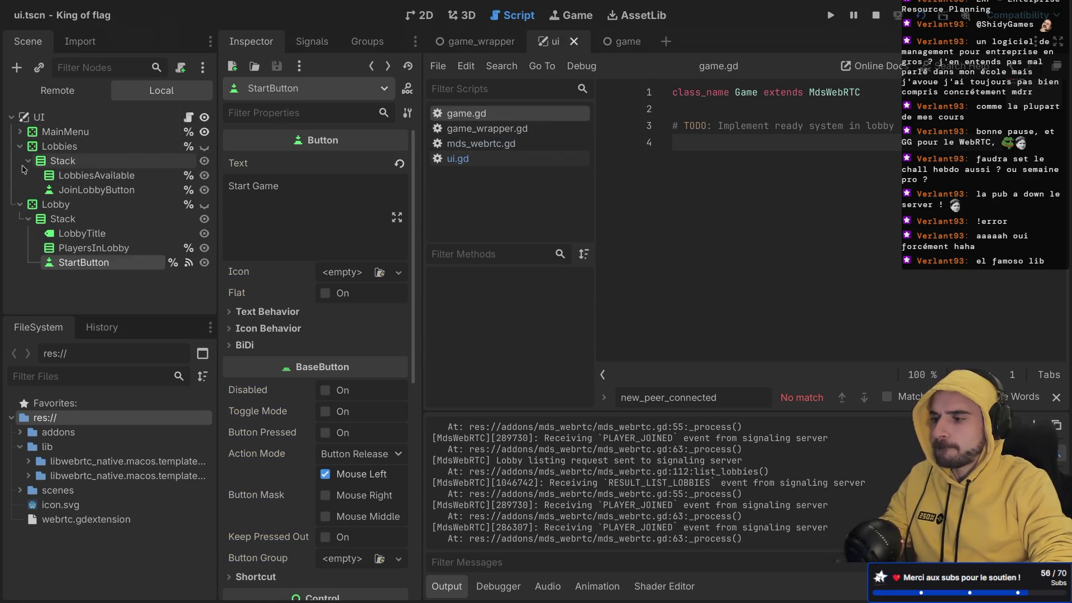
{"action": "left_click", "coordinate": [20, 147]}
{"action": "left_click", "coordinate": [20, 161]}
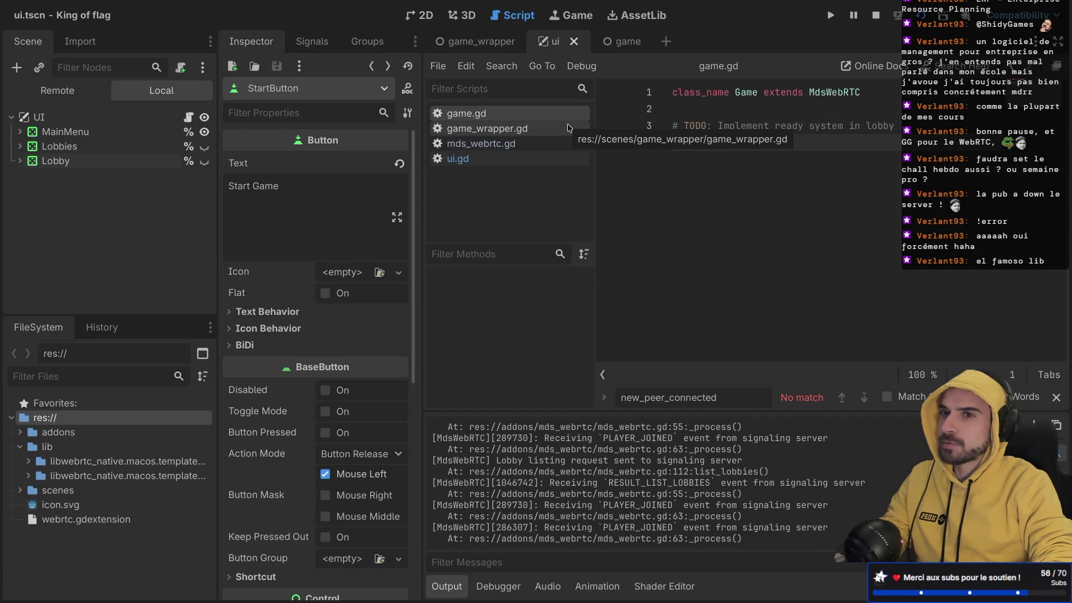
{"action": "left_click", "coordinate": [624, 49]}
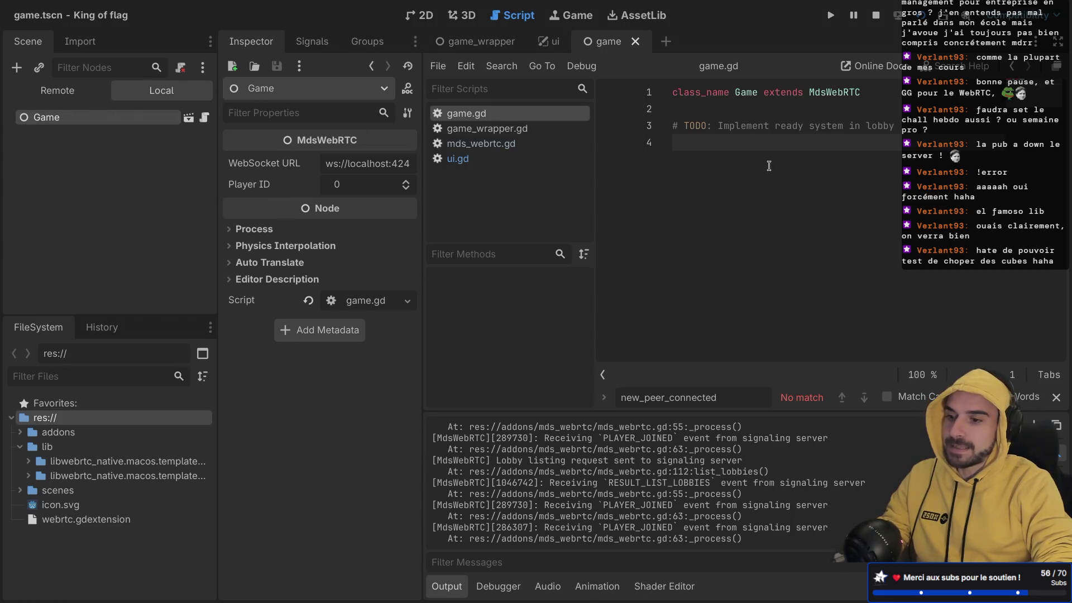
- Delete the lobby-ready TODO comment from line 3 of game.gd
{"action": "left_click_drag", "start_coordinate": [669, 143], "coordinate": [651, 126]}
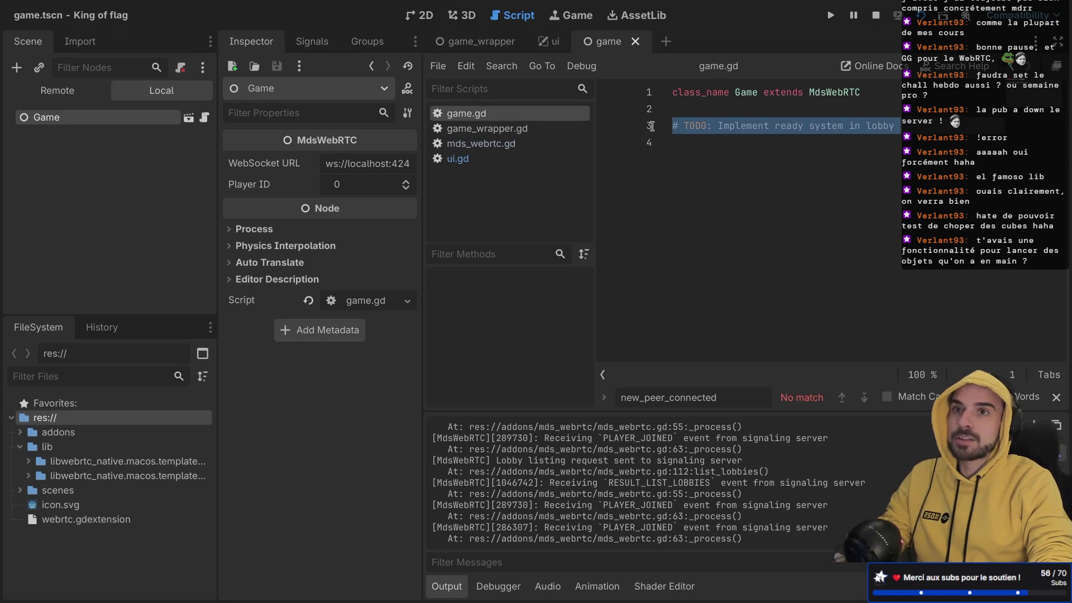
{"action": "key", "text": "BackSpace"}
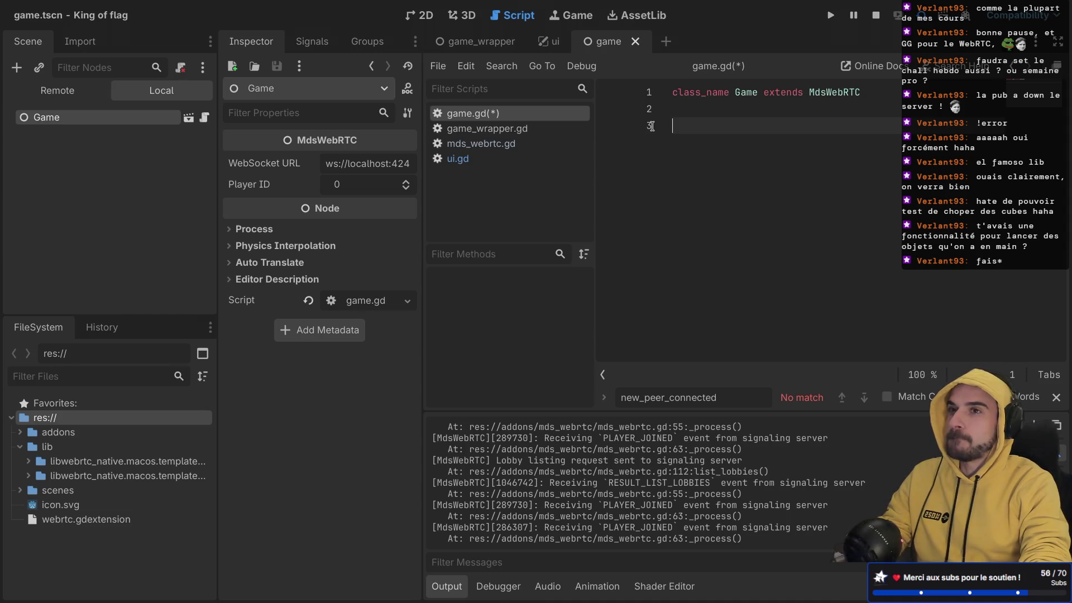
{"action": "type", "text": "fu"}
{"action": "key", "text": "BackSpace"}
{"action": "key", "text": "BackSpace"}
- Jump to the MdsWebRTC base script and view start_game emitting game_started
{"action": "left_click", "coordinate": [843, 94], "text": "ctrl"}
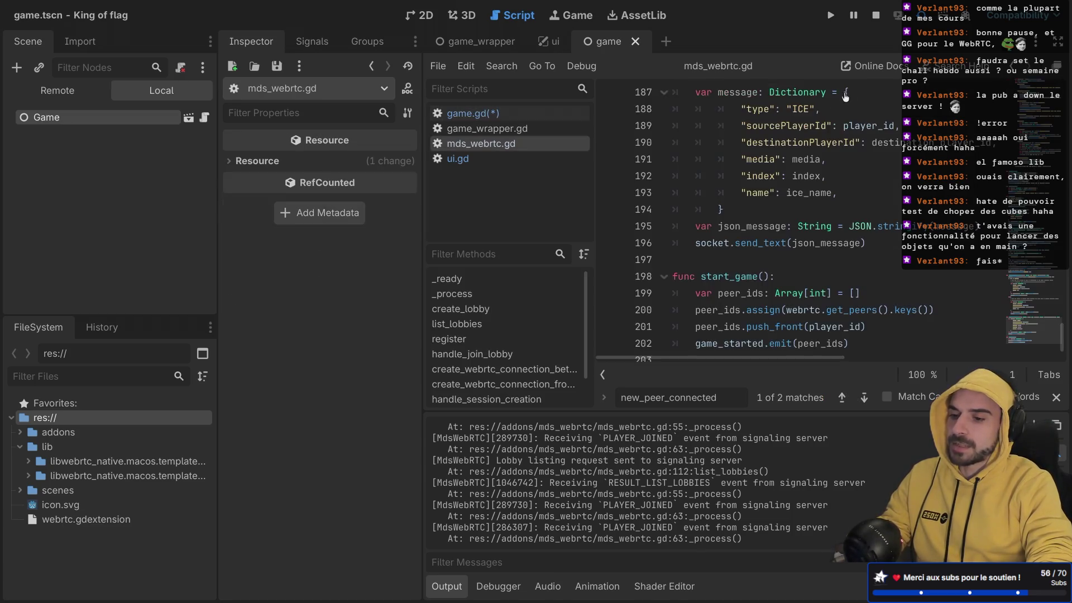
{"action": "scroll", "coordinate": [734, 281], "scroll_direction": "down", "scroll_amount": 1}
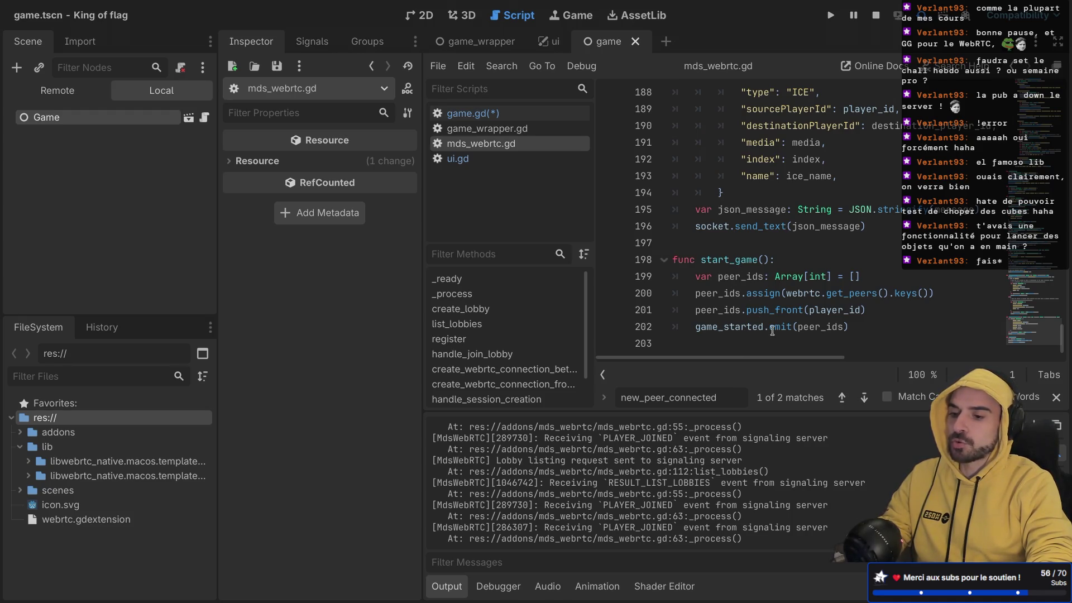
{"action": "mouse_move", "coordinate": [772, 331]}
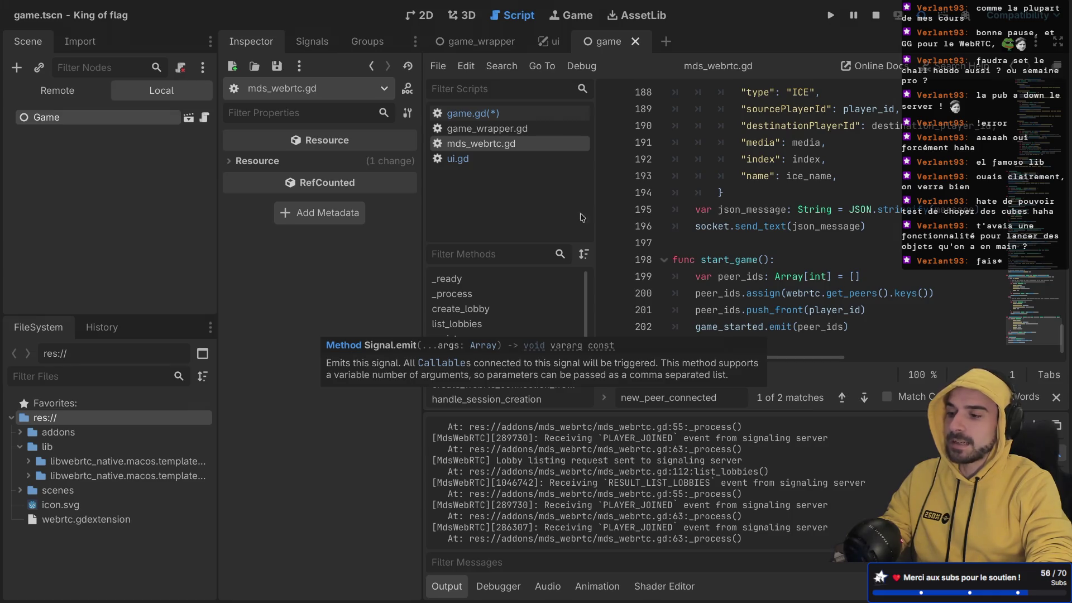
- Connect the Game node's game_started signal to a new _on_game_started function and save game.gd
{"action": "left_click", "coordinate": [126, 121]}
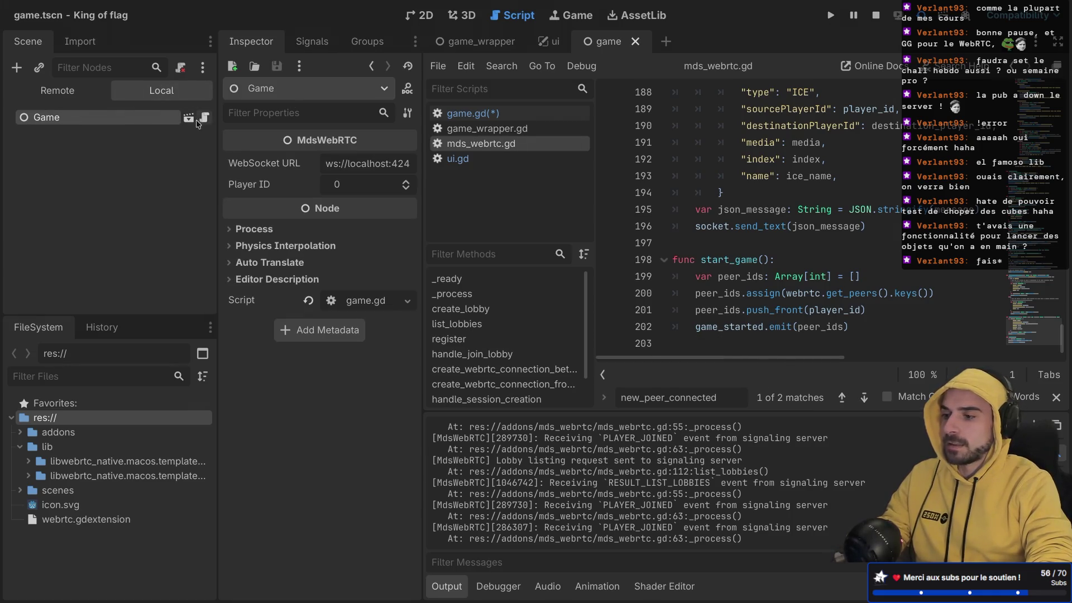
{"action": "left_click", "coordinate": [311, 42]}
{"action": "double_click", "coordinate": [332, 109]}
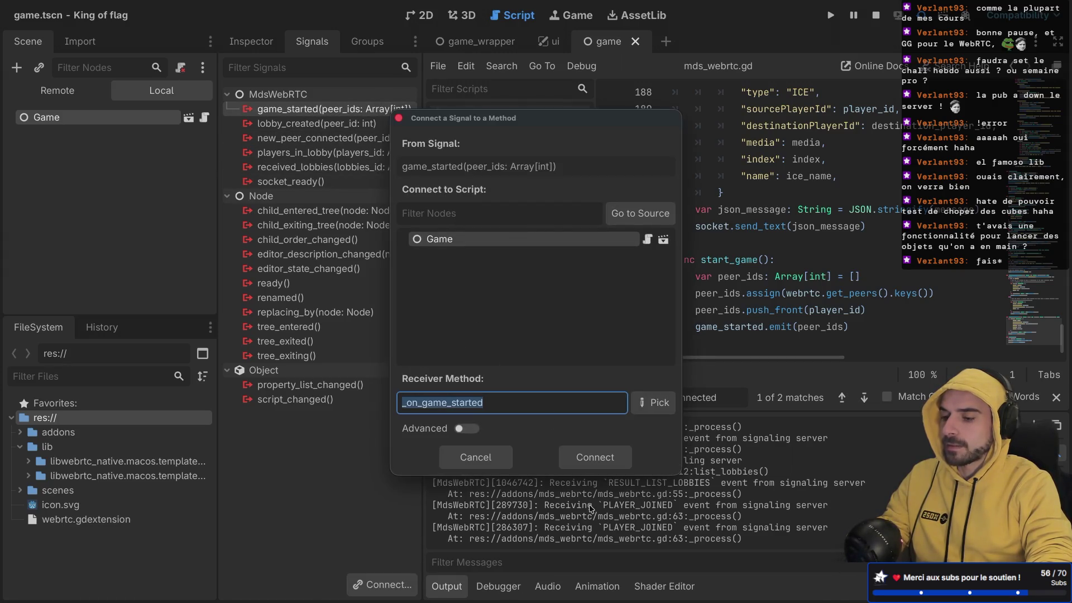
{"action": "left_click", "coordinate": [608, 461]}
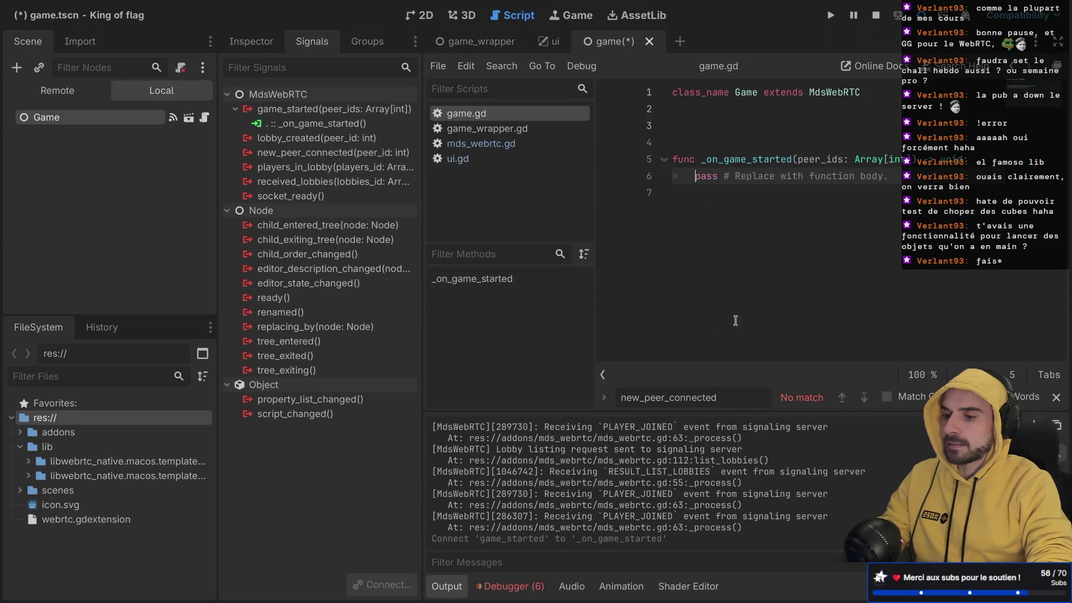
{"action": "key", "text": "Return"}
{"action": "key", "text": "Return"}
{"action": "key", "text": "BackSpace"}
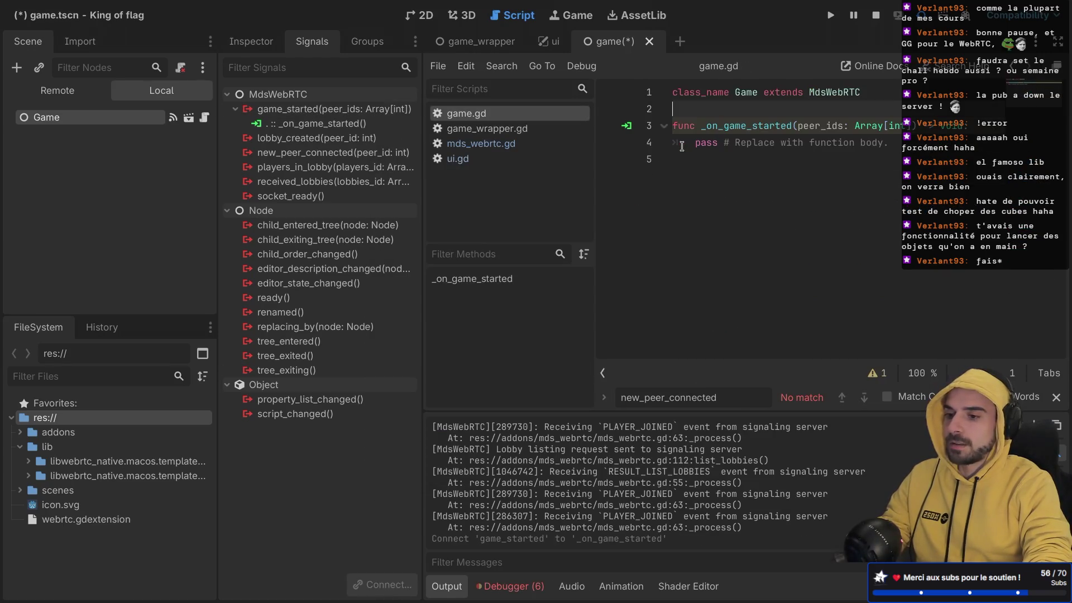
{"action": "key", "text": "ctrl+s"}
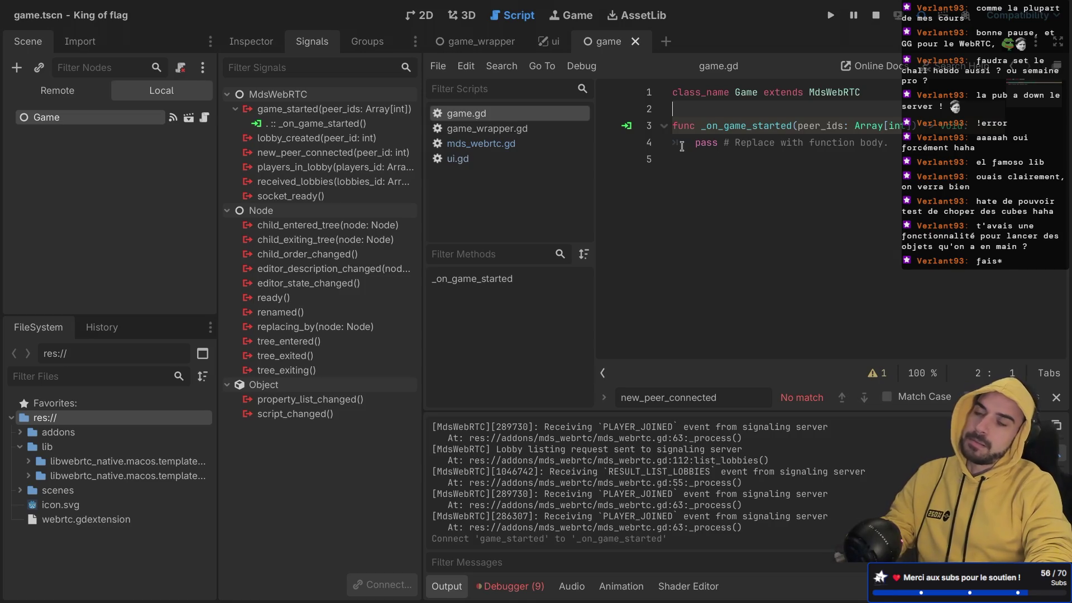
- Review the _on_game_started(peer_ids) stub and narrow the script list panel
{"action": "left_click_drag", "start_coordinate": [798, 126], "coordinate": [911, 125]}
{"action": "left_click", "coordinate": [863, 215]}
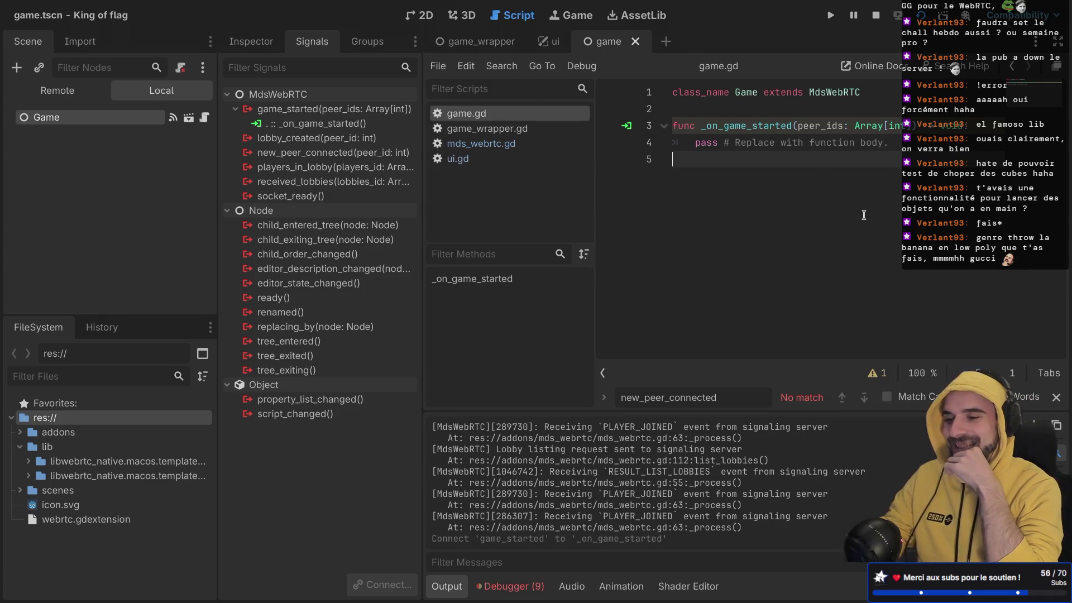
{"action": "key", "text": "ctrl+shift+F11"}
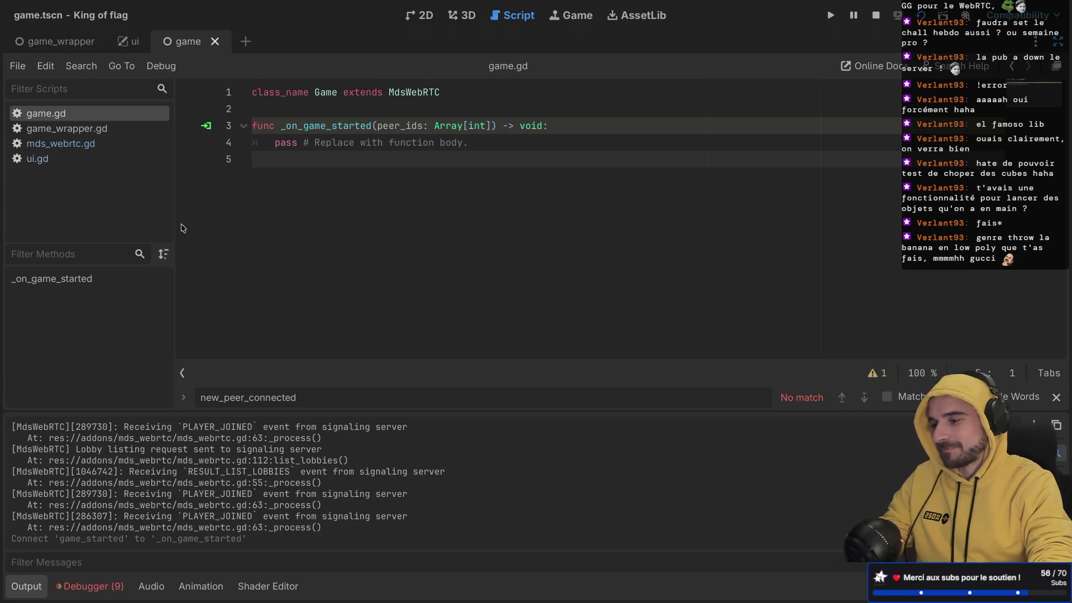
{"action": "left_click_drag", "start_coordinate": [176, 224], "coordinate": [129, 223]}
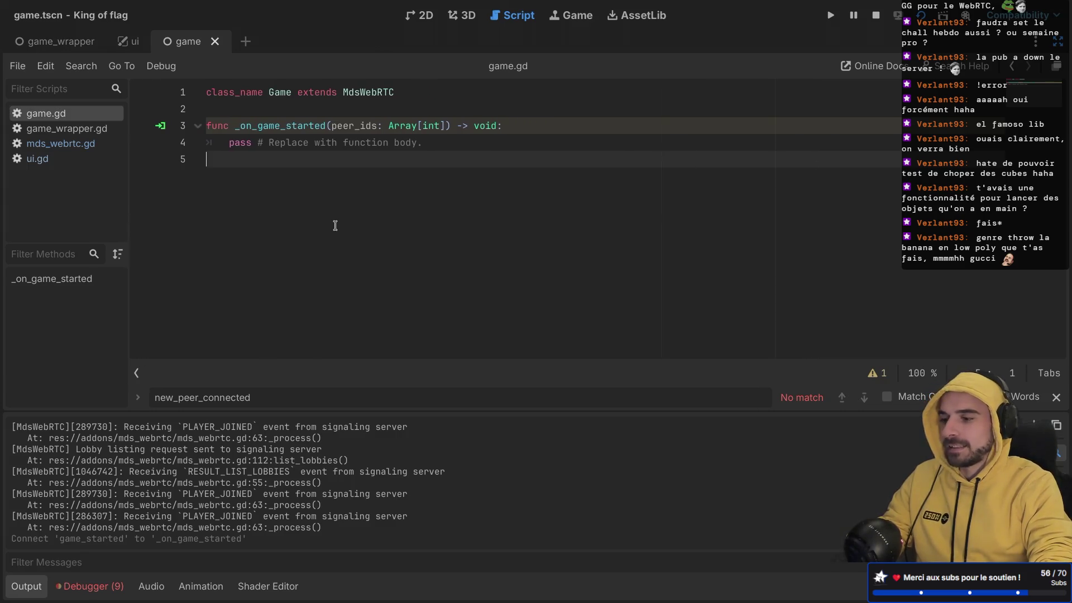
{"action": "key", "text": "ctrl+shift+F11"}
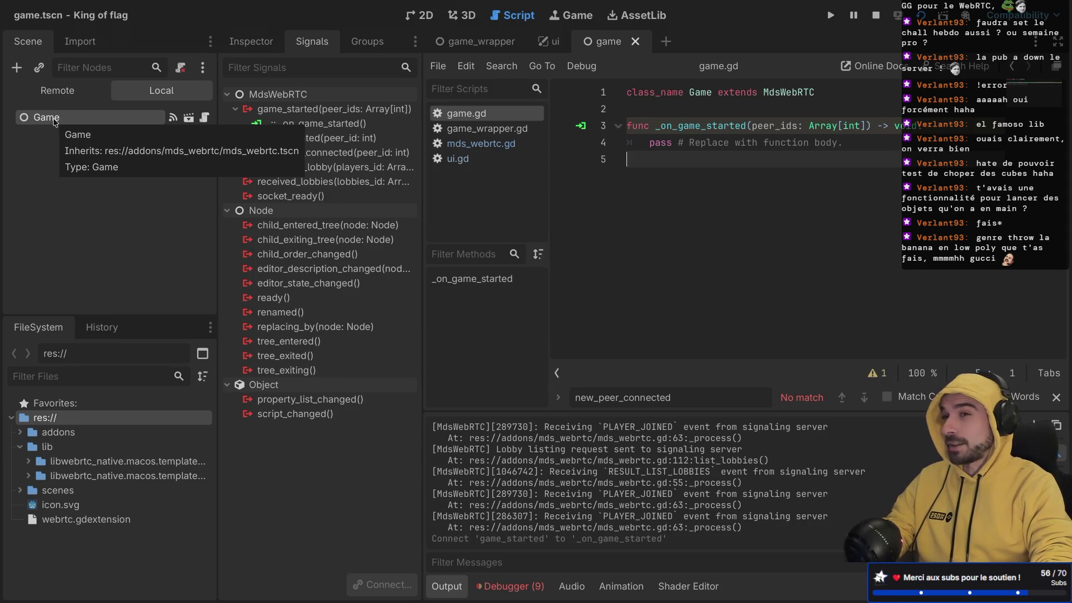
- Add a MultiplayerSpawner child under Game and rename it PlayerSpawner
{"action": "right_click", "coordinate": [54, 119]}
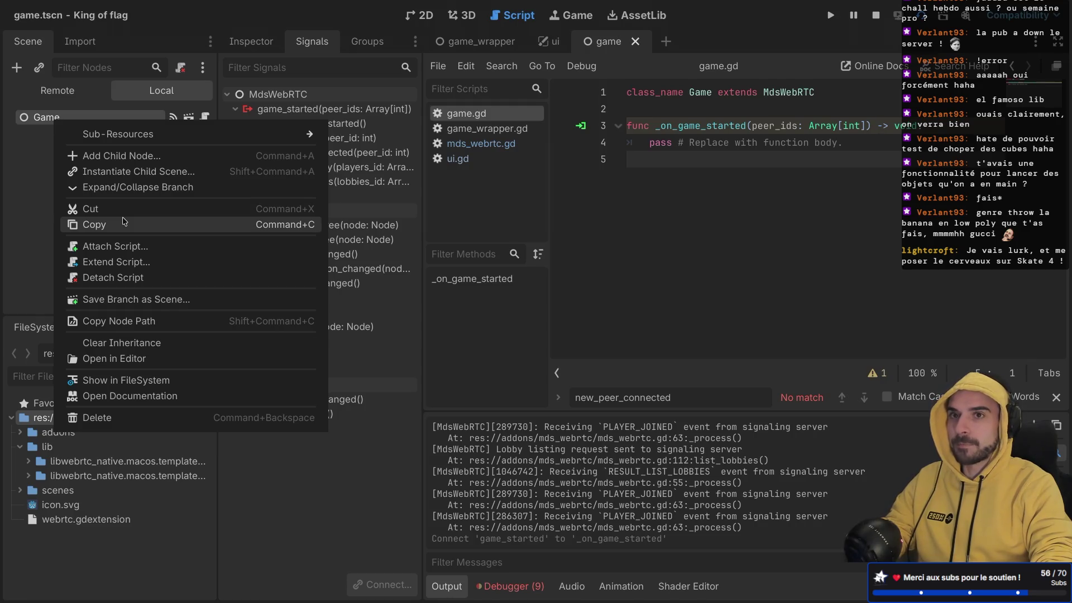
{"action": "left_click", "coordinate": [34, 184]}
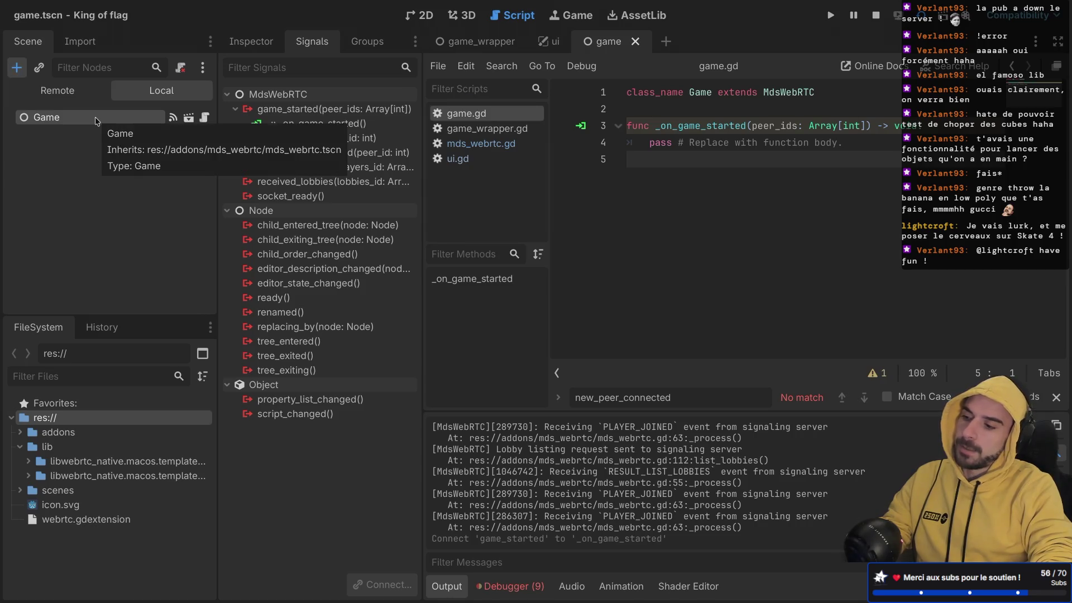
{"action": "key", "text": "ctrl+a"}
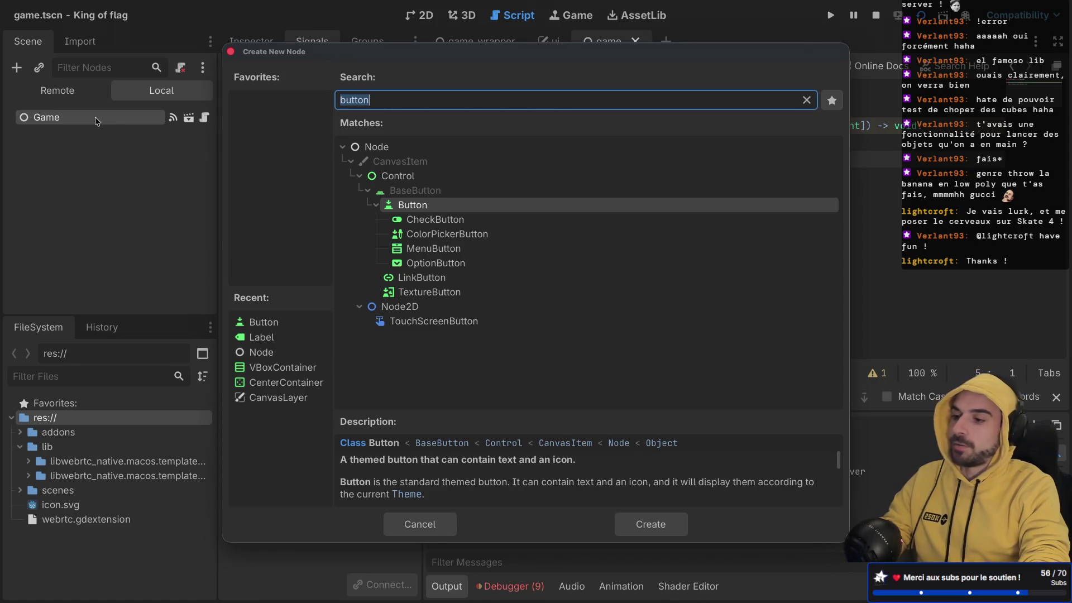
{"action": "type", "text": "mul"}
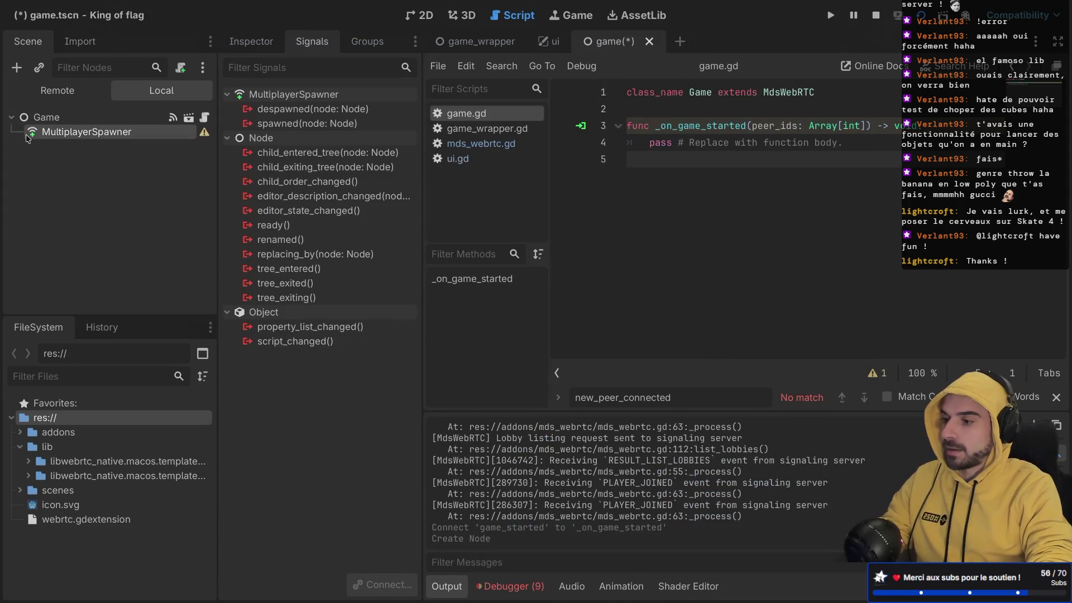
{"action": "double_click", "coordinate": [67, 135]}
{"action": "type", "text": "Player"}
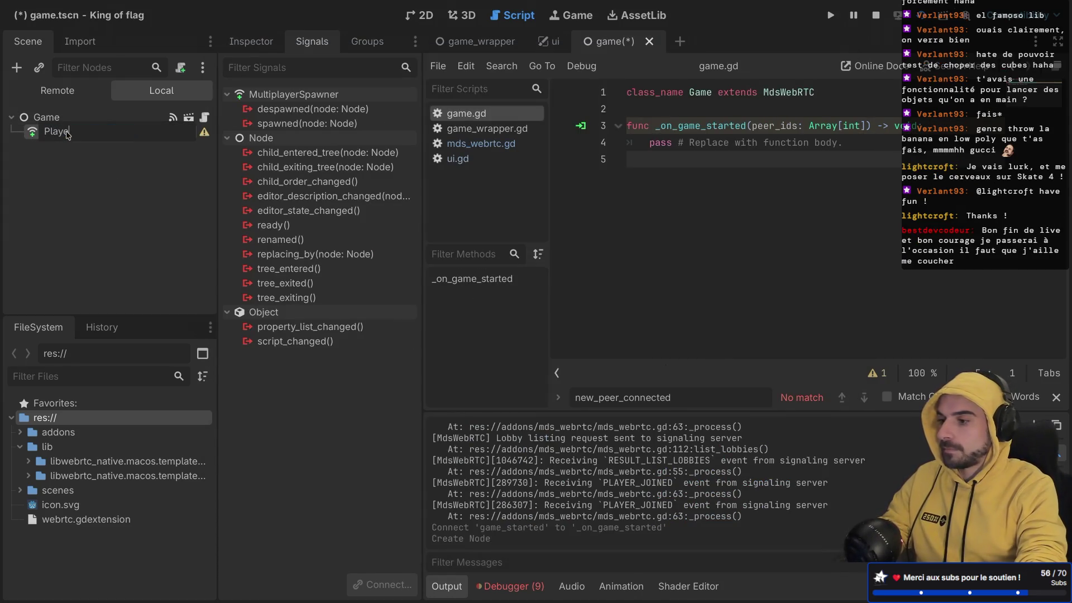
{"action": "type", "text": "Spawner"}
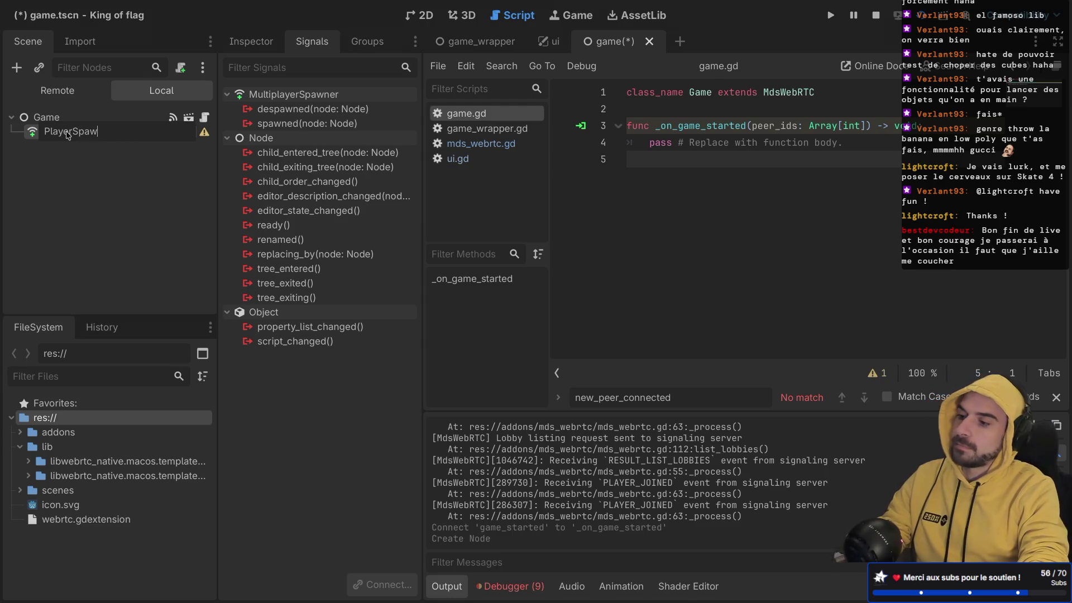
{"action": "key", "text": "Return"}
{"action": "left_click", "coordinate": [77, 119]}
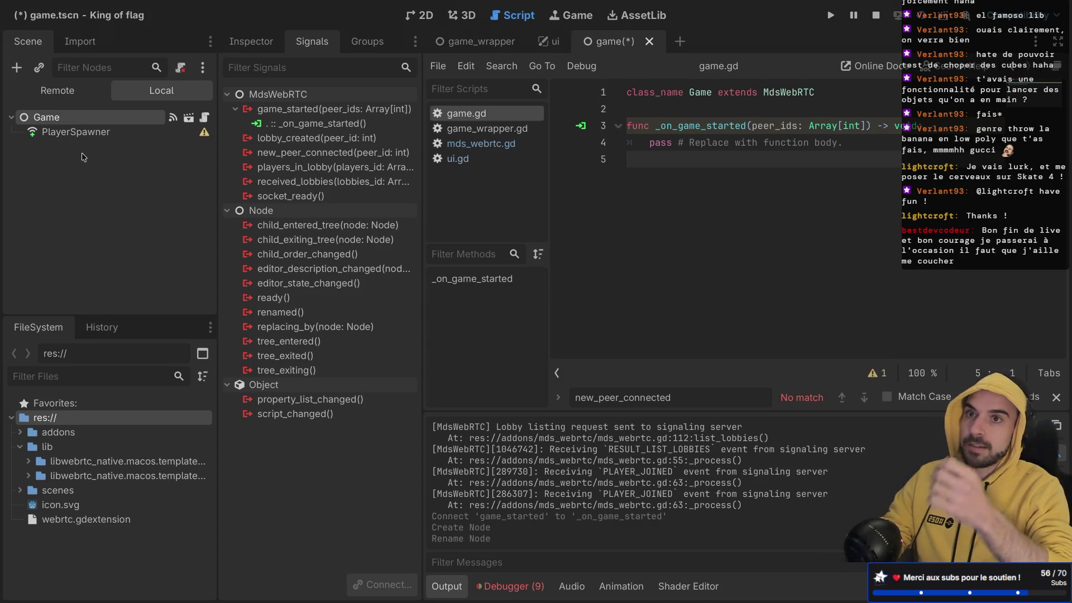
- Add a Node3D child named Players under the Game node
{"action": "right_click", "coordinate": [57, 119]}
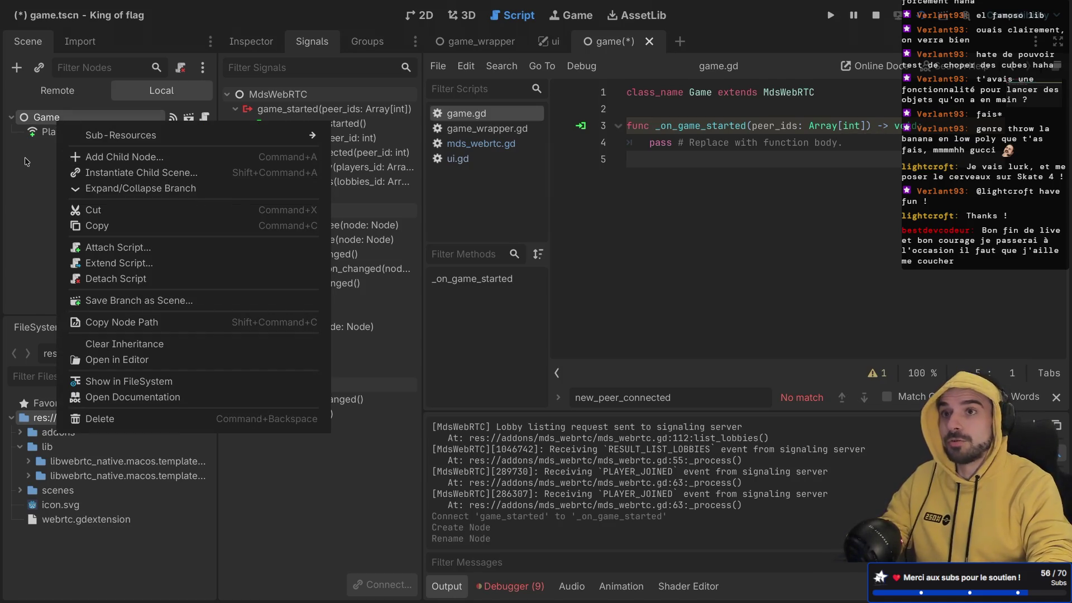
{"action": "left_click", "coordinate": [54, 240]}
{"action": "right_click", "coordinate": [66, 118]}
{"action": "left_click", "coordinate": [65, 117]}
{"action": "key", "text": "super+a"}
{"action": "double_click", "coordinate": [369, 219]}
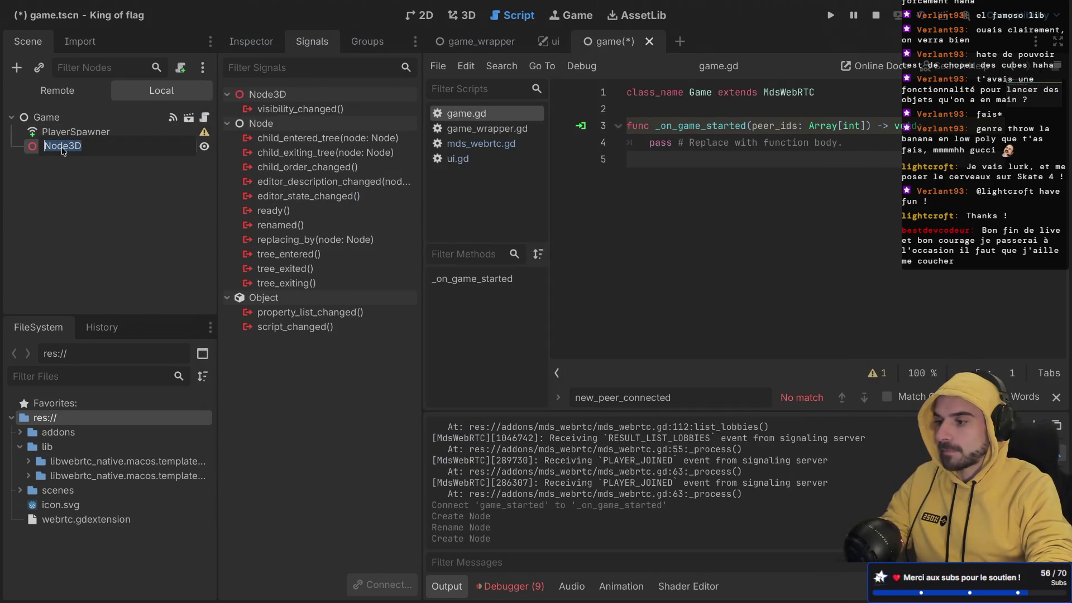
{"action": "type", "text": "Players"}
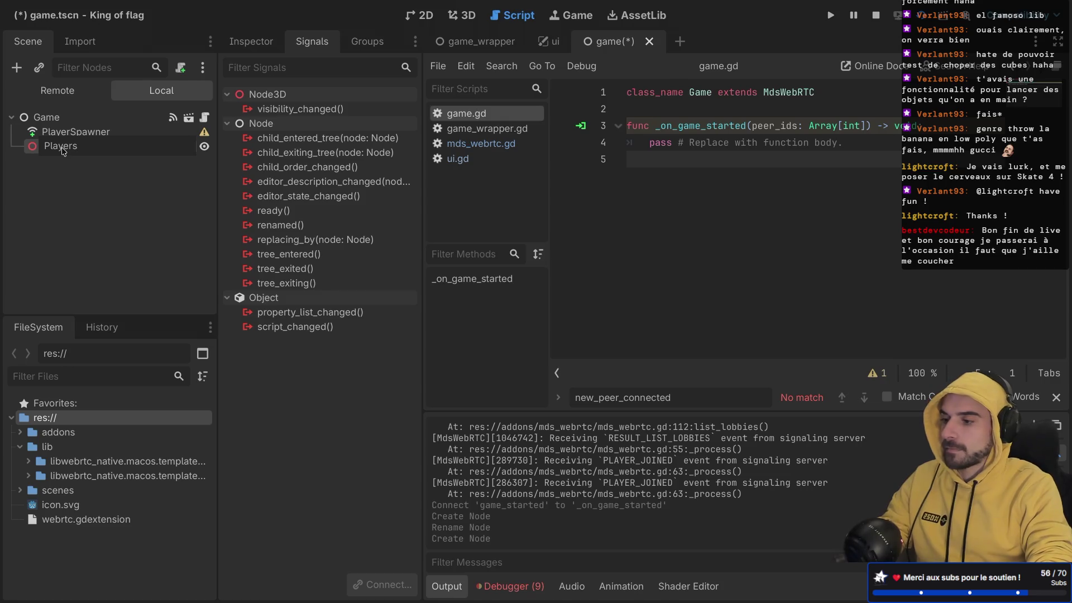
{"action": "key", "text": "Return"}
- Set PlayerSpawner's Spawn Path to Players and save the game scene
{"action": "left_click", "coordinate": [96, 133]}
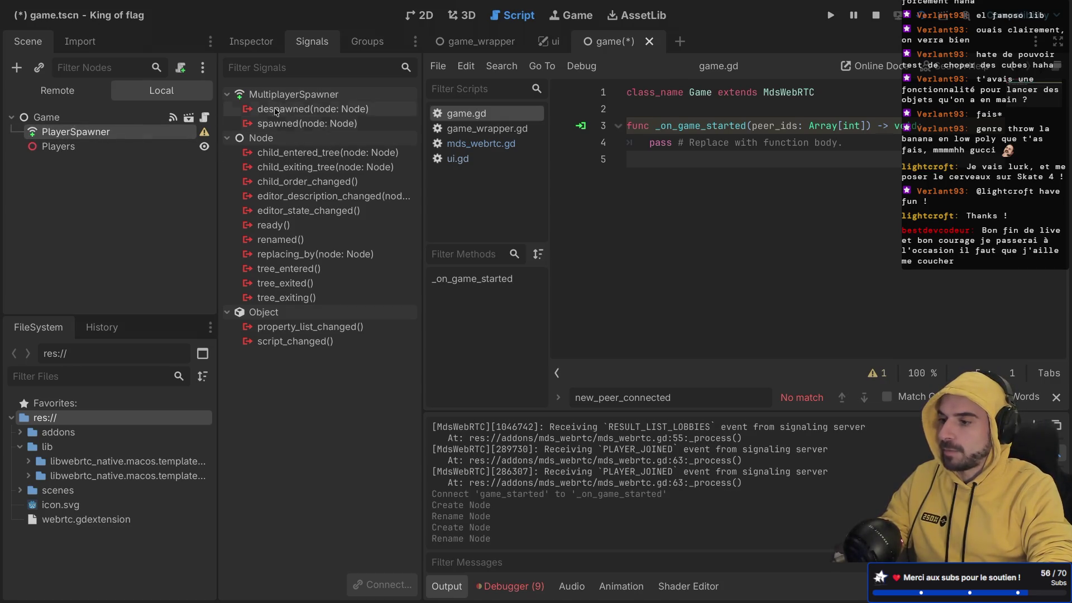
{"action": "left_click", "coordinate": [251, 41]}
{"action": "left_click", "coordinate": [357, 163]}
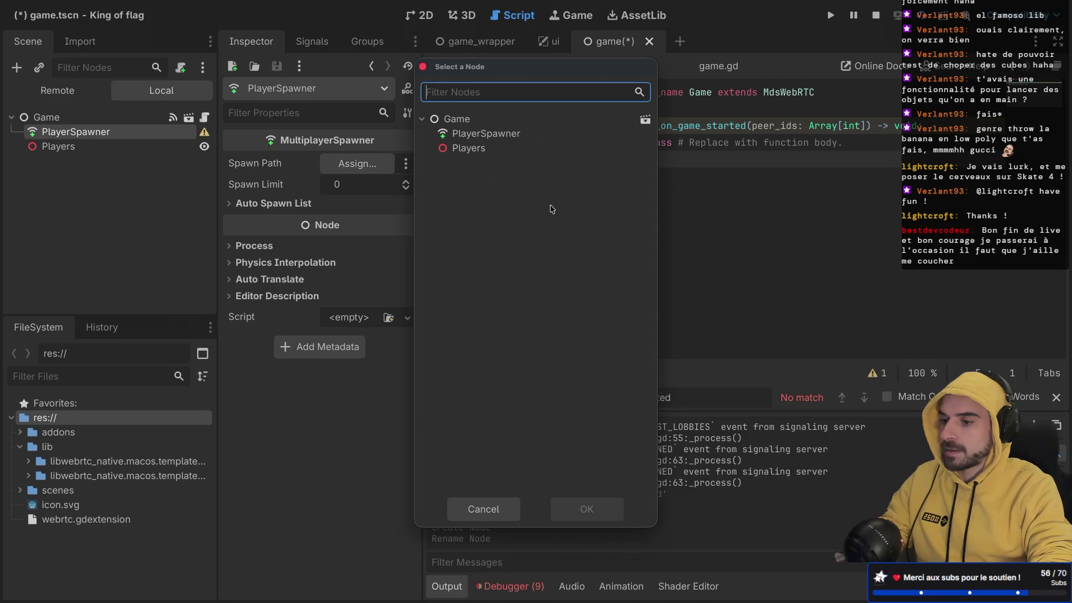
{"action": "double_click", "coordinate": [477, 152]}
{"action": "key", "text": "ctrl+s"}
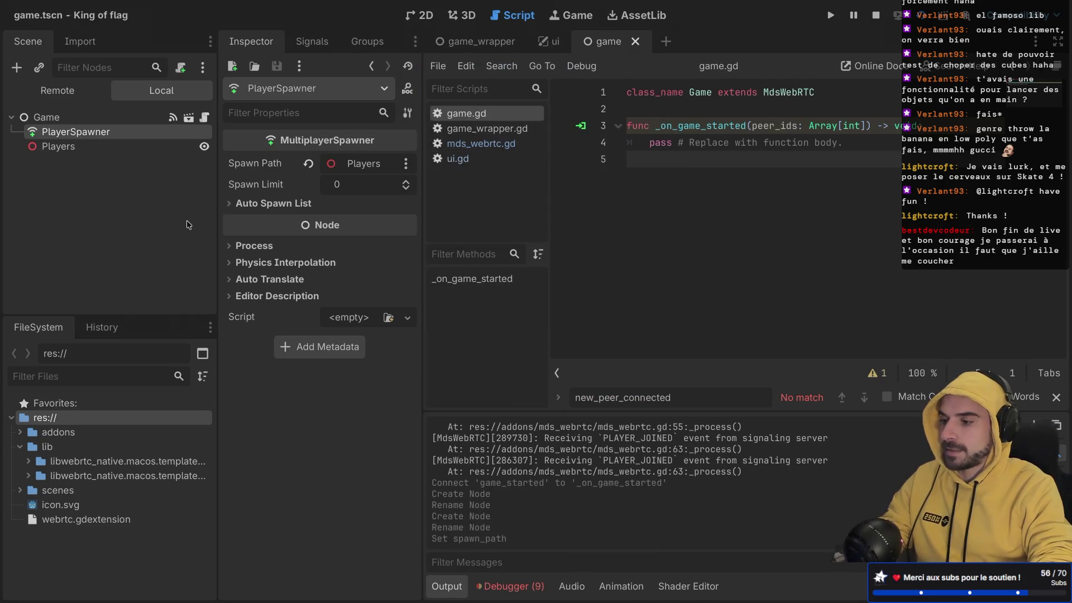
{"action": "mouse_move", "coordinate": [218, 194]}
{"action": "left_mouse_down"}
{"action": "mouse_move", "coordinate": [349, 195]}
{"action": "mouse_move", "coordinate": [193, 190]}
{"action": "mouse_move", "coordinate": [266, 195]}
{"action": "left_mouse_up"}
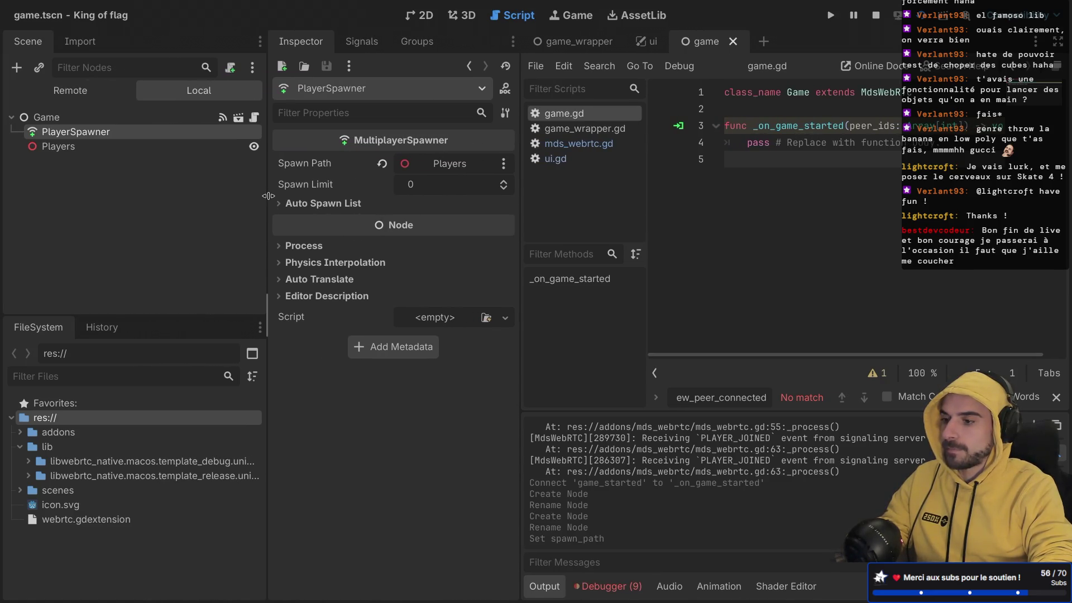
{"action": "left_click_drag", "start_coordinate": [517, 182], "coordinate": [517, 182]}
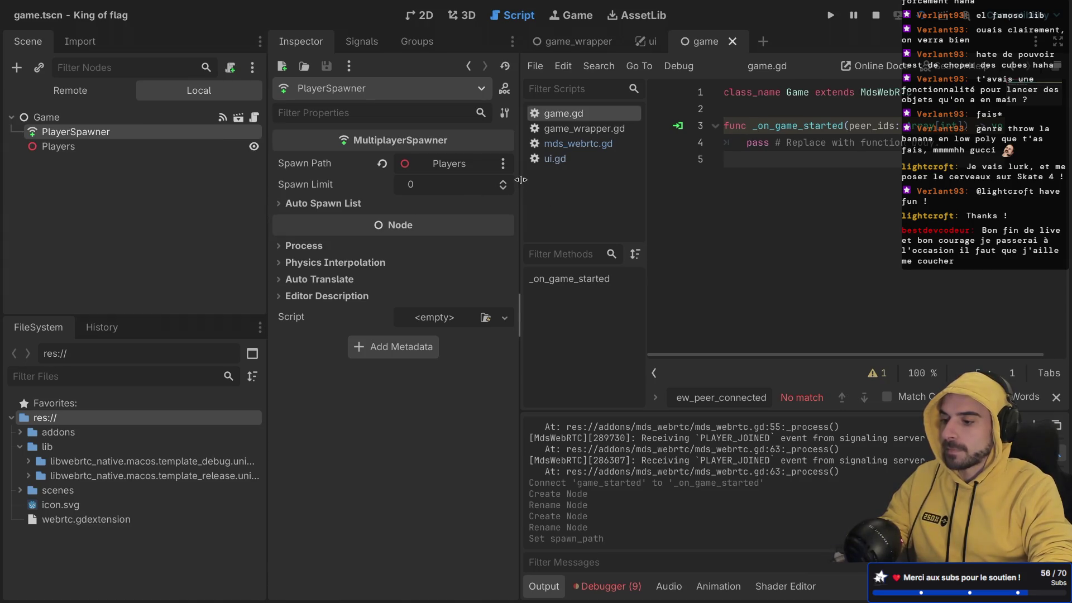
{"action": "left_click", "coordinate": [19, 447]}
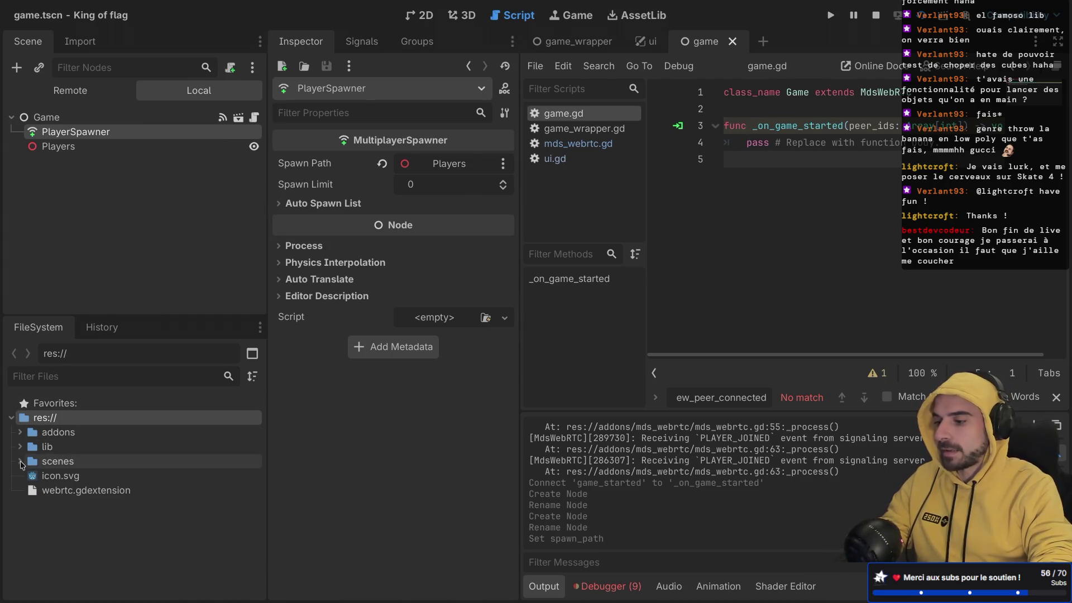
- Create a player folder inside the scenes folder
{"action": "left_click", "coordinate": [20, 461]}
{"action": "right_click", "coordinate": [60, 466]}
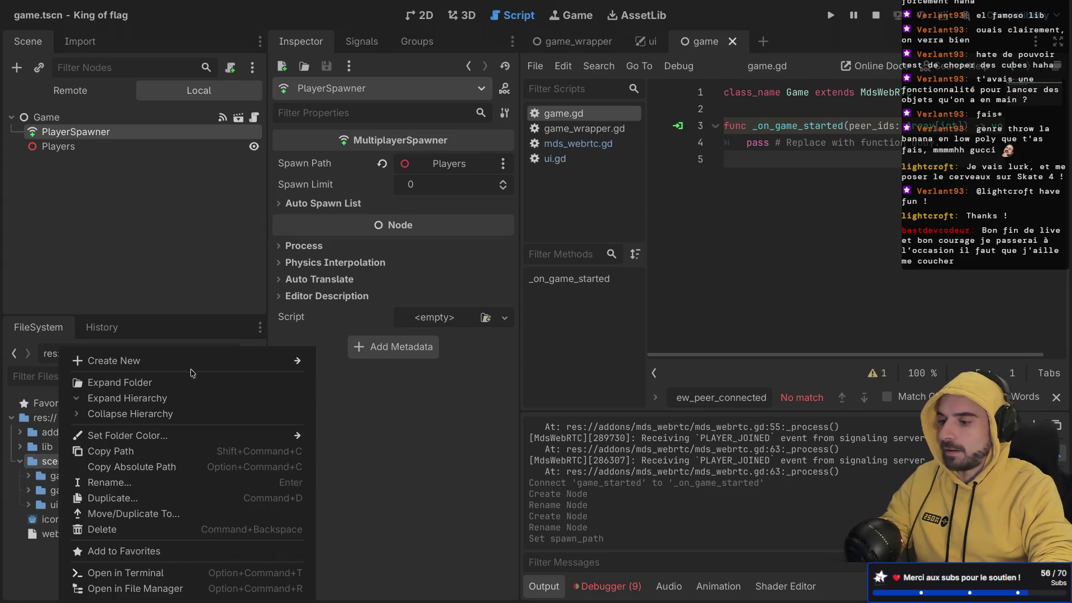
{"action": "mouse_move", "coordinate": [199, 367]}
{"action": "left_click", "coordinate": [362, 360]}
{"action": "type", "text": "player"}
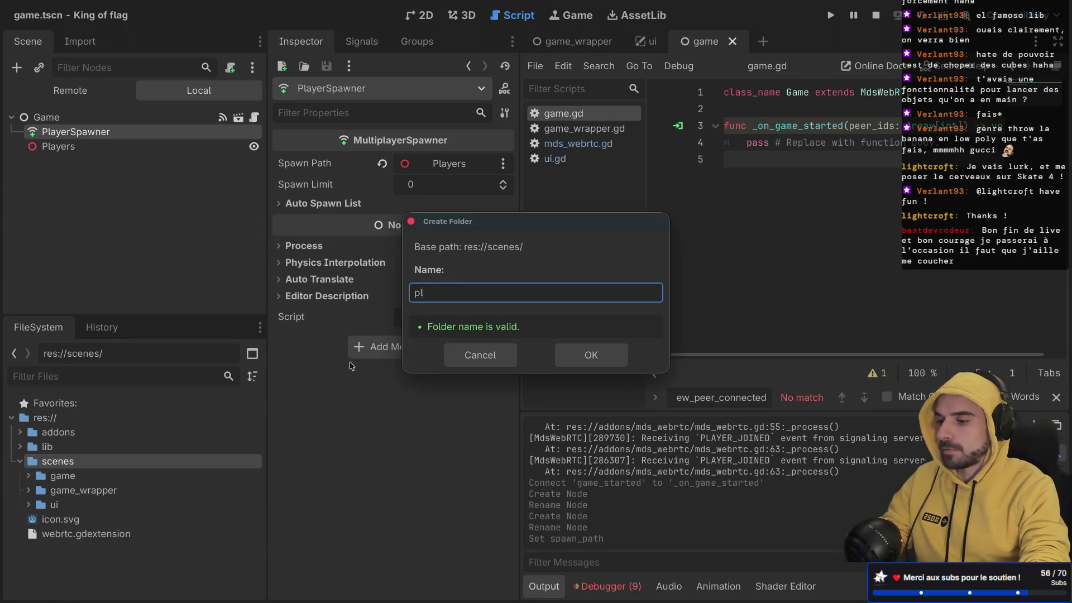
{"action": "key", "text": "Return"}
- Create a new scene in player with a CharacterBody3D root named player
{"action": "right_click", "coordinate": [110, 505]}
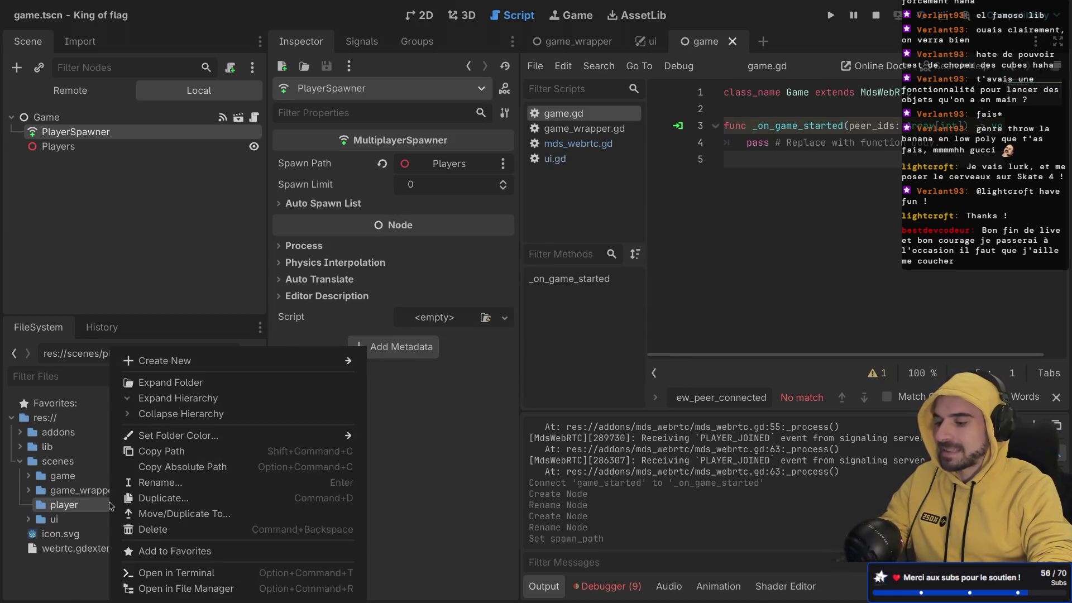
{"action": "mouse_move", "coordinate": [268, 361]}
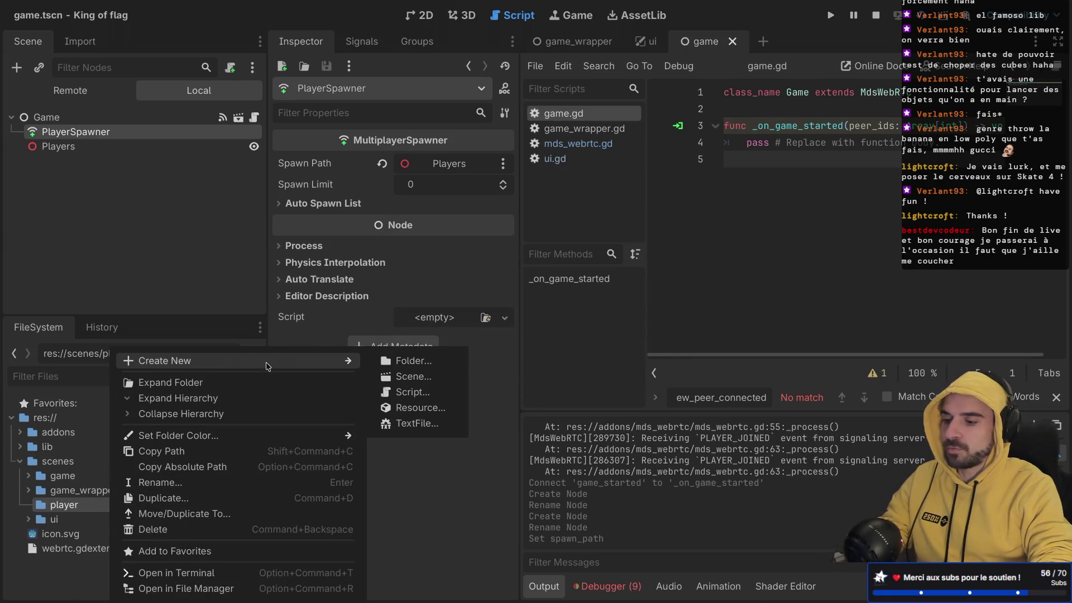
{"action": "left_click", "coordinate": [401, 376]}
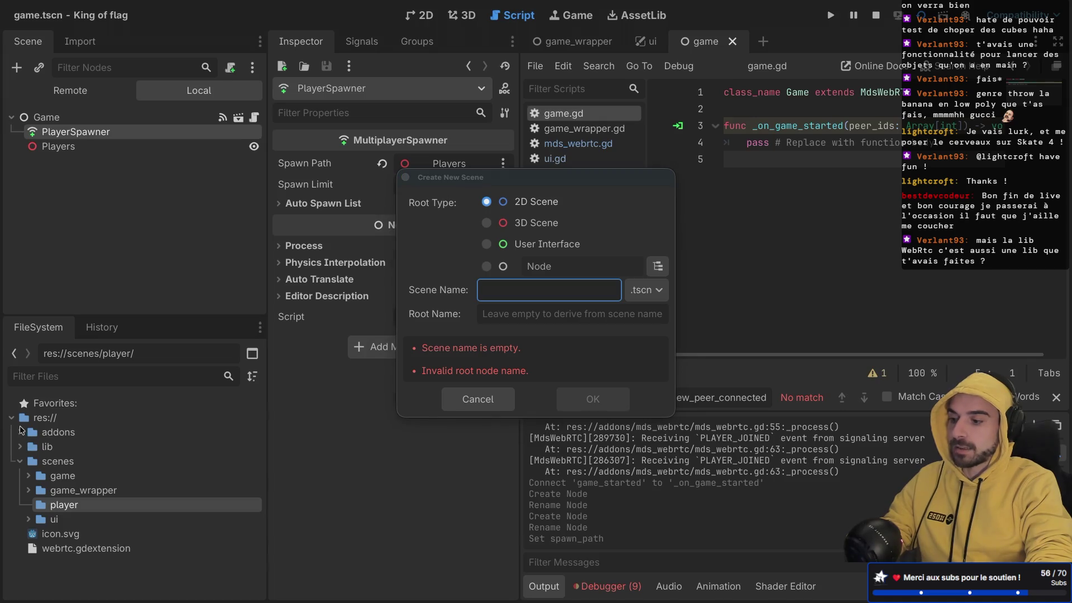
{"action": "left_click", "coordinate": [508, 225]}
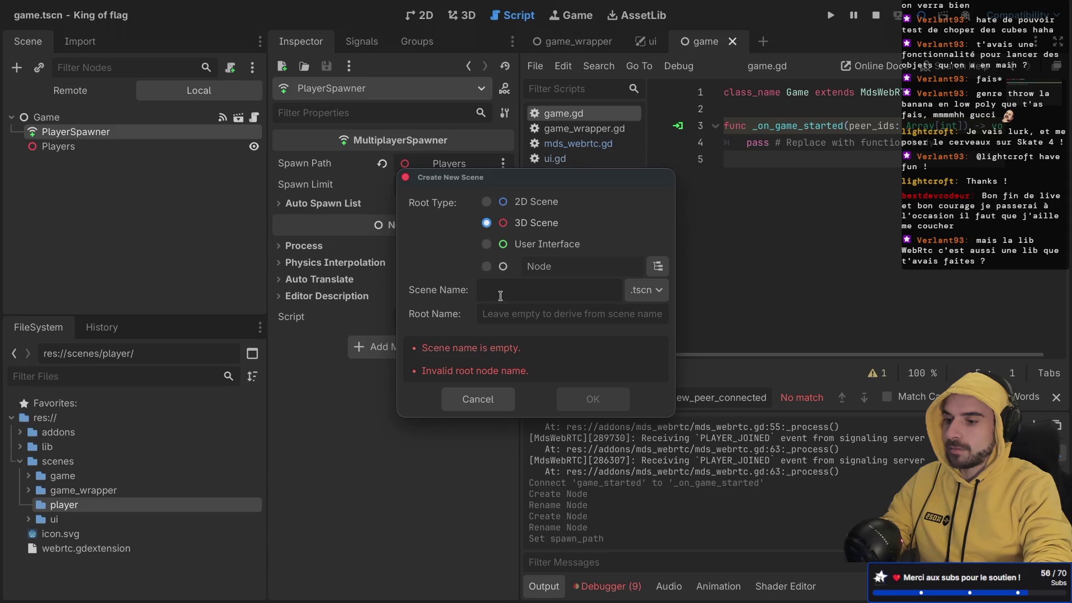
{"action": "left_click", "coordinate": [658, 266]}
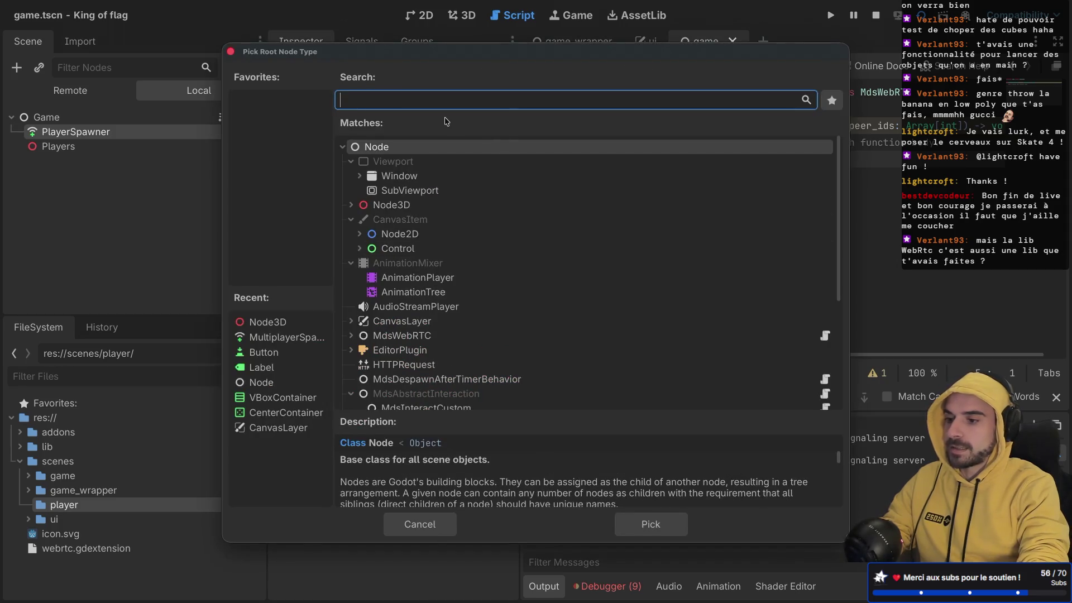
{"action": "type", "text": "chara"}
{"action": "left_click", "coordinate": [443, 277]}
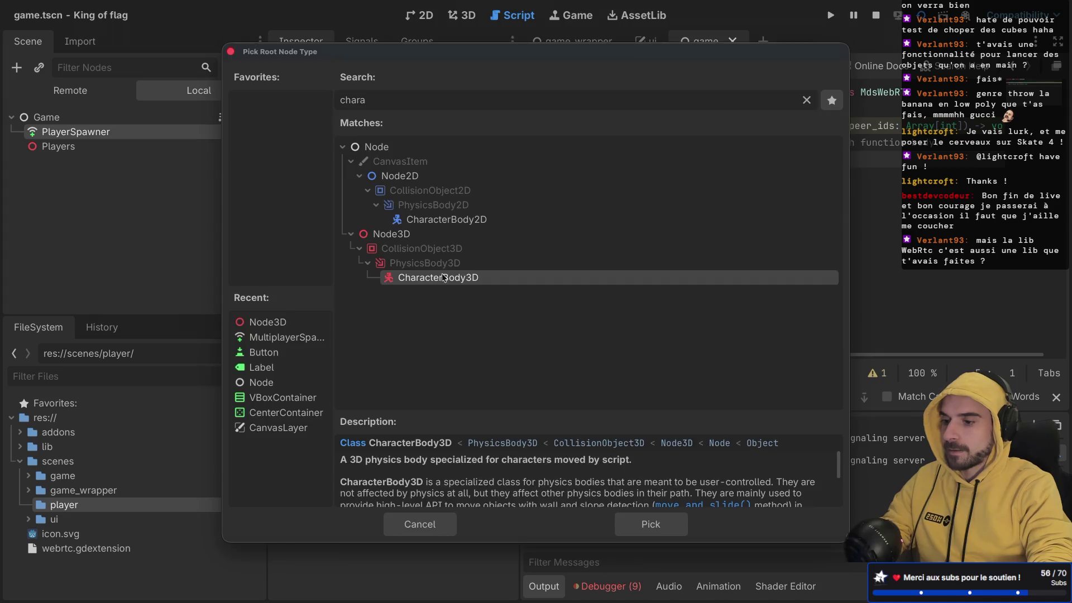
{"action": "double_click", "coordinate": [444, 277]}
{"action": "type", "text": "player"}
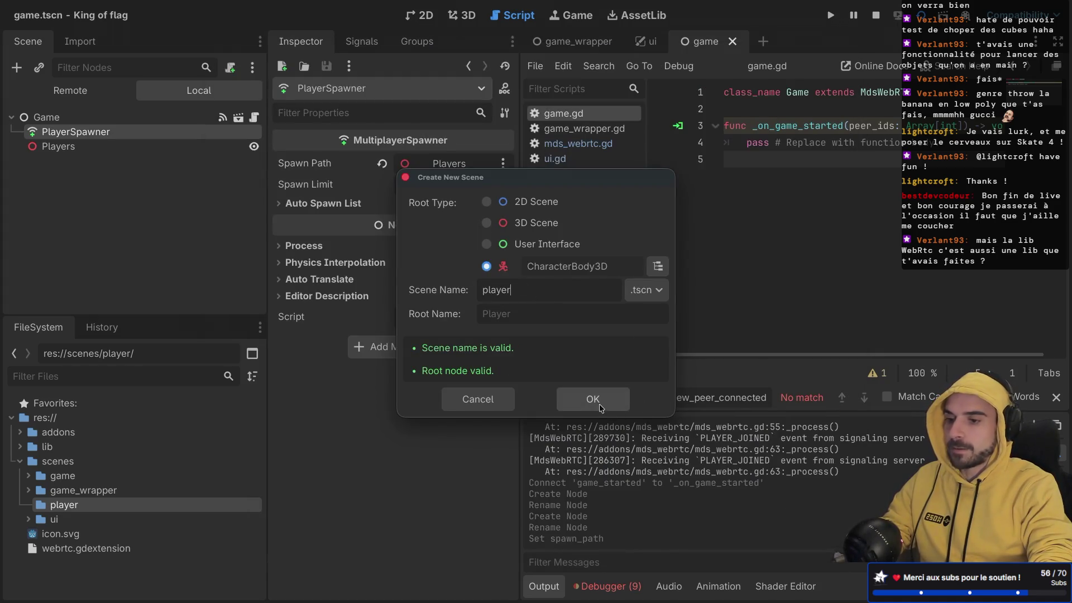
{"action": "left_click", "coordinate": [592, 400]}
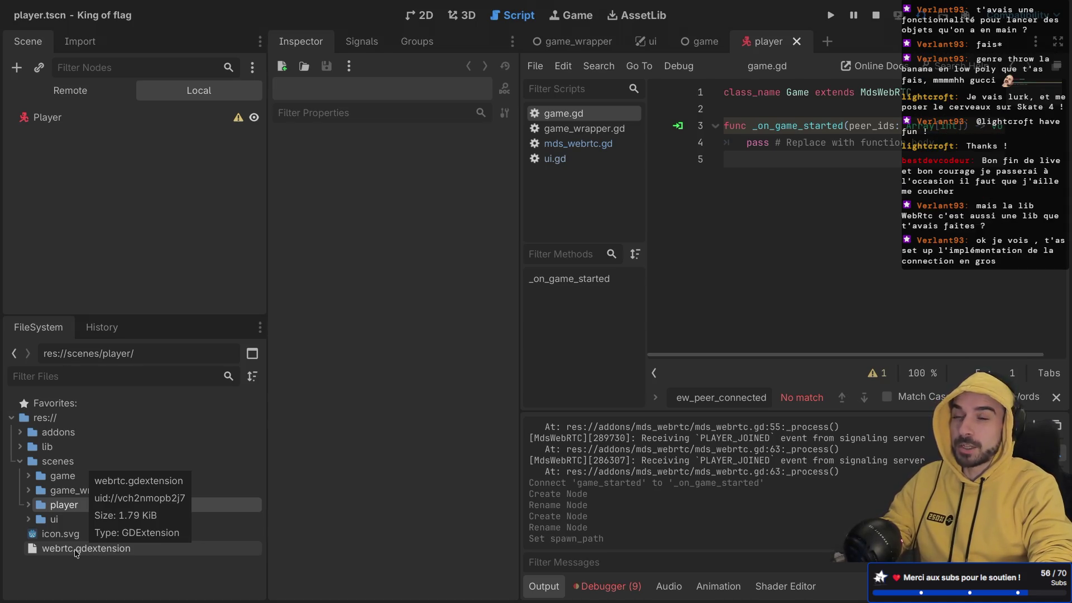
- Open mds_webrtc.tscn and mds_webrtc.gd from addons and read the code distraction-free
{"action": "left_click", "coordinate": [20, 447]}
{"action": "left_click", "coordinate": [20, 447]}
{"action": "left_click", "coordinate": [20, 433]}
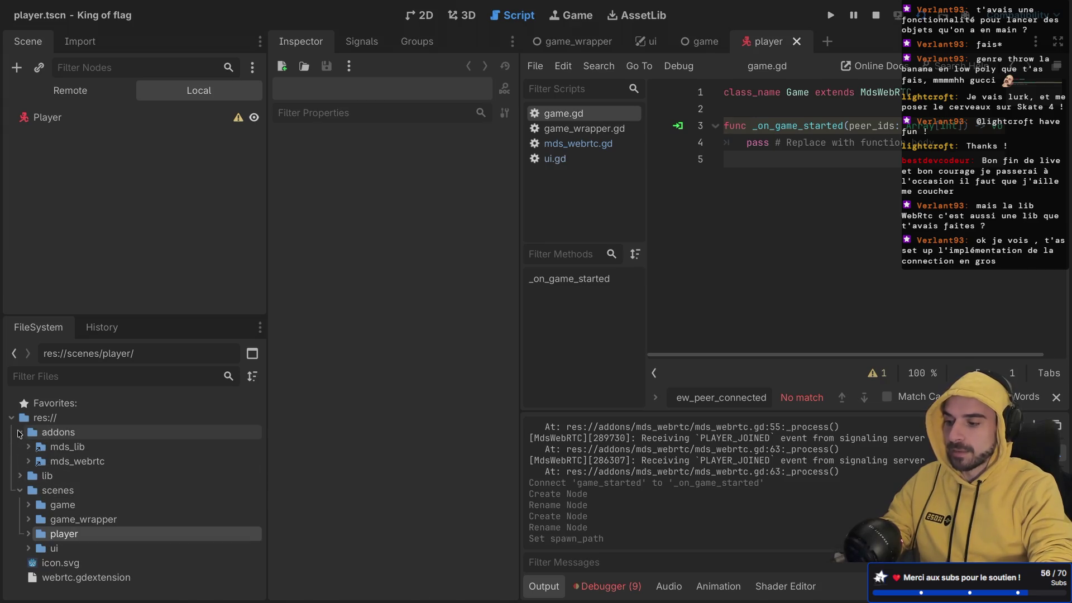
{"action": "left_click", "coordinate": [27, 461]}
{"action": "double_click", "coordinate": [96, 490]}
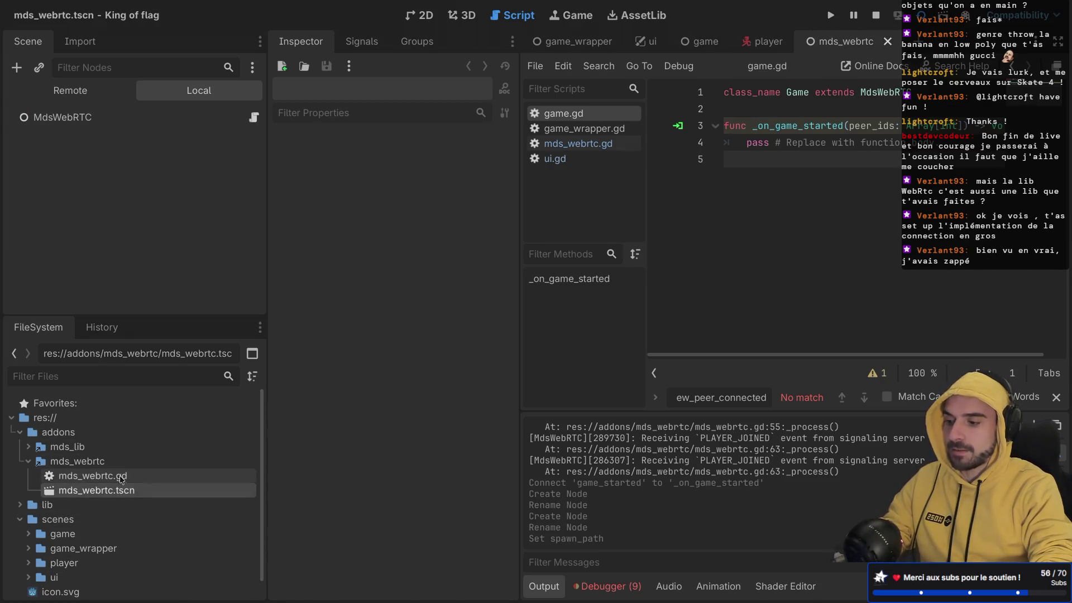
{"action": "double_click", "coordinate": [92, 475]}
{"action": "key", "text": "ctrl+shift+F11"}
{"action": "scroll", "coordinate": [444, 253], "scroll_direction": "up", "scroll_amount": 20}
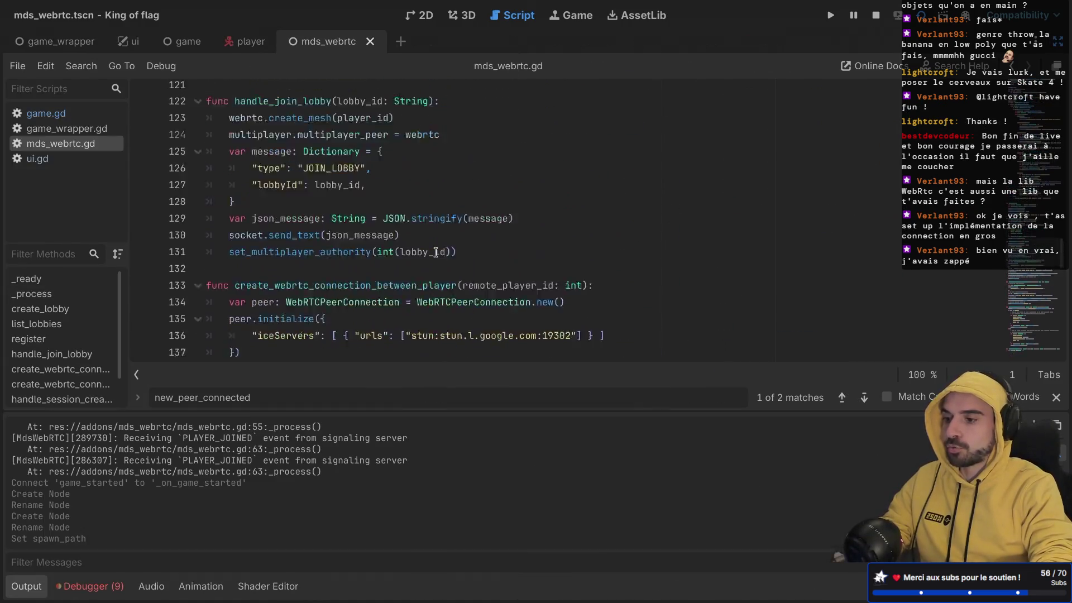
{"action": "scroll", "coordinate": [435, 252], "scroll_direction": "up", "scroll_amount": 10}
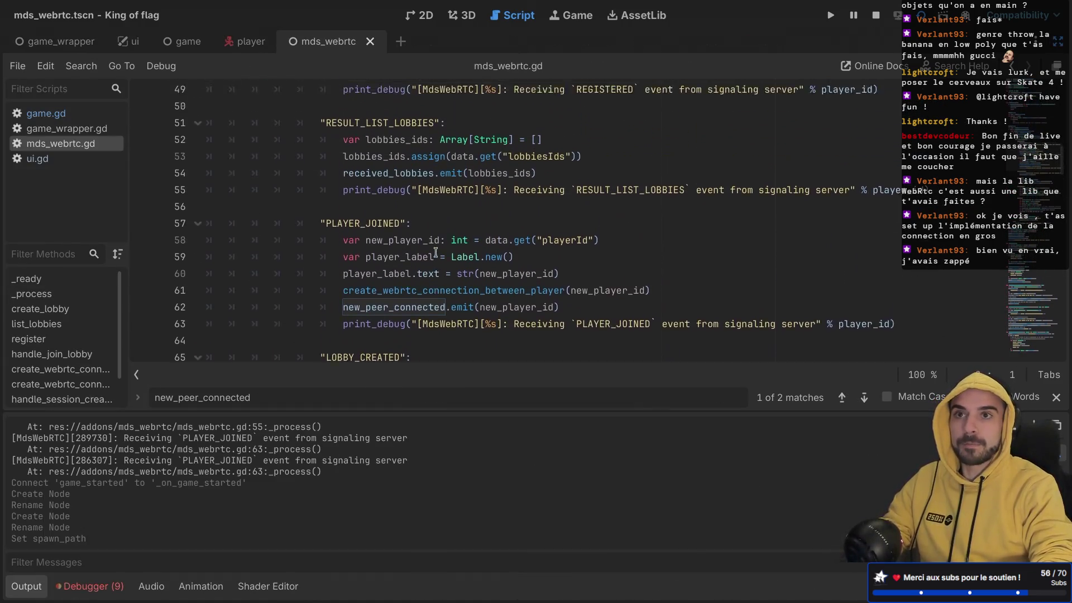
{"action": "scroll", "coordinate": [435, 253], "scroll_direction": "up", "scroll_amount": 8}
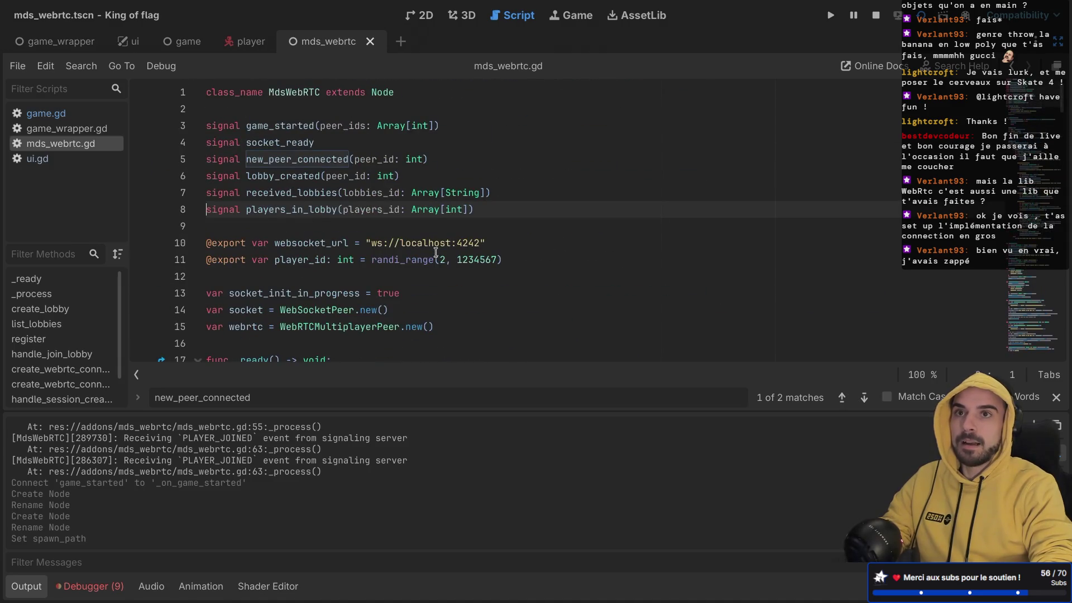
{"action": "scroll", "coordinate": [435, 252], "scroll_direction": "down", "scroll_amount": 20}
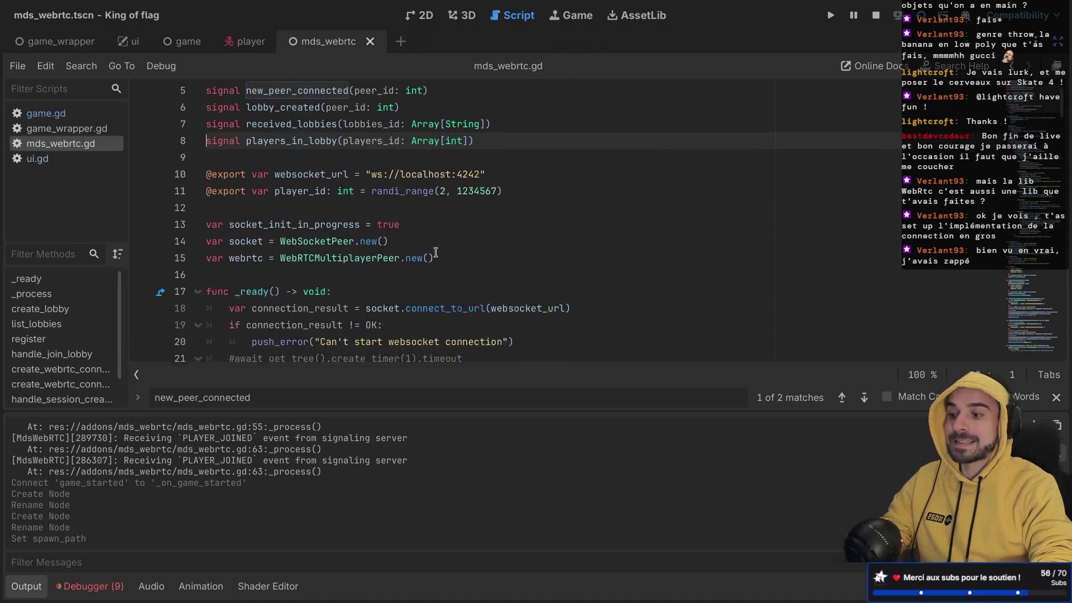
{"action": "scroll", "coordinate": [435, 252], "scroll_direction": "down", "scroll_amount": 20}
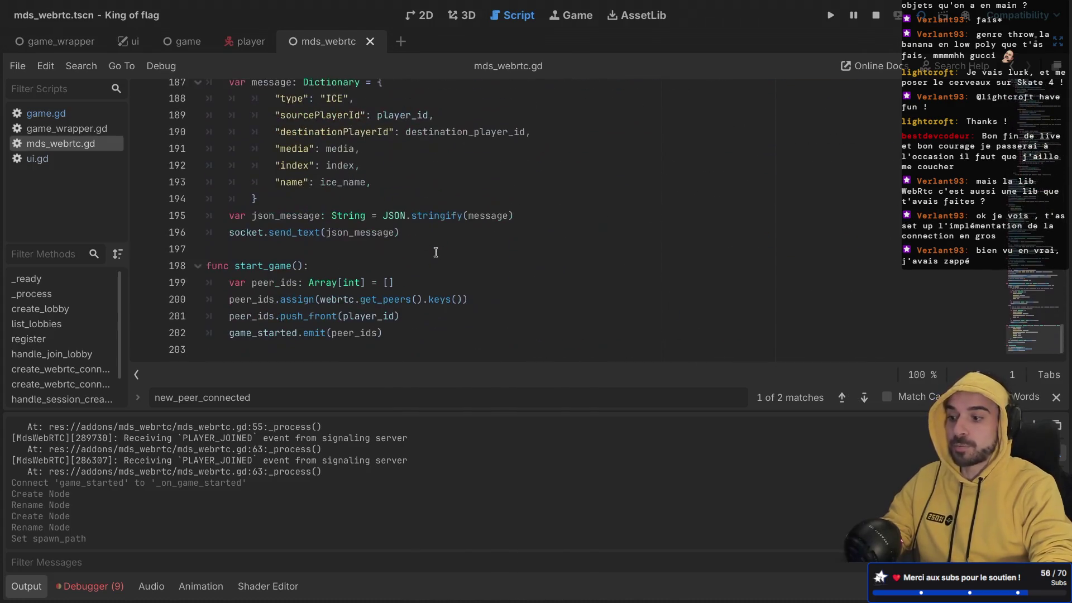
{"action": "scroll", "coordinate": [436, 252], "scroll_direction": "up", "scroll_amount": 20}
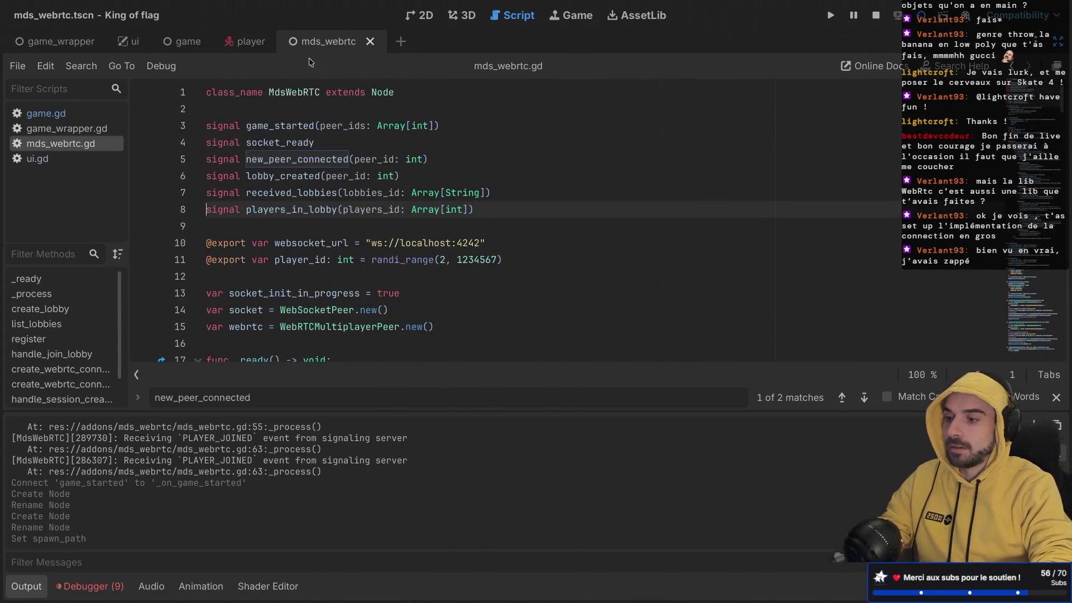
- Close mds_webrtc.tscn and mds_webrtc.gd, bring the docks back, and switch to game.tscn
{"action": "left_click", "coordinate": [371, 41]}
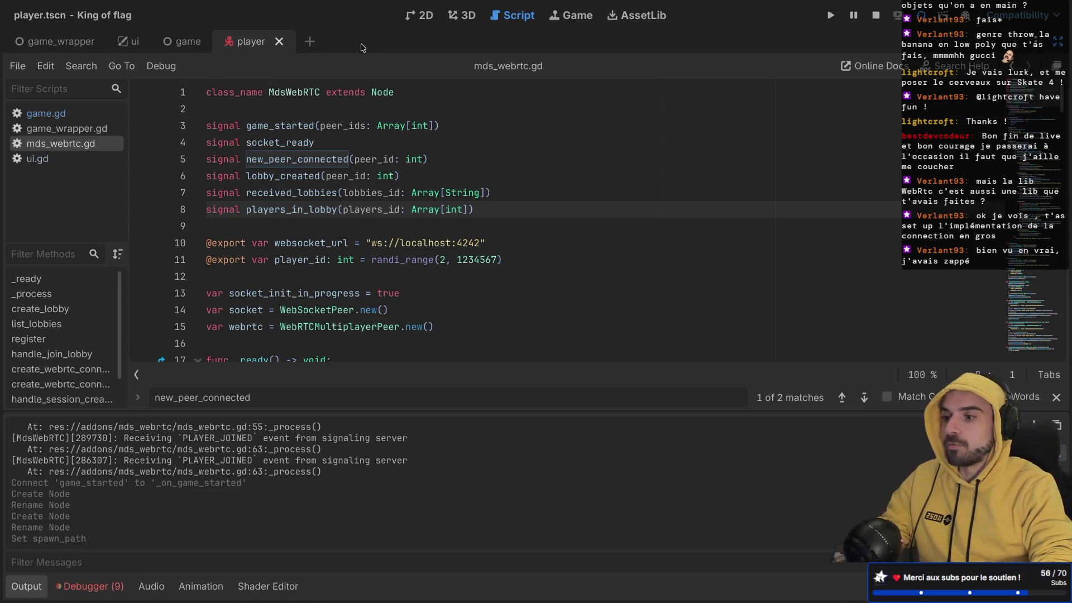
{"action": "left_click", "coordinate": [369, 176]}
{"action": "key", "text": "ctrl+w"}
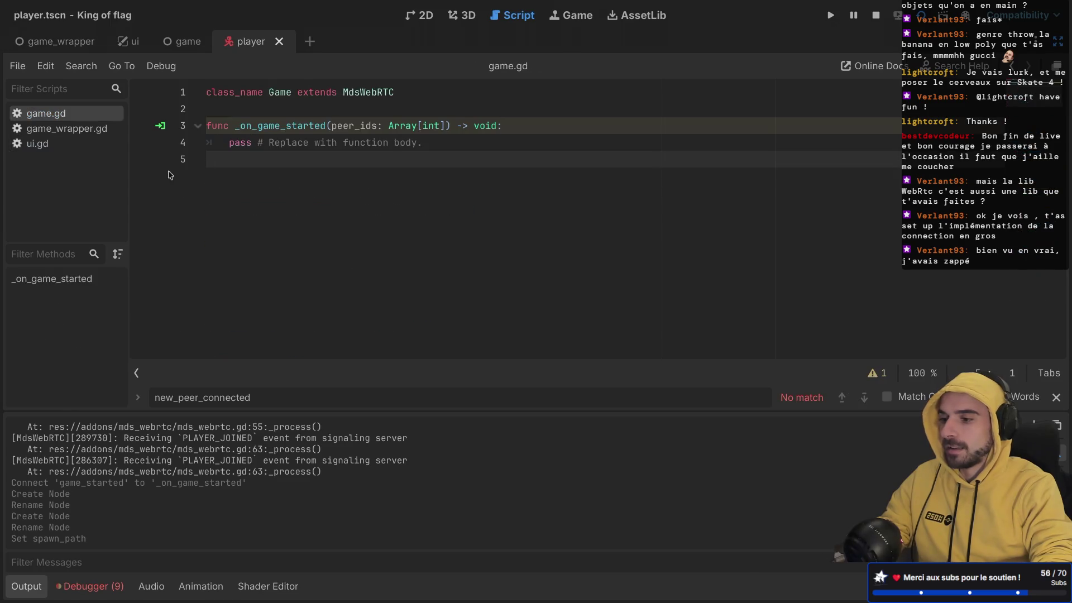
{"action": "key", "text": "ctrl+shift+F11"}
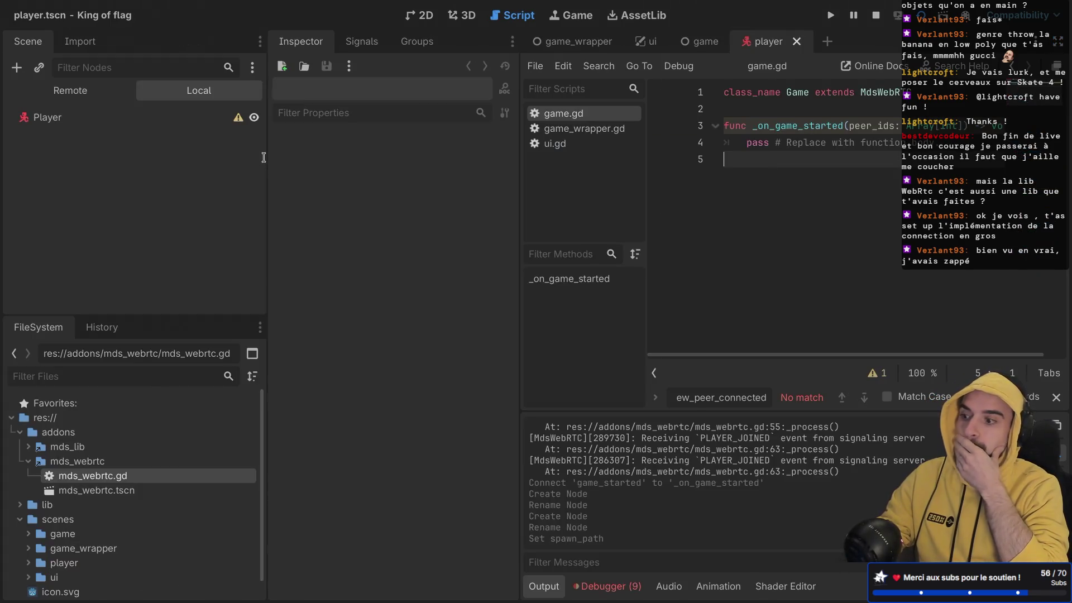
{"action": "left_click", "coordinate": [700, 41]}
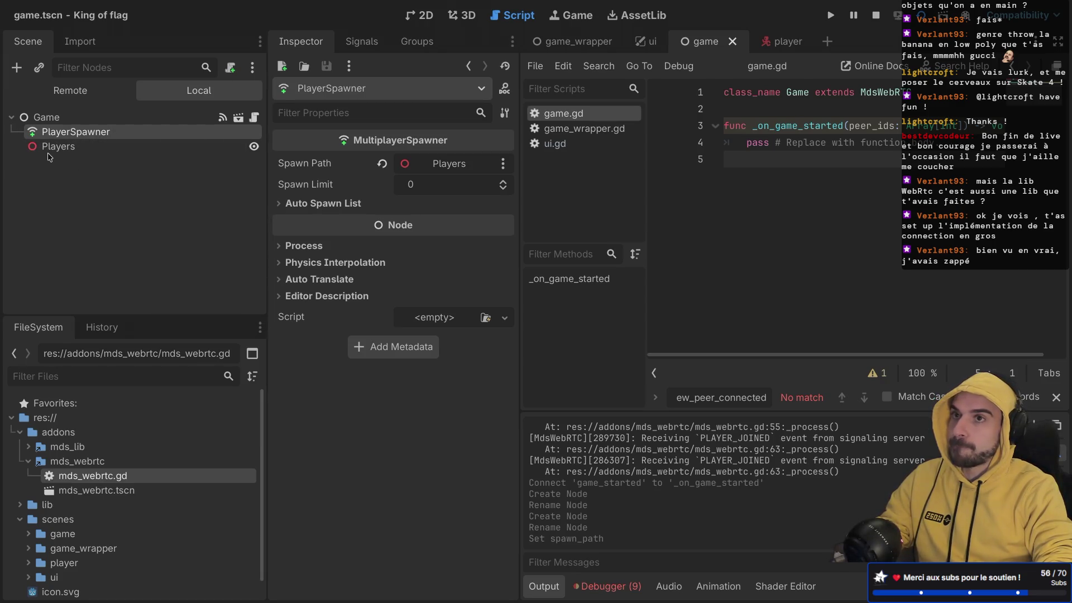
- Enlarge the FileSystem dock to give the project file browser more room
{"action": "right_click", "coordinate": [142, 131]}
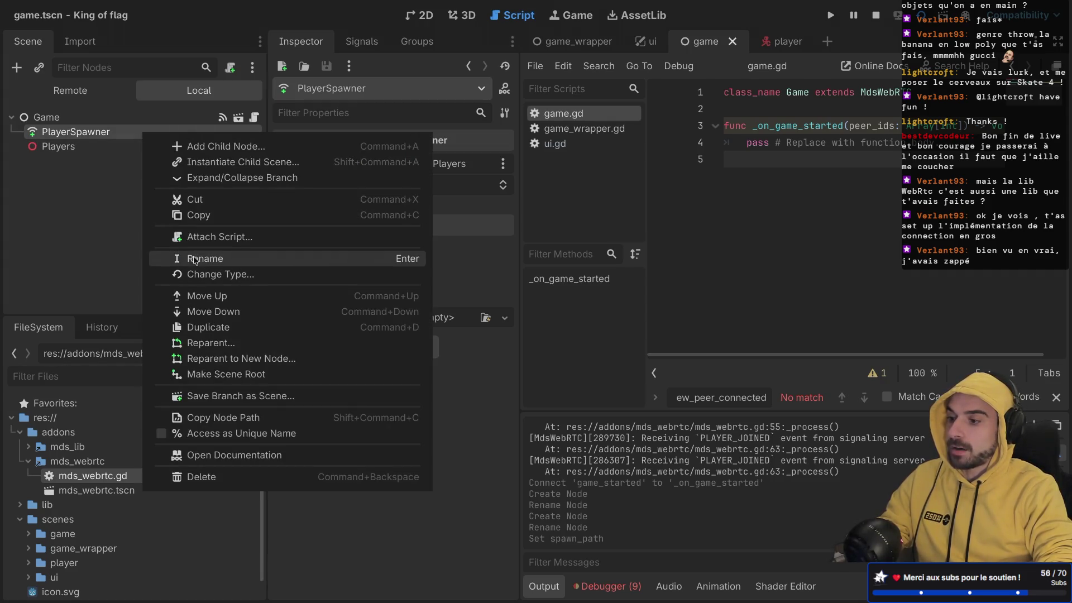
{"action": "left_click", "coordinate": [106, 246]}
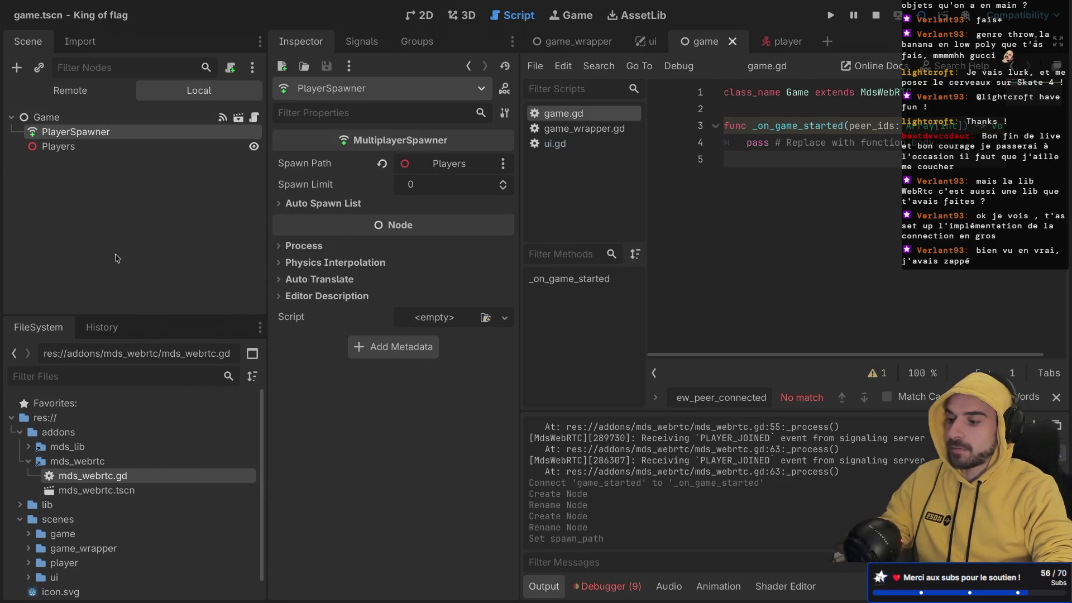
{"action": "mouse_move", "coordinate": [124, 316]}
{"action": "left_mouse_down"}
{"action": "mouse_move", "coordinate": [127, 211]}
{"action": "mouse_move", "coordinate": [127, 226]}
{"action": "left_mouse_up"}
- Create a folder named player_spawner inside the scenes folder and select it
{"action": "left_click", "coordinate": [59, 434]}
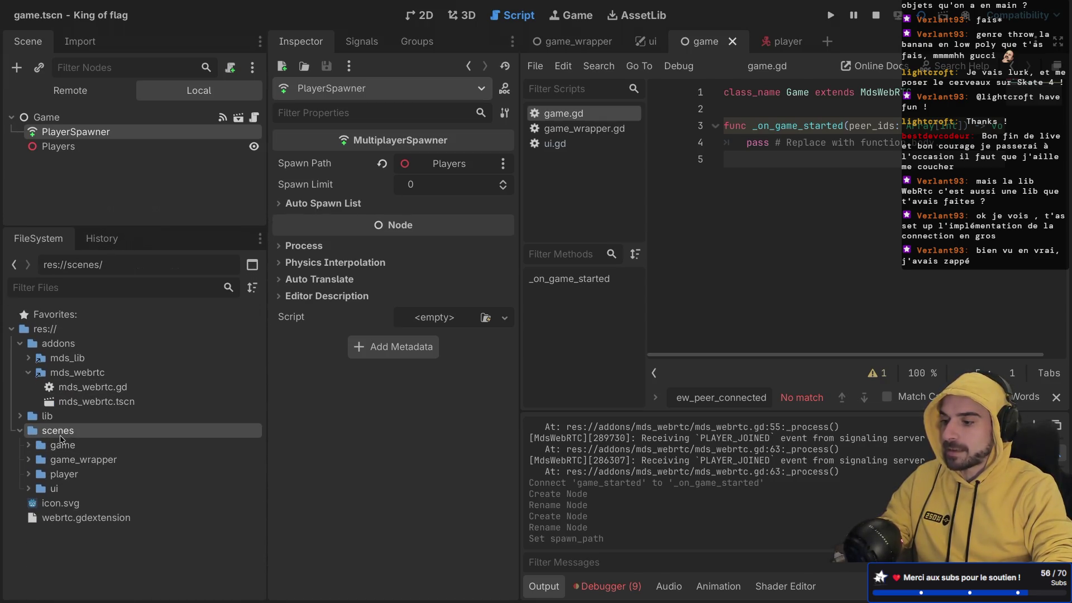
{"action": "right_click", "coordinate": [59, 434]}
{"action": "mouse_move", "coordinate": [229, 365]}
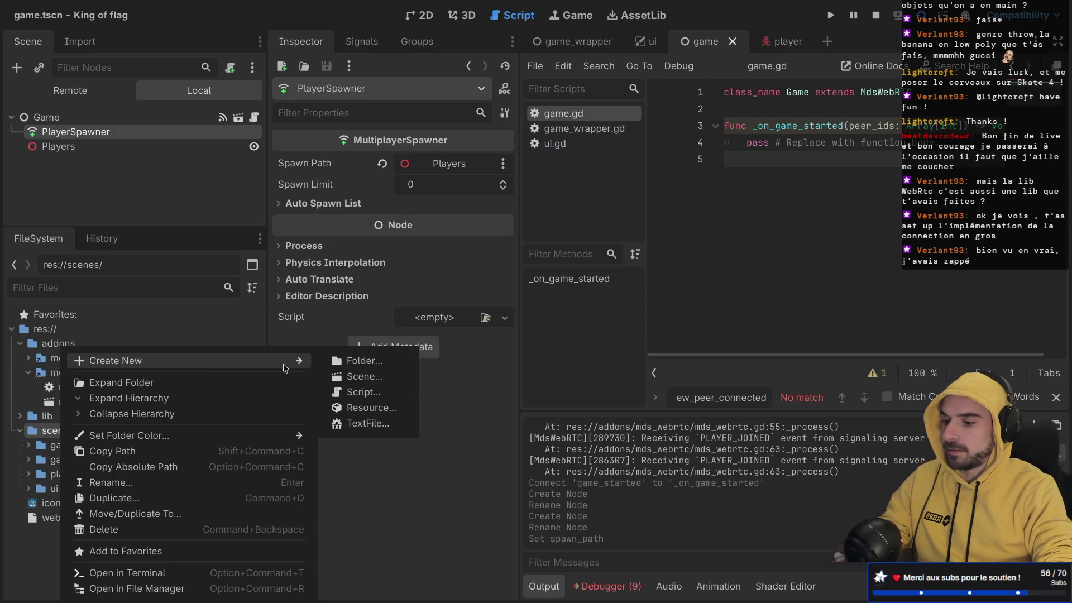
{"action": "left_click", "coordinate": [358, 361]}
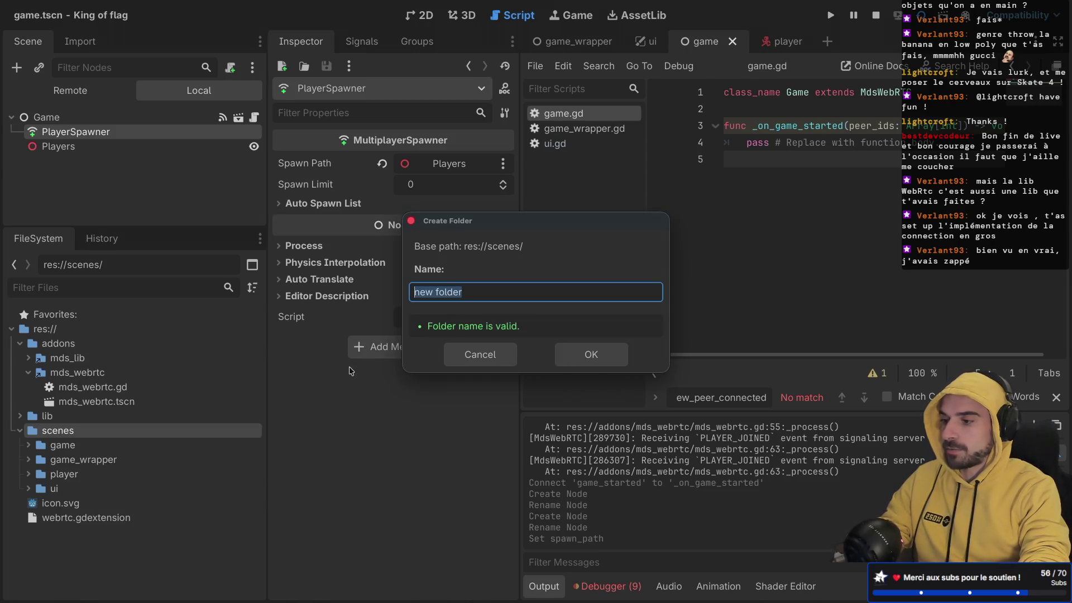
{"action": "type", "text": "Pl"}
{"action": "key", "text": "BackSpace"}
{"action": "key", "text": "BackSpace"}
{"action": "type", "text": "player_spawner"}
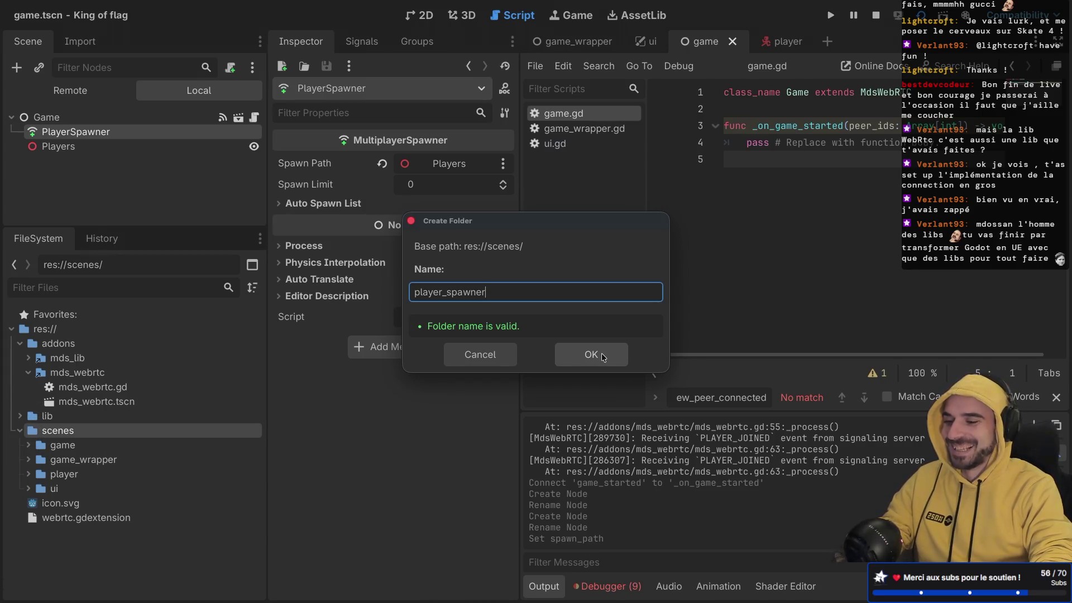
{"action": "left_click", "coordinate": [603, 356]}
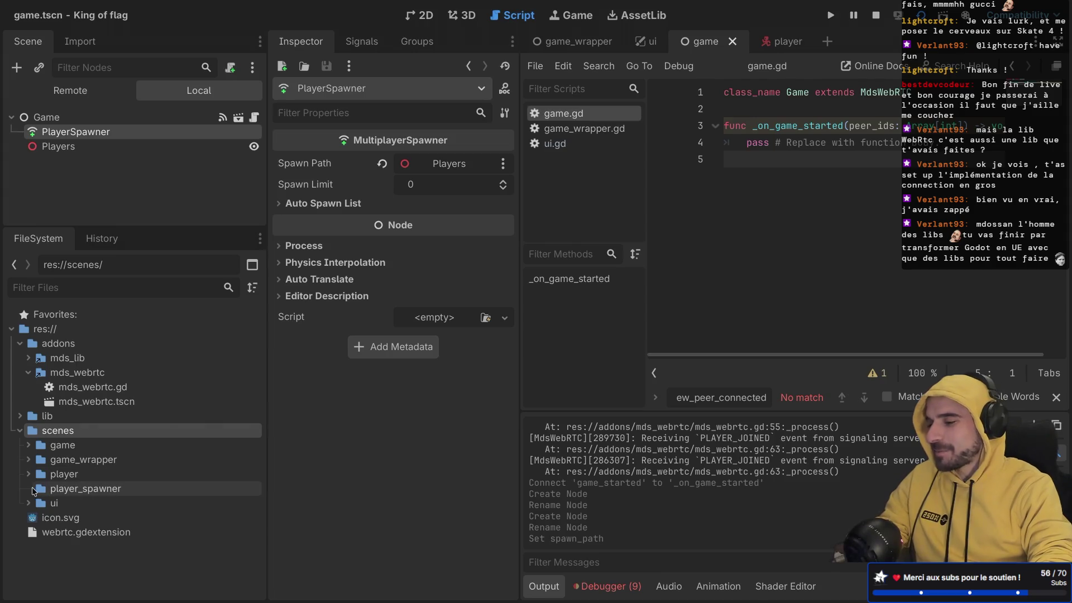
{"action": "left_click", "coordinate": [86, 489]}
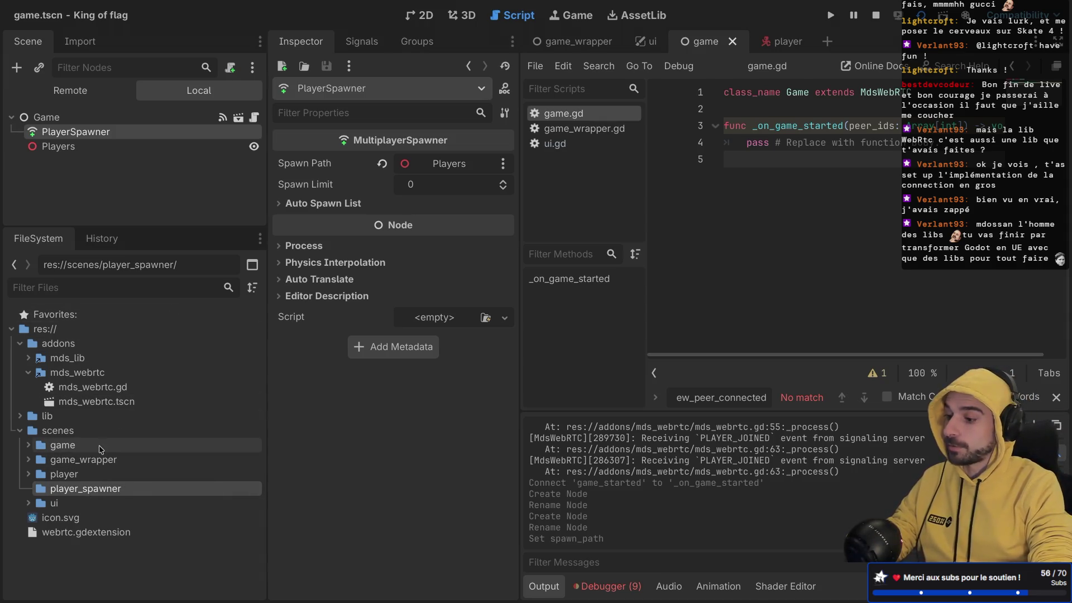
{"action": "right_click", "coordinate": [64, 488]}
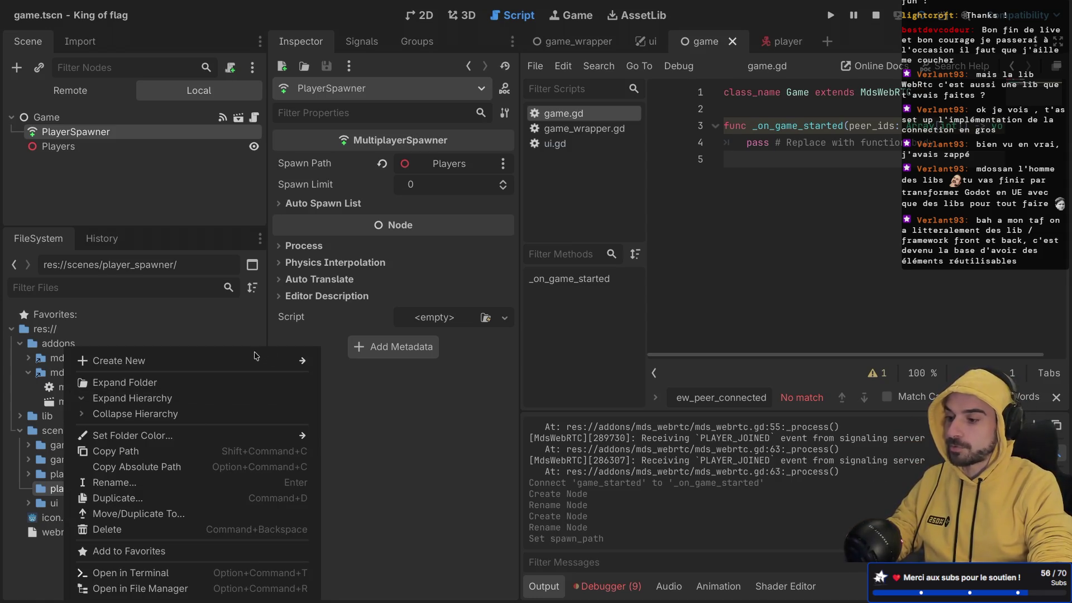
- Create scene player_spawner with a MultiplayerSpawner root in the player_spawner folder
{"action": "mouse_move", "coordinate": [316, 362]}
{"action": "left_click", "coordinate": [363, 377]}
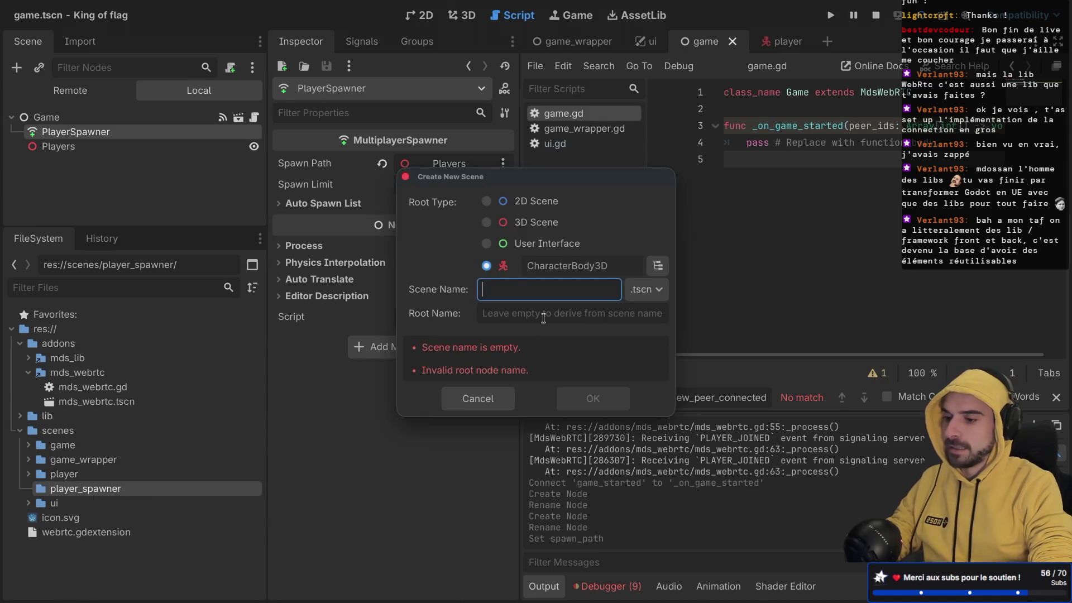
{"action": "left_click", "coordinate": [657, 266]}
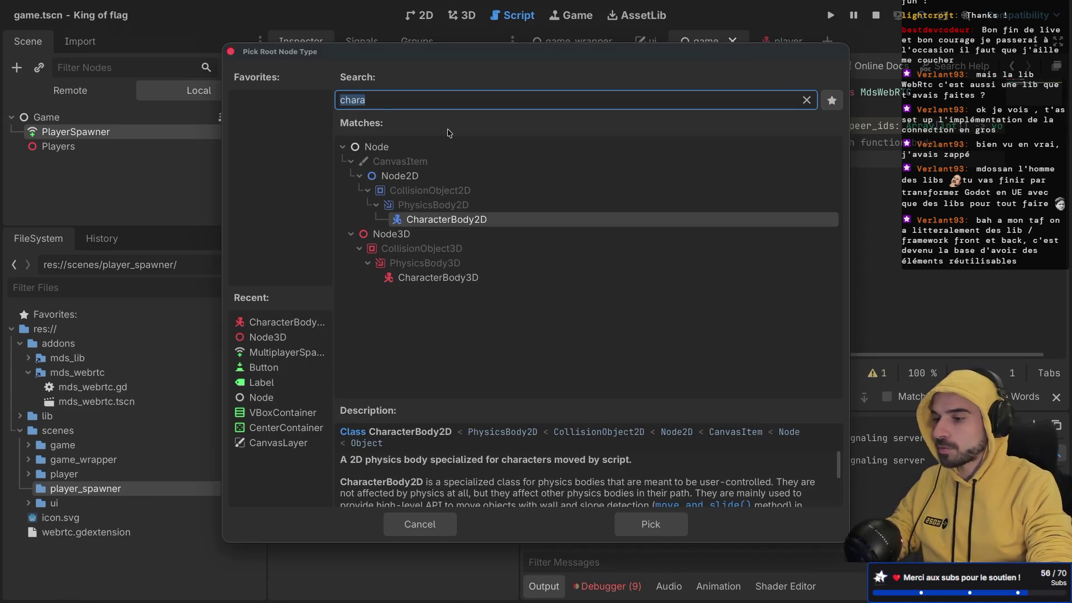
{"action": "type", "text": "Mulp"}
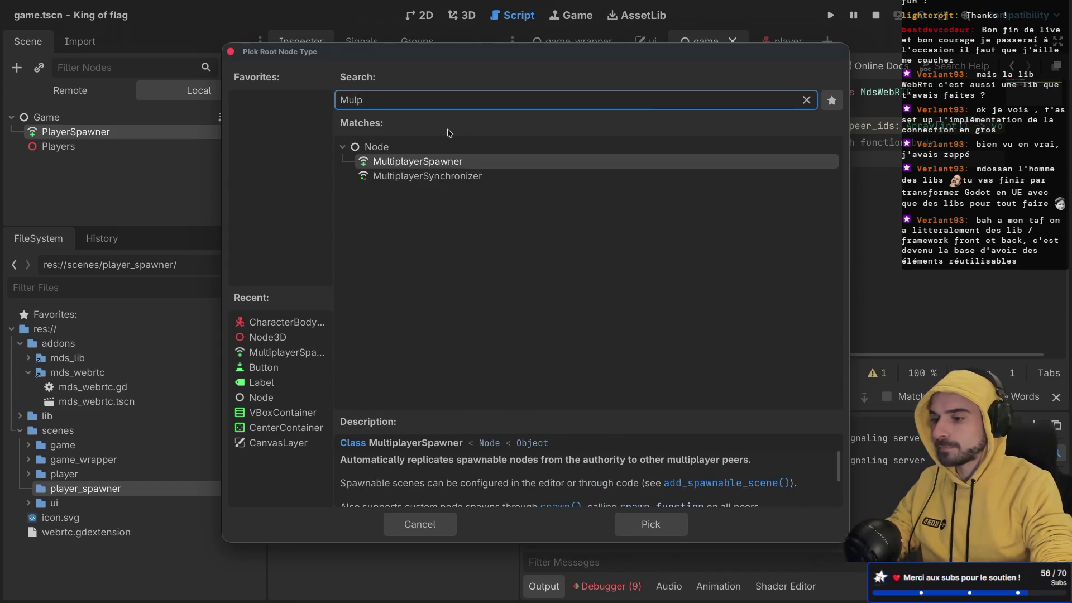
{"action": "key", "text": "Down"}
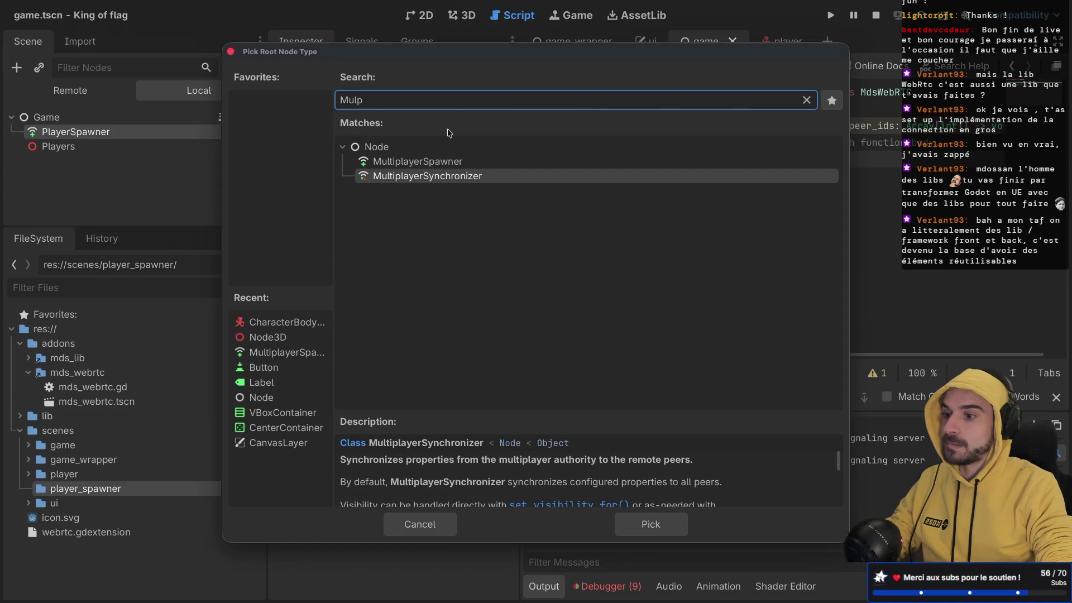
{"action": "key", "text": "Up"}
{"action": "key", "text": "Return"}
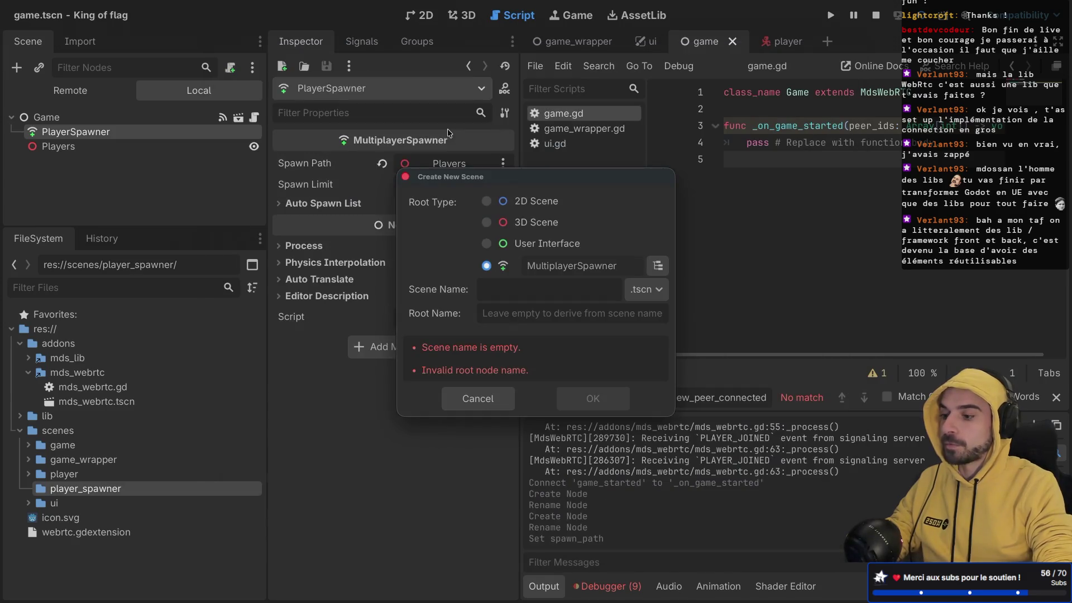
{"action": "type", "text": "player_spawner"}
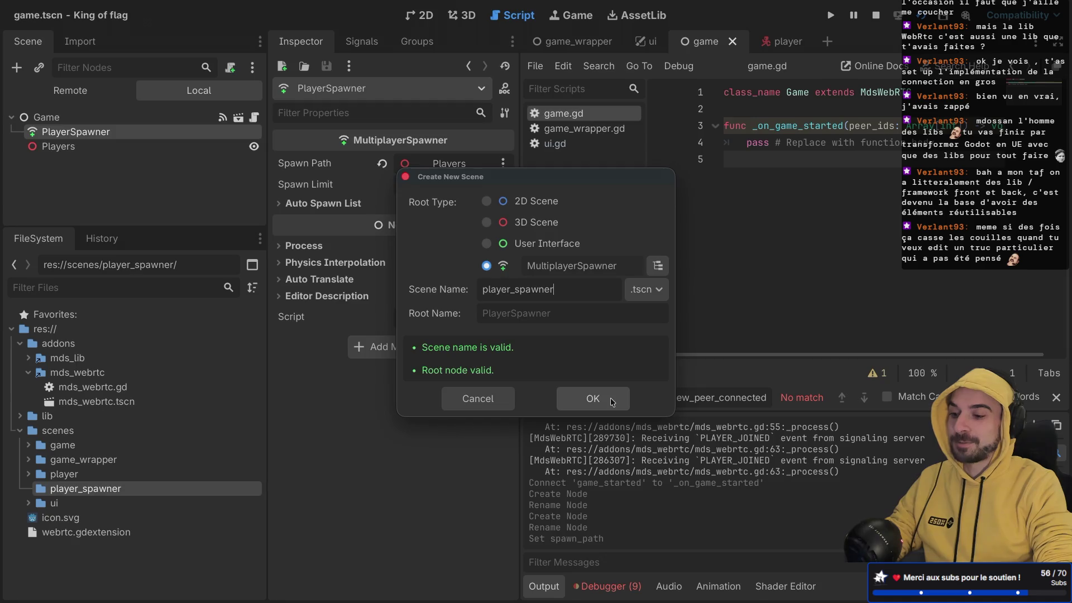
{"action": "left_click", "coordinate": [613, 400]}
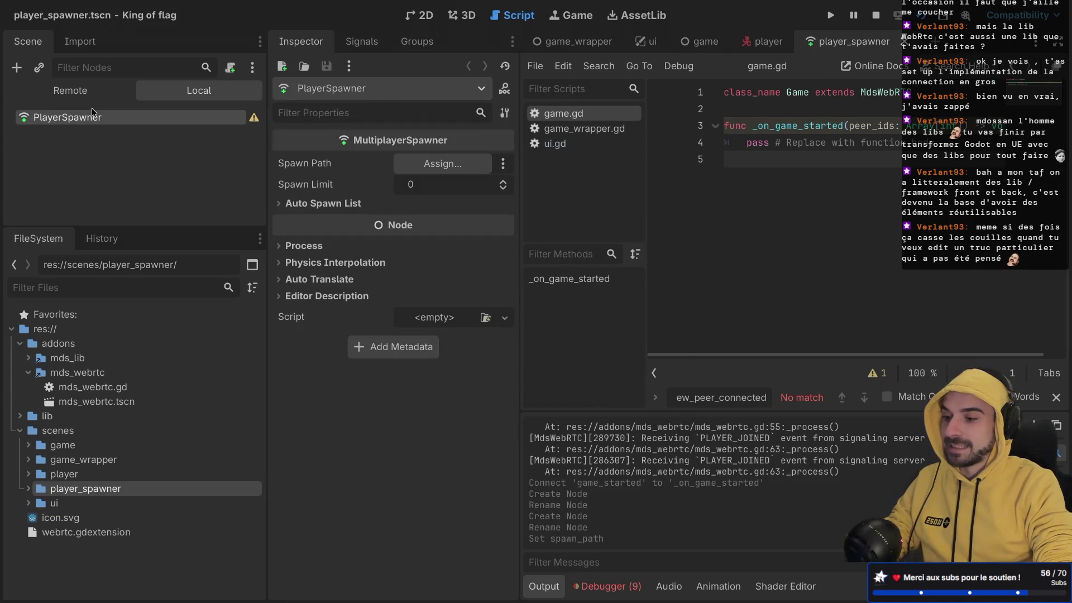
- Attach a new script player_spawner.gd to the PlayerSpawner root node
{"action": "right_click", "coordinate": [184, 119]}
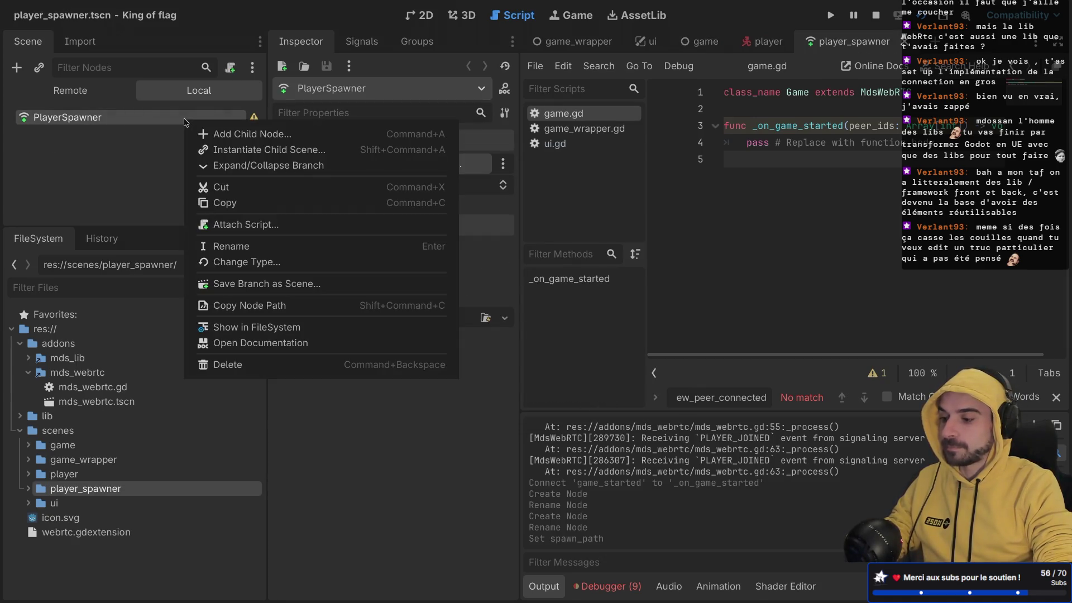
{"action": "left_click", "coordinate": [231, 68]}
{"action": "left_click", "coordinate": [230, 68]}
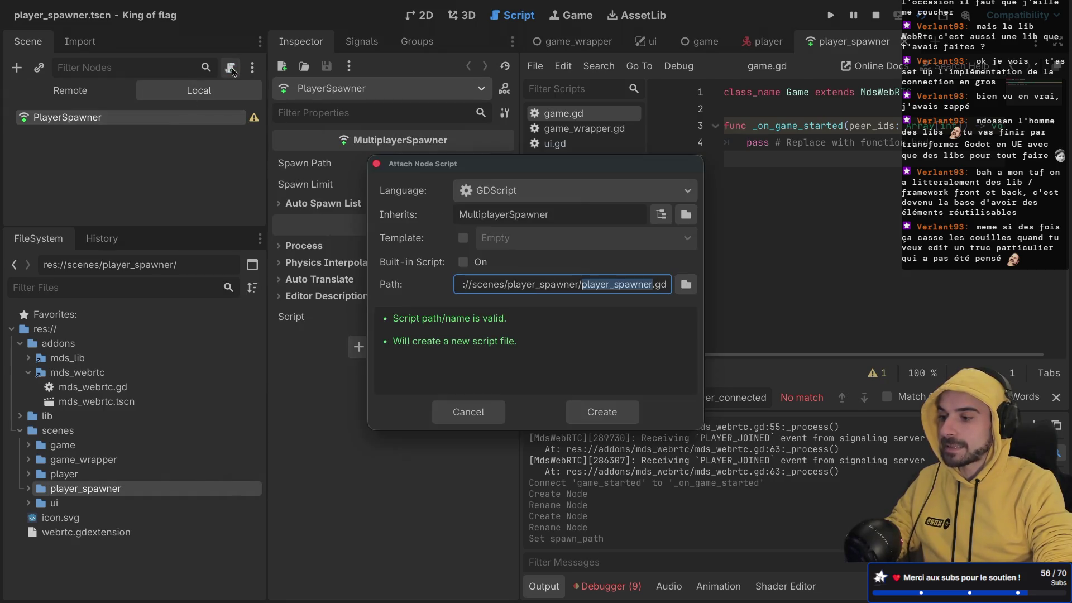
{"action": "left_click", "coordinate": [591, 405]}
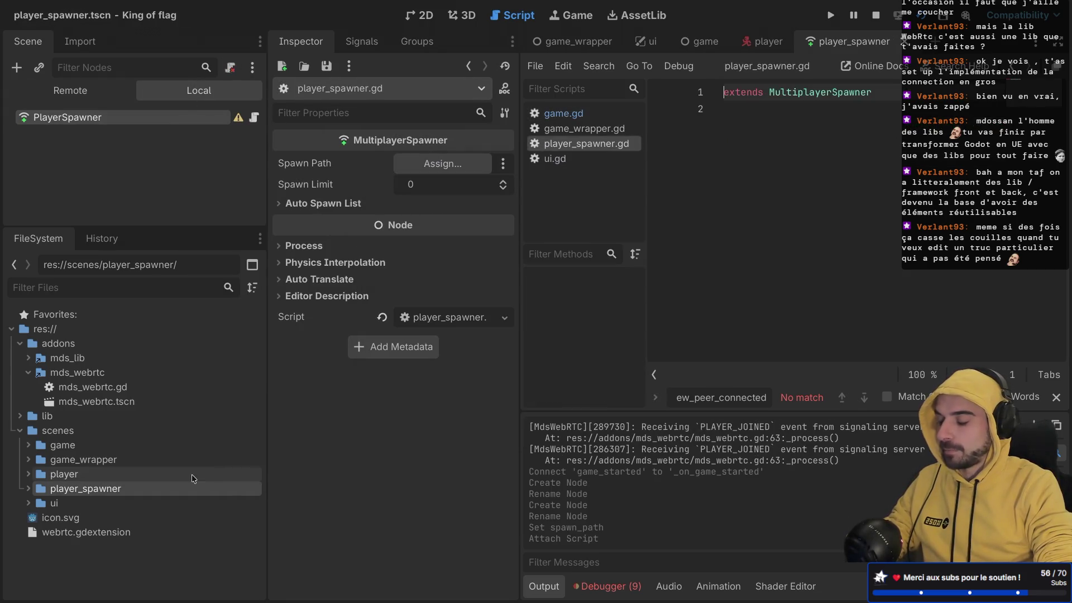
{"action": "left_click", "coordinate": [31, 474]}
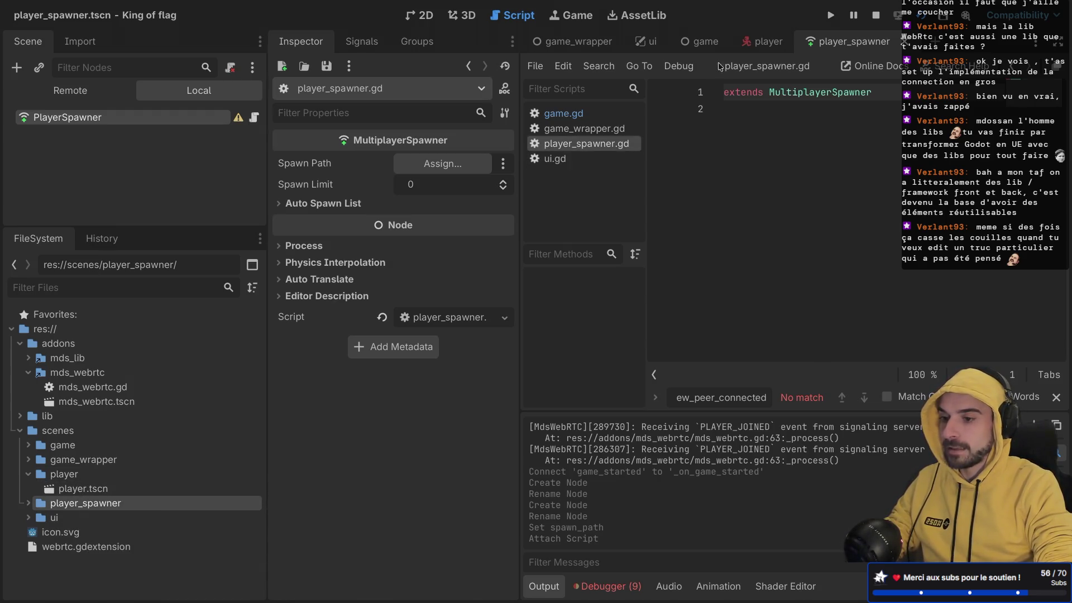
- In the game scene, delete the old PlayerSpawner node
{"action": "left_click", "coordinate": [701, 42]}
{"action": "right_click", "coordinate": [134, 135]}
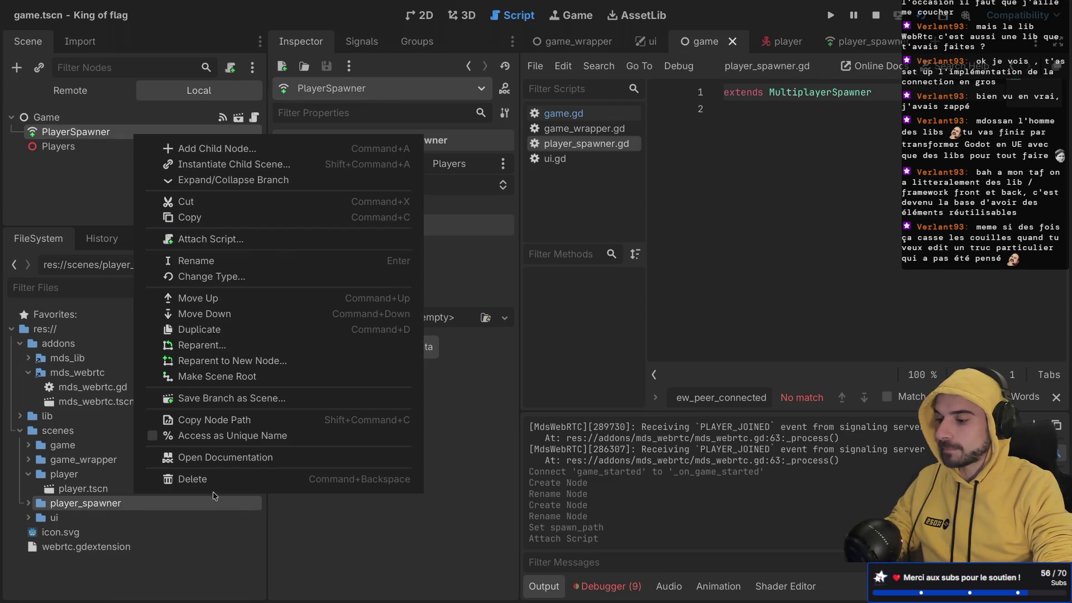
{"action": "left_click", "coordinate": [217, 480]}
{"action": "left_click", "coordinate": [597, 329]}
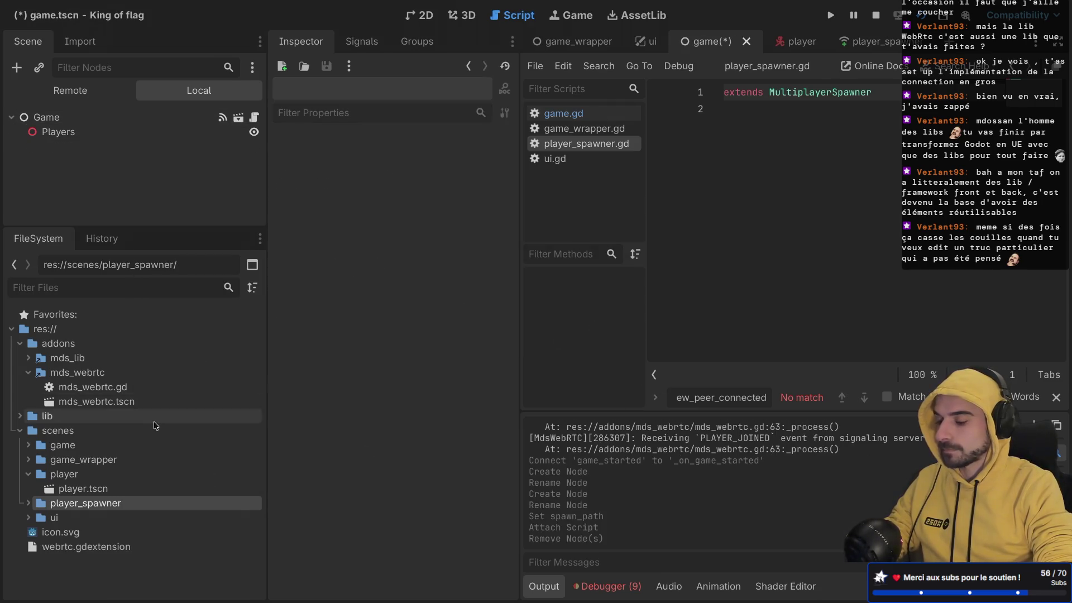
- Instance player_spawner.tscn under Game, set its spawn path to Players, and save
{"action": "left_click", "coordinate": [29, 504]}
{"action": "left_click", "coordinate": [95, 531]}
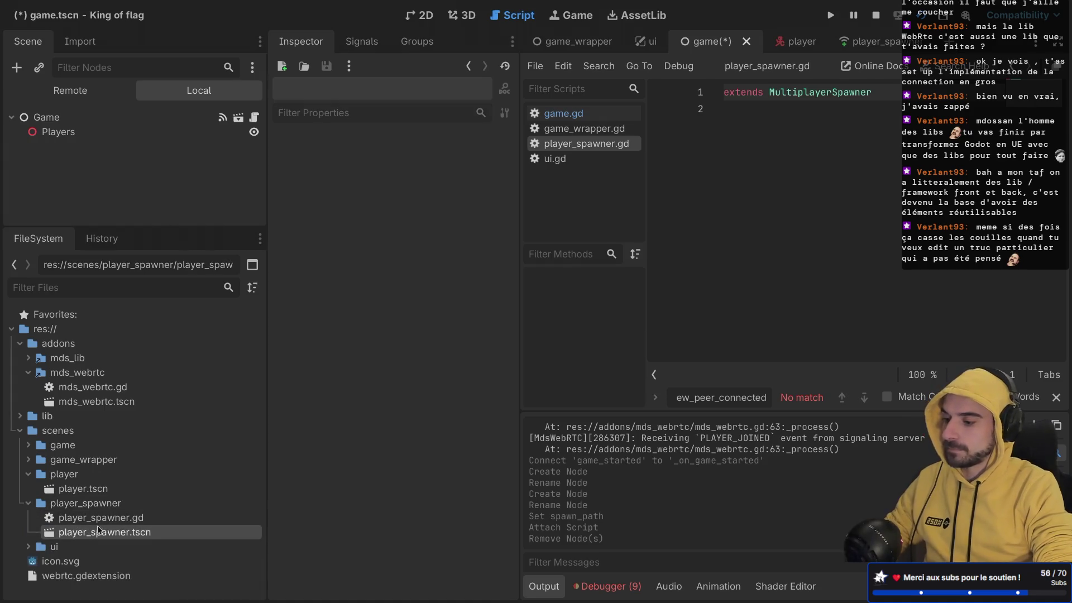
{"action": "mouse_move", "coordinate": [122, 536]}
{"action": "left_mouse_down"}
{"action": "mouse_move", "coordinate": [161, 271]}
{"action": "mouse_move", "coordinate": [51, 115]}
{"action": "mouse_move", "coordinate": [74, 139]}
{"action": "mouse_move", "coordinate": [73, 122]}
{"action": "left_mouse_up"}
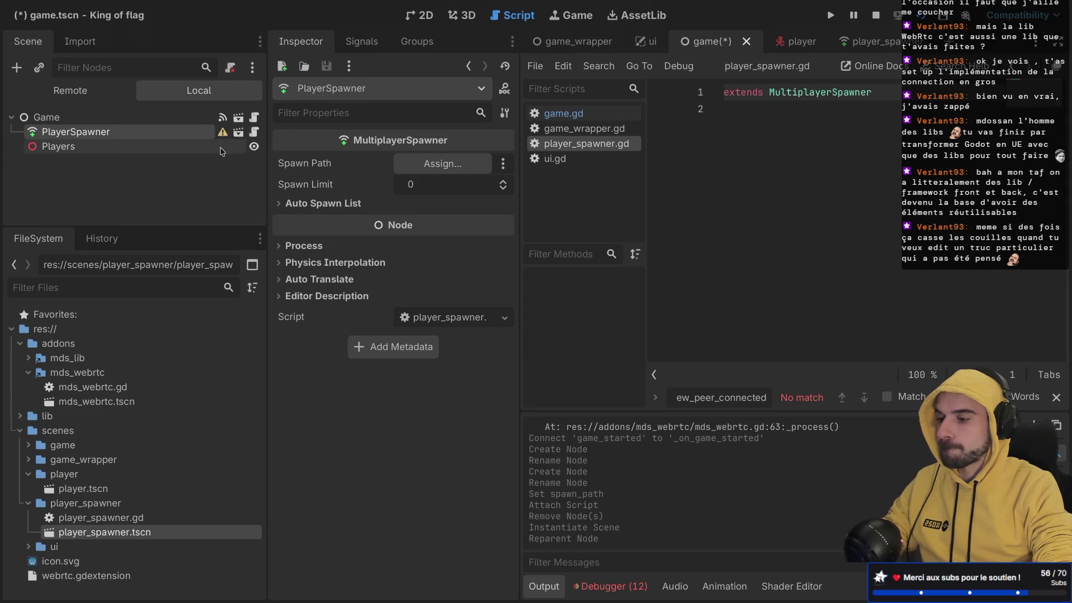
{"action": "left_click", "coordinate": [434, 166]}
{"action": "double_click", "coordinate": [496, 148]}
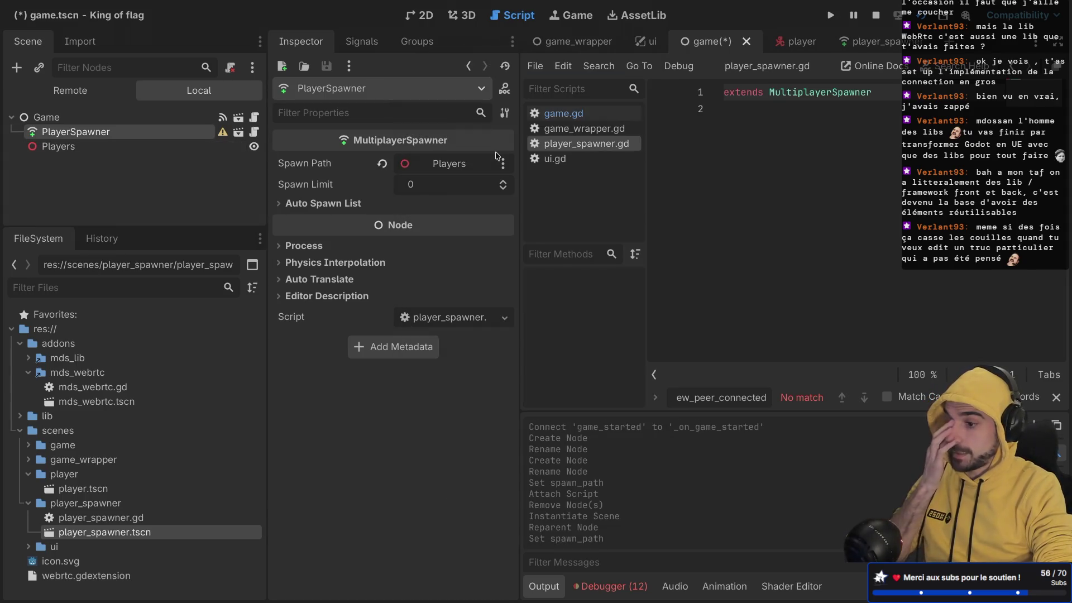
{"action": "key", "text": "ctrl+s"}
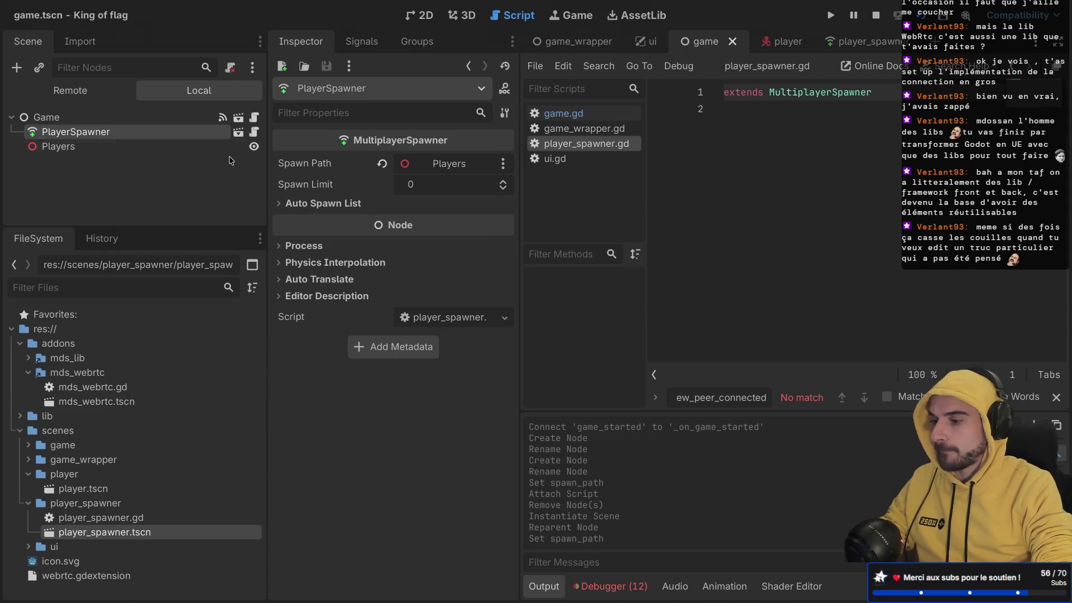
- Declare class_name PlayerSpawner at the top of player_spawner.gd
{"action": "type", "text": "class_name"}
{"action": "type", "text": " Player"}
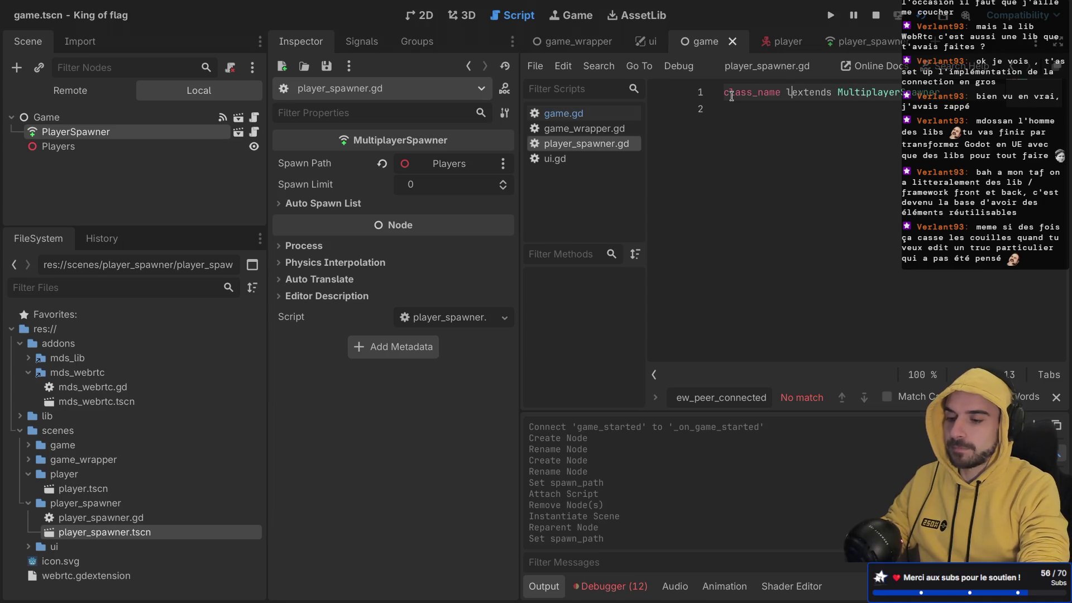
{"action": "type", "text": "Spawner"}
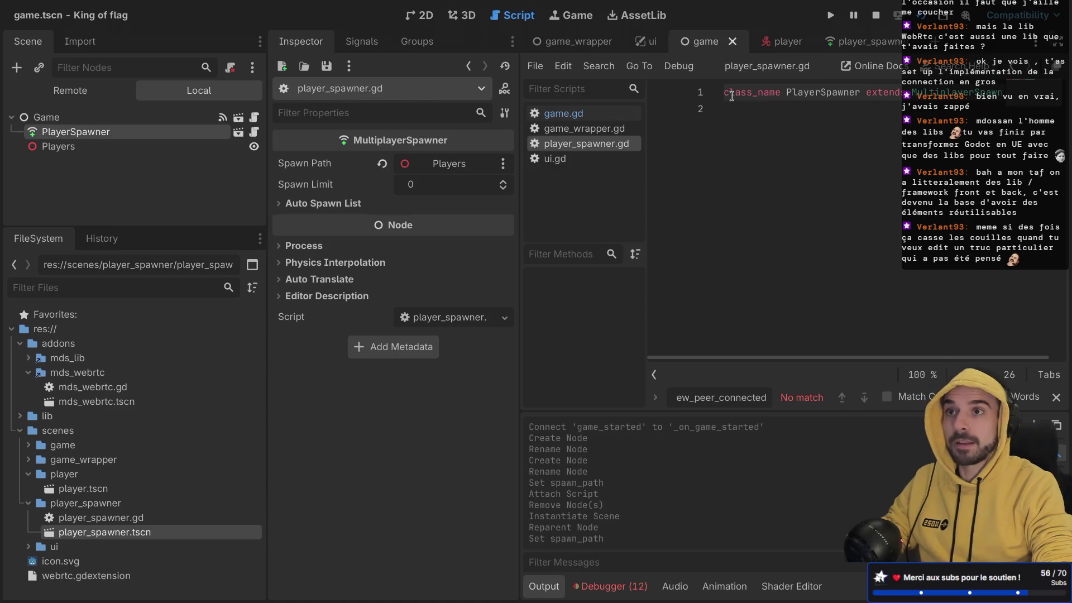
{"action": "key", "text": "ctrl+shift+F11"}
{"action": "key", "text": "ctrl+shift+F11"}
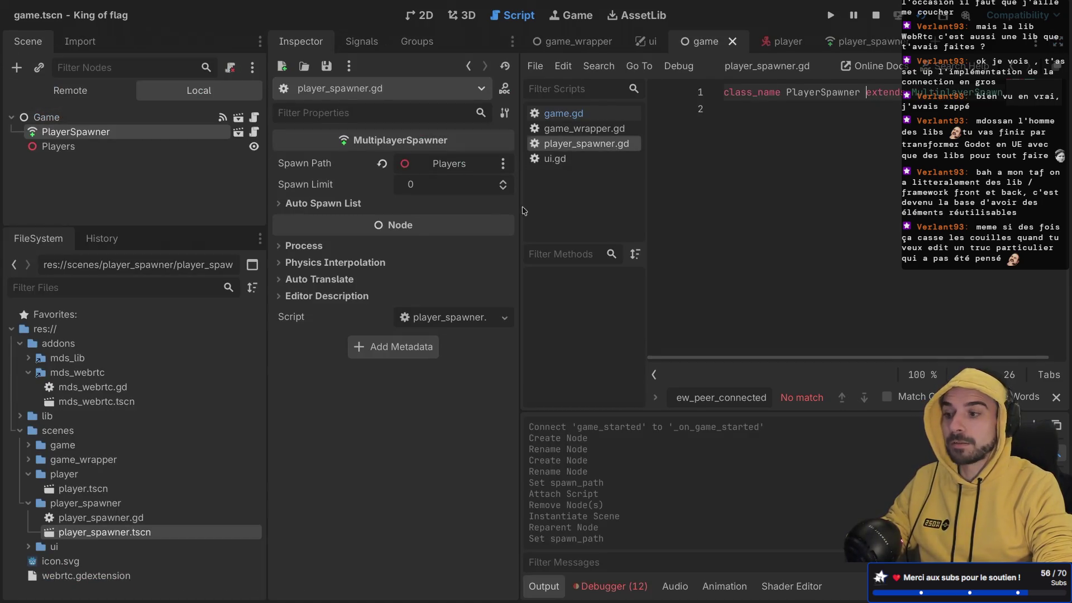
{"action": "left_click_drag", "start_coordinate": [260, 164], "coordinate": [205, 169]}
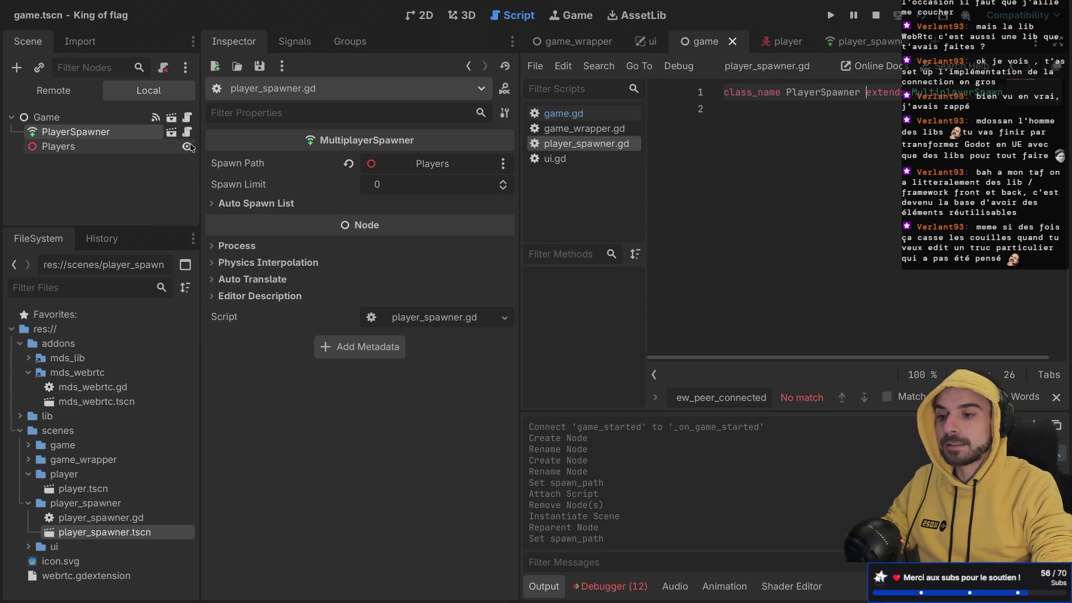
{"action": "left_click", "coordinate": [743, 111]}
- Add func _enter_tree() that sets spawn_function = custom_spawn
{"action": "key", "text": "Return"}
{"action": "type", "text": "func"}
{"action": "key", "text": "ctrl+shift+F11"}
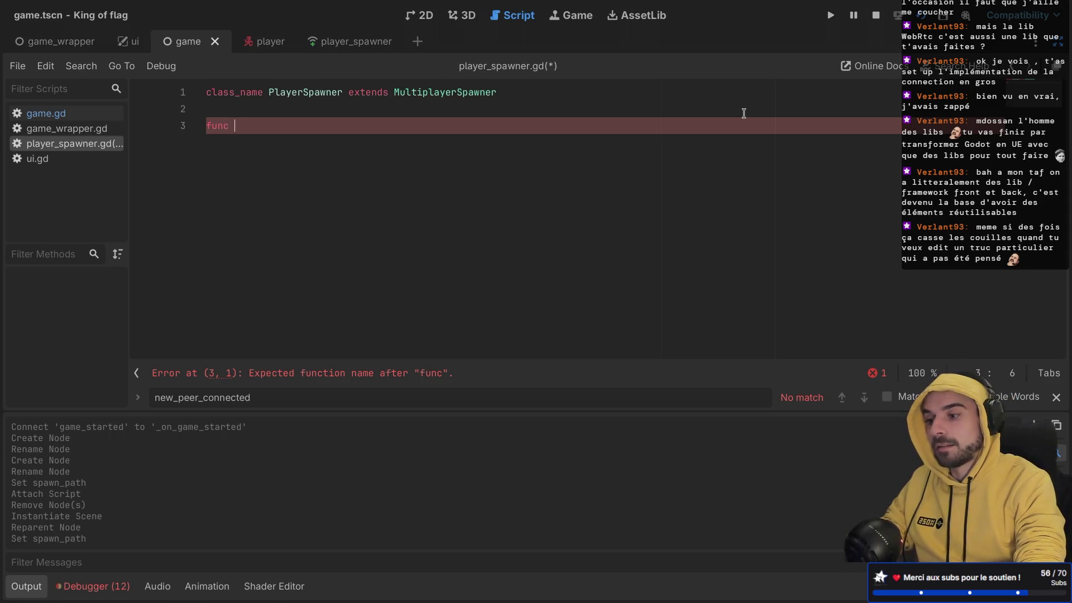
{"action": "type", "text": "_en"}
{"action": "key", "text": "Return"}
{"action": "key", "text": "Return"}
{"action": "type", "text": "spawn"}
{"action": "key", "text": "Down"}
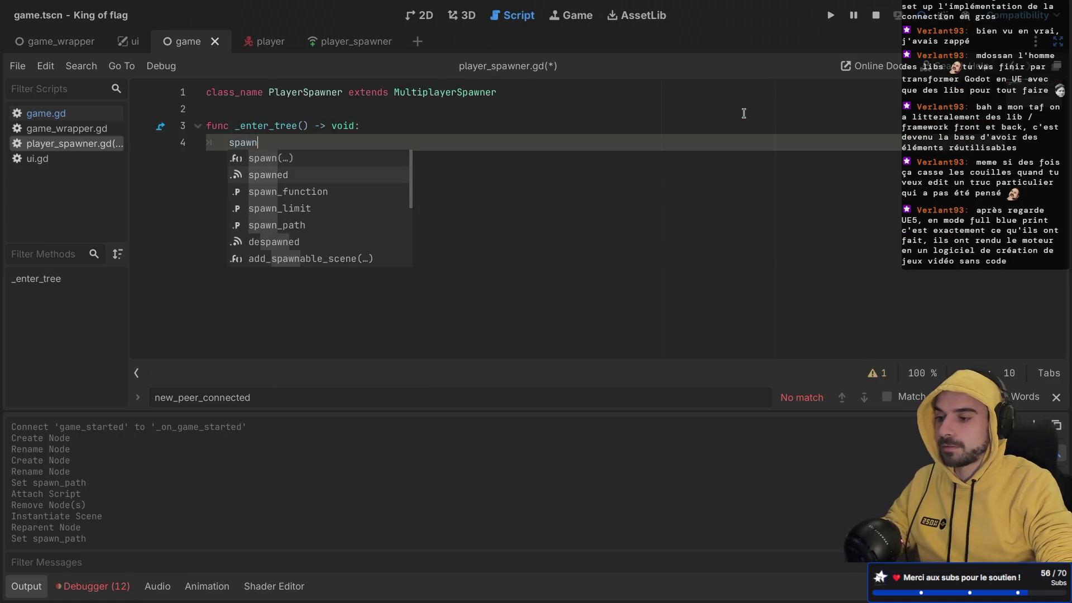
{"action": "key", "text": "Down"}
{"action": "key", "text": "Return"}
{"action": "type", "text": "= custom_spawn"}
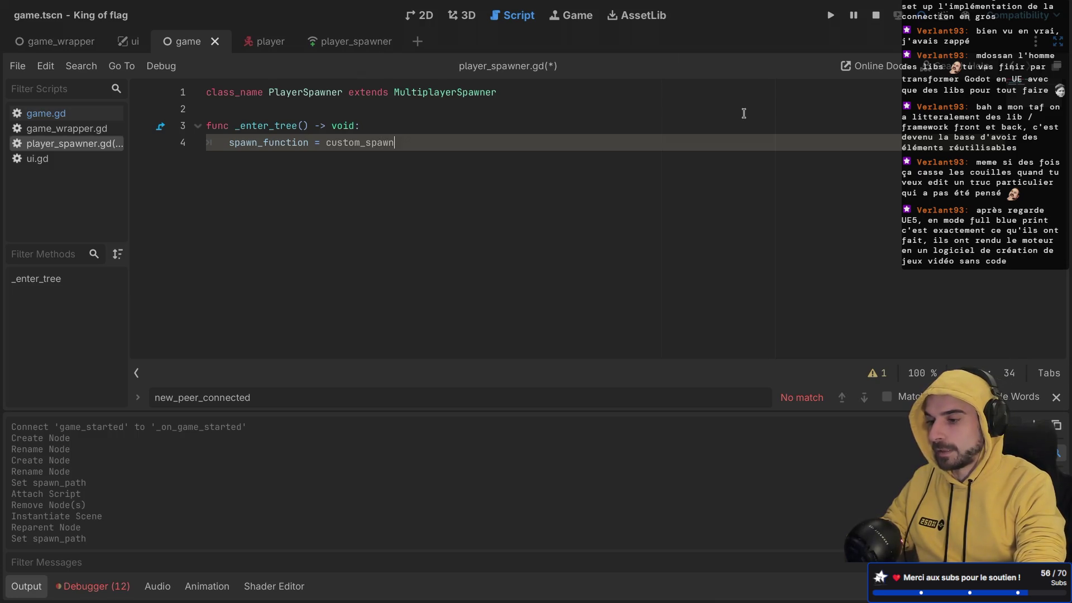
{"action": "key", "text": "Return"}
{"action": "key", "text": "BackSpace"}
- Add a func custom_spawn(peer_id: int): stub and save the script
{"action": "key", "text": "Return"}
{"action": "type", "text": "func cus"}
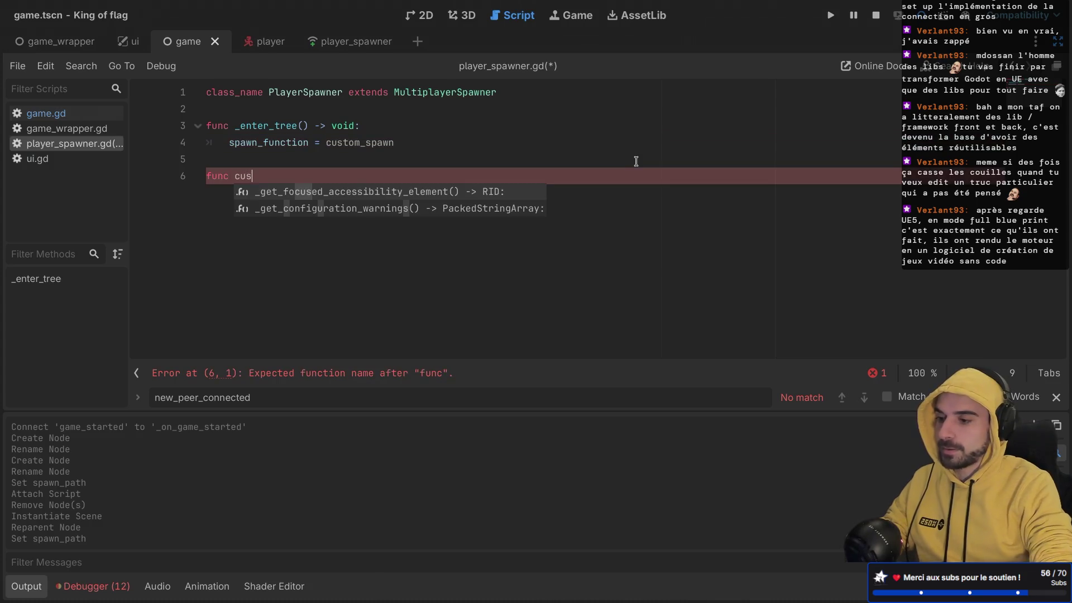
{"action": "type", "text": "tomsp"}
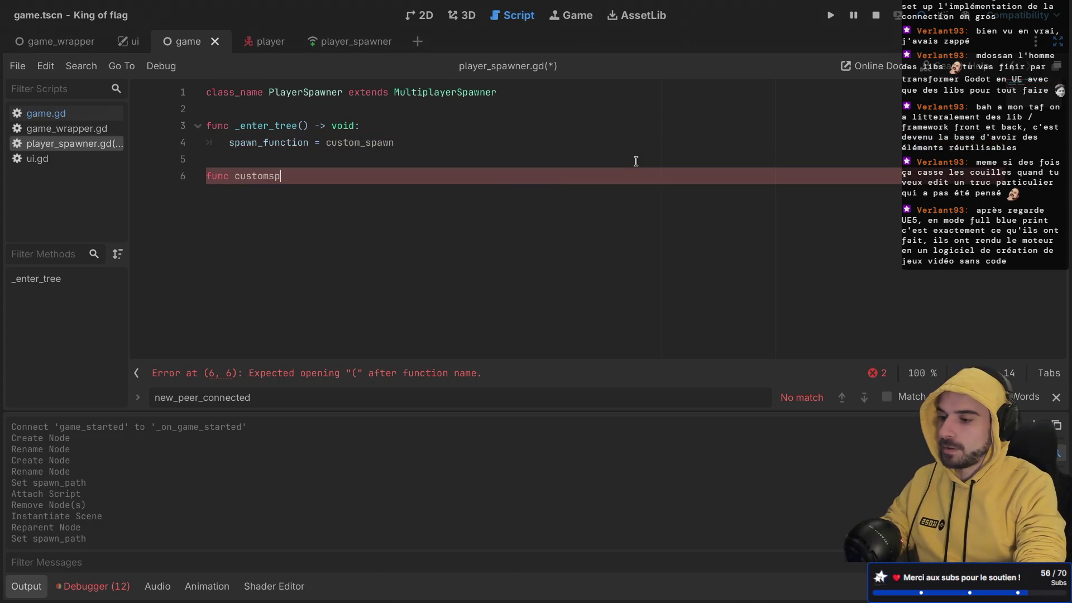
{"action": "key", "text": "BackSpace"}
{"action": "key", "text": "BackSpace"}
{"action": "type", "text": "_spawn"}
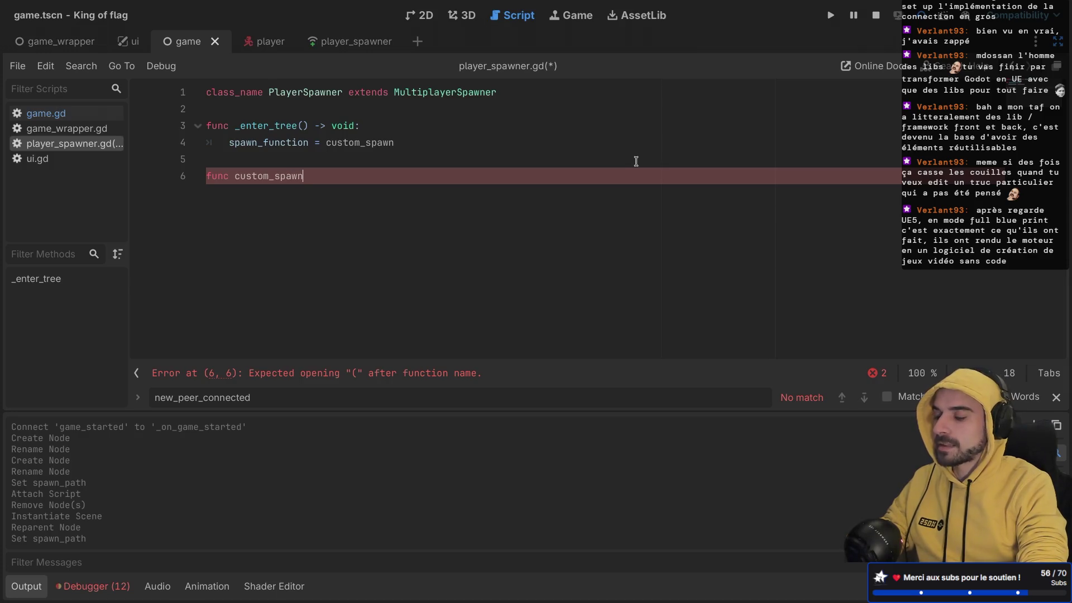
{"action": "type", "text": "(peer_id:"}
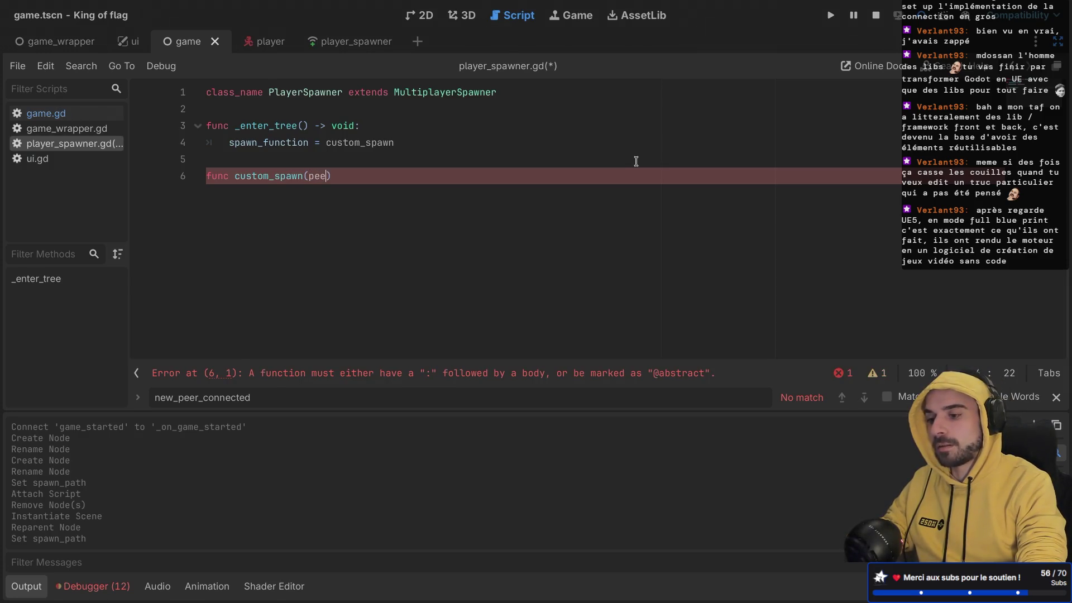
{"action": "type", "text": " int):"}
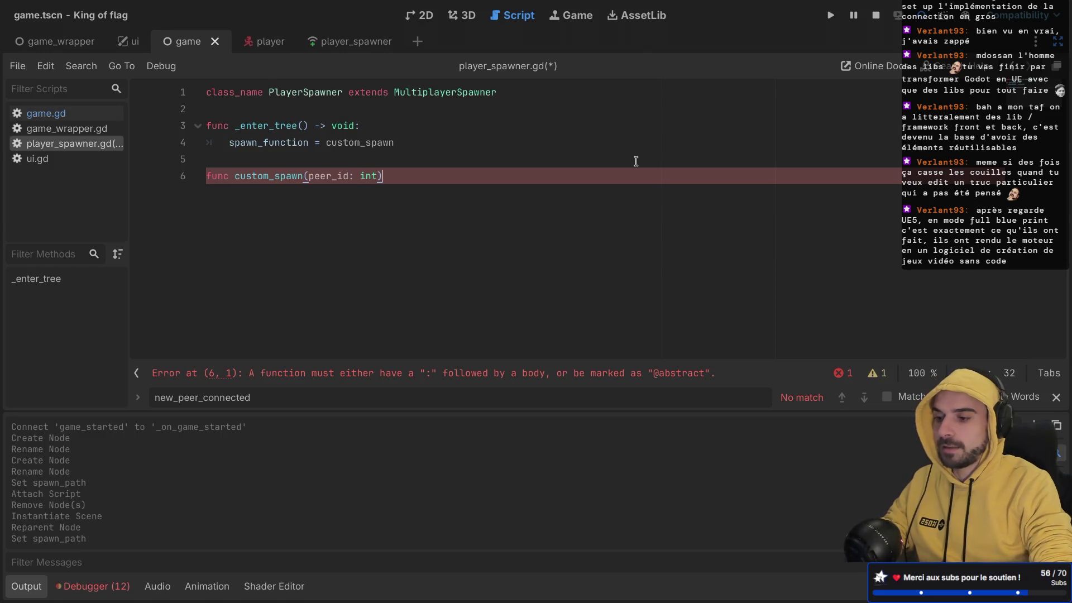
{"action": "key", "text": "Return"}
{"action": "key", "text": "ctrl+s"}
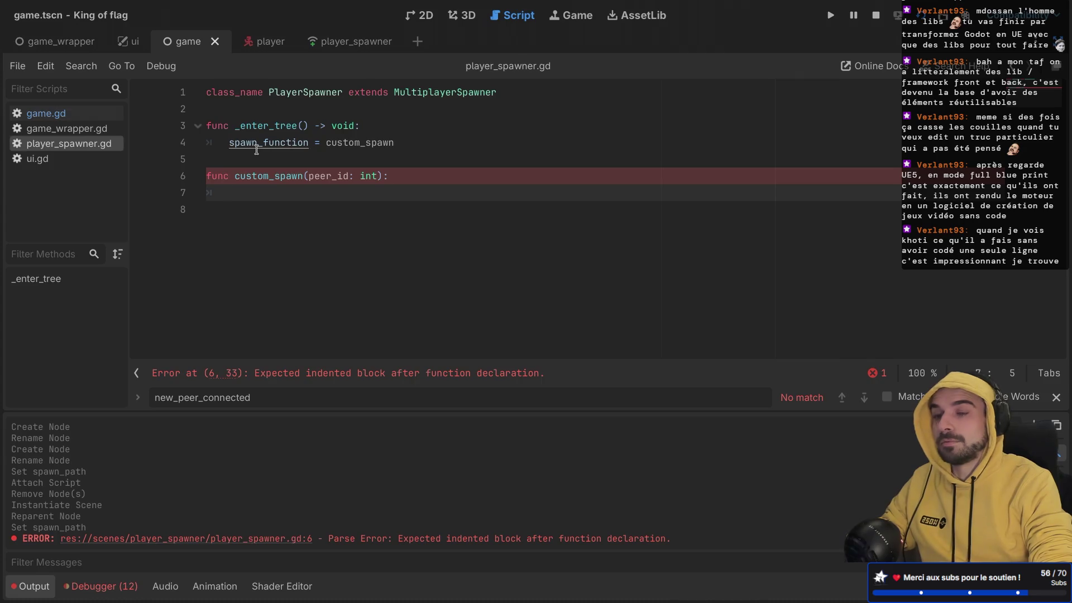
{"action": "key", "text": "ctrl+shift+F11"}
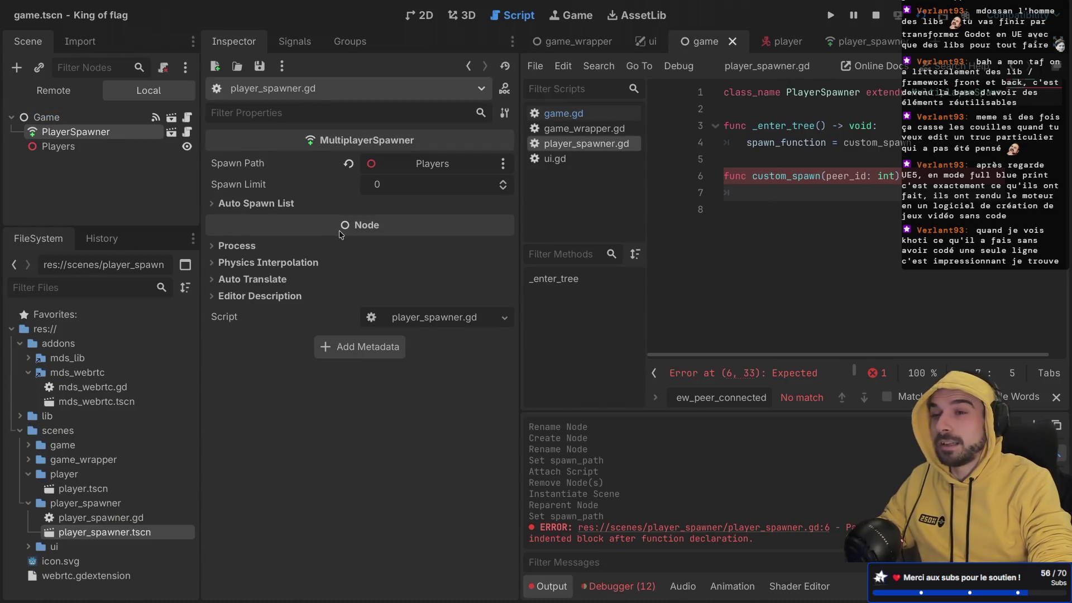
{"action": "mouse_move", "coordinate": [341, 234]}
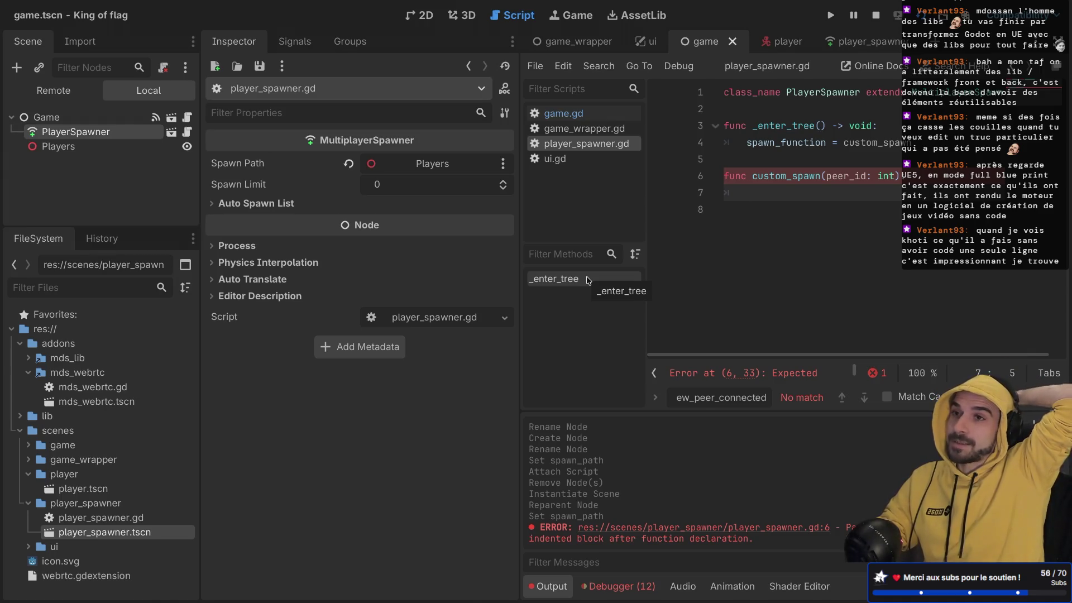
{"action": "key", "text": "ctrl+shift+F11"}
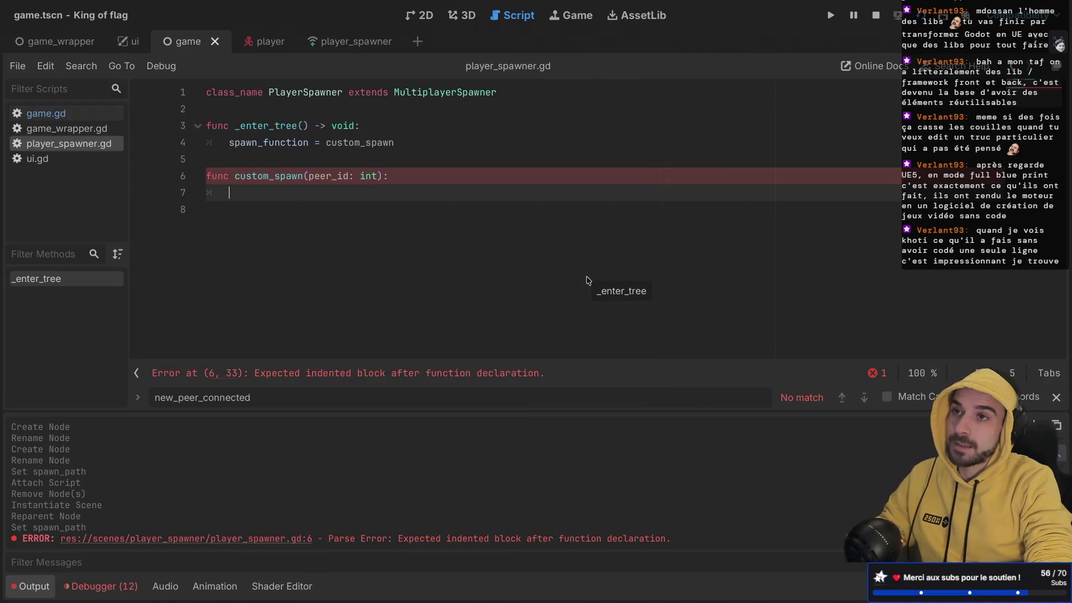